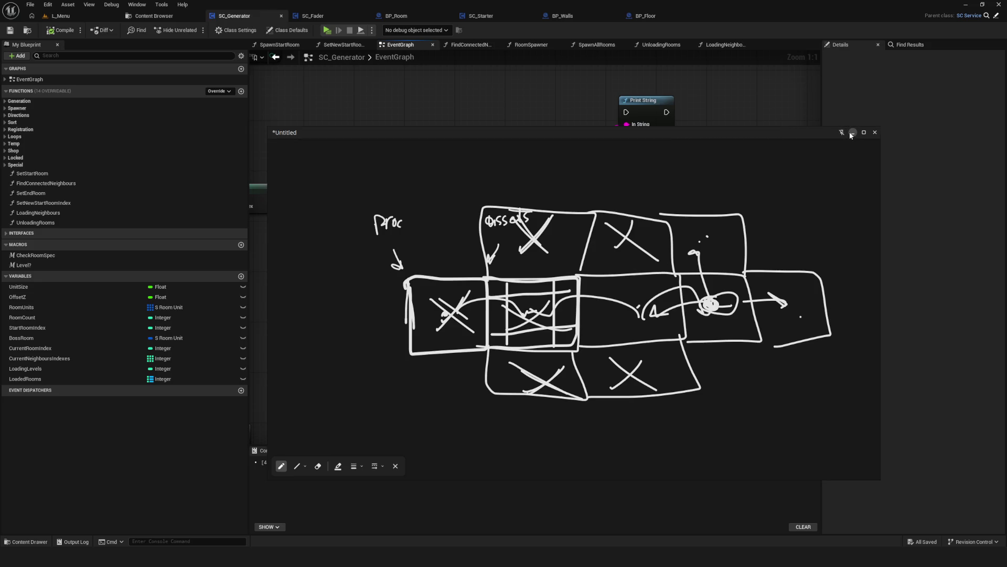
Hide the room-sketch overlay so the SC_Generator EventGraph is visible.
left_click(852, 134)
scroll(454, 268, "down", 5)
scroll(515, 247, "up", 5)
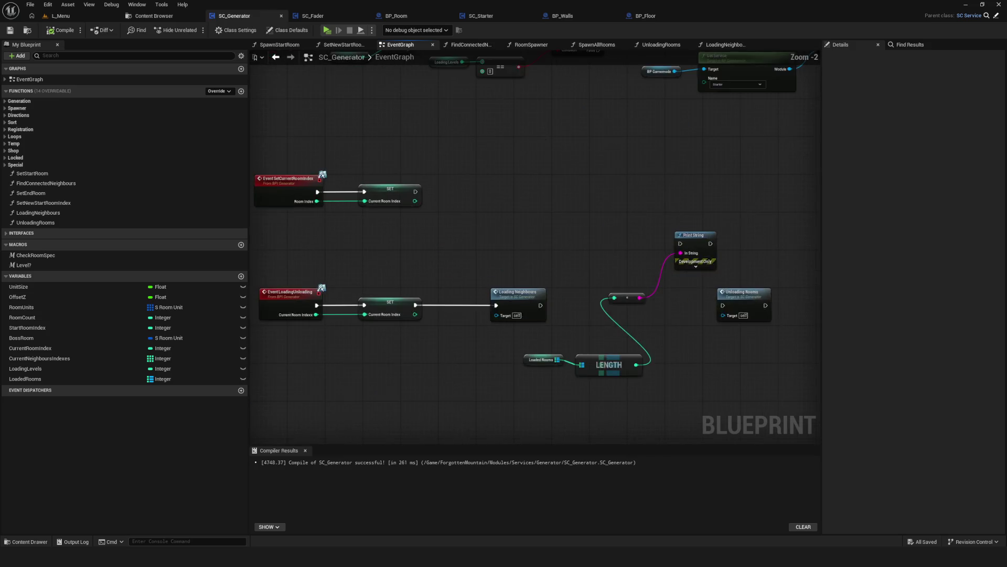
Line up the length conversion, Print String and Loading Neighbours nodes side by side and save all.
mouse_move(502, 246)
left_mouse_down()
mouse_move(596, 346)
mouse_move(584, 342)
left_mouse_up()
mouse_move(737, 169)
left_mouse_down()
mouse_move(615, 231)
mouse_move(655, 244)
left_mouse_up()
mouse_move(554, 266)
left_mouse_down()
mouse_move(641, 267)
mouse_move(540, 267)
mouse_move(659, 261)
left_mouse_up()
left_click(60, 30)
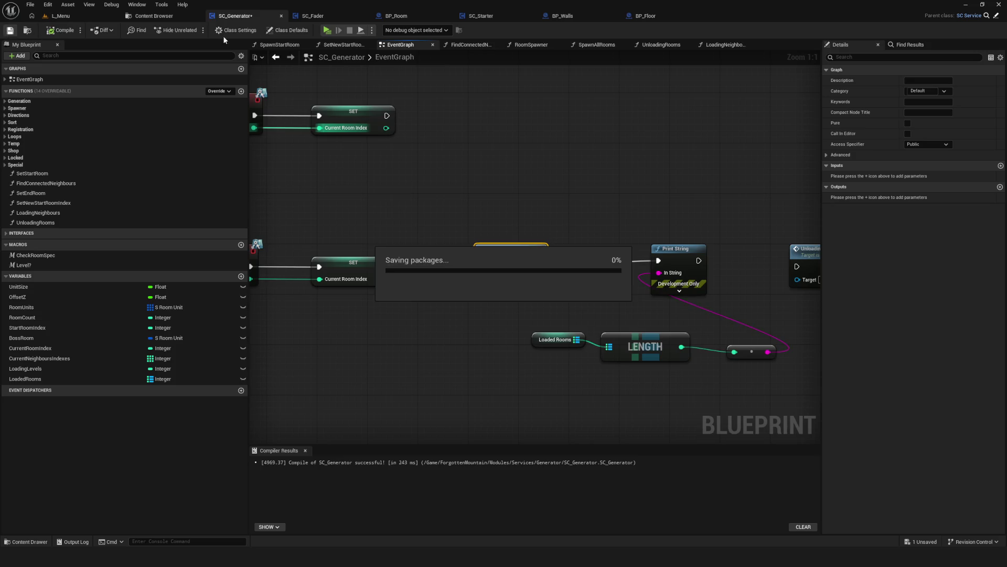
Launch a standalone preview and start a new game from the top save slot.
left_click(326, 30)
left_click(546, 267)
left_click(521, 219)
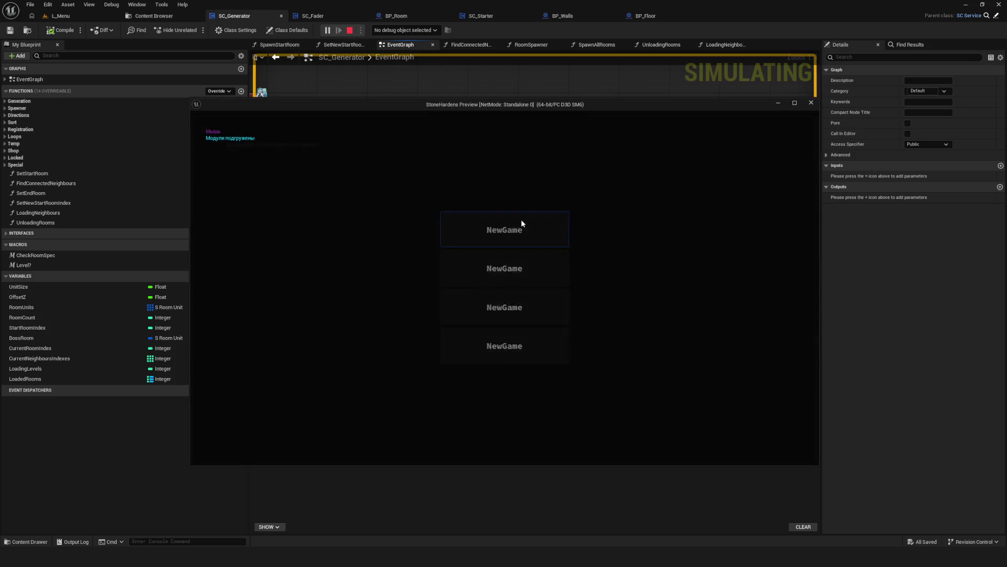
Walk the character right and down around the Text 00 floor tile.
key("d")
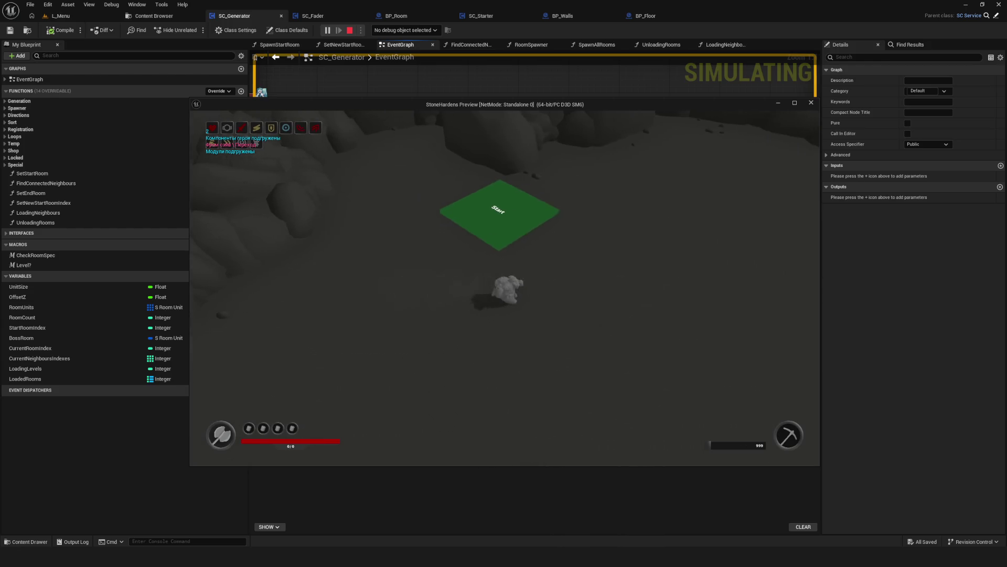
key("d")
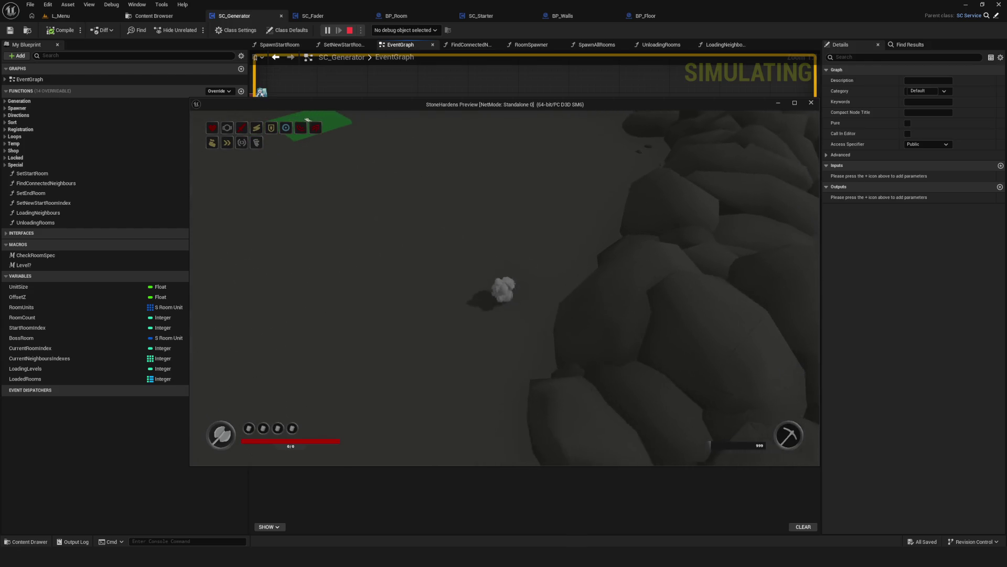
key("s")
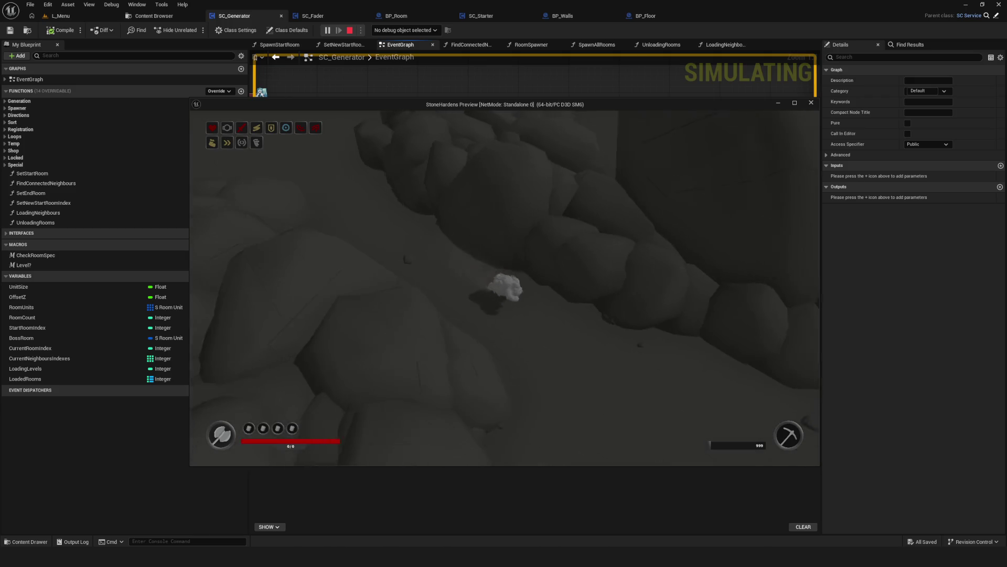
key("d")
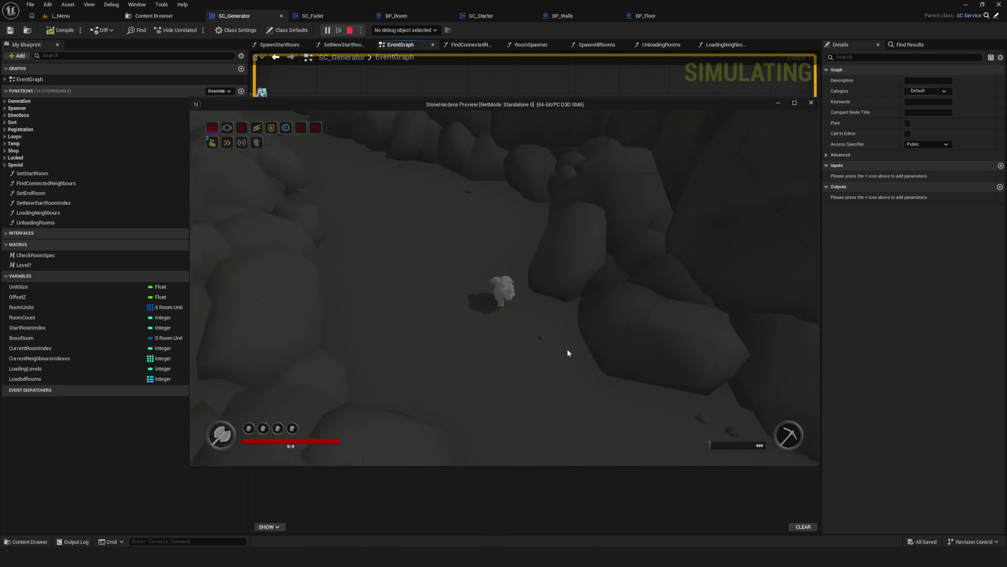
key("s")
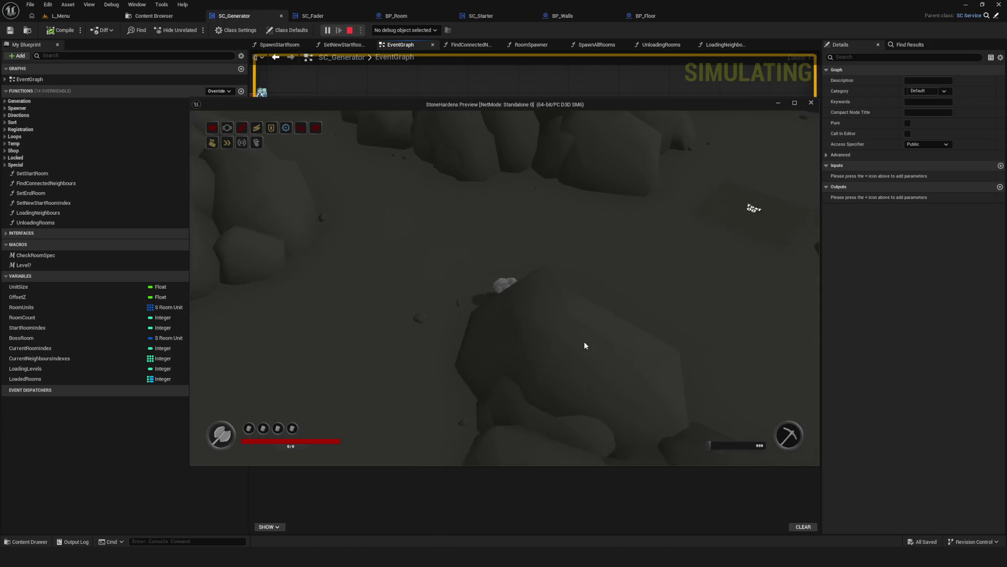
key("w")
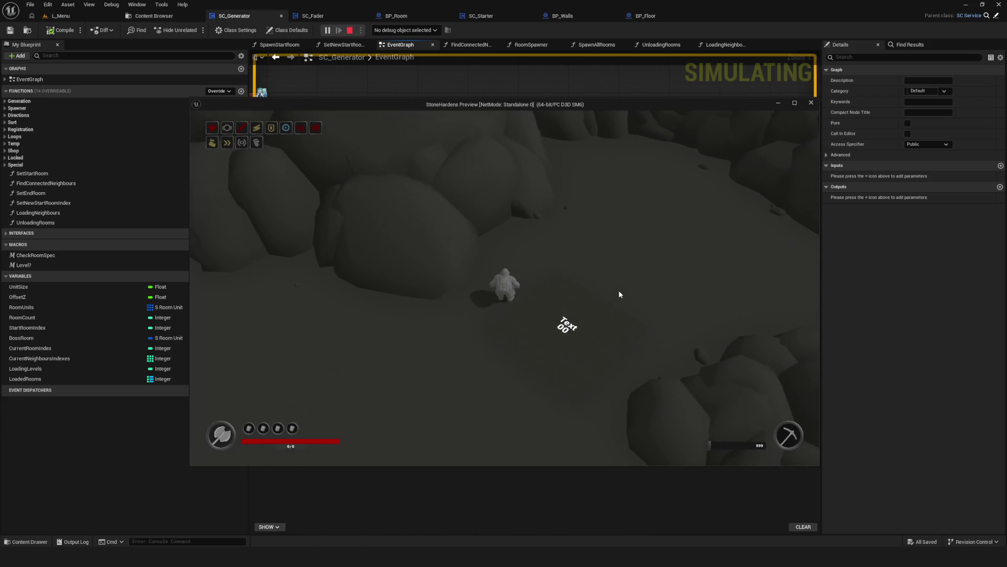
key("d")
key("s")
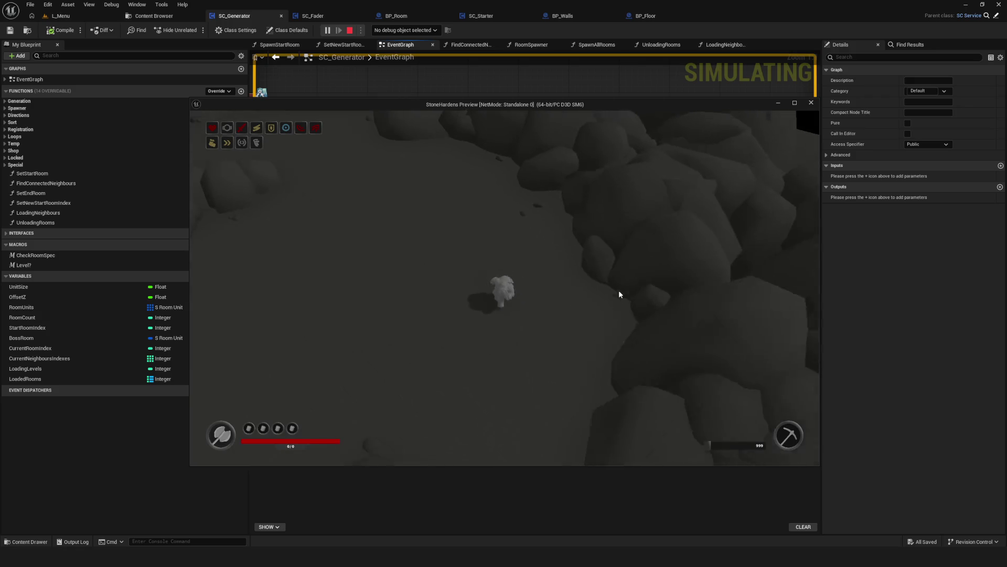
Walk forward through the generated rooms past the orange Locked and Locked B pads.
key("w")
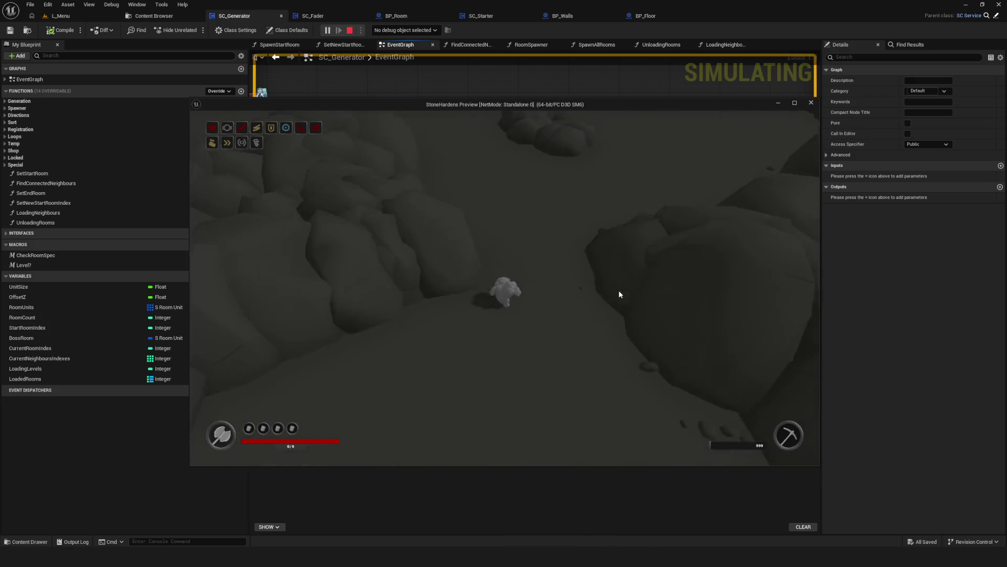
key("w")
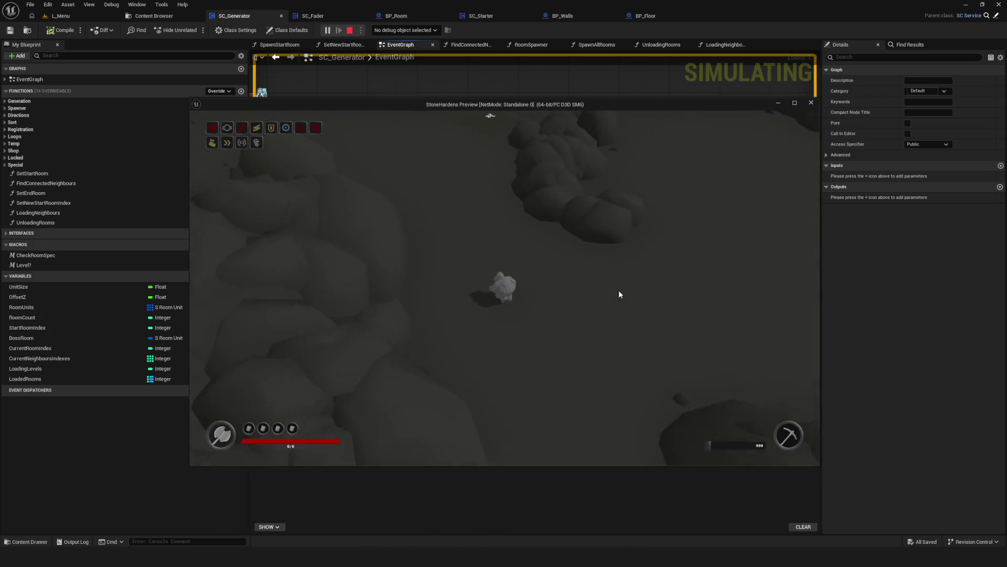
key("a")
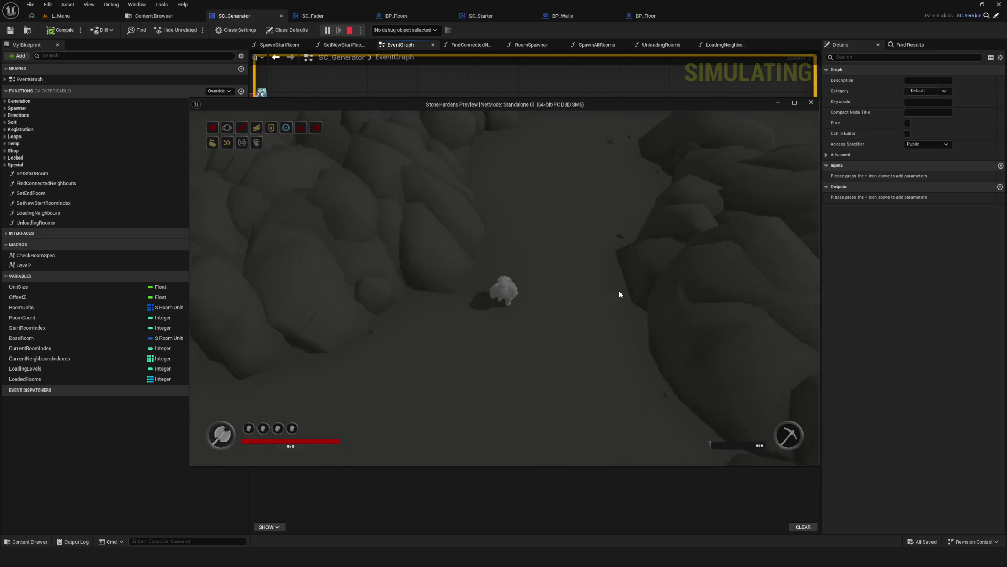
key("w")
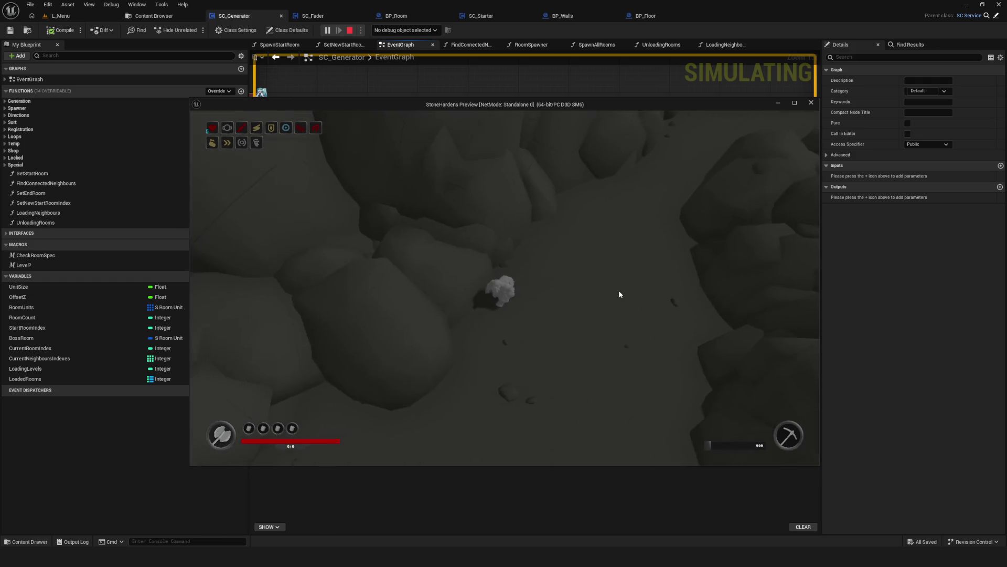
key("w")
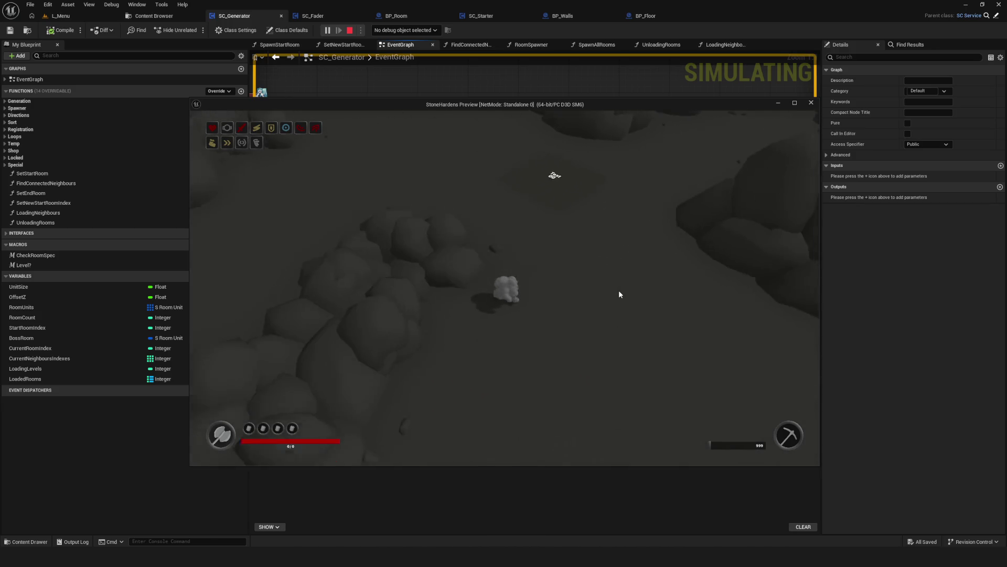
key("w")
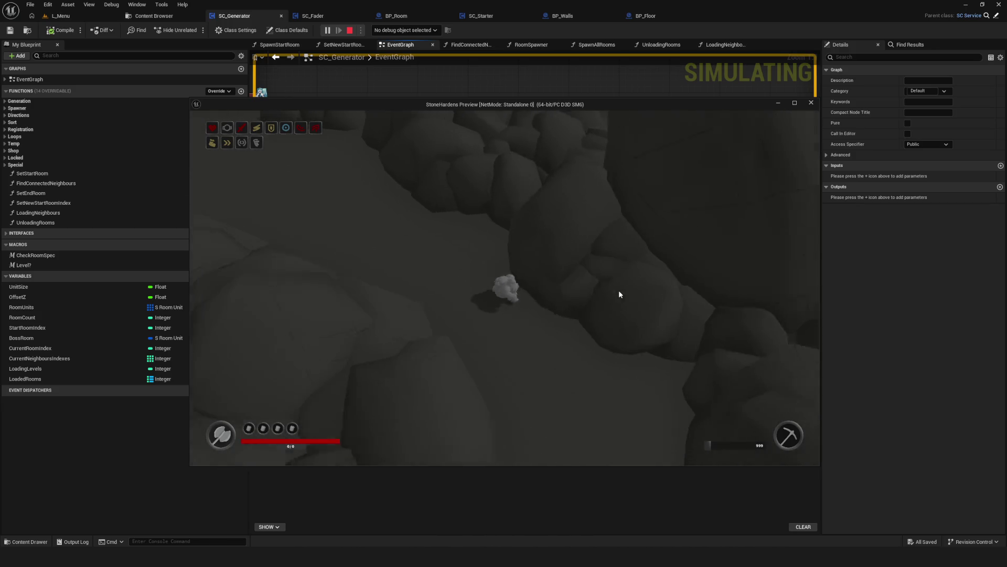
key("w")
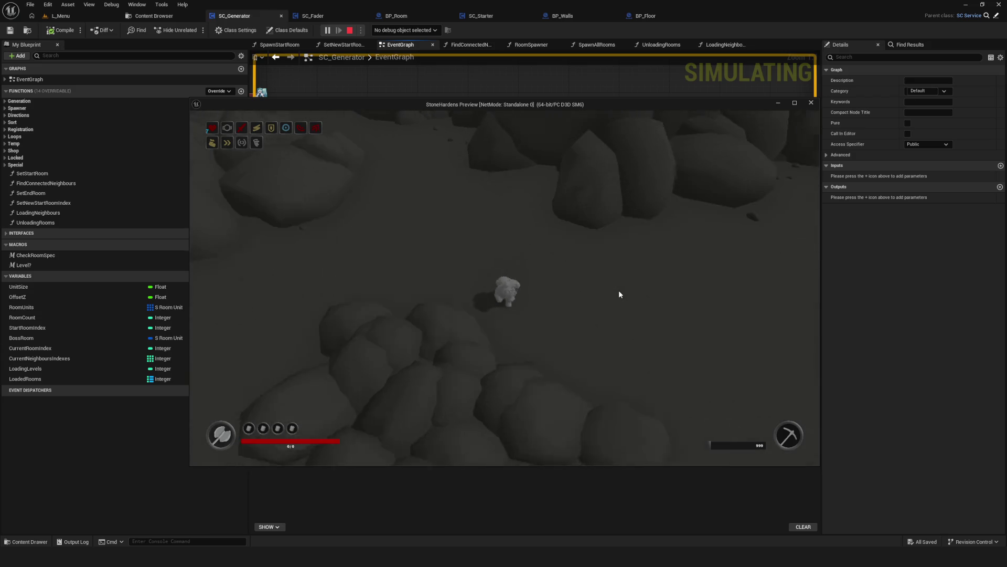
key("w")
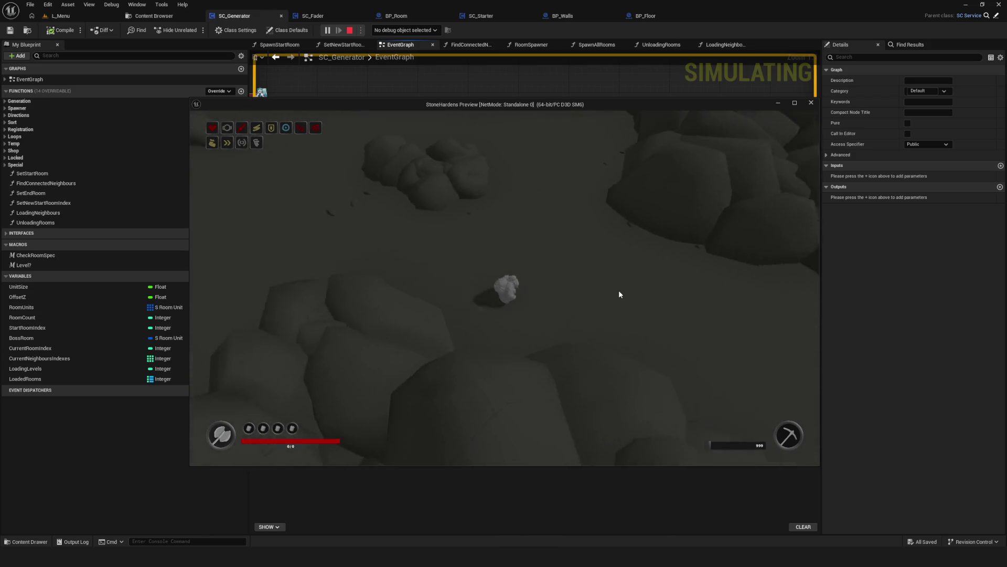
key("w")
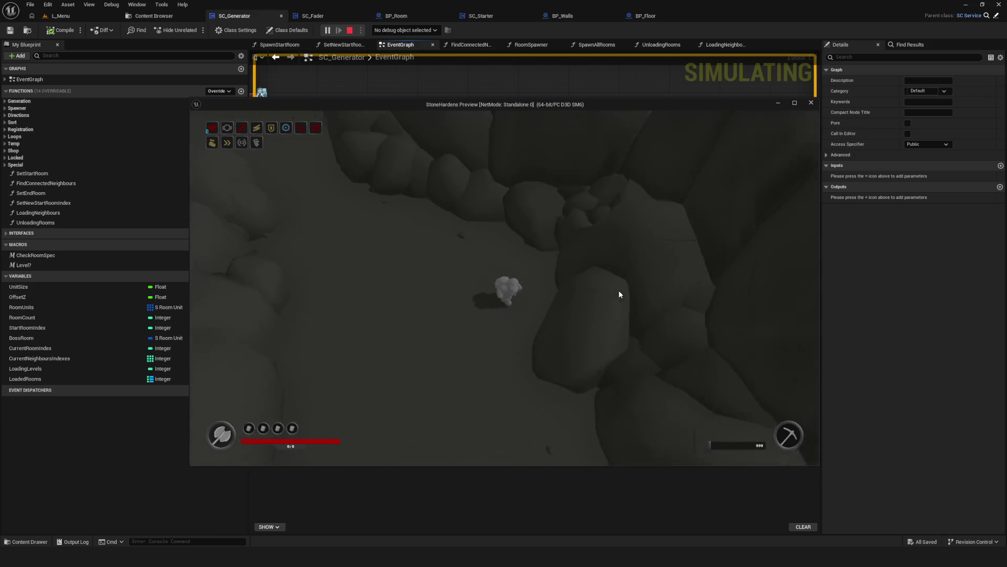
key("w")
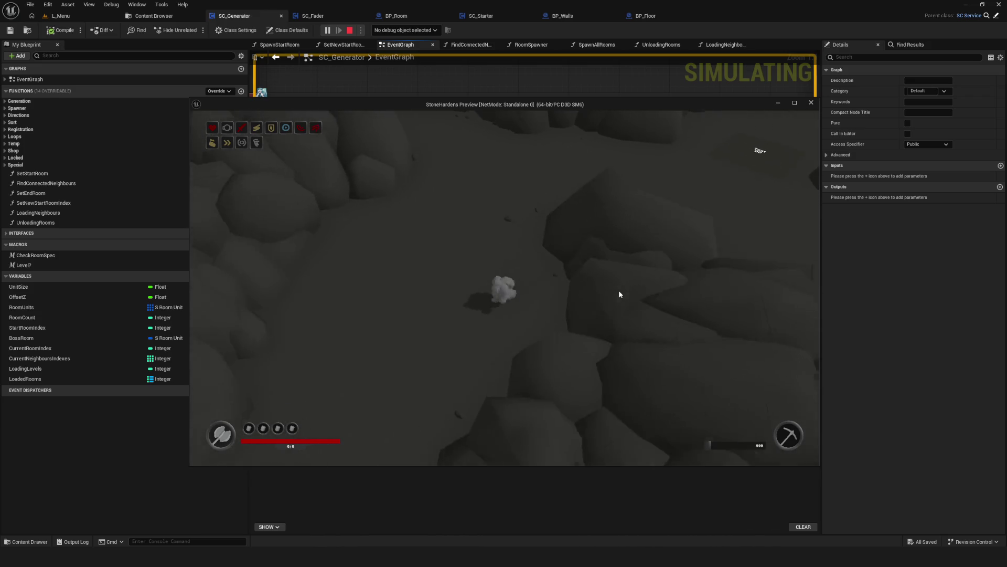
key("w")
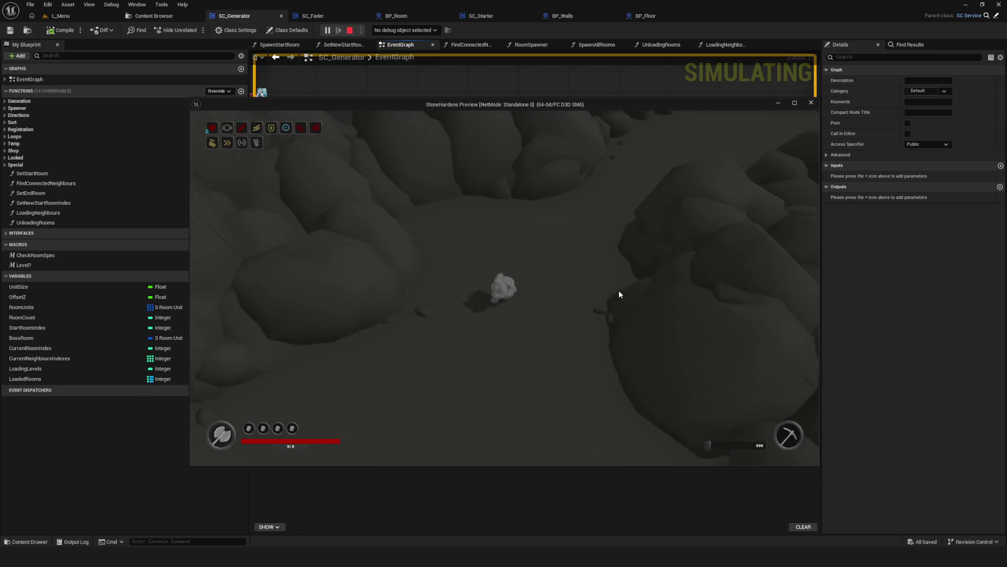
key("w")
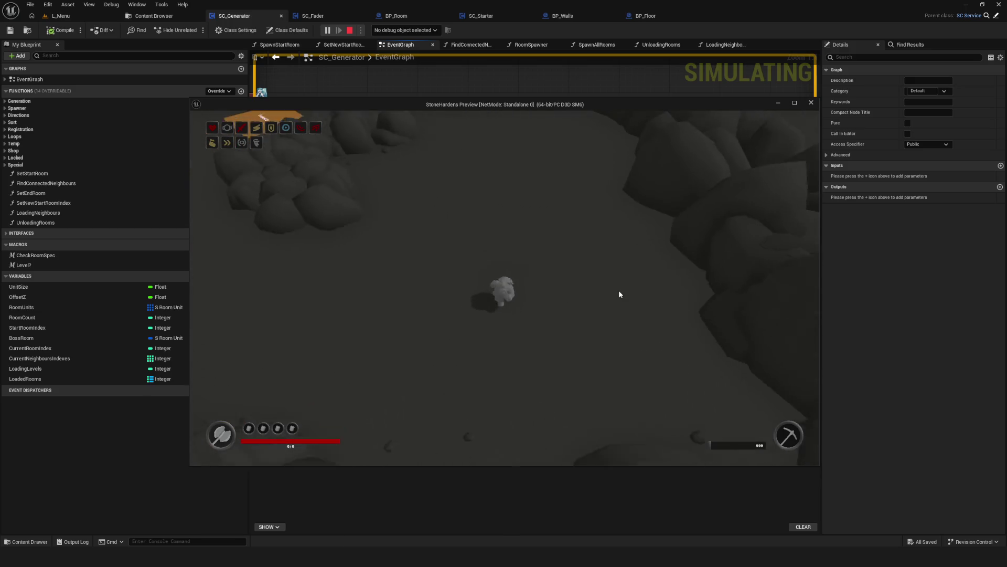
key("w")
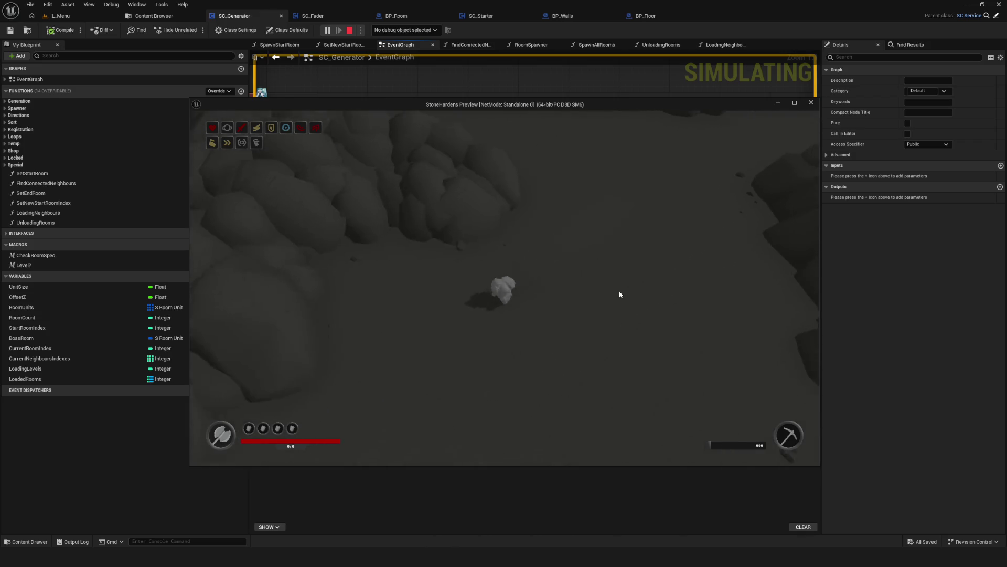
key("w")
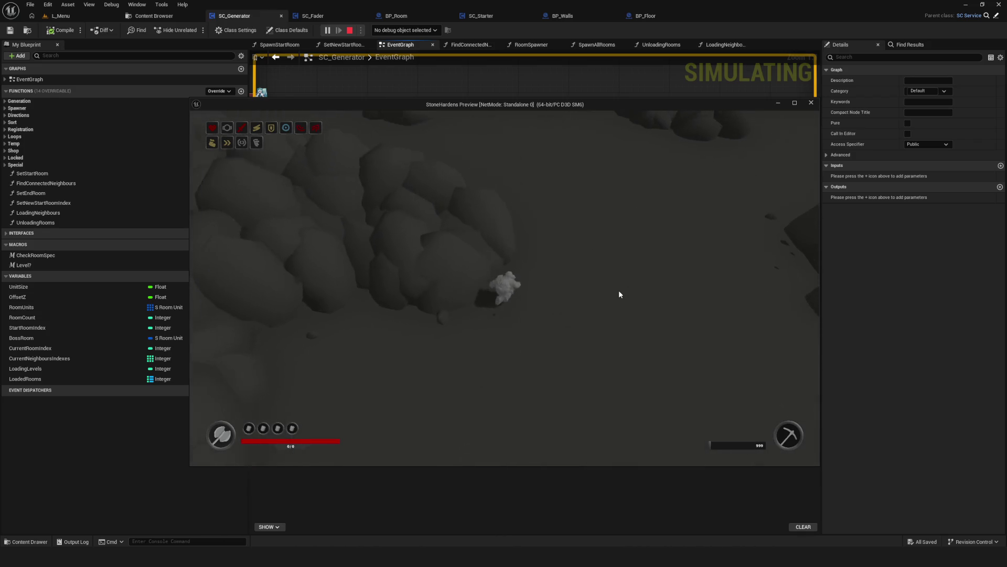
key("w")
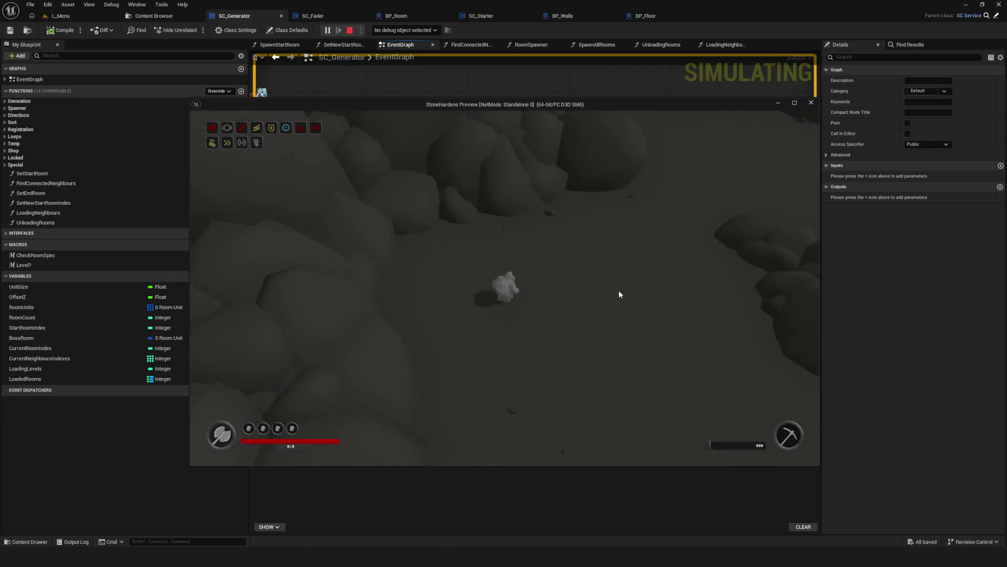
key("w")
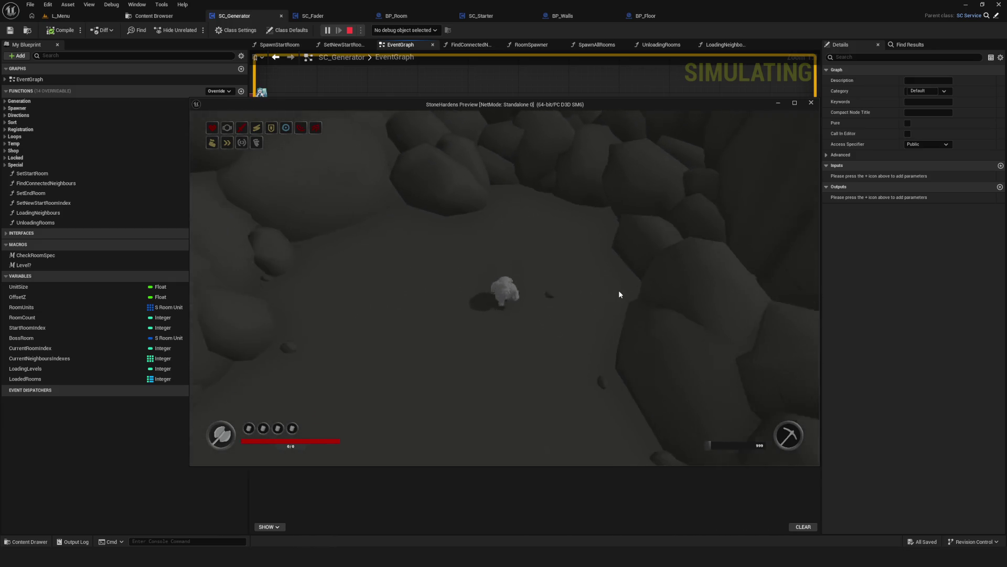
key("w")
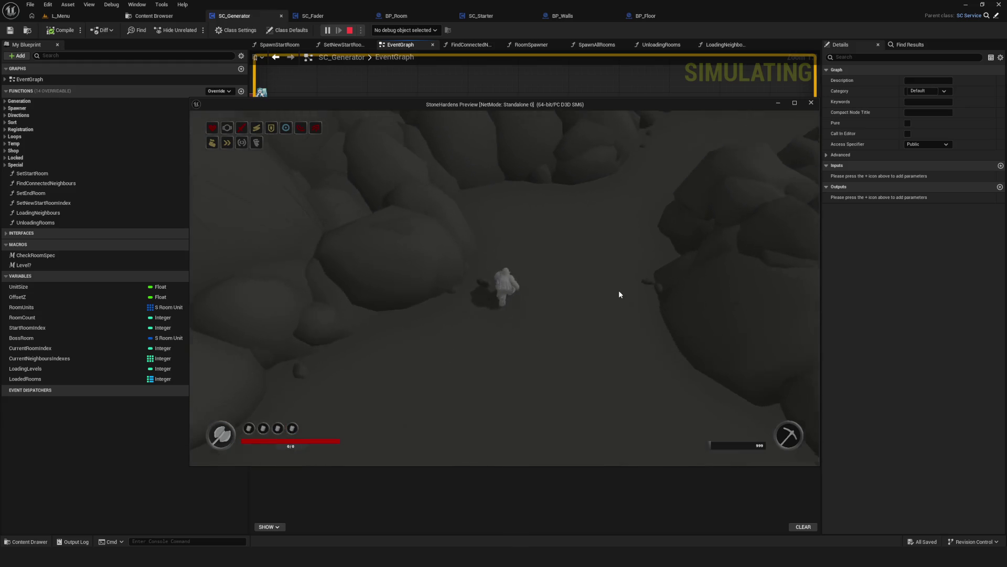
key("w")
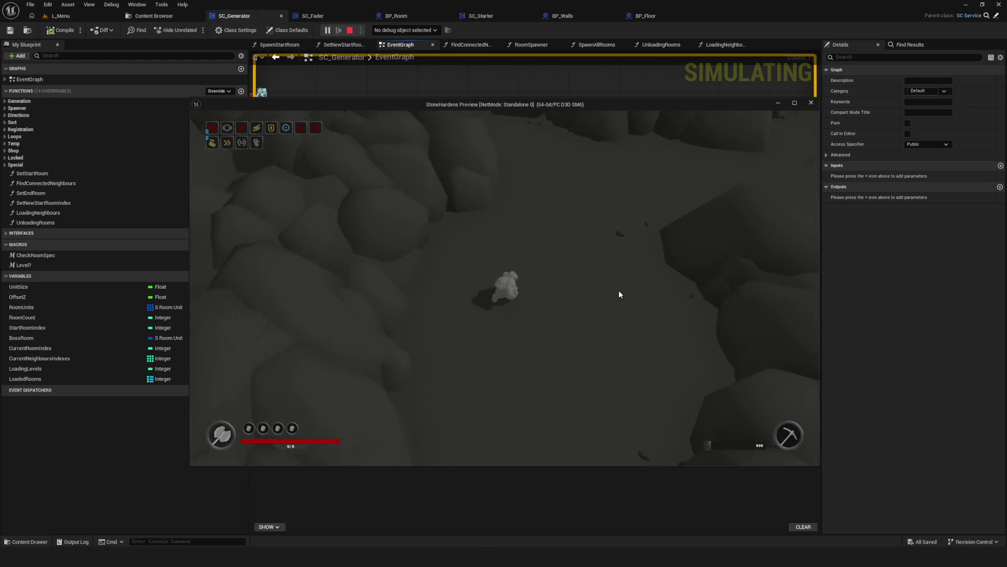
key("w")
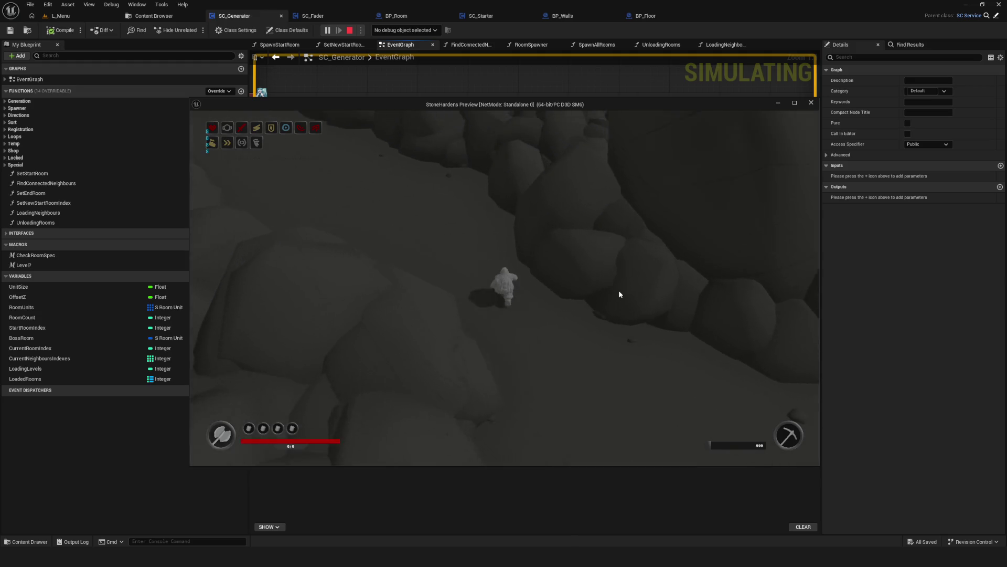
key("w")
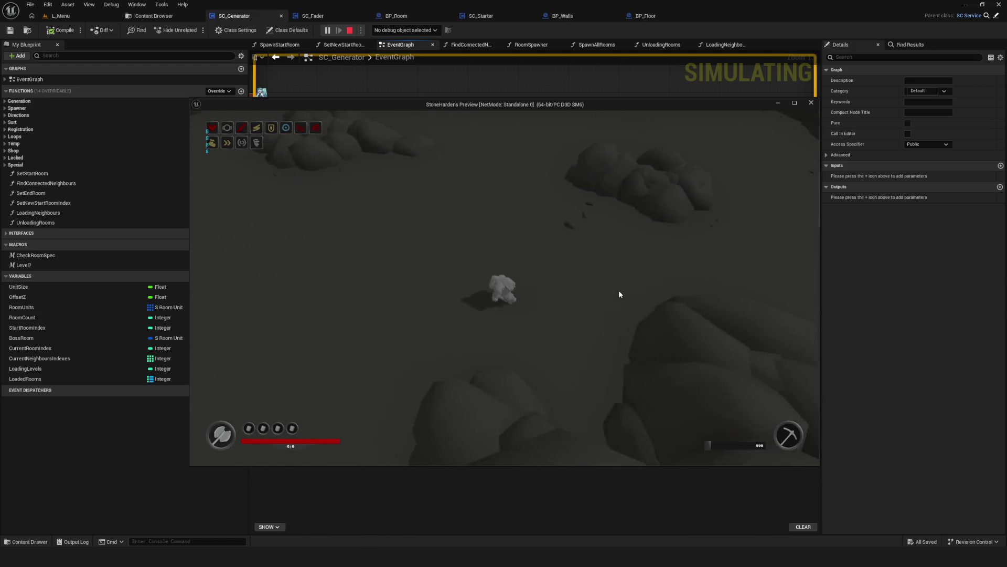
key("w")
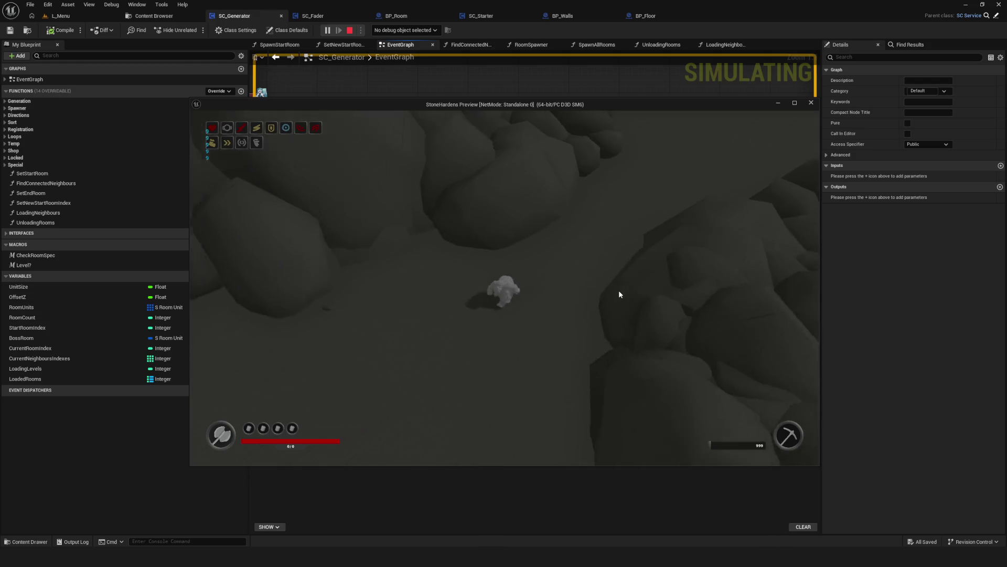
key("w")
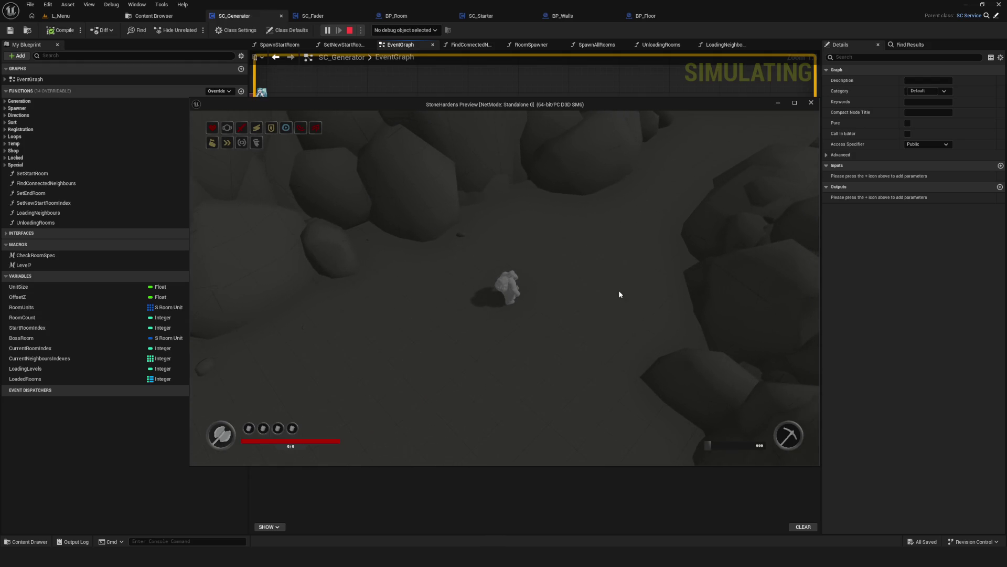
Walk right, then back left and down, and stop the play-test with Esc.
key("d")
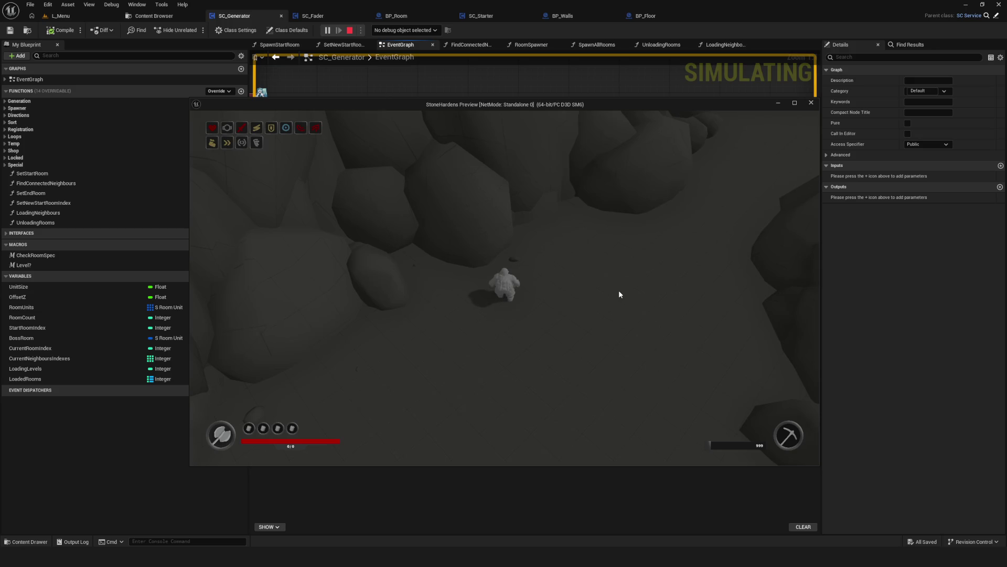
key("w")
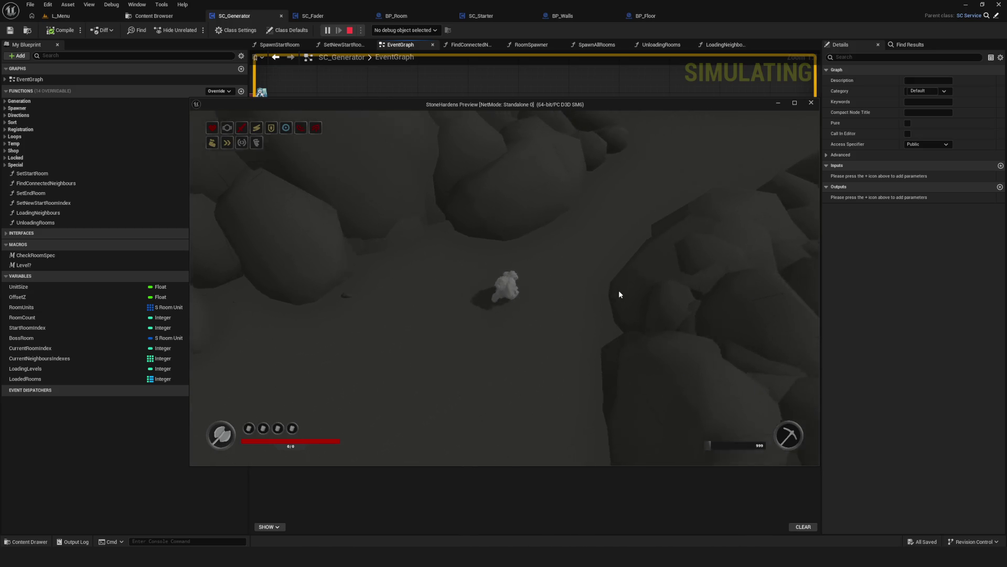
key("d")
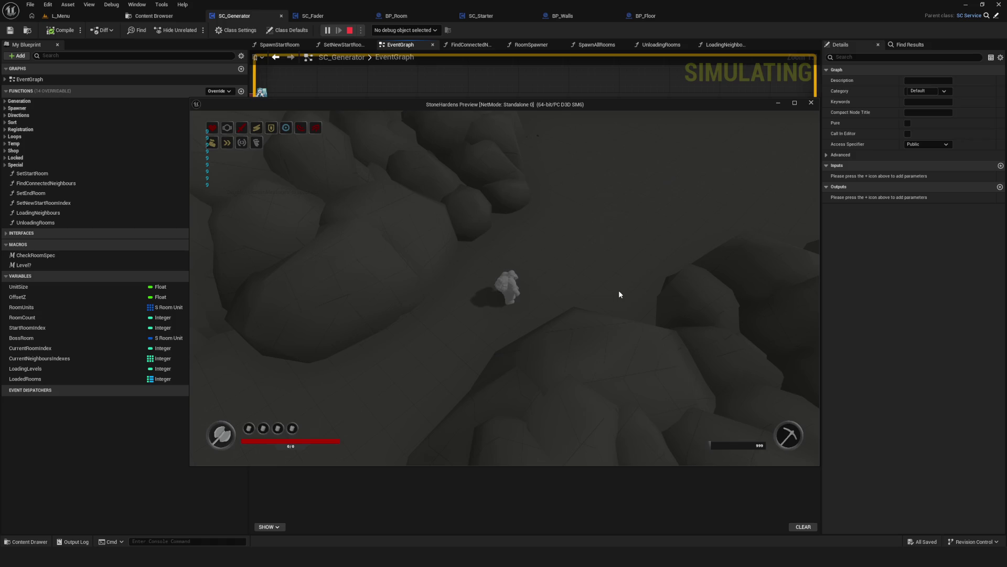
key("a")
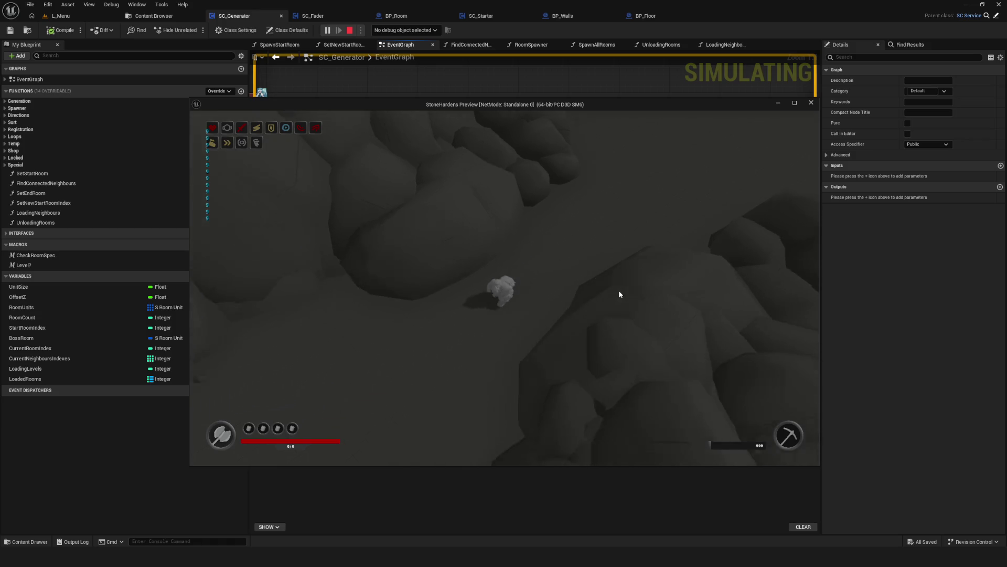
key("s")
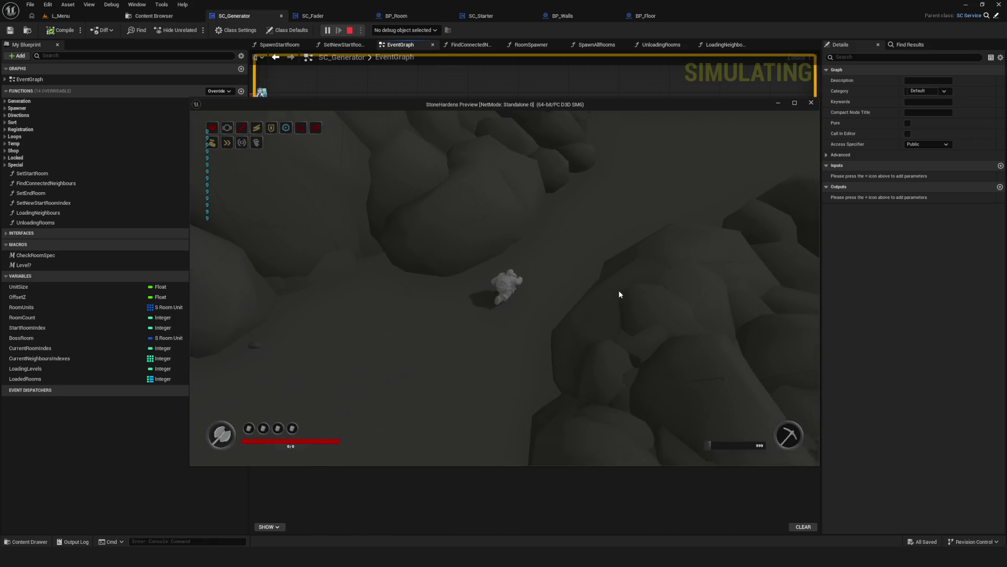
key("s")
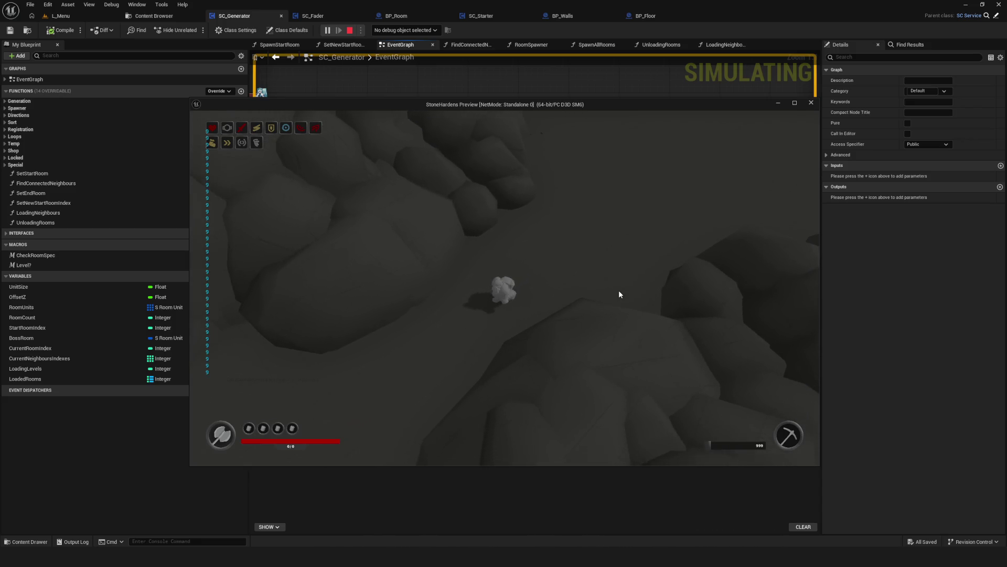
key("s")
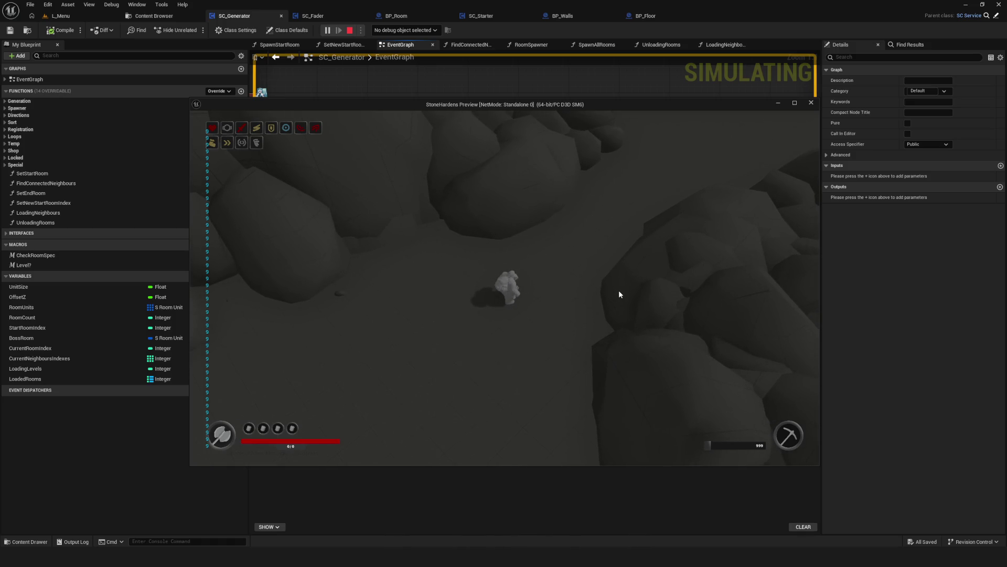
key("Escape")
scroll(585, 250, "down", 5)
Disconnect Print String from the Loading Neighbours call and move the debug nodes right.
scroll(620, 243, "up", 5)
mouse_move(452, 159)
left_mouse_down()
mouse_move(530, 275)
mouse_move(541, 262)
left_mouse_up()
left_click(602, 220, "alt")
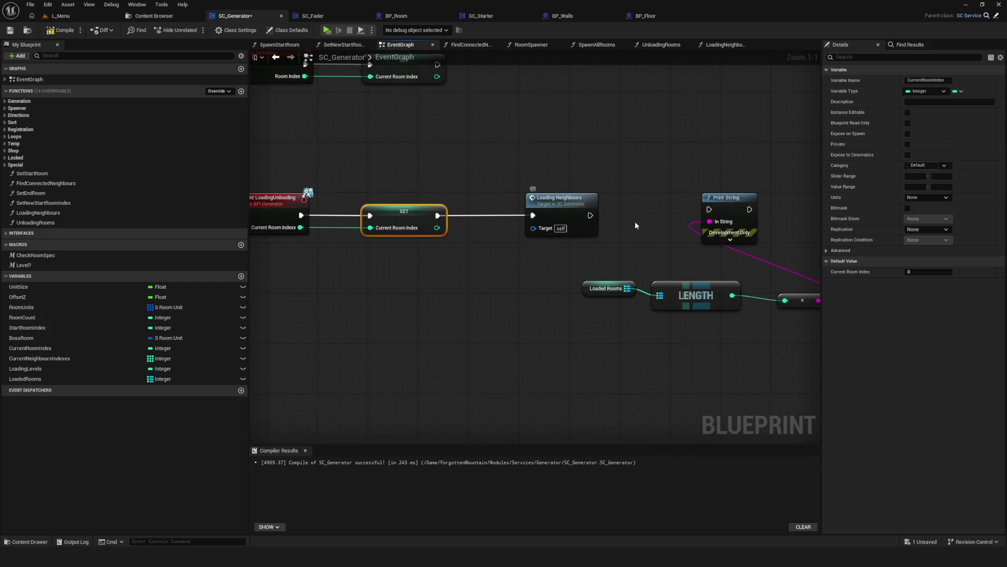
left_click_drag(561, 203, 407, 209)
left_click_drag(462, 157, 776, 348)
left_click_drag(540, 295, 716, 289)
Open LoadingNeighbours, compile and save, and nudge its CLEAR node into place.
double_click(401, 223)
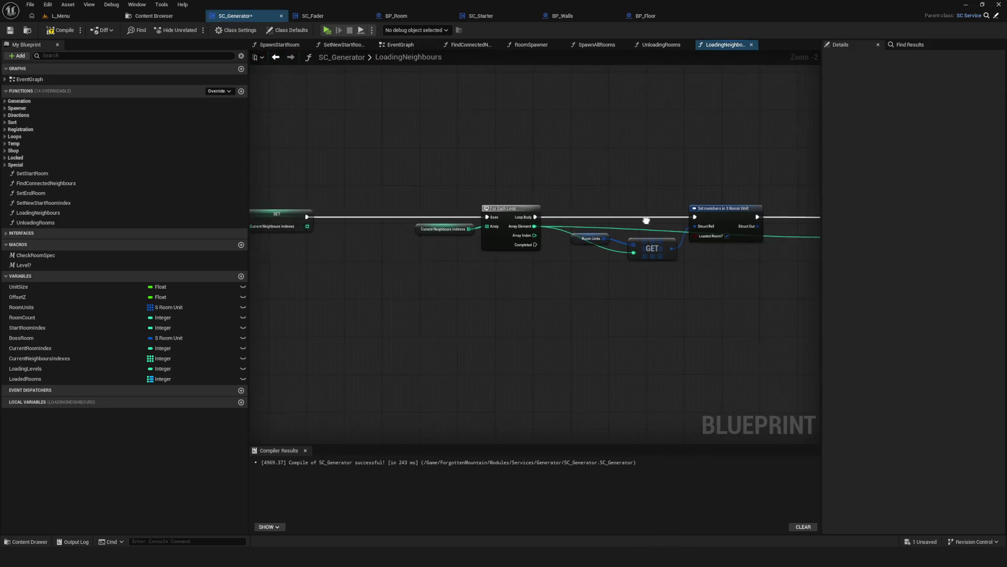
left_click(60, 30)
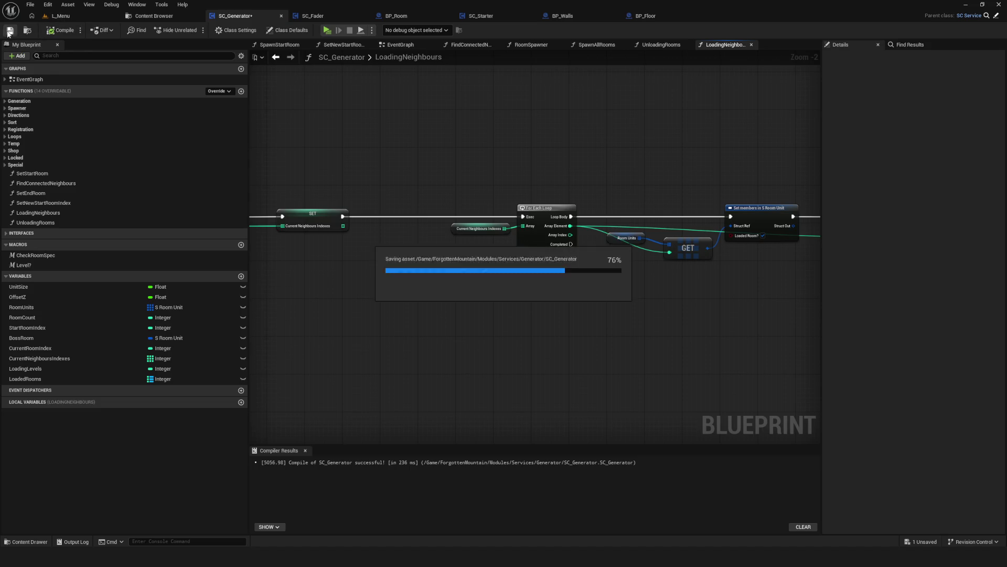
mouse_move(745, 220)
left_mouse_down()
mouse_move(973, 226)
mouse_move(580, 268)
mouse_move(440, 260)
left_mouse_up()
left_click_drag(375, 175, 442, 259)
mouse_move(451, 215)
left_mouse_down()
mouse_move(430, 212)
mouse_move(446, 214)
left_mouse_up()
left_click(9, 29)
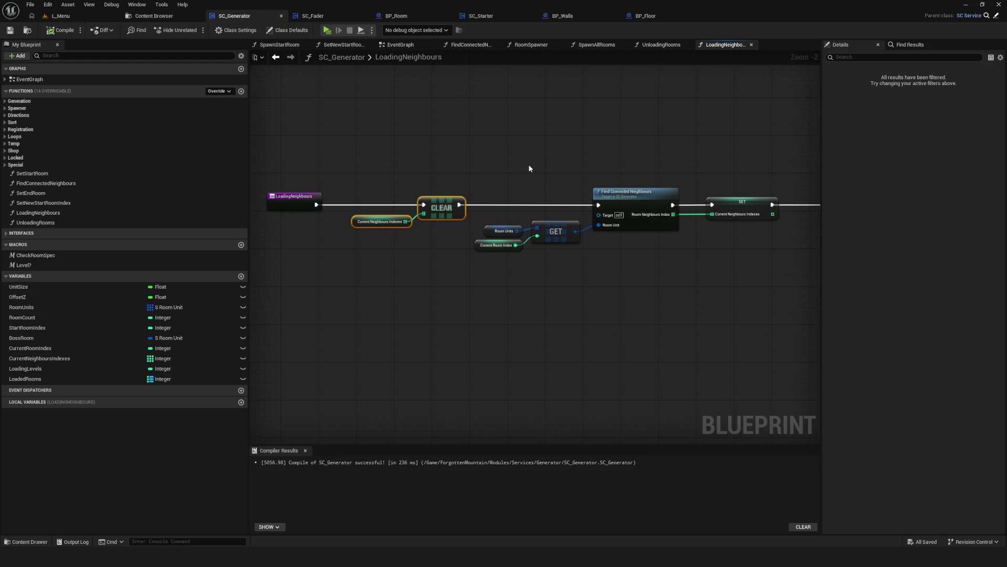
Inspect the neighbour lookup nodes further along the LoadingNeighbours graph.
scroll(503, 262, "down", 3)
scroll(498, 278, "up", 3)
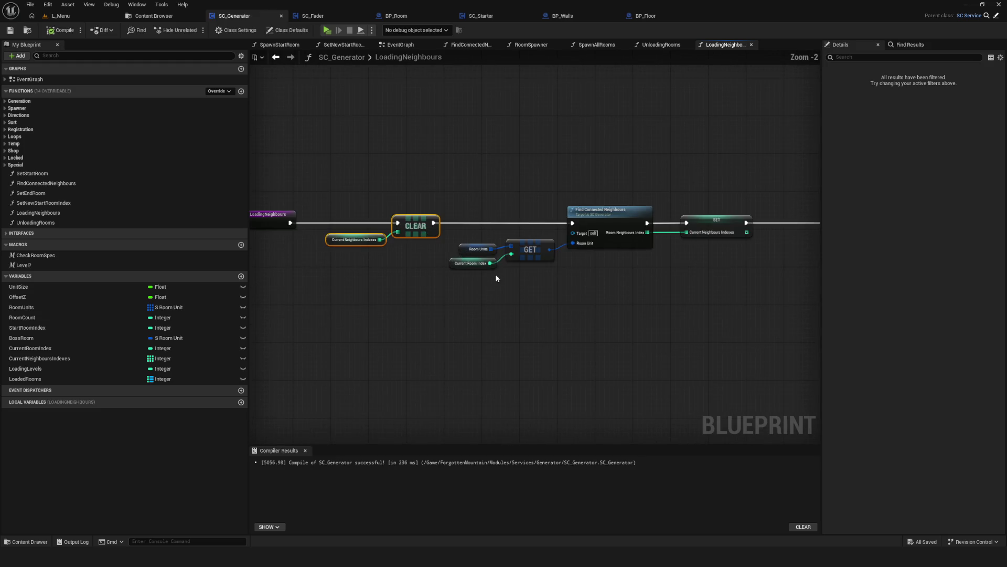
left_click_drag(623, 272, 489, 259)
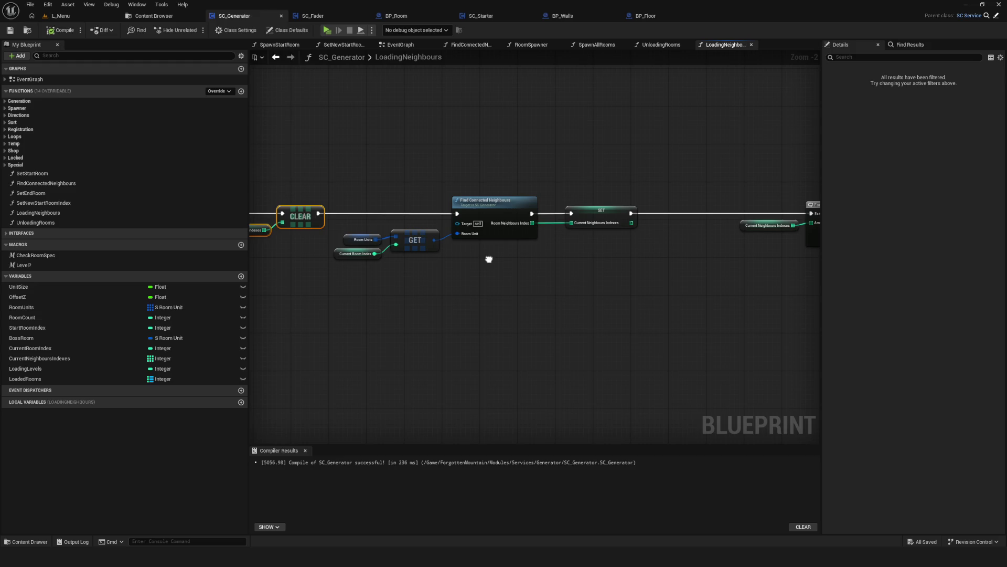
mouse_move(353, 188)
left_mouse_down()
mouse_move(625, 320)
mouse_move(686, 328)
left_mouse_up()
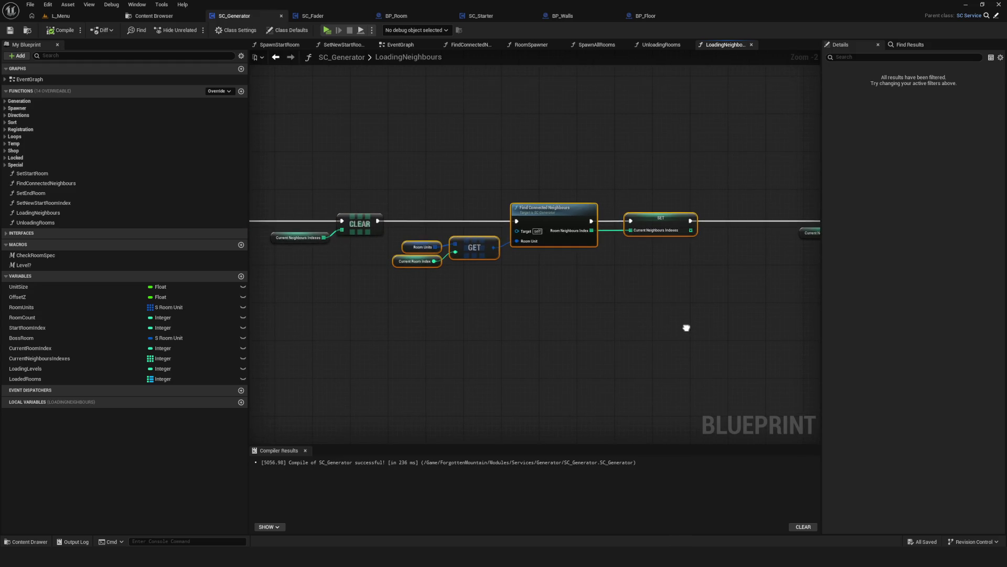
left_click(406, 16)
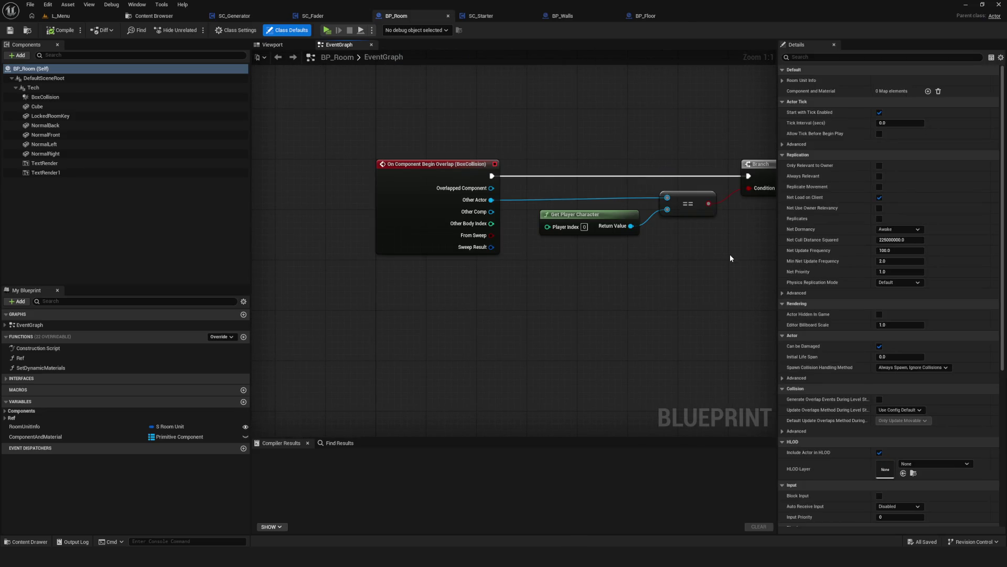
Review BP_Room's overlap logic from the Branch comparison through to the Loading Unloading call.
left_click_drag(724, 257, 522, 155)
left_click_drag(741, 282, 356, 292)
mouse_move(711, 125)
left_mouse_down()
mouse_move(736, 238)
mouse_move(681, 243)
left_mouse_up()
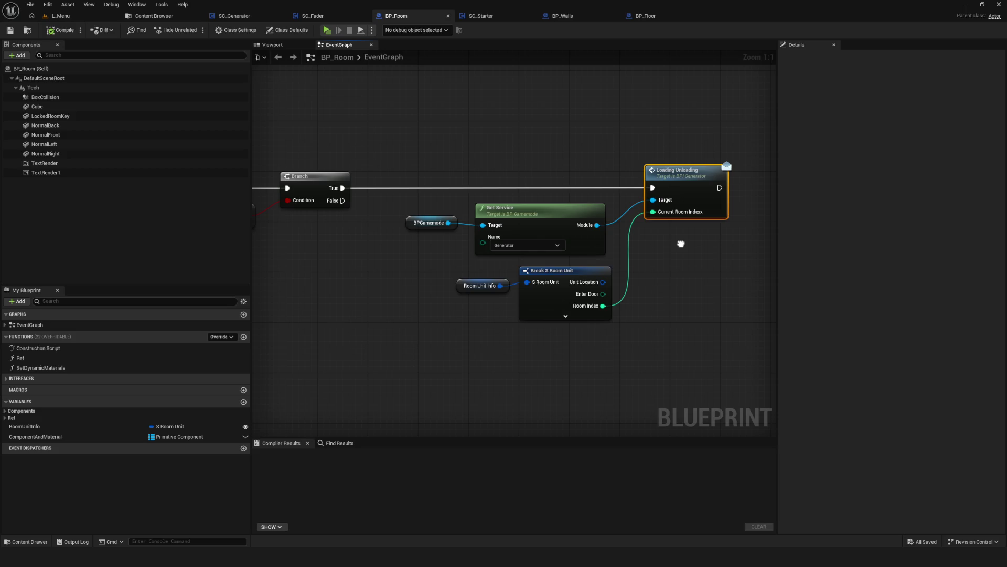
left_click_drag(681, 243, 682, 244)
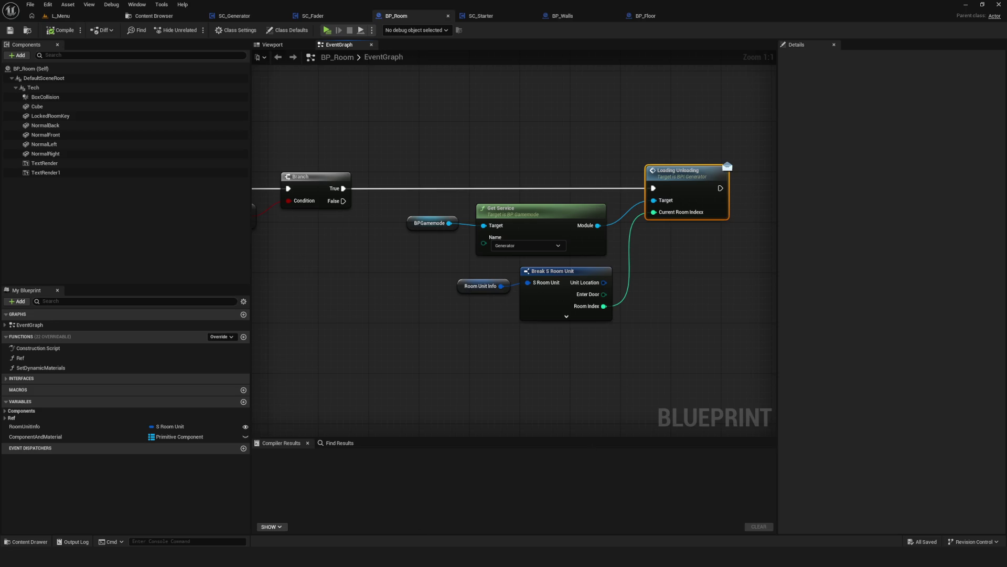
Sketch a cross of room squares with a path line up through the middle room.
scroll(497, 278, "down", 5)
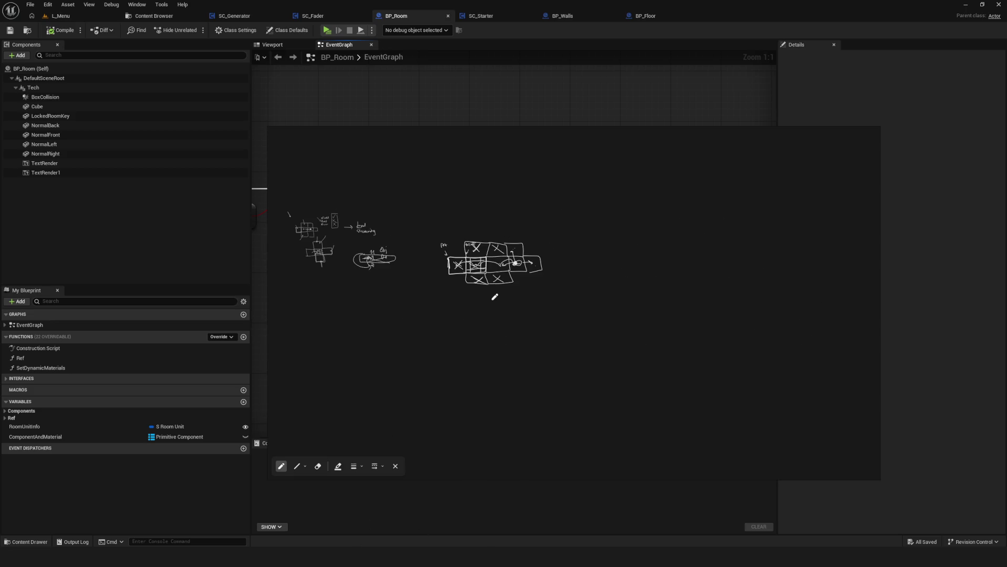
scroll(500, 297, "up", 2)
scroll(655, 354, "up", 2)
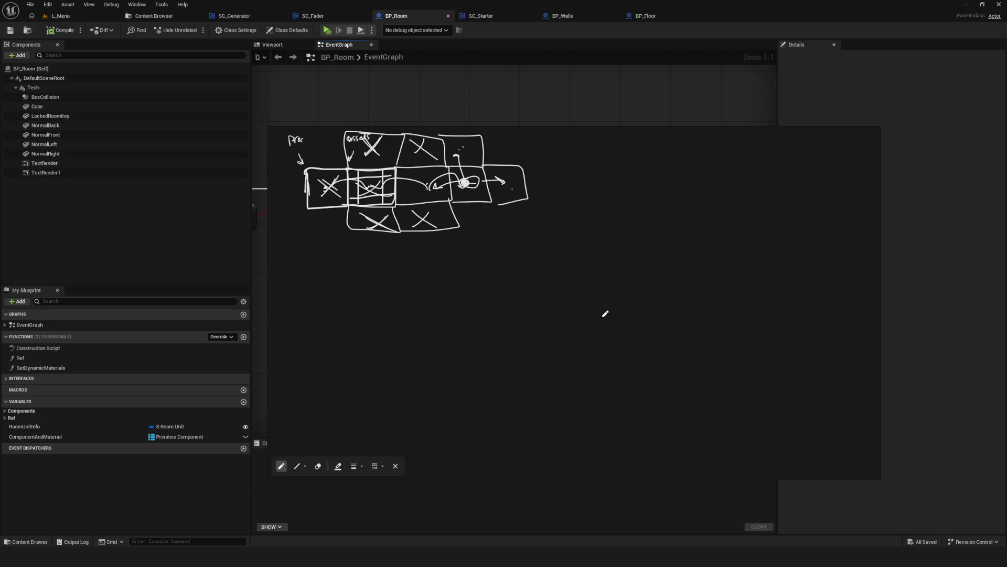
mouse_move(652, 284)
left_mouse_down()
mouse_move(703, 284)
mouse_move(640, 330)
left_mouse_up()
scroll(664, 306, "up", 1)
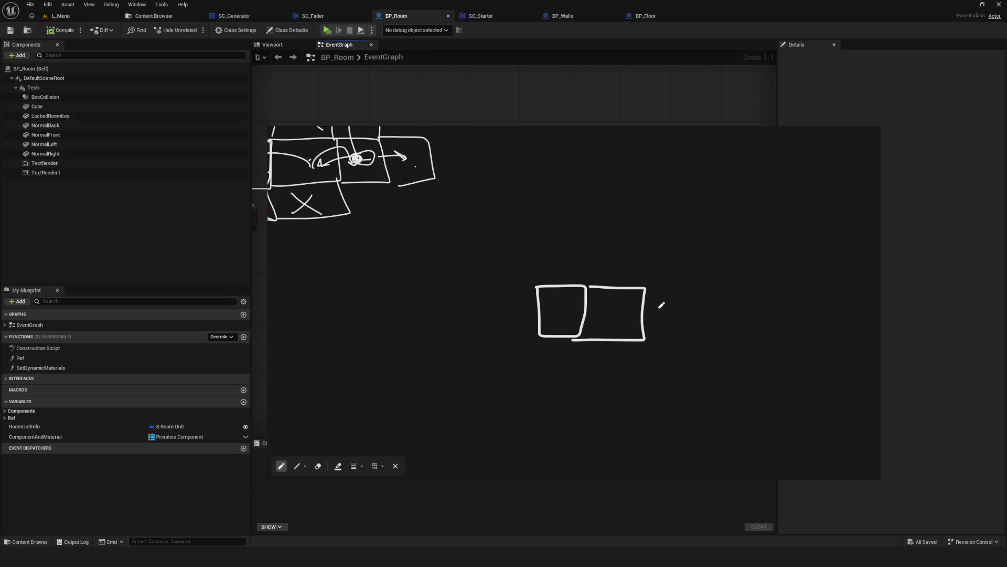
mouse_move(592, 286)
left_mouse_down()
mouse_move(655, 235)
mouse_move(649, 285)
left_mouse_up()
left_click_drag(587, 339, 652, 387)
left_click_drag(645, 287, 694, 286)
left_click_drag(704, 334, 644, 338)
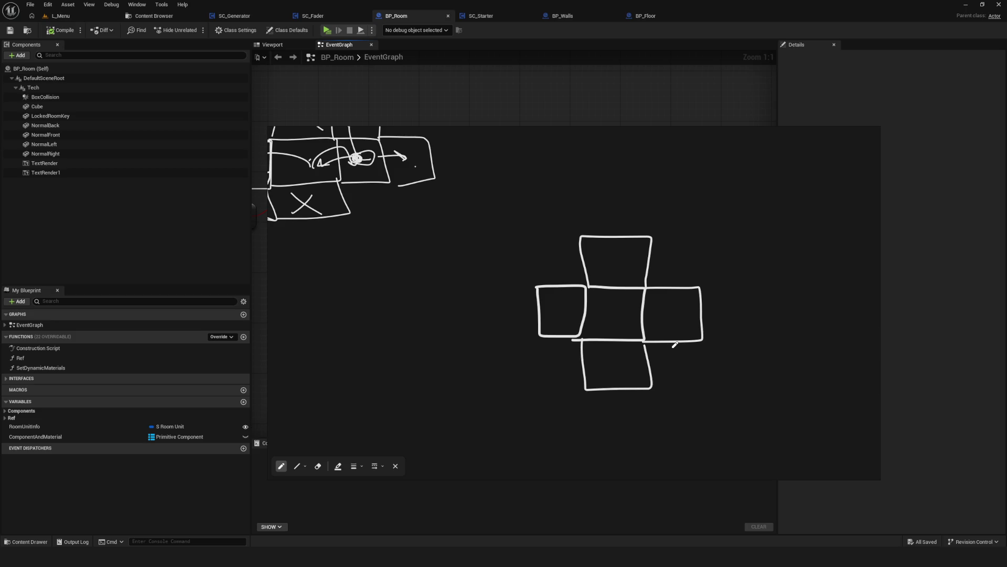
left_click_drag(615, 315, 614, 265)
mouse_move(581, 235)
left_mouse_down()
mouse_move(622, 184)
mouse_move(647, 236)
mouse_move(708, 242)
mouse_move(710, 283)
mouse_move(672, 287)
mouse_move(671, 267)
left_mouse_up()
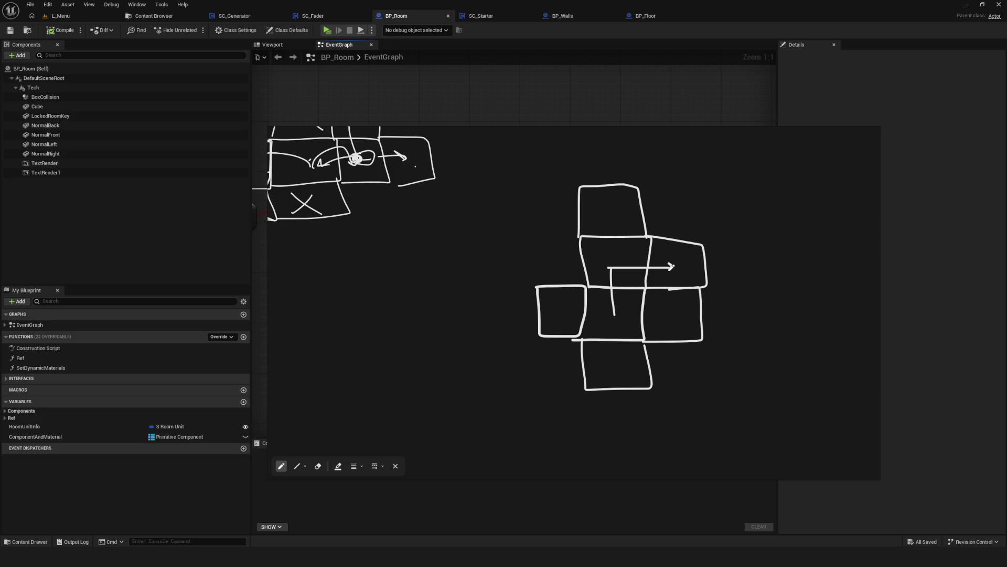
mouse_move(645, 284)
left_mouse_down()
mouse_move(640, 325)
mouse_move(663, 346)
mouse_move(710, 318)
mouse_move(690, 279)
mouse_move(641, 283)
left_mouse_up()
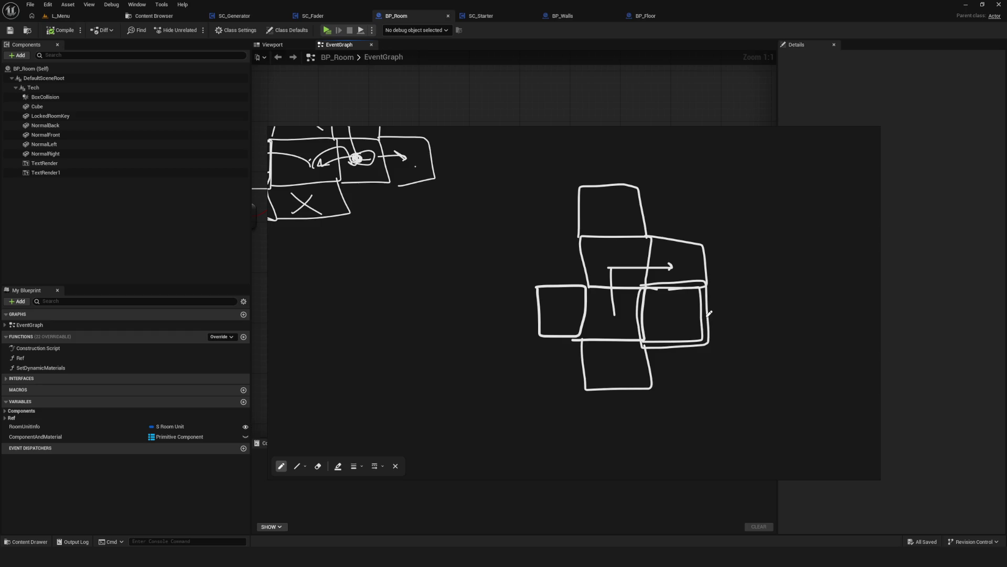
Hide the sketch overlay and recentre the zoomed-out BP_Room graph.
mouse_move(861, 154)
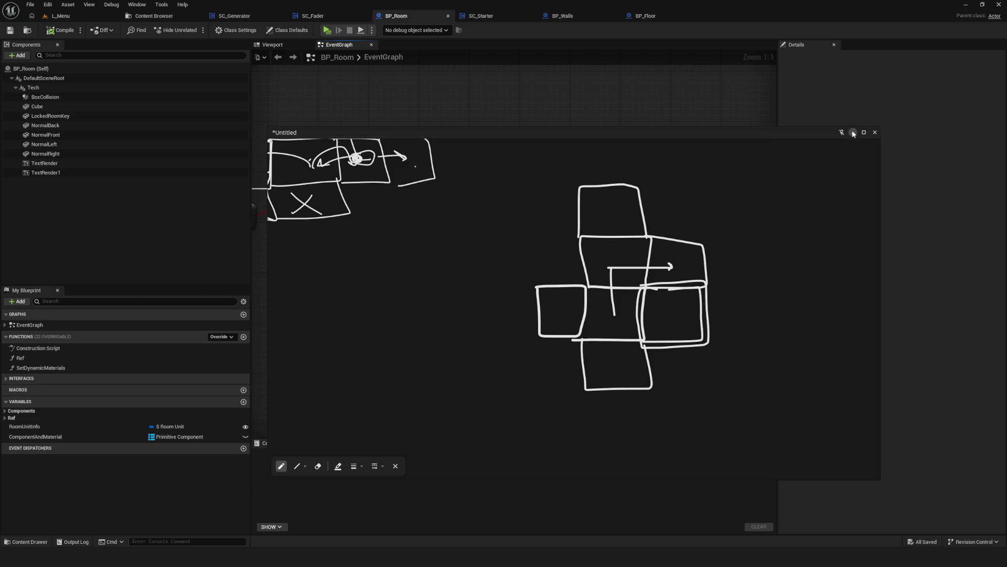
left_click(852, 132)
scroll(480, 304, "down", 12)
left_click_drag(475, 136, 526, 122)
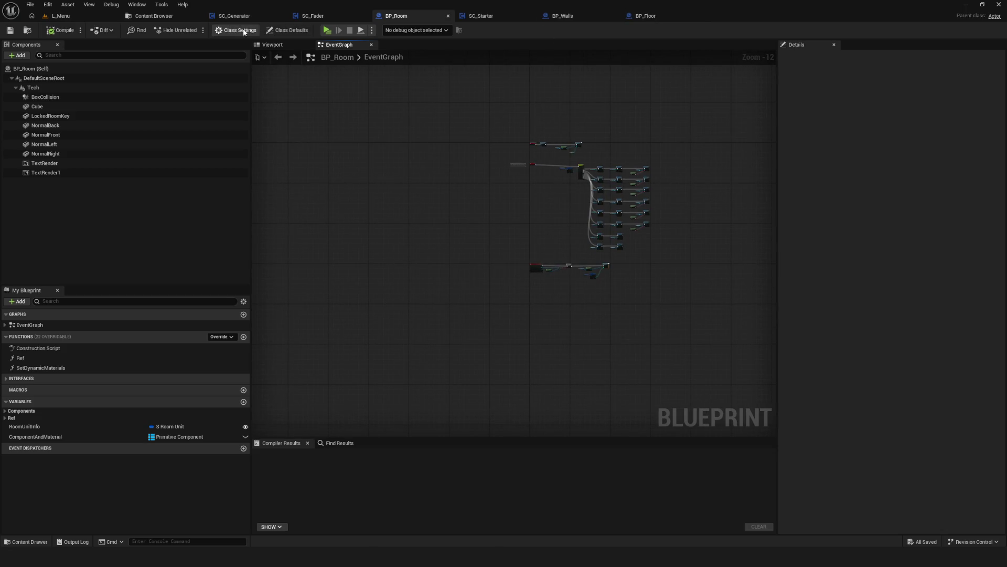
Return to SC_Generator and inspect SpawnStartRoom's Room Spawner and event binding nodes.
left_click(235, 16)
scroll(415, 266, "down", 9)
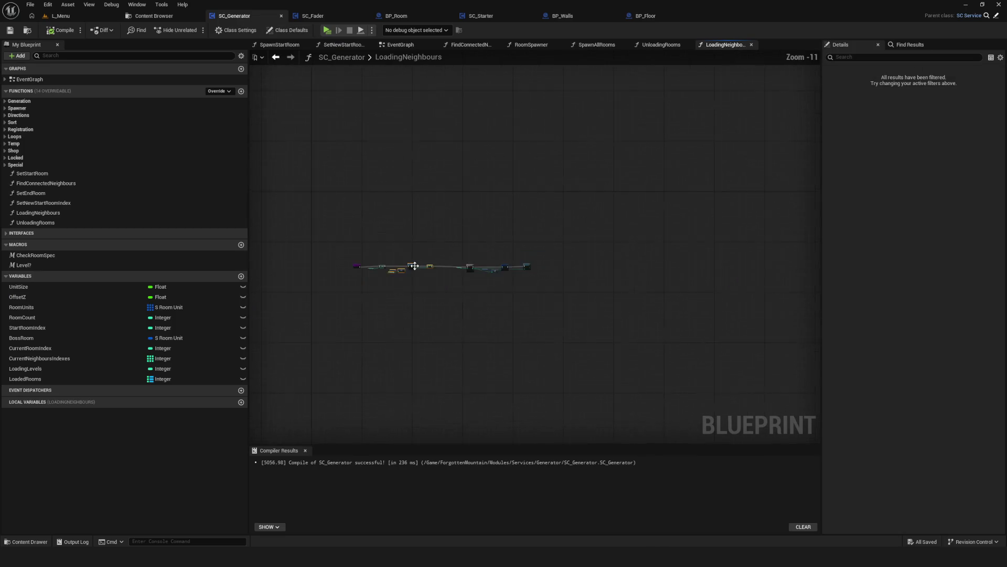
scroll(420, 268, "up", 8)
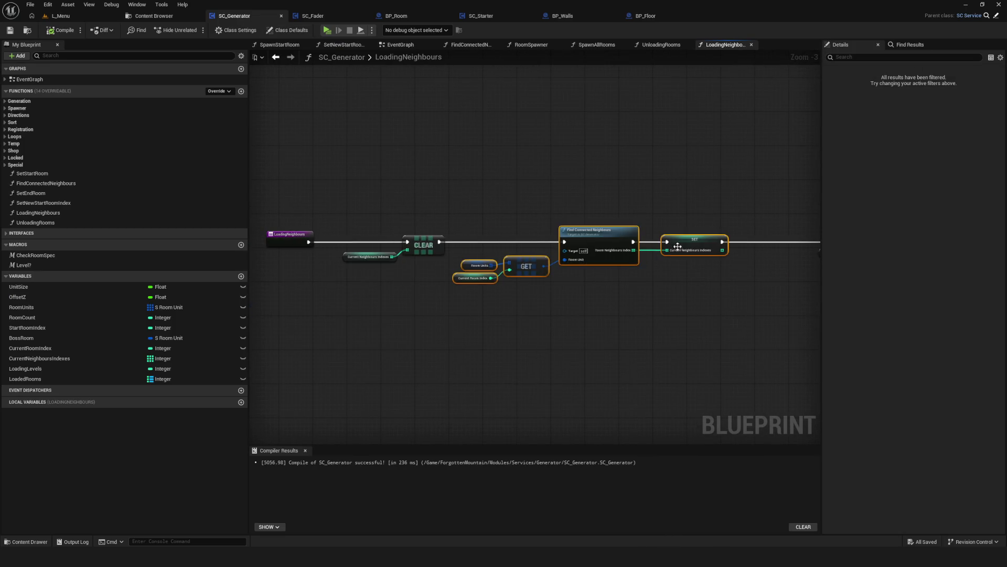
left_click_drag(619, 75, 519, 97)
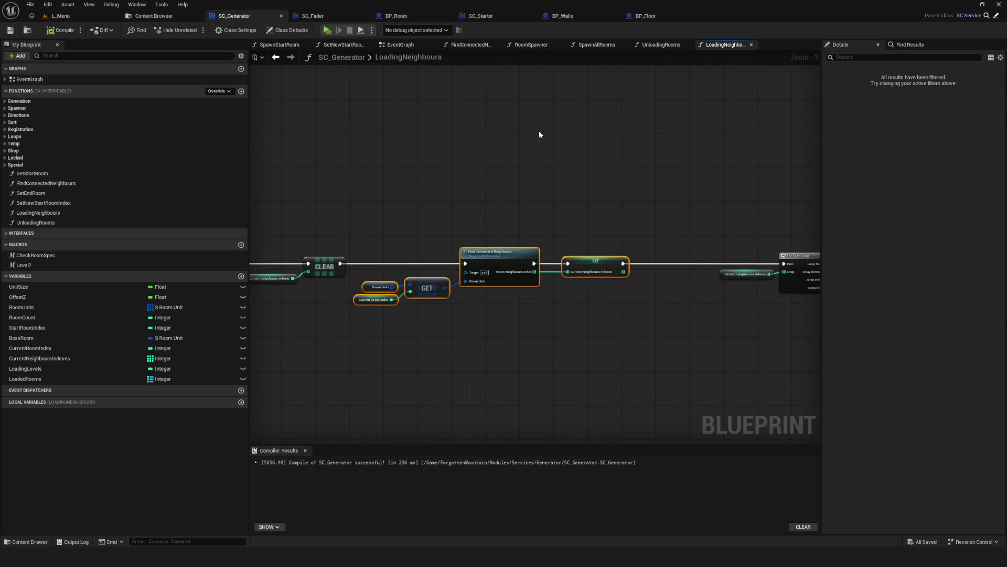
left_click(399, 46)
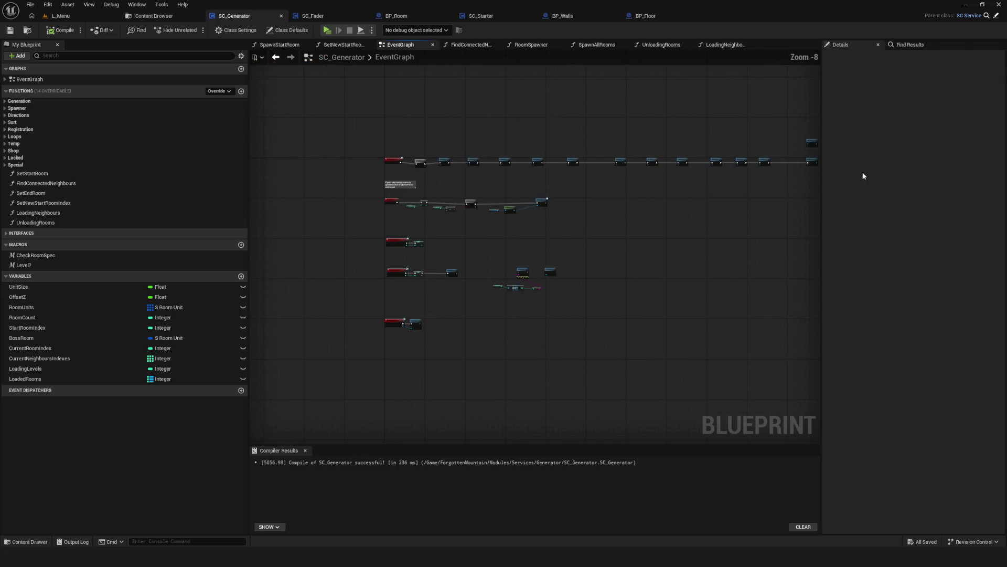
scroll(487, 218, "up", 5)
left_click_drag(487, 221, 414, 226)
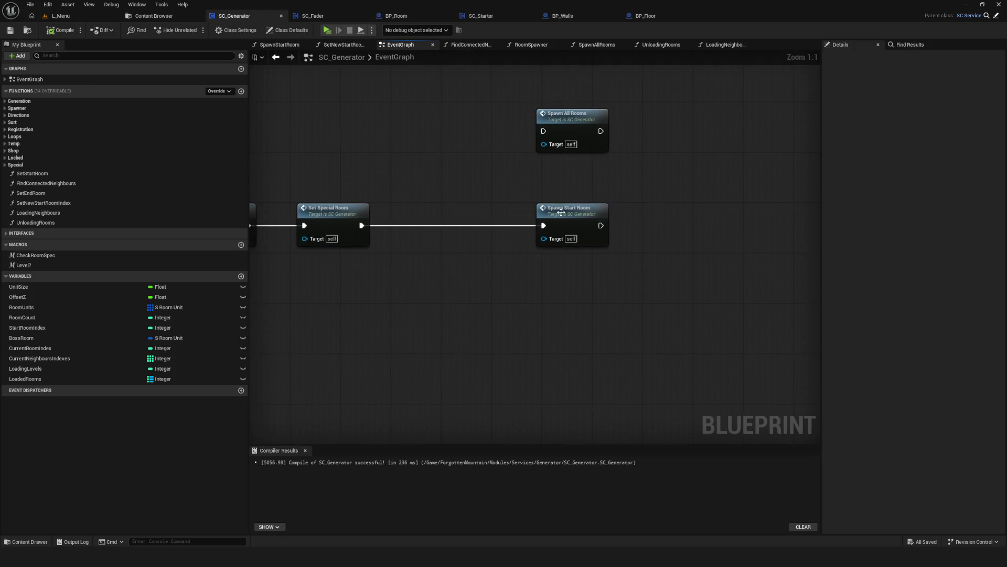
double_click(575, 210)
mouse_move(475, 253)
left_mouse_down()
mouse_move(307, 253)
mouse_move(503, 245)
left_mouse_up()
scroll(683, 185, "up", 2)
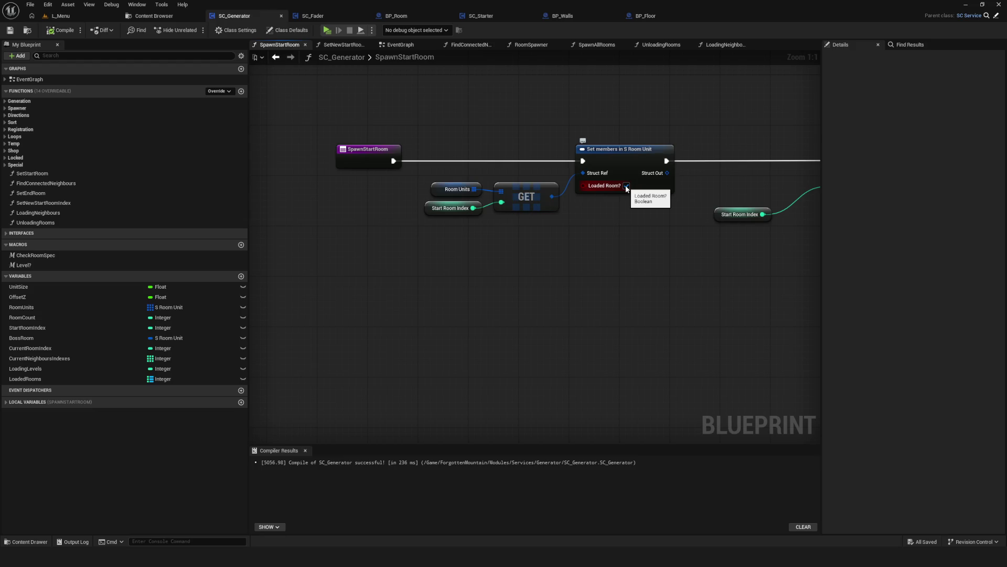
mouse_move(629, 210)
left_mouse_down()
mouse_move(238, 216)
mouse_move(612, 233)
left_mouse_up()
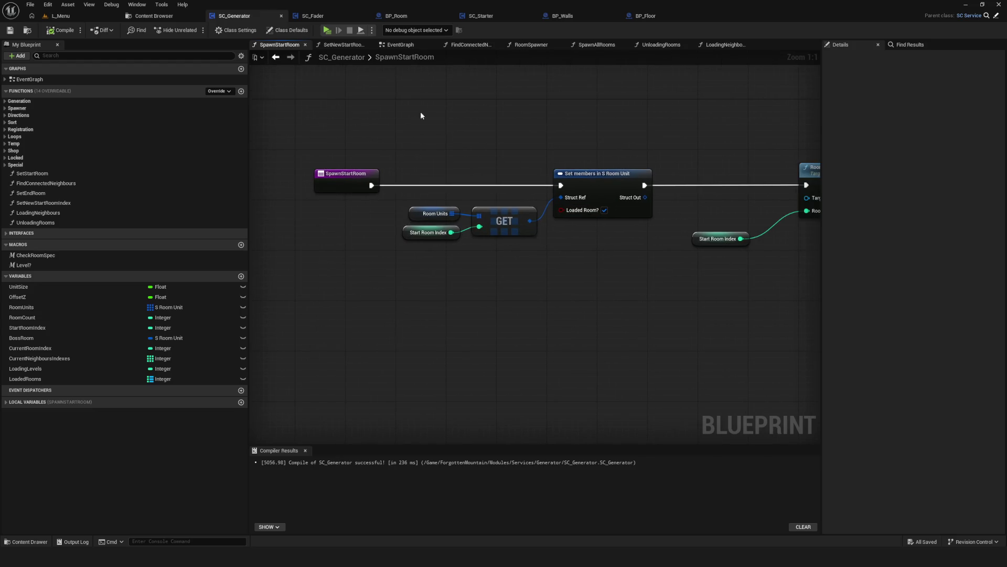
Open LoadingNeighbours from the EventGraph, then compile and save the blueprint.
left_click(400, 45)
scroll(641, 203, "down", 8)
scroll(498, 263, "up", 12)
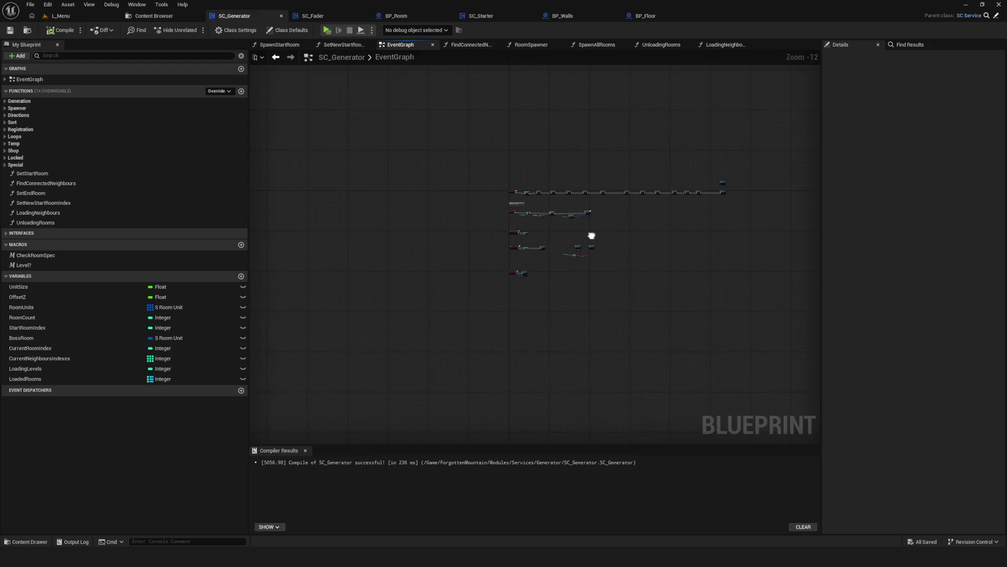
double_click(611, 214)
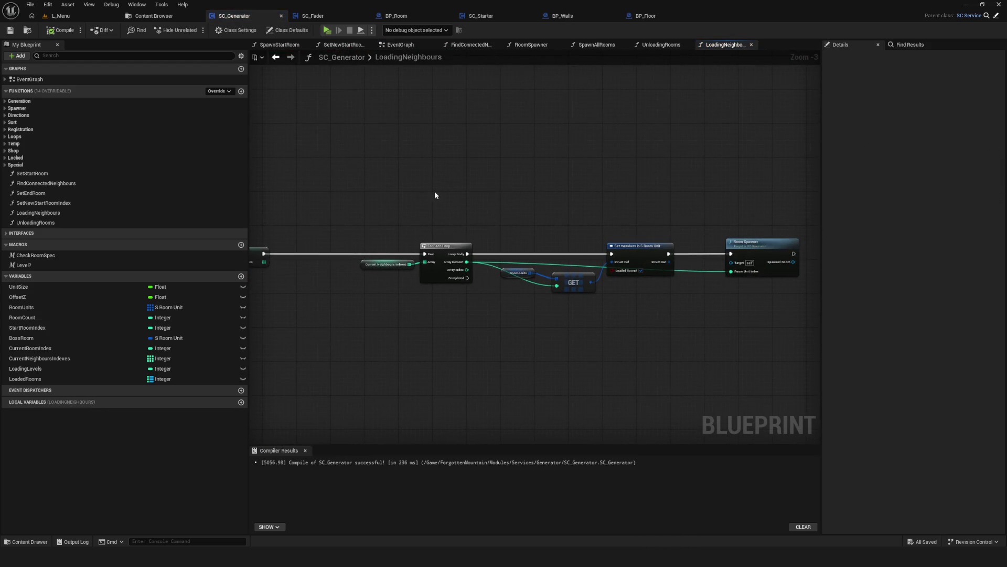
left_click(473, 241)
left_click_drag(501, 282, 809, 267)
left_click_drag(459, 287, 538, 274)
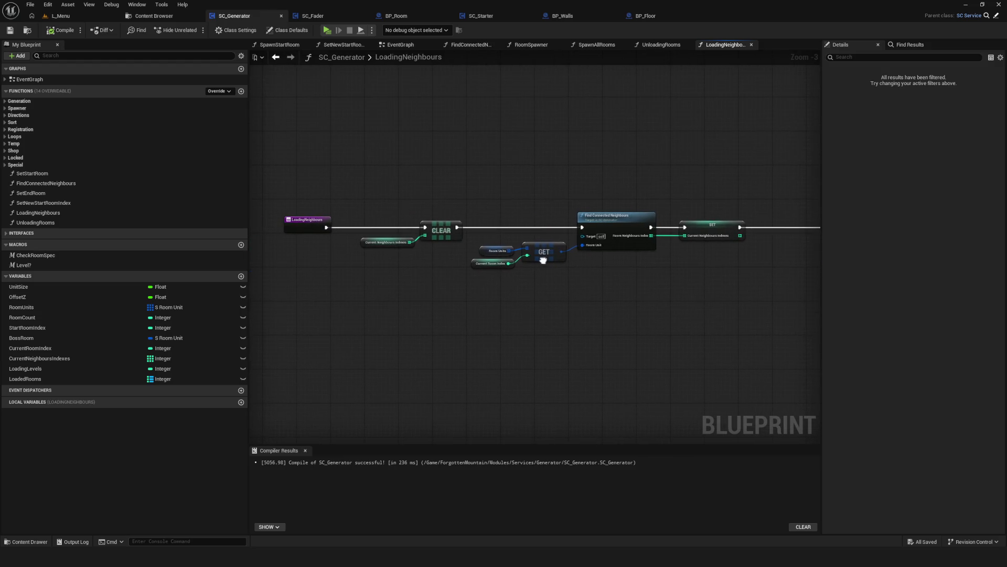
left_click(62, 30)
left_click(9, 29)
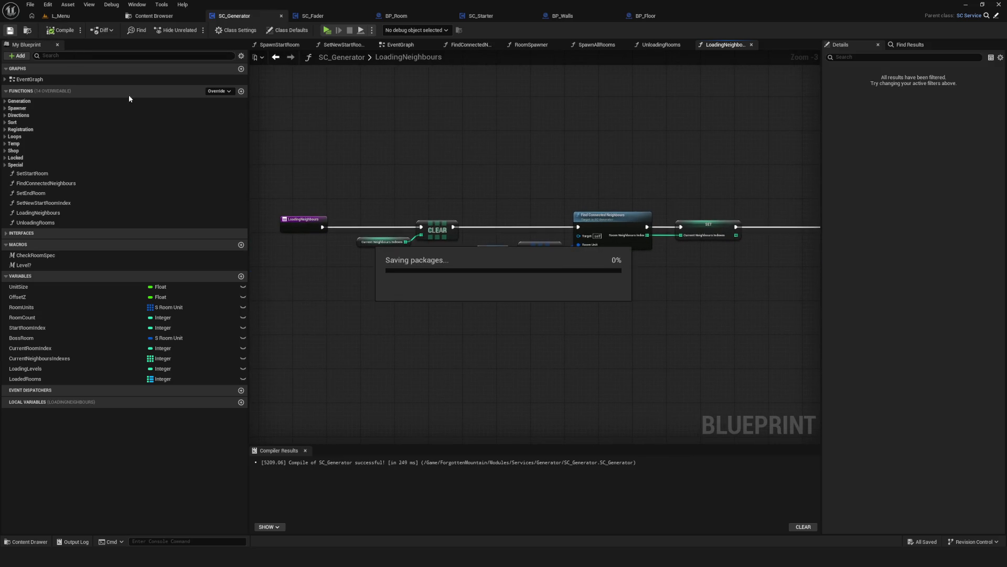
Shift the GET, Find Connected Neighbours and SET nodes slightly right.
mouse_move(530, 223)
left_mouse_down()
mouse_move(486, 218)
mouse_move(514, 278)
mouse_move(678, 296)
left_mouse_up()
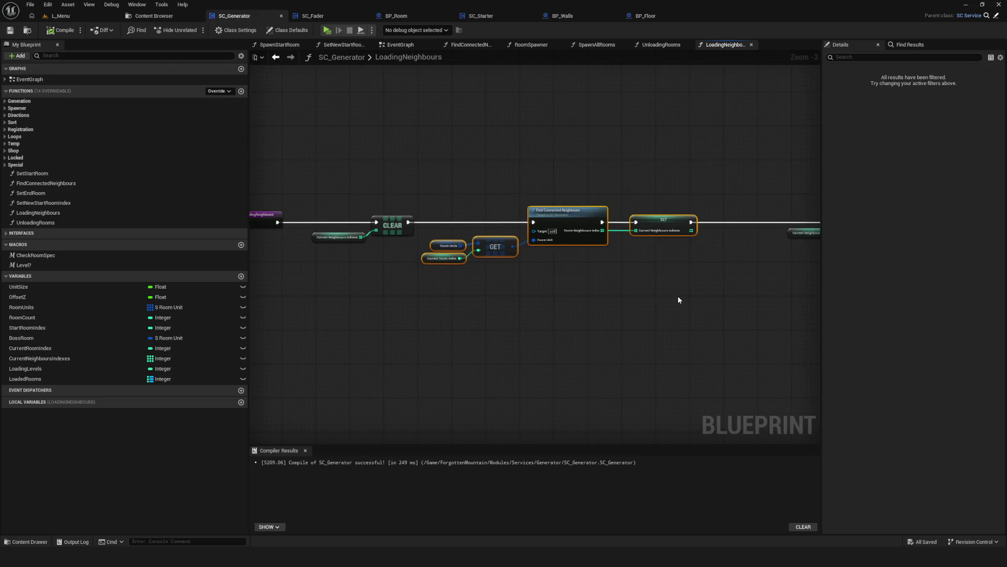
left_click_drag(492, 230, 513, 224)
left_click_drag(574, 210, 617, 210)
mouse_move(676, 244)
left_mouse_down()
mouse_move(632, 258)
mouse_move(490, 265)
mouse_move(59, 270)
mouse_move(541, 278)
left_mouse_up()
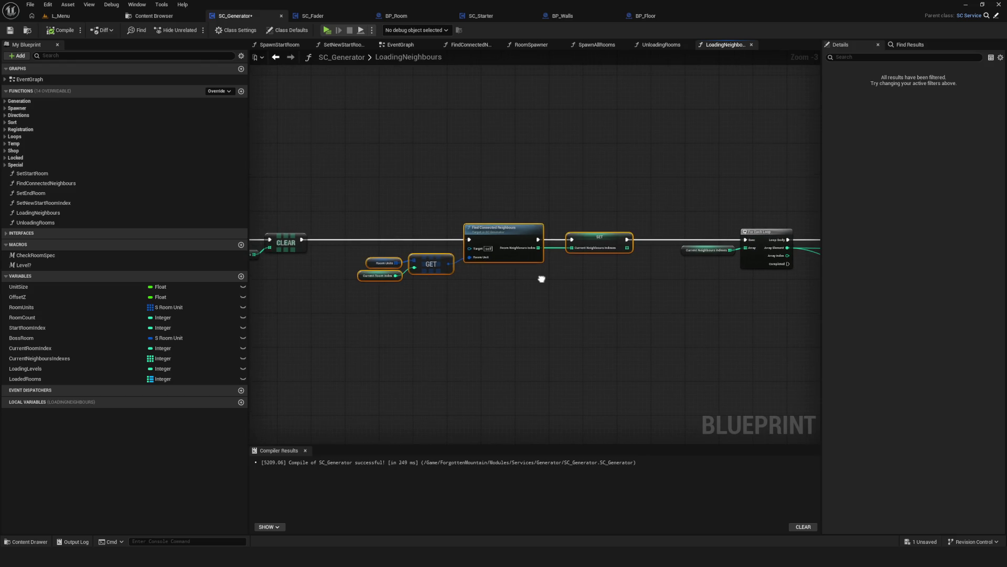
Open FindConnectedNeighbours and select its four ADD and Loc Neighbours nodes.
double_click(492, 231)
scroll(509, 65, "up", 3)
mouse_move(520, 79)
left_mouse_down()
mouse_move(681, 416)
mouse_move(630, 377)
left_mouse_up()
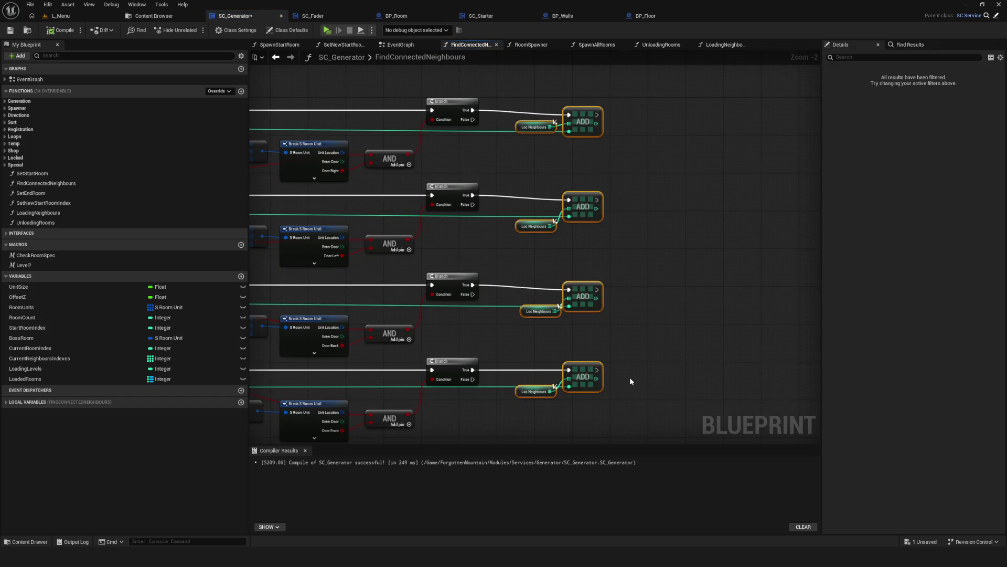
Rename the function to FindConnectedLoadedNeighbours, then undo the rename.
left_click(73, 184)
left_click(53, 183)
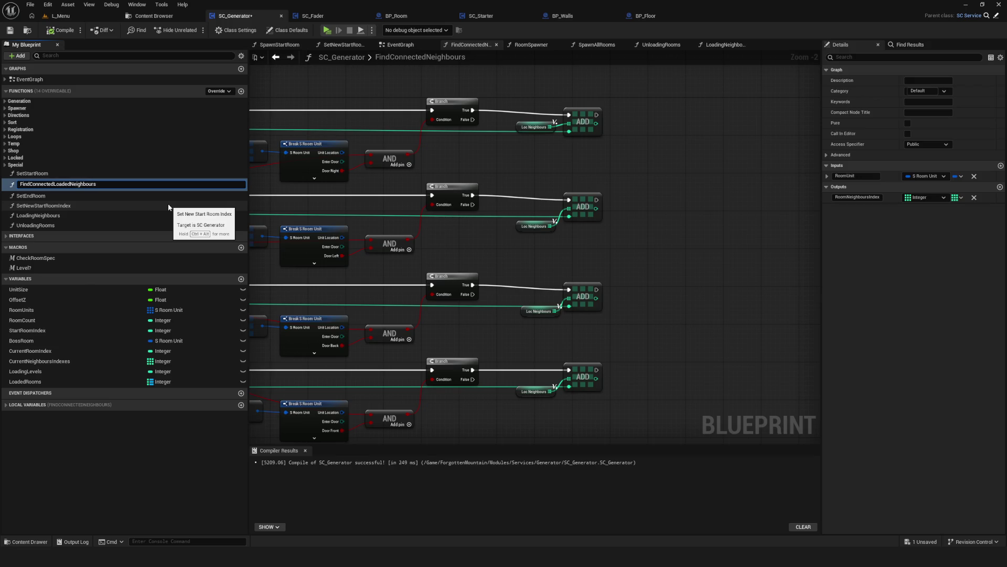
key("Return")
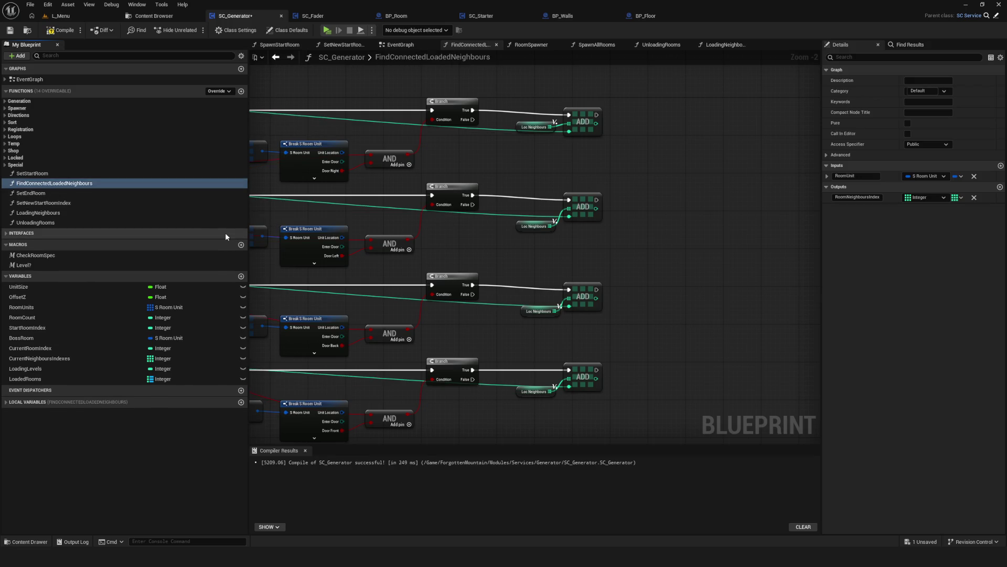
left_click(60, 185)
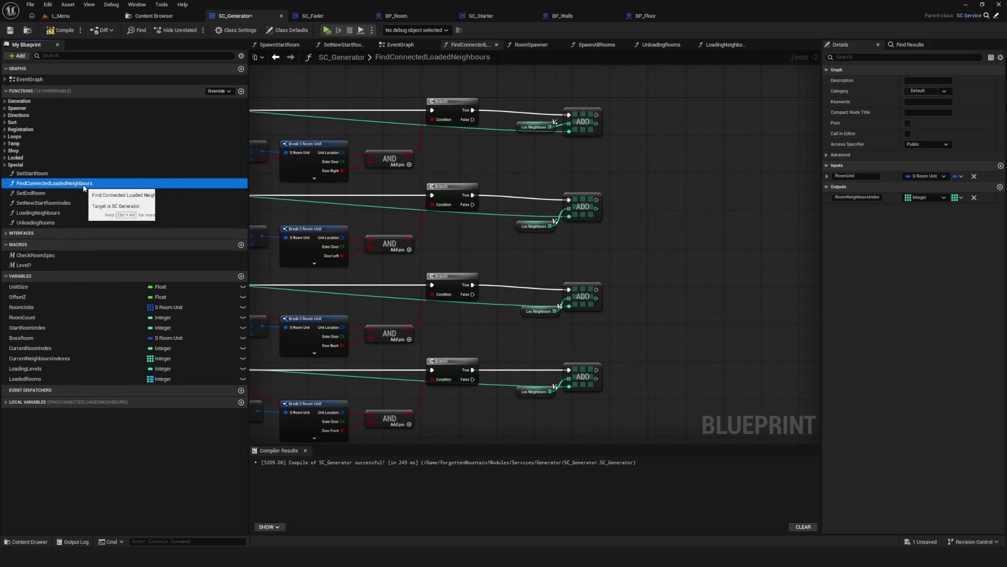
key("ctrl+z")
Compile and save the SC_Generator blueprint.
left_click(60, 30)
left_click(9, 31)
left_click(60, 32)
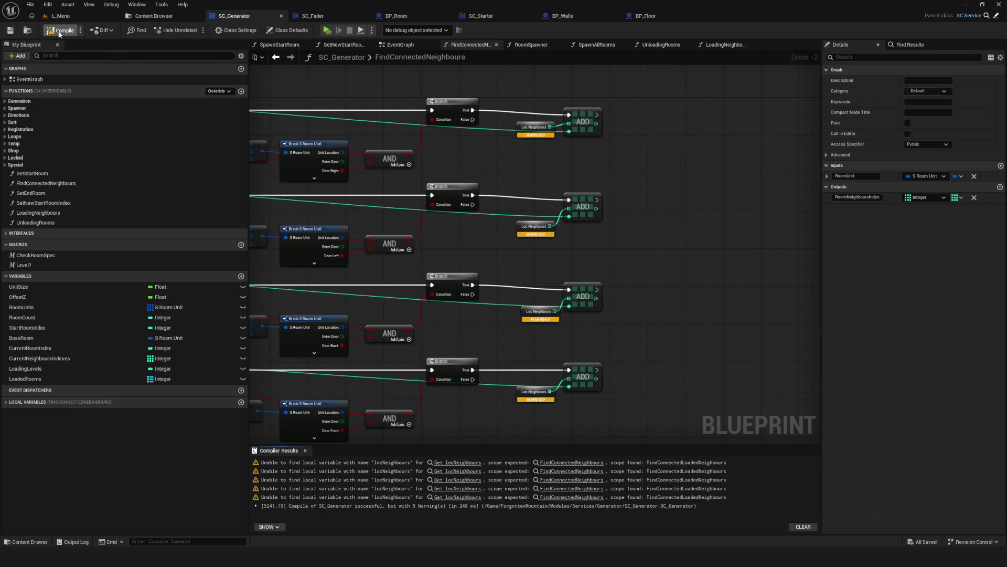
left_click(60, 30)
Undo the last node move and recompile, yielding five locNeighbours warnings.
scroll(540, 263, "down", 4)
scroll(546, 294, "up", 3)
key("ctrl+z")
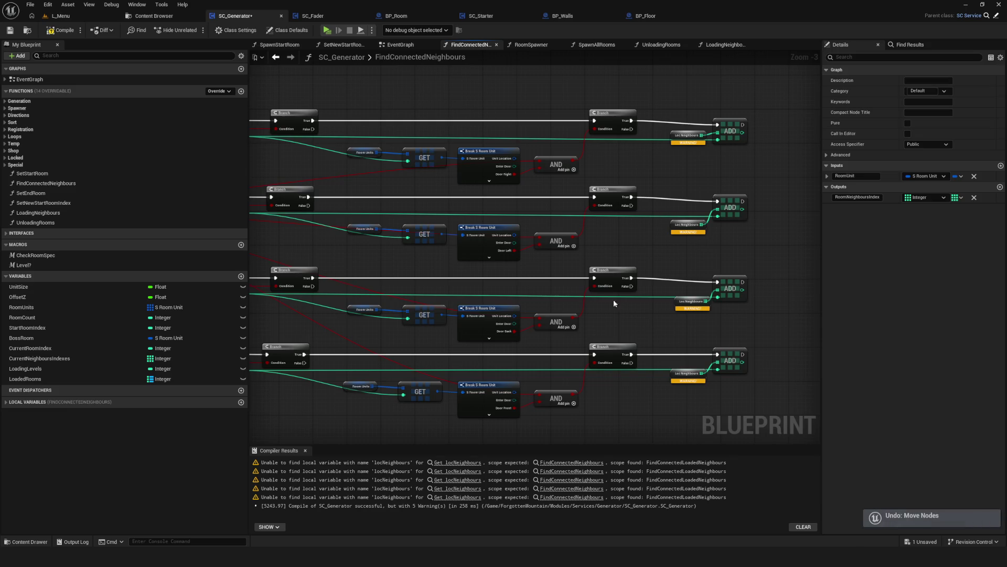
scroll(606, 300, "up", 3)
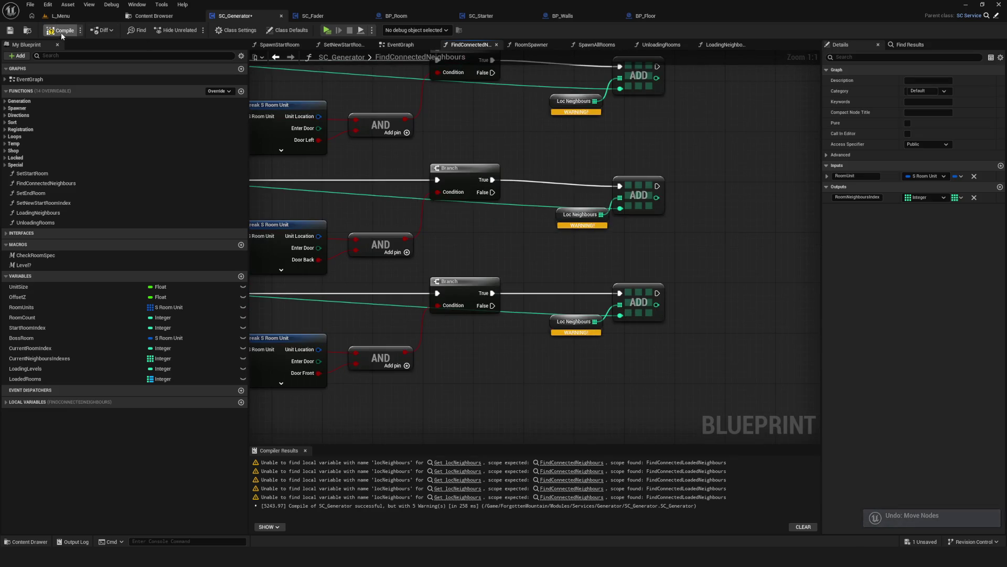
left_click(62, 32)
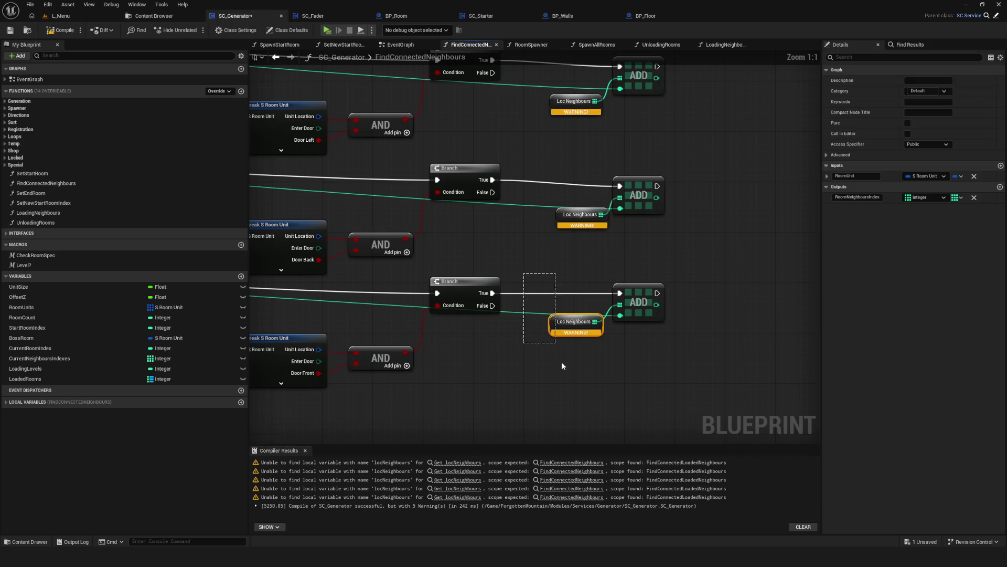
Convert the first Loc Neighbours getter into a local locNeighbours variable.
right_click(567, 331)
left_click(617, 353)
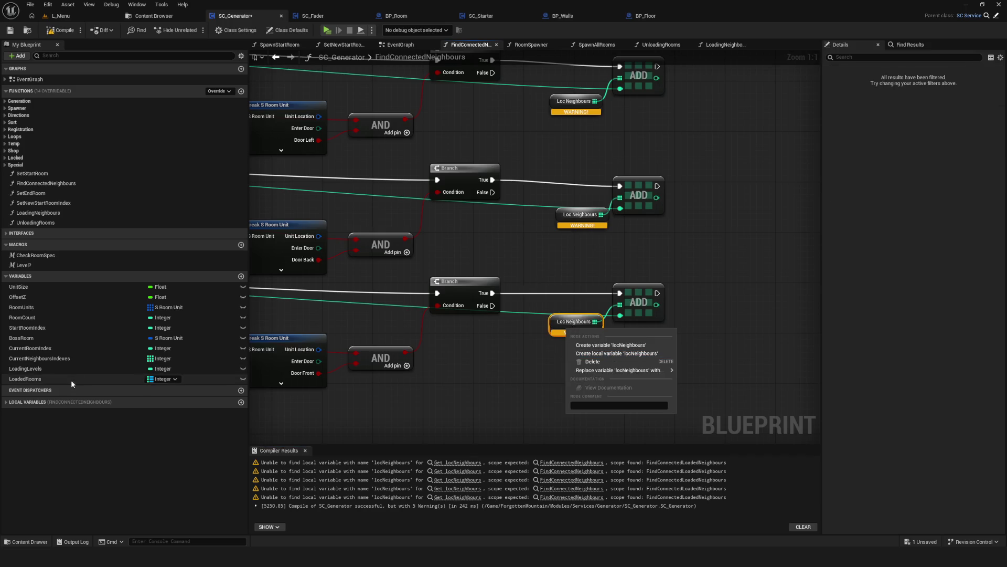
left_click(43, 414)
left_click_drag(544, 356, 653, 340)
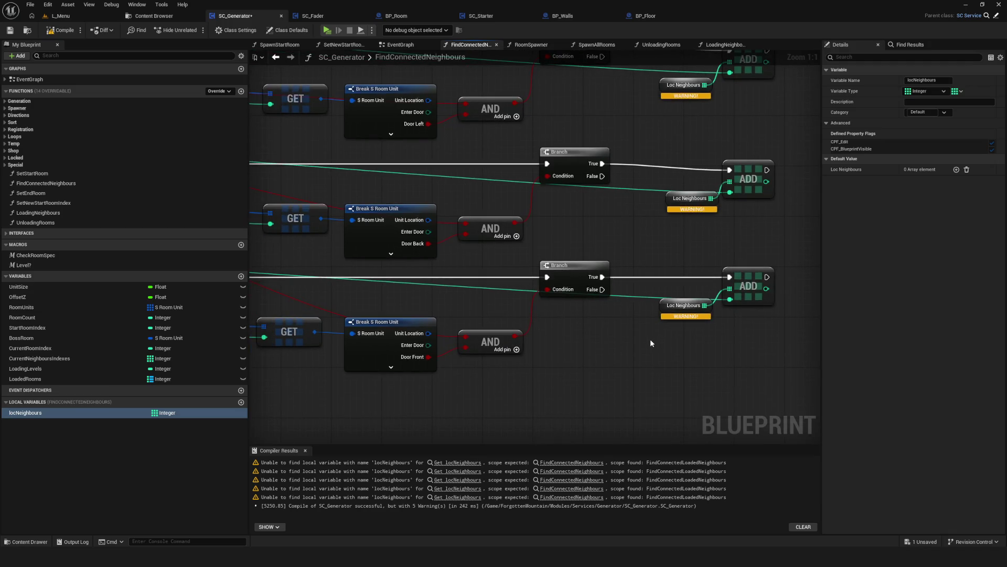
scroll(650, 338, "down", 5)
scroll(518, 230, "up", 4)
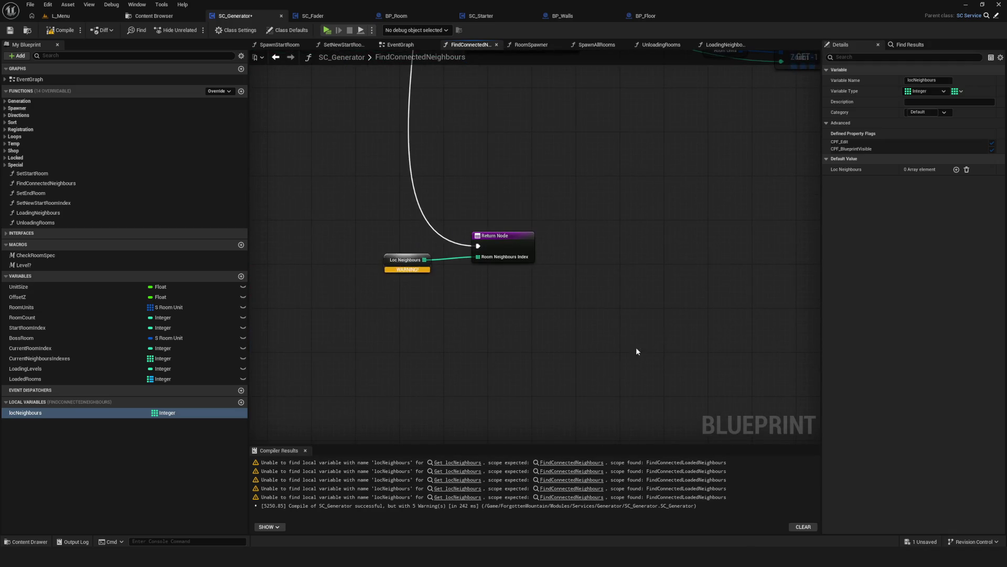
left_click_drag(618, 363, 470, 399)
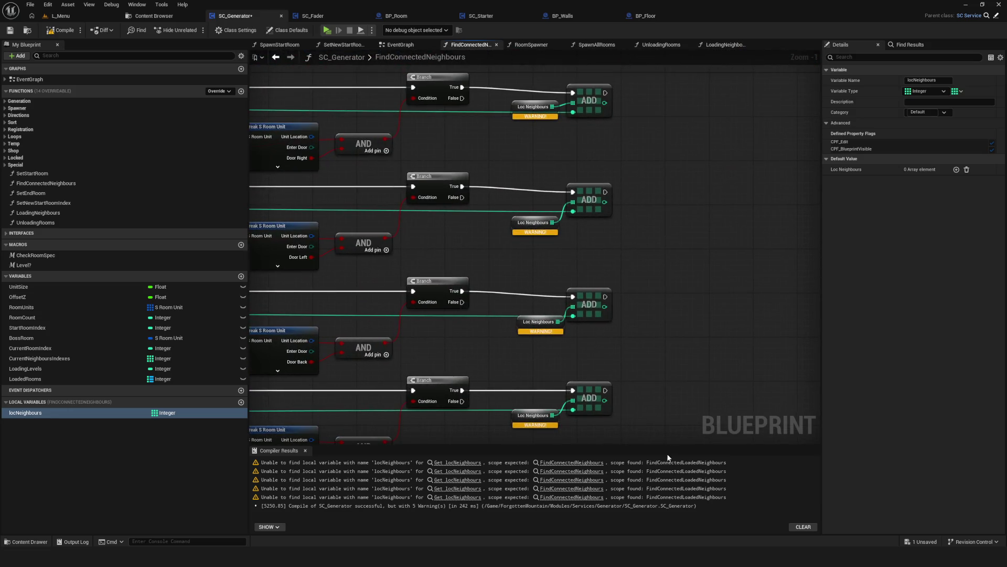
Convert the lower Loc Neighbours getter into a local variable too and recompile.
left_click_drag(532, 111, 541, 169)
right_click(542, 169)
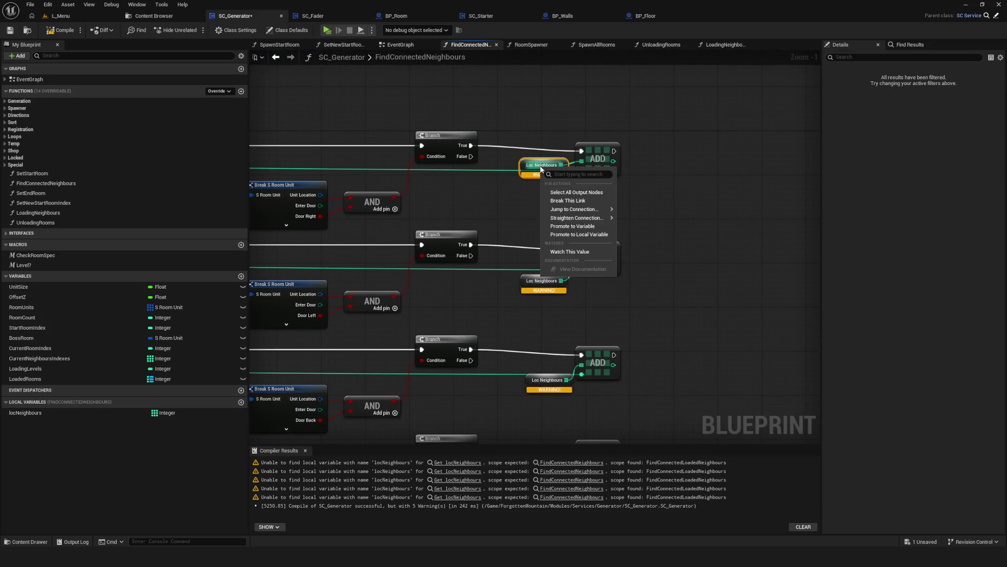
left_click(531, 285)
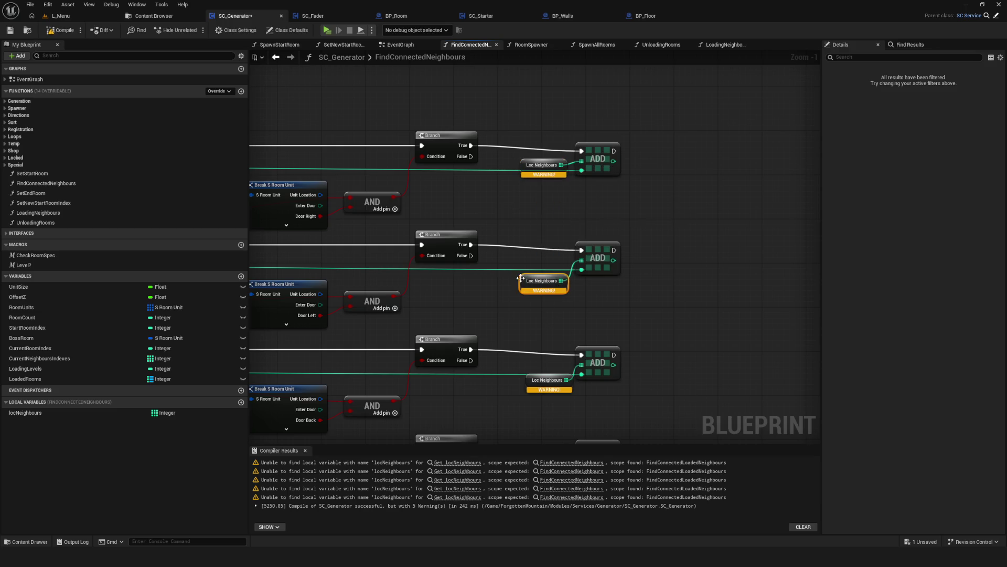
right_click(522, 278)
left_click(559, 305)
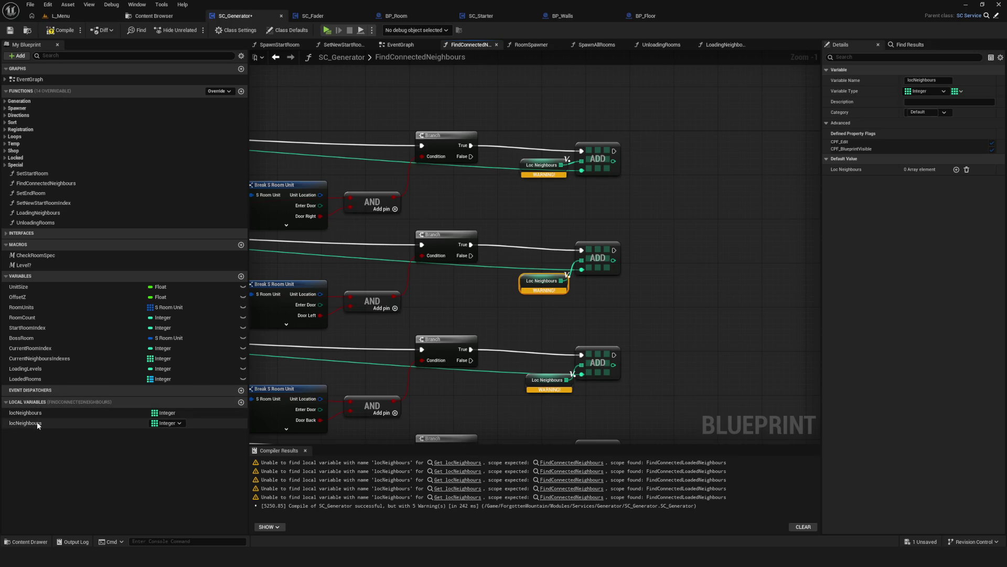
left_click(60, 30)
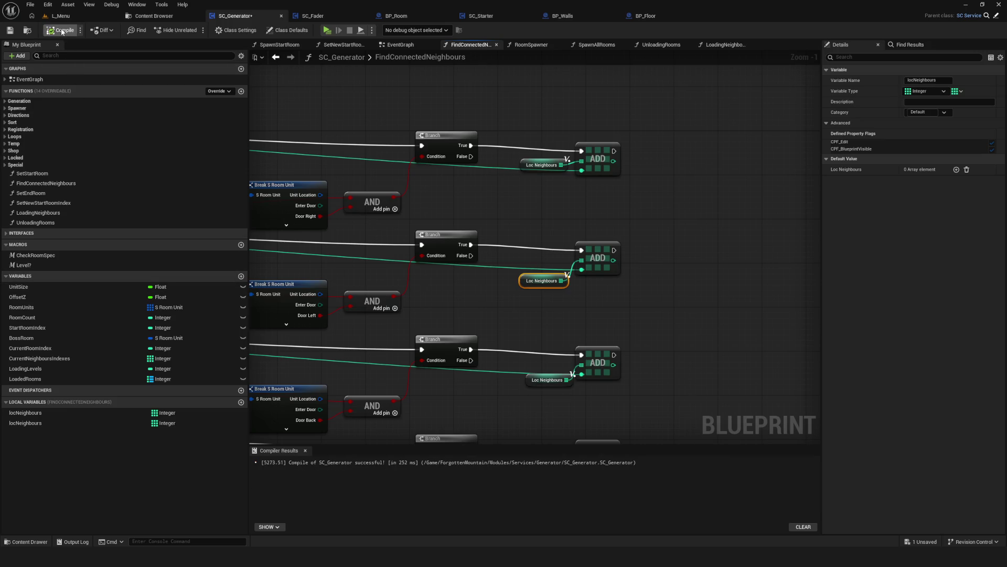
Try deleting the first locNeighbours variable and wiring a getter to the Return Node, then undo.
left_click_drag(437, 389, 635, 270)
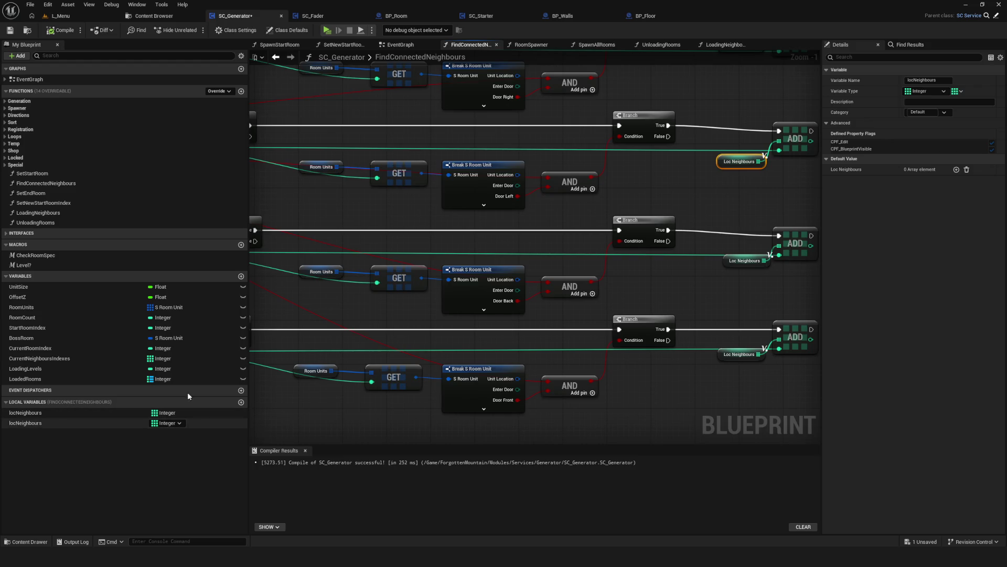
scroll(409, 219, "down", 5)
scroll(401, 274, "up", 4)
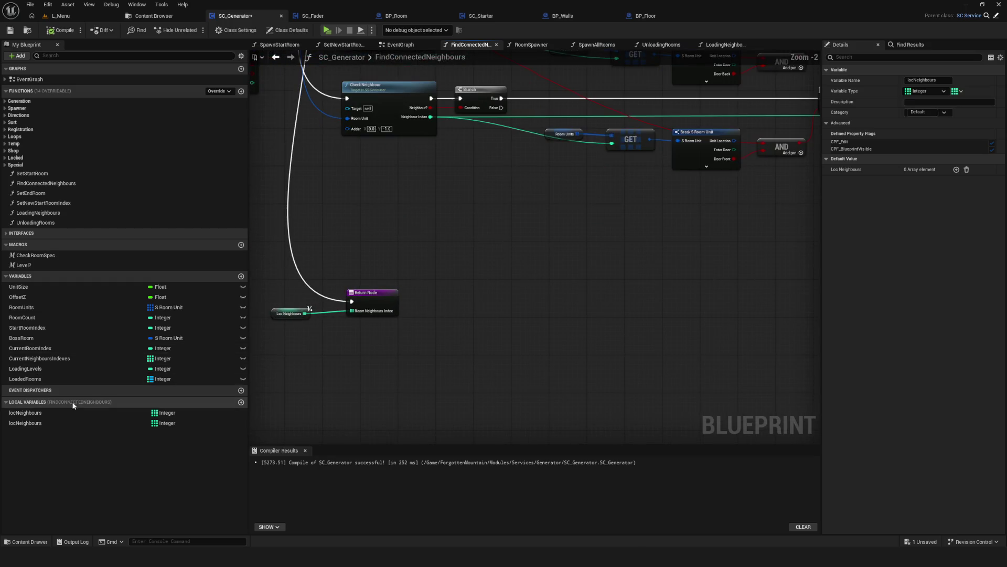
left_click(193, 415)
key("Delete")
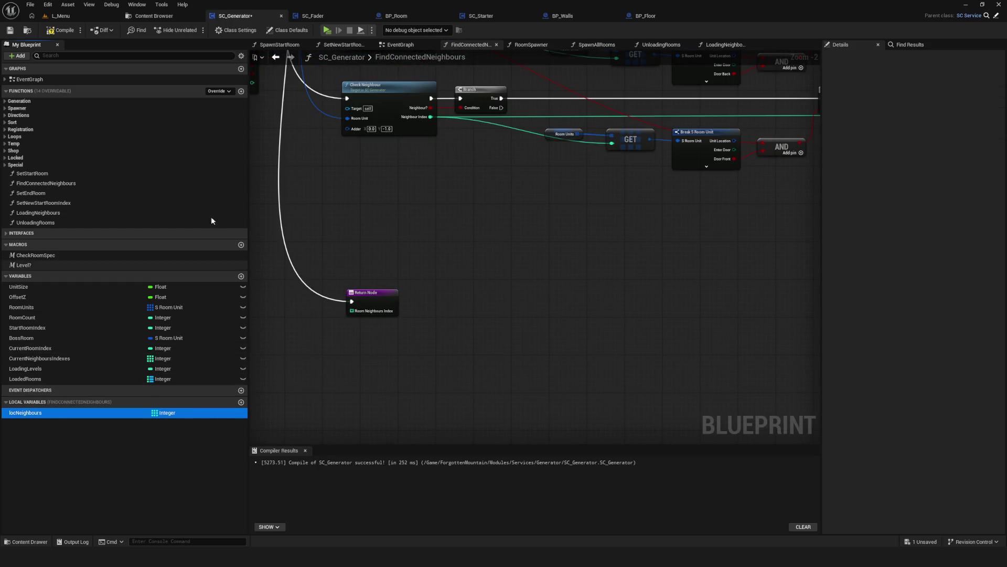
mouse_move(26, 412)
left_mouse_down()
mouse_move(310, 365)
mouse_move(311, 373)
mouse_move(370, 370)
left_mouse_up()
mouse_move(570, 295)
left_mouse_down()
mouse_move(333, 270)
mouse_move(390, 278)
left_mouse_up()
key("ctrl+z")
key("ctrl+z")
key("ctrl+z")
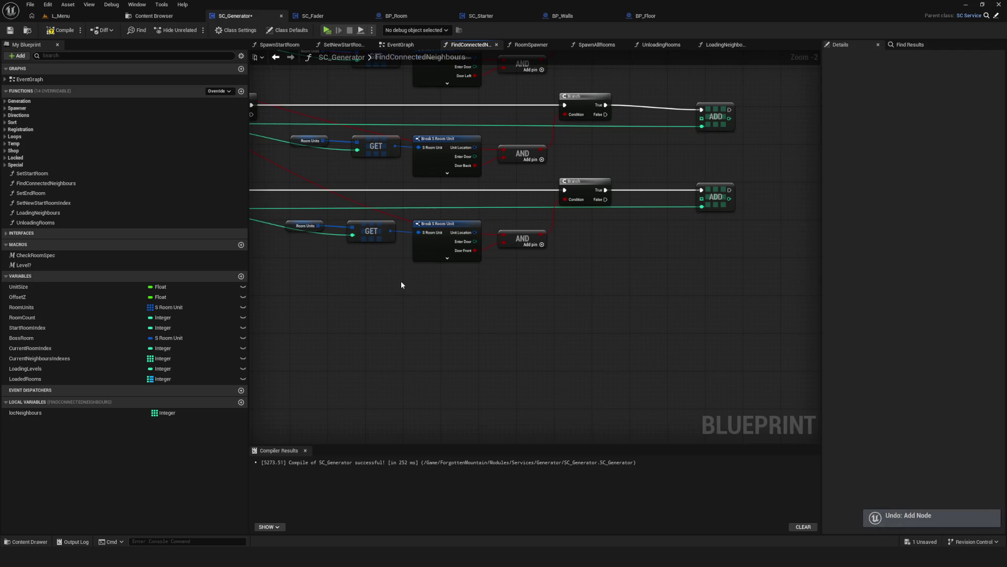
Remove the duplicate locNeighbours local variable, recompiling along the way.
left_click(53, 423)
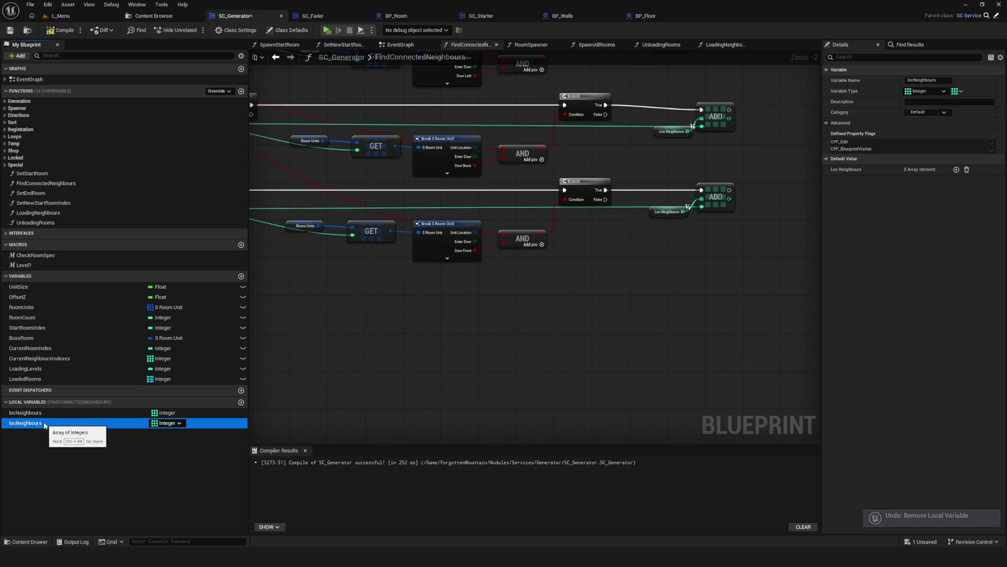
key("Delete")
key("ctrl+z")
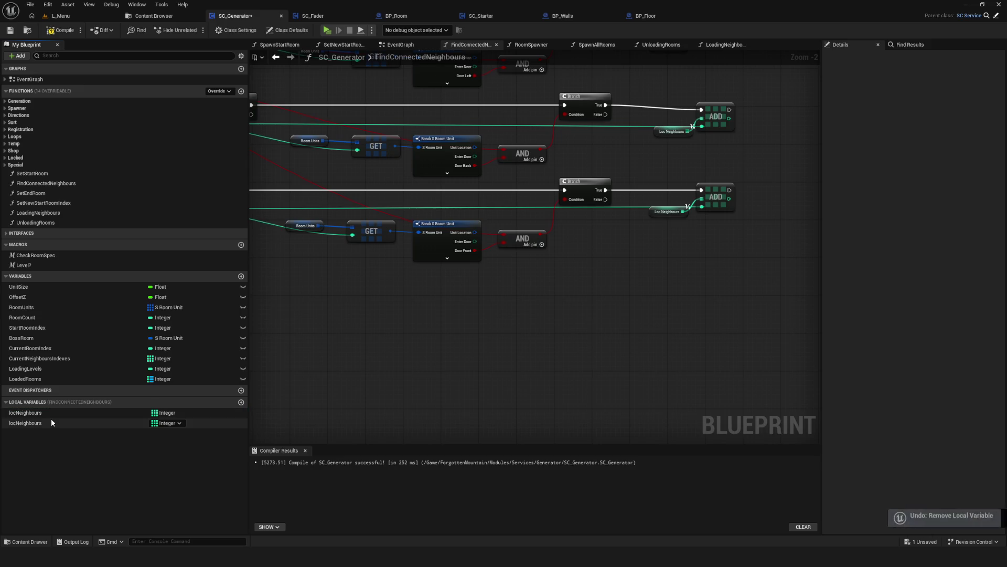
left_click(29, 414)
key("Delete")
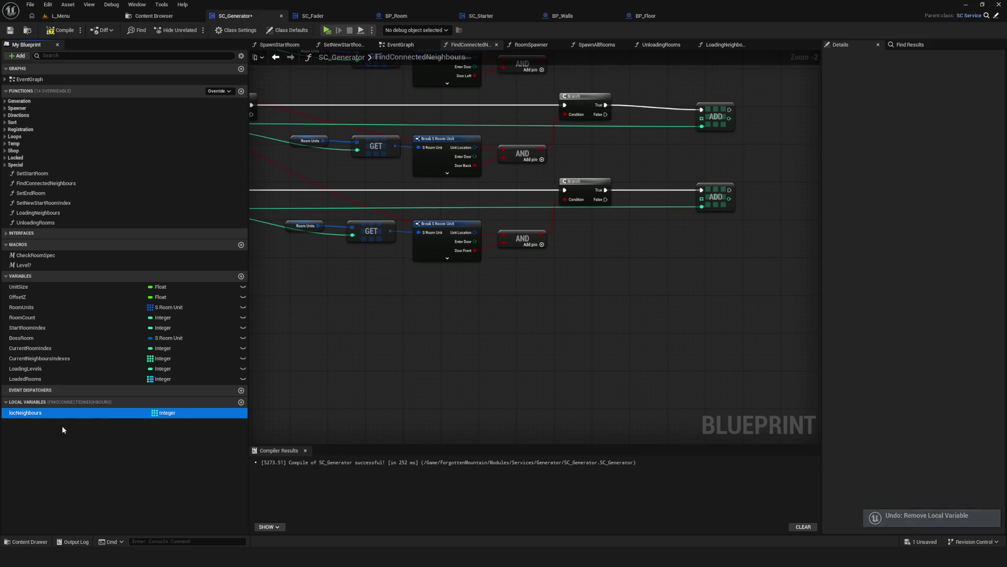
key("ctrl+z")
left_click(52, 422)
key("Delete")
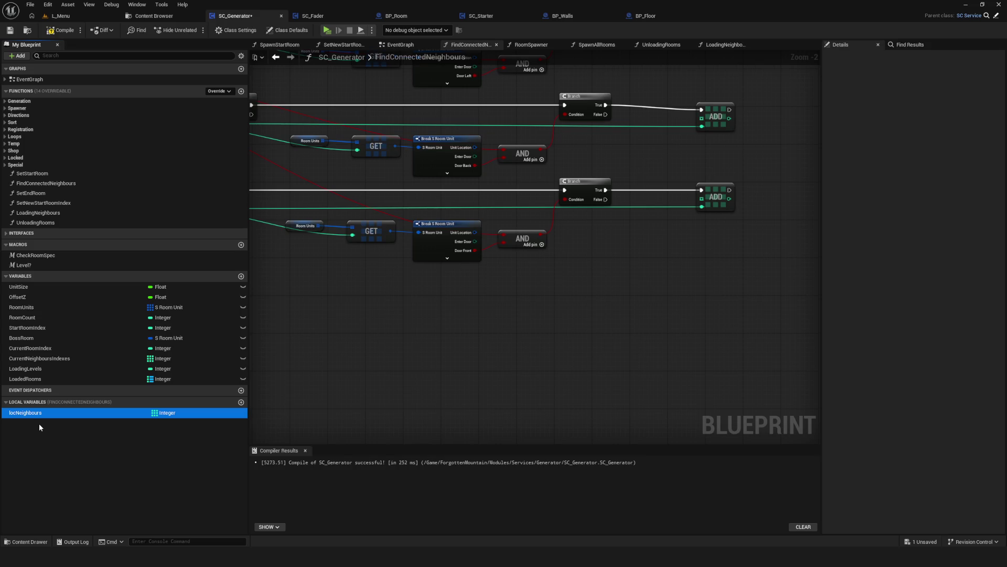
key("ctrl+z")
left_click(46, 415)
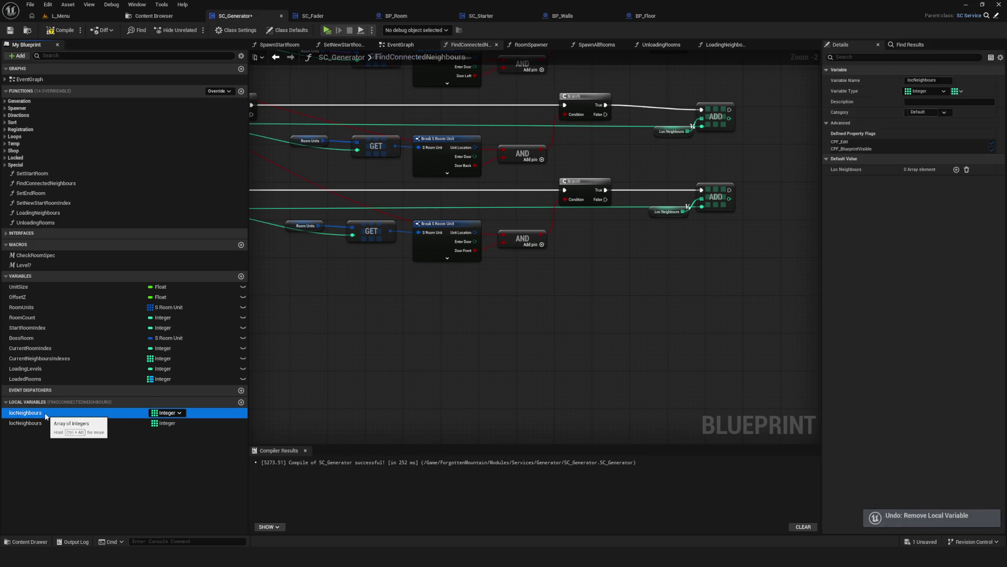
key("Delete")
key("ctrl+z")
left_click(49, 413)
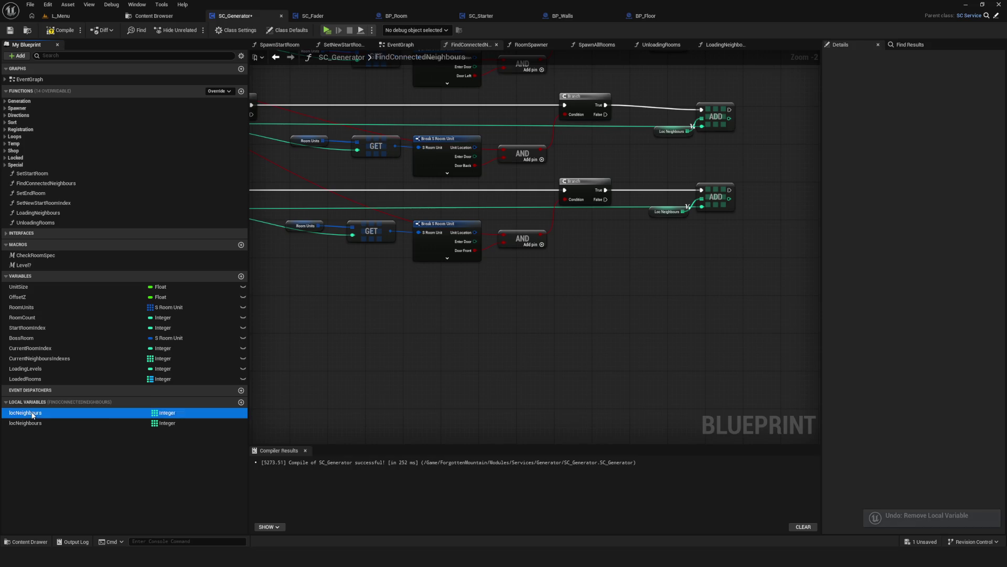
left_click(50, 31)
left_click(38, 423)
key("Delete")
Wire locNeighbours getters into all four ADD array pins and the Return Node.
mouse_move(36, 420)
left_mouse_down()
mouse_move(533, 284)
mouse_move(550, 266)
mouse_move(533, 125)
mouse_move(558, 121)
left_mouse_up()
left_click_drag(495, 104, 512, 157)
key("ctrl+c")
key("ctrl+v")
mouse_move(550, 220)
left_mouse_down()
mouse_move(558, 206)
mouse_move(519, 215)
left_mouse_up()
key("ctrl+v")
left_click_drag(534, 299, 558, 295)
key("ctrl+v")
mouse_move(546, 389)
left_mouse_down()
mouse_move(558, 375)
mouse_move(524, 382)
left_mouse_up()
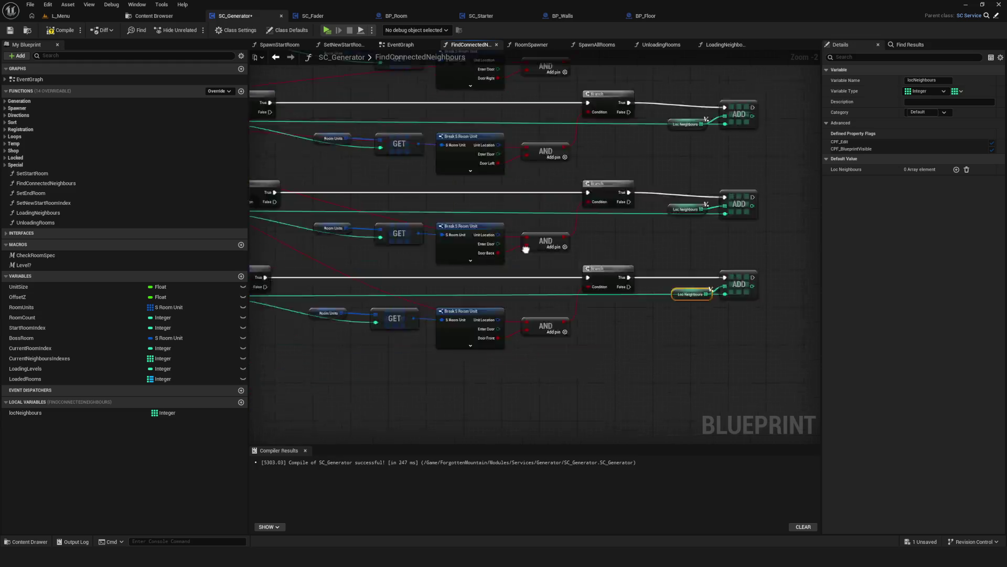
key("ctrl+v")
mouse_move(403, 325)
left_mouse_down()
mouse_move(460, 318)
mouse_move(404, 319)
mouse_move(414, 316)
left_mouse_up()
Save the blueprint and open the LoadingNeighbours function graph from the EventGraph.
left_click(11, 30)
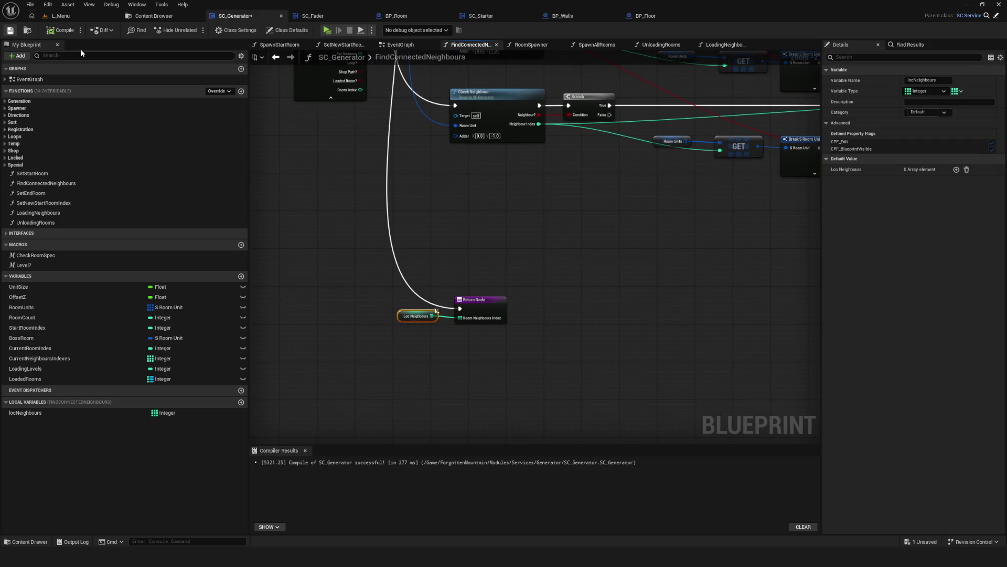
left_click(403, 46)
scroll(506, 192, "down", 5)
scroll(519, 190, "up", 5)
double_click(512, 192)
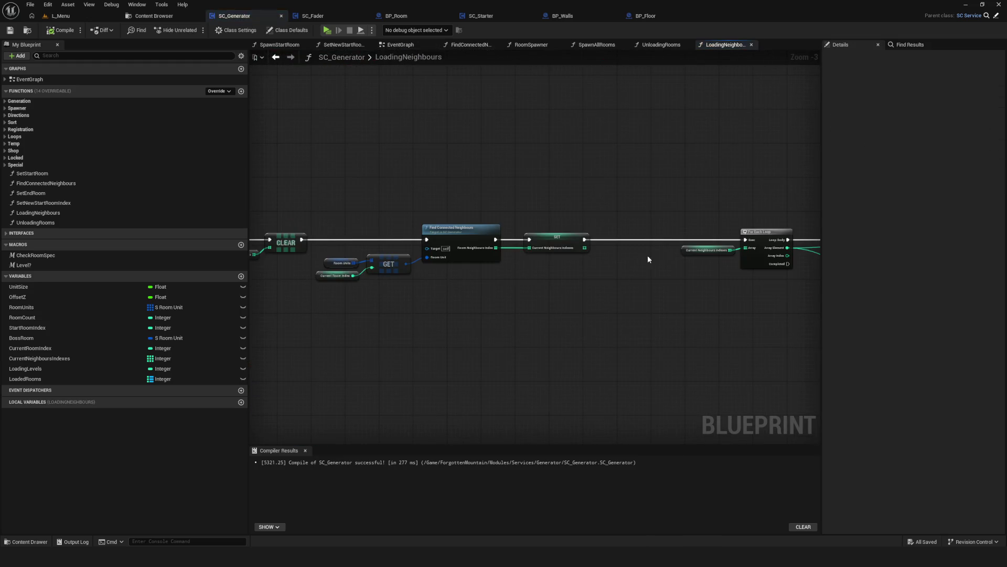
Save the blueprint and nudge the Current Neighbours Indexes and CLEAR nodes left.
scroll(480, 168, "down", 9)
scroll(479, 168, "up", 7)
left_click(10, 30)
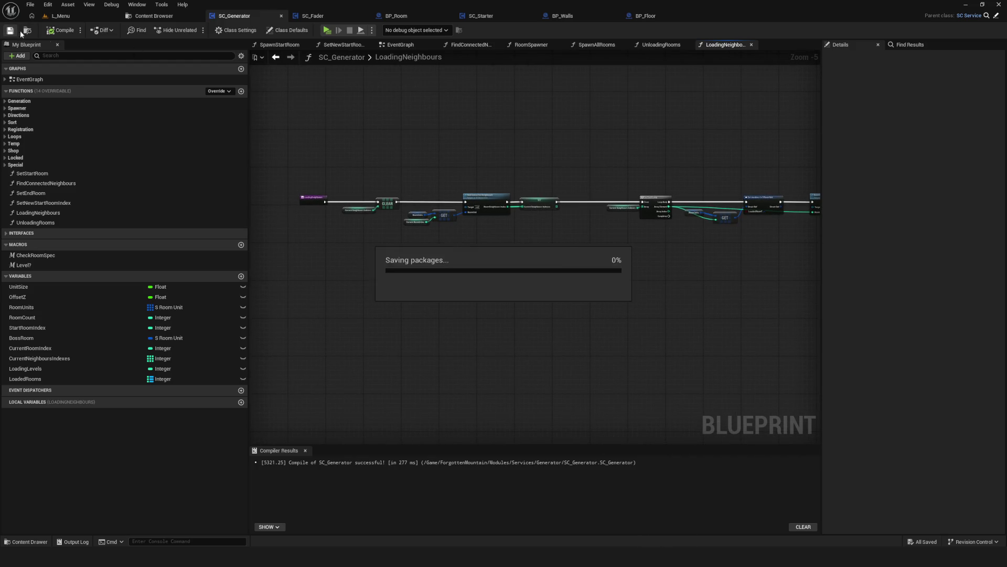
scroll(563, 231, "up", 5)
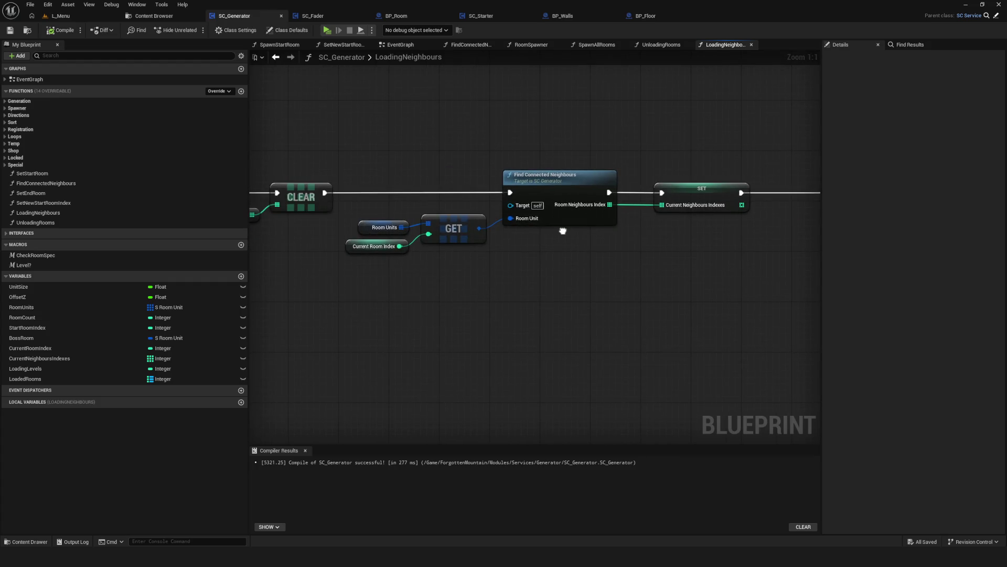
left_click_drag(563, 231, 760, 212)
left_click_drag(362, 120, 438, 233)
left_click(498, 178, "ctrl")
left_click_drag(488, 167, 474, 168)
Shift the For Each Loop nodes right to open space after the SET node.
mouse_move(391, 135)
left_mouse_down()
mouse_move(519, 255)
mouse_move(498, 124)
left_mouse_up()
left_click(498, 157)
mouse_move(672, 247)
left_mouse_down()
mouse_move(440, 213)
mouse_move(476, 198)
left_mouse_up()
scroll(476, 197, "down", 5)
left_click_drag(411, 153, 685, 252)
scroll(499, 231, "up", 4)
left_click_drag(645, 278, 782, 275)
scroll(590, 237, "down", 2)
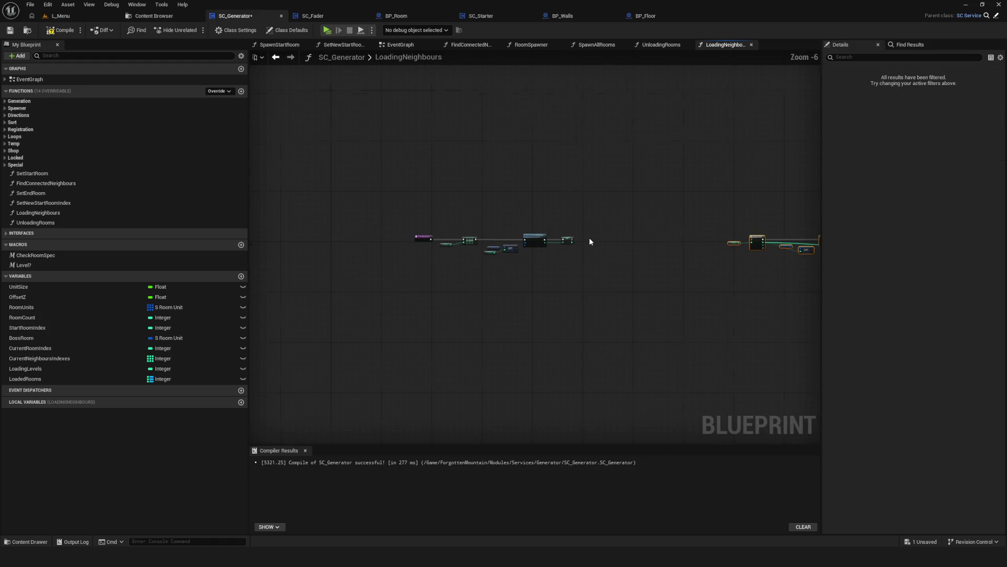
scroll(528, 221, "up", 2)
Insert a Sequence node fed by SET's exec output and add a Current Neighbours Indexes getter.
left_click(631, 227)
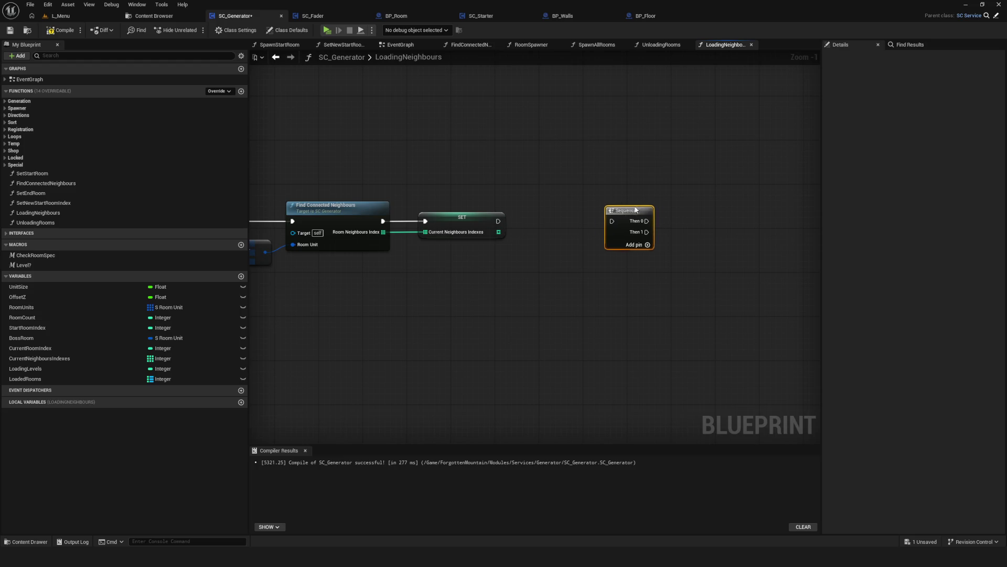
mouse_move(501, 221)
left_mouse_down()
mouse_move(633, 221)
mouse_move(577, 208)
left_mouse_up()
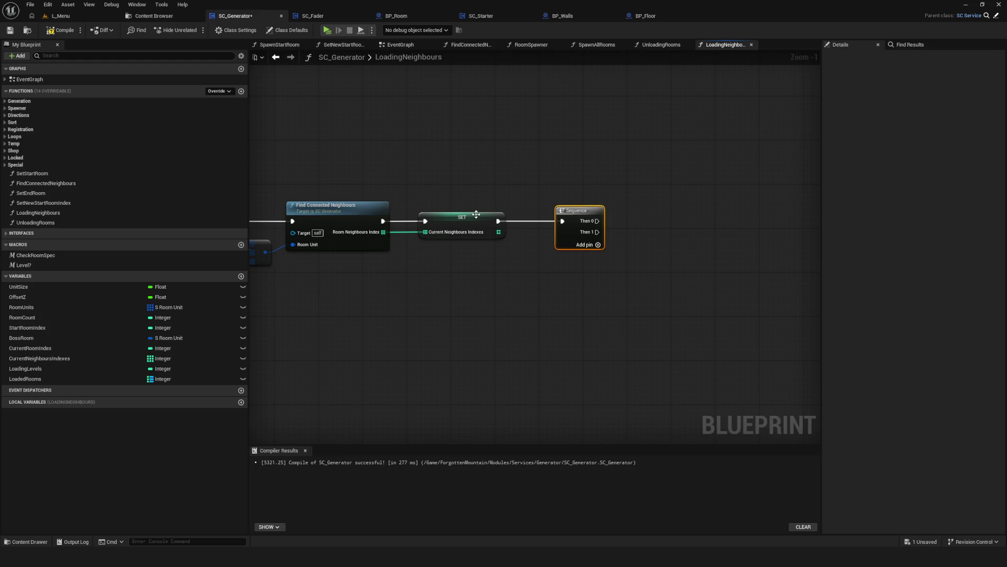
left_click_drag(691, 292, 562, 273)
mouse_move(39, 358)
left_mouse_down()
mouse_move(644, 275)
mouse_move(541, 230)
left_mouse_up()
scroll(601, 233, "up", 1)
Create a For Each Loop over Current Neighbours Indexes driven by Sequence Then 0, and save.
mouse_move(601, 233)
left_mouse_down()
mouse_move(623, 212)
mouse_move(614, 215)
left_mouse_up()
left_click(614, 234)
type("for")
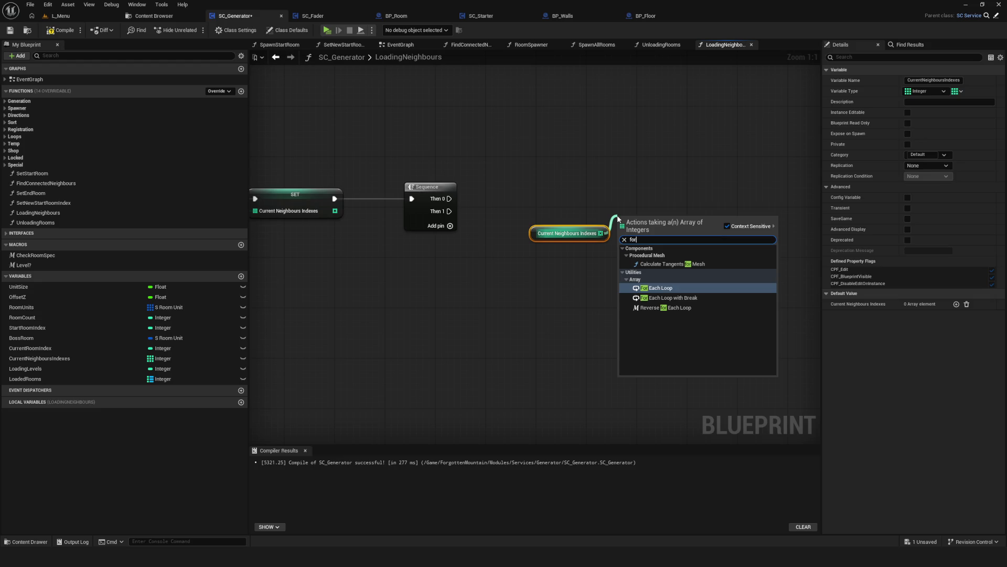
key("Return")
mouse_move(449, 198)
left_mouse_down()
mouse_move(618, 213)
mouse_move(650, 189)
left_mouse_up()
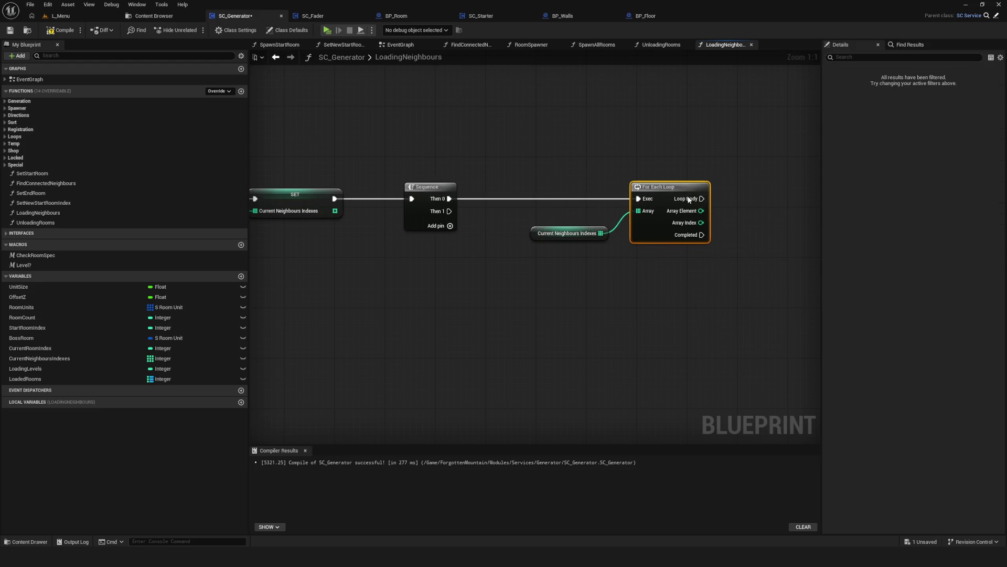
left_click(556, 234)
left_click_drag(556, 235, 569, 215)
key("ctrl+s")
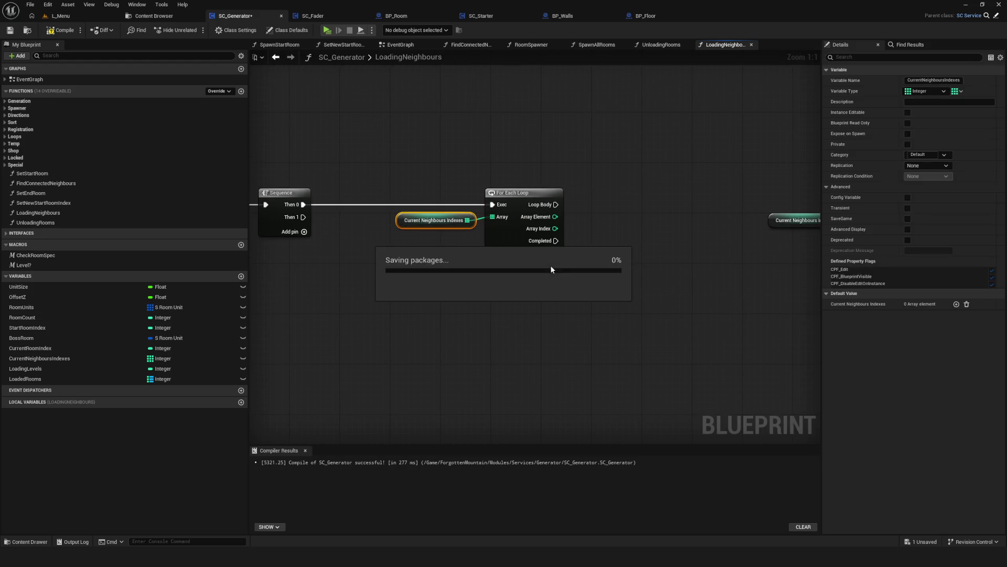
Review the SET, CLEAR and GET nodes at the start of the function.
scroll(555, 248, "down", 5)
scroll(534, 218, "up", 2)
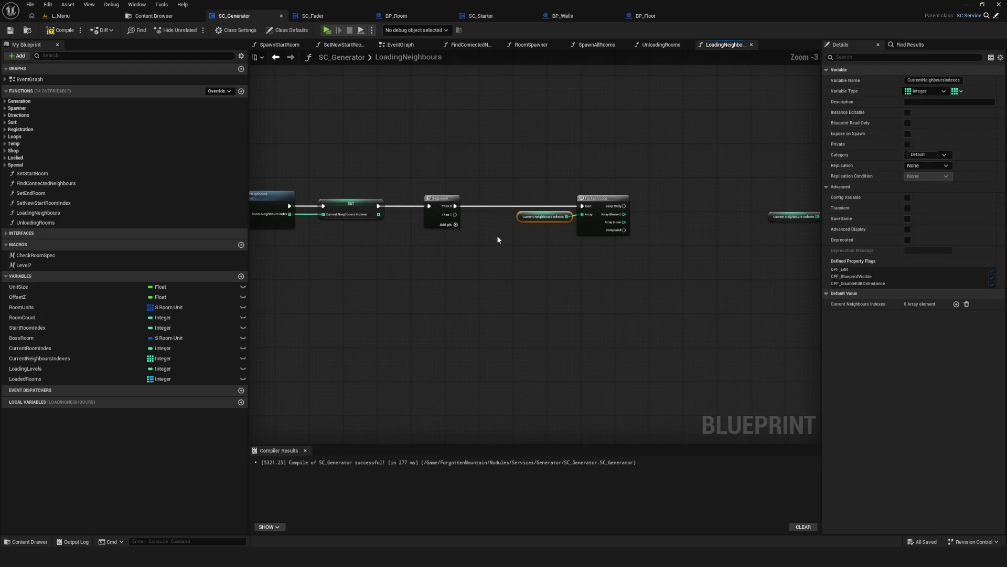
left_click_drag(367, 149, 368, 210)
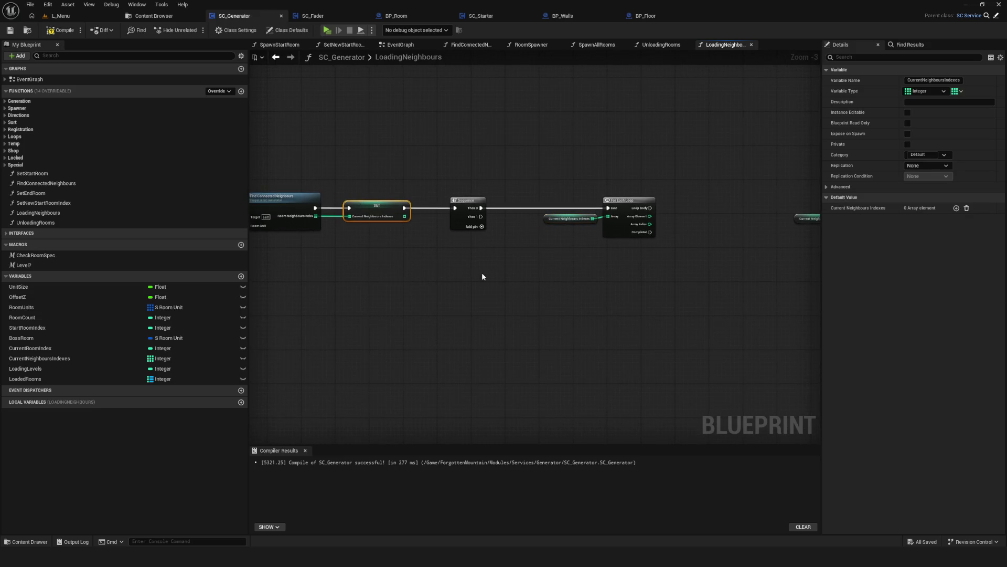
mouse_move(360, 285)
left_mouse_down()
mouse_move(697, 270)
mouse_move(408, 272)
mouse_move(499, 261)
mouse_move(559, 261)
mouse_move(398, 273)
left_mouse_up()
scroll(477, 193, "up", 3)
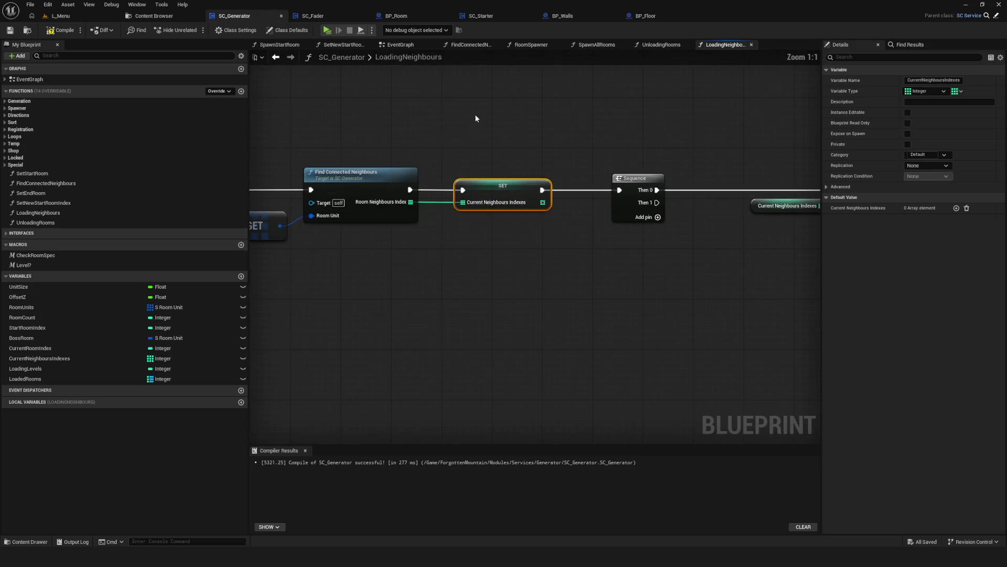
Disconnect the old SET's exec wires and add a local variable locTempCurrNeighbours, then save.
left_click(456, 195, "alt")
left_click(543, 190, "alt")
left_click(241, 402)
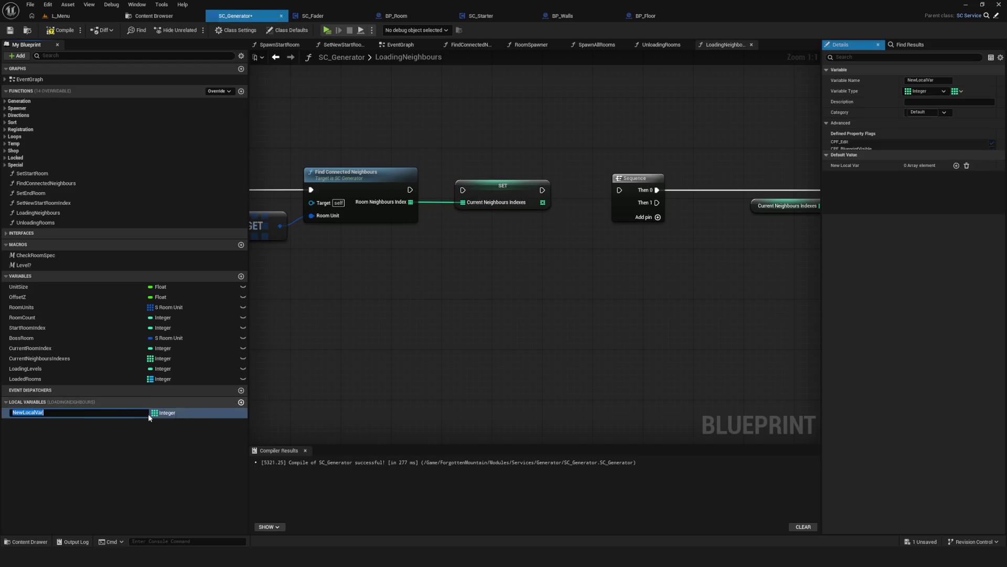
key("BackSpace")
type("locTemp")
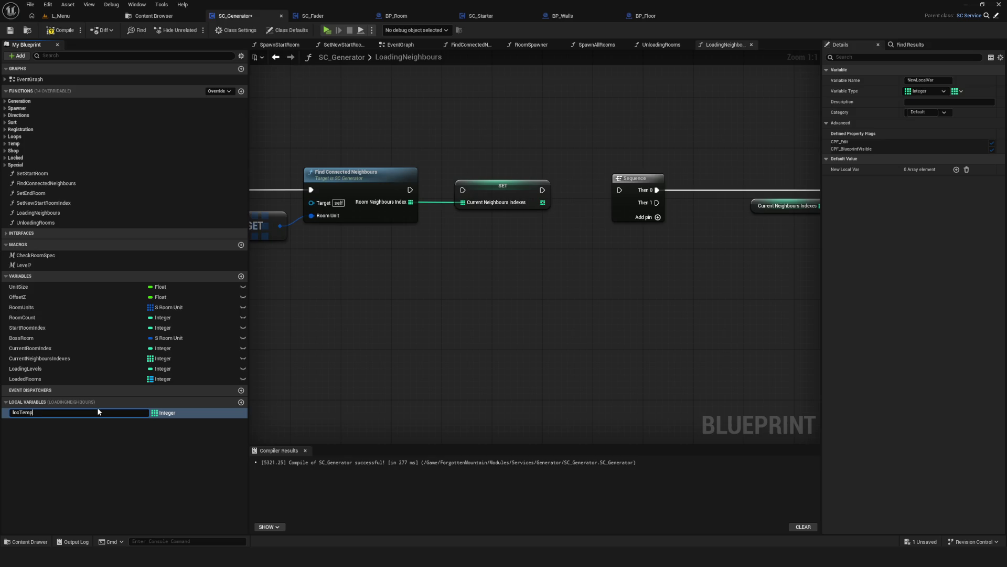
type("CurrNeighbours")
key("Return")
key("ctrl+s")
Replace the old SET with a locTempCurrNeighbours setter fed by Find Connected Neighbours, and save.
left_click_drag(23, 415, 404, 270)
left_click(463, 202, "alt")
left_click_drag(493, 187, 512, 333)
mouse_move(446, 268)
left_mouse_down()
mouse_move(547, 217)
mouse_move(509, 187)
left_mouse_up()
mouse_move(410, 190)
left_mouse_down()
mouse_move(480, 187)
mouse_move(469, 202)
left_mouse_up()
mouse_move(695, 244)
left_mouse_down()
mouse_move(404, 257)
mouse_move(546, 273)
left_mouse_up()
scroll(410, 253, "down", 1)
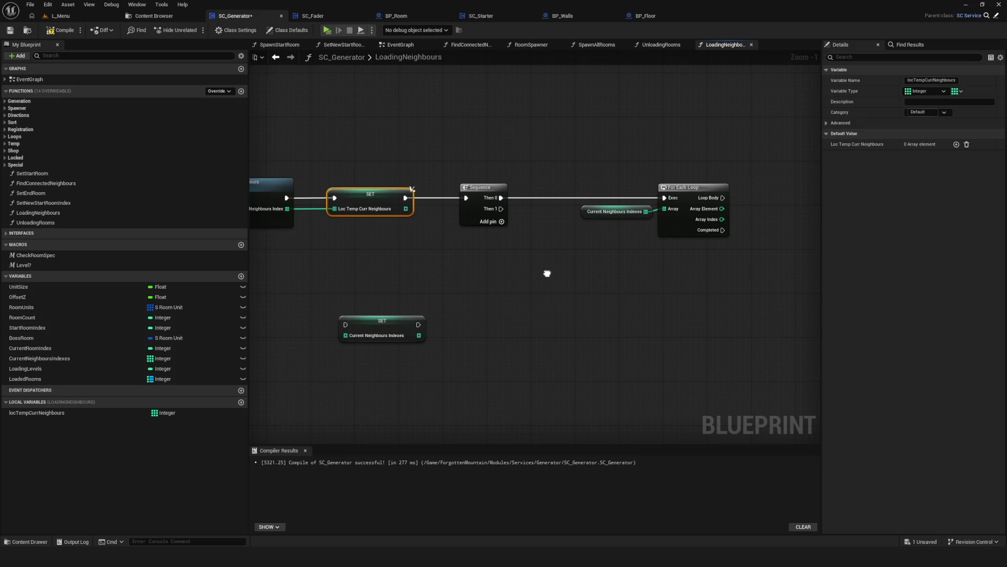
key("ctrl+s")
Loop over Loc Temp Curr Neighbours instead of Current Neighbours Indexes and add a Room Units getter.
left_click(645, 211, "alt")
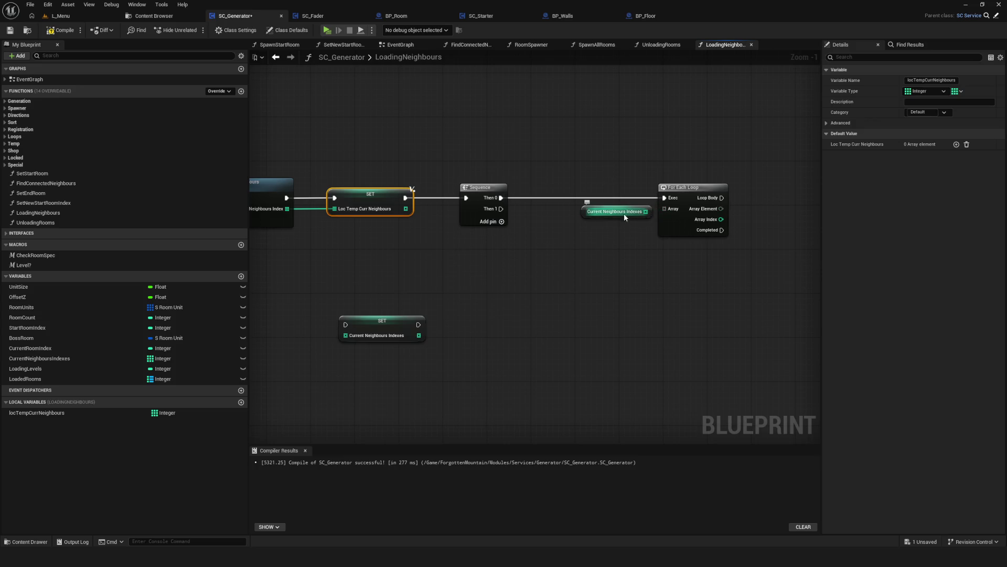
left_click_drag(38, 413, 665, 208)
left_click(608, 186)
left_click_drag(608, 185, 405, 185)
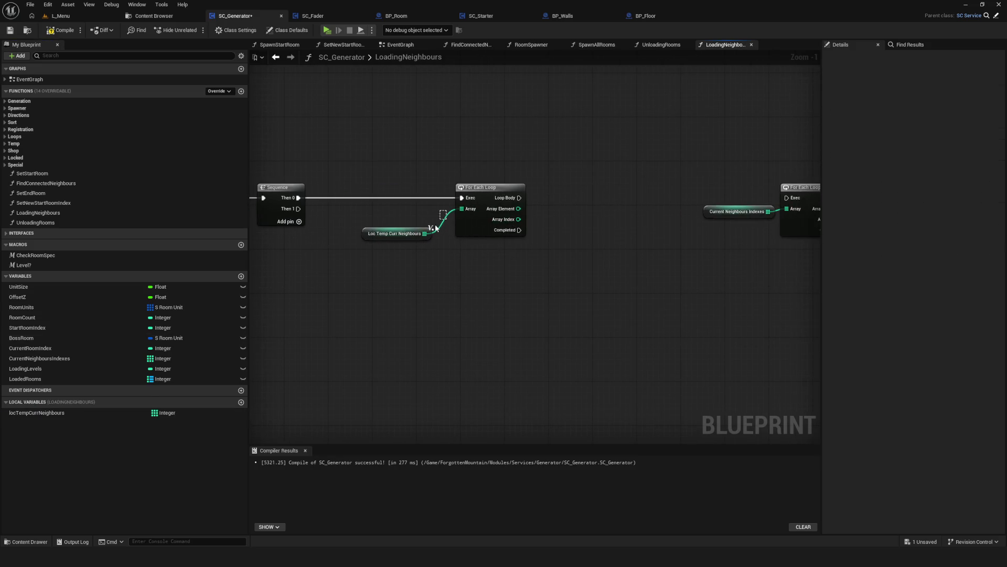
left_click_drag(382, 232, 396, 213)
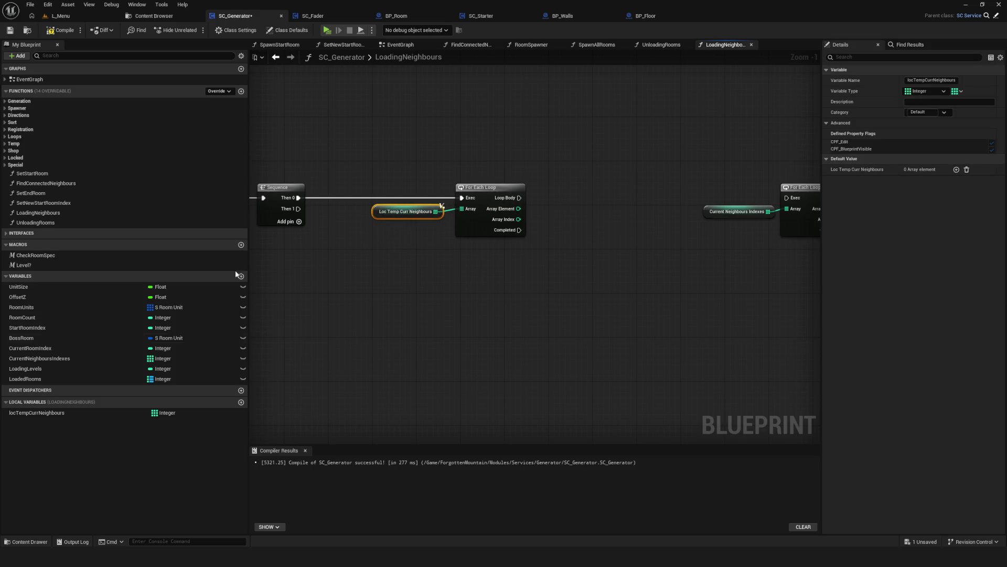
left_click_drag(47, 307, 644, 259)
scroll(577, 261, "up", 1)
Add a by-reference Room Units GET indexed by Array Element and break the room unit into its fields.
type("get")
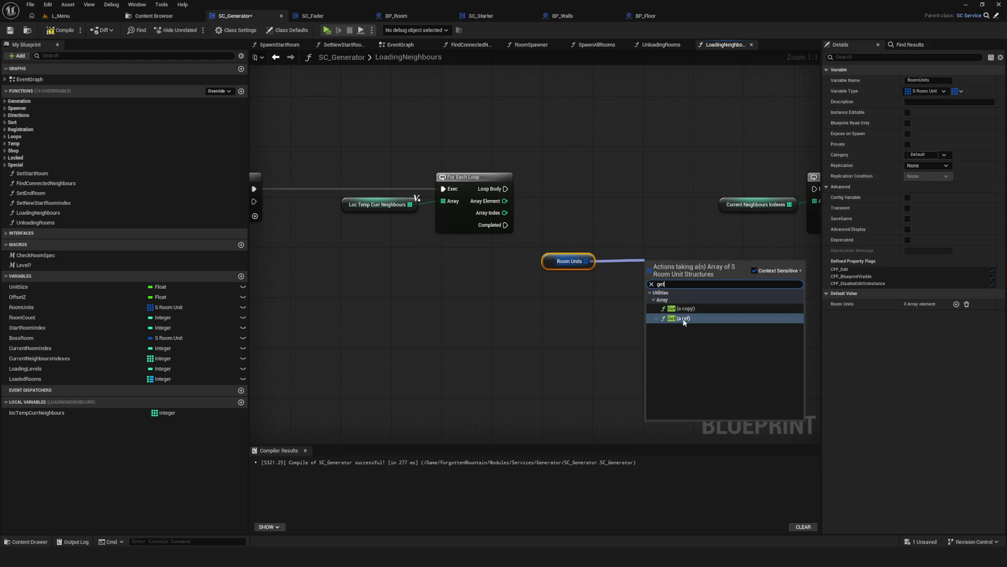
left_click(684, 318)
mouse_move(504, 201)
left_mouse_down()
mouse_move(600, 239)
mouse_move(619, 267)
left_mouse_up()
left_click_drag(535, 247, 668, 290)
mouse_move(684, 253)
left_mouse_down()
mouse_move(656, 204)
mouse_move(664, 209)
left_mouse_up()
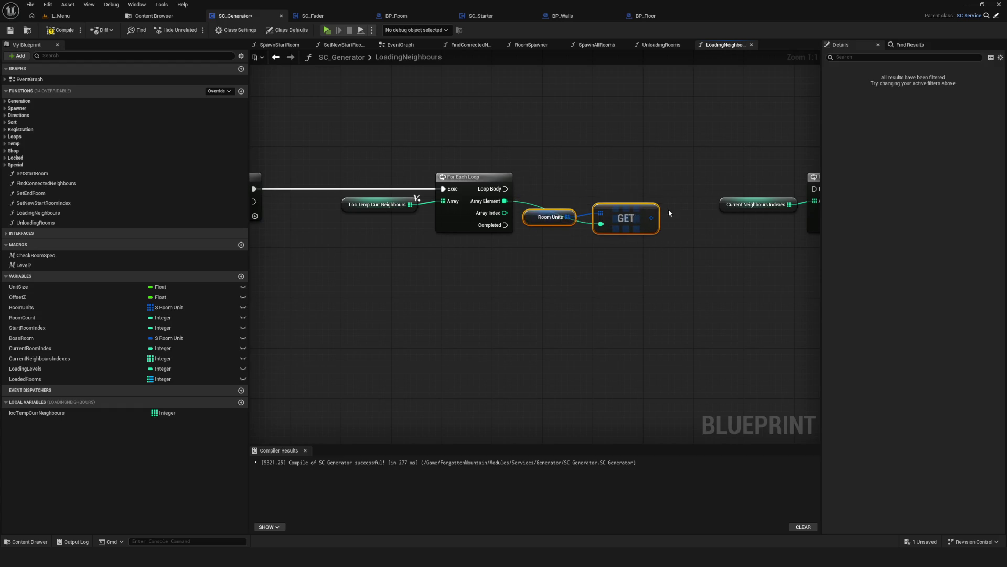
scroll(499, 181, "down", 4)
mouse_move(673, 244)
left_mouse_down()
mouse_move(520, 432)
mouse_move(483, 253)
left_mouse_up()
scroll(535, 224, "up", 4)
left_click_drag(502, 191, 664, 239)
left_click(719, 367)
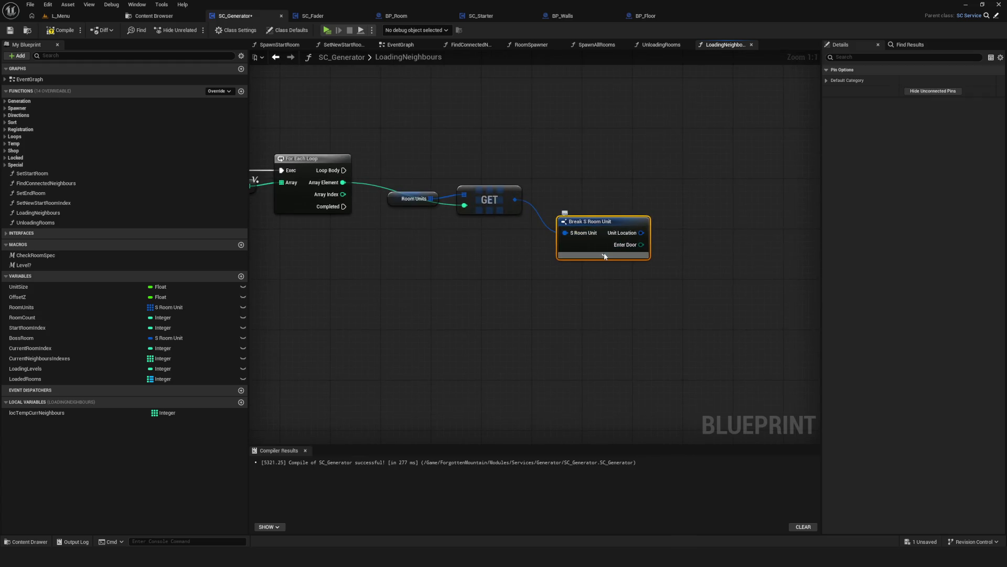
left_click(605, 256)
Add a Branch driven by Loop Body, using Loaded Room? as its condition.
mouse_move(646, 398)
left_mouse_down()
mouse_move(742, 231)
mouse_move(707, 164)
left_mouse_up()
left_click(707, 162)
mouse_move(343, 170)
left_mouse_down()
mouse_move(707, 177)
mouse_move(712, 169)
left_mouse_up()
mouse_move(646, 397)
left_mouse_down()
mouse_move(682, 382)
mouse_move(712, 181)
left_mouse_up()
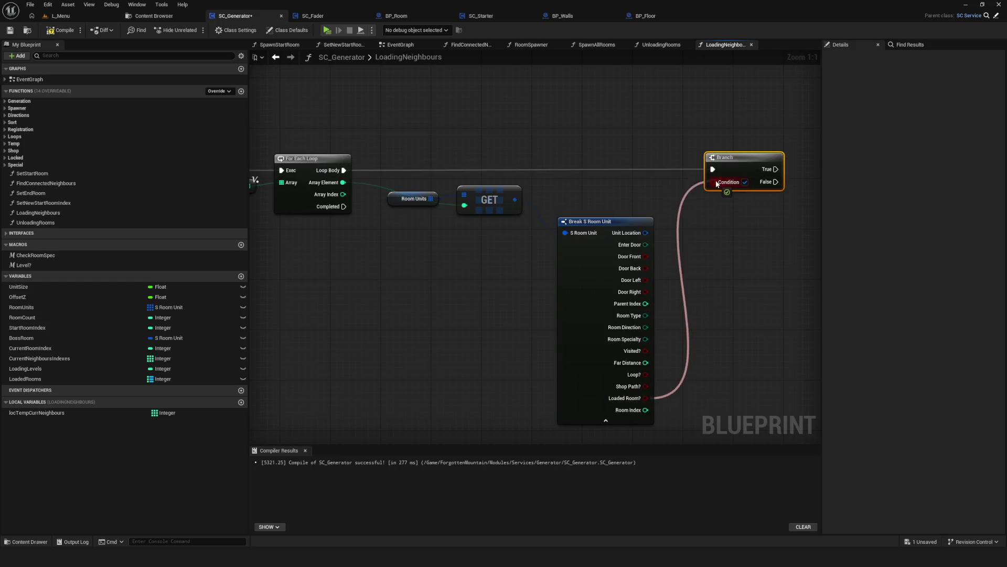
left_click(614, 421)
mouse_move(571, 220)
left_mouse_down()
mouse_move(594, 186)
mouse_move(577, 206)
mouse_move(590, 202)
left_mouse_up()
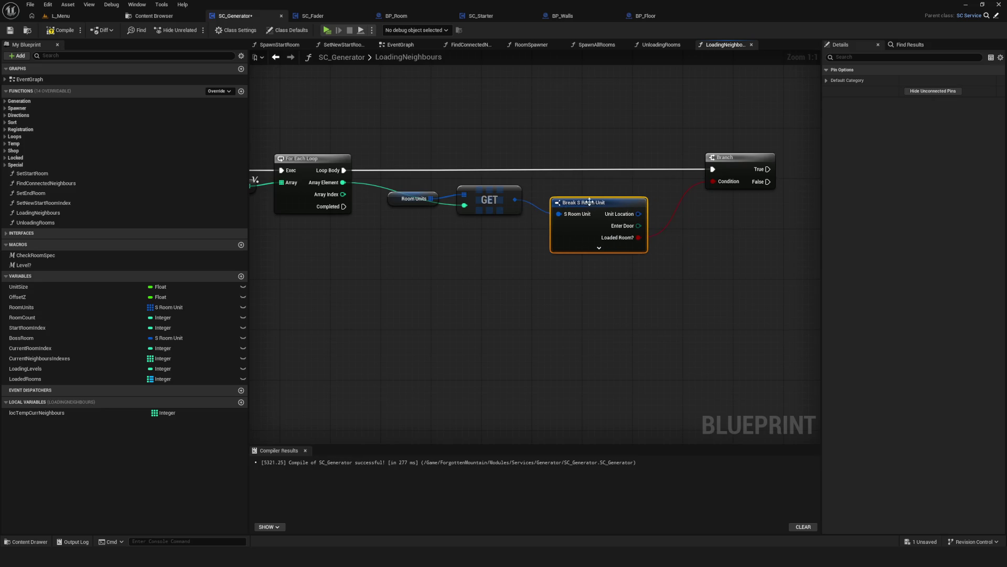
Invert Loaded Room? with a NOT node feeding the Branch condition.
left_click_drag(643, 238, 703, 239)
type("NOT")
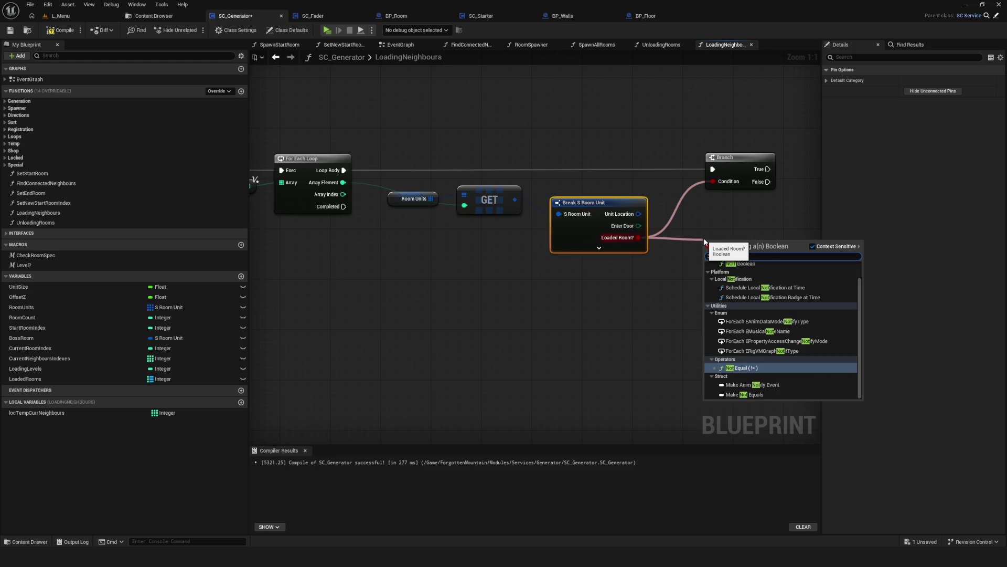
left_click(741, 280)
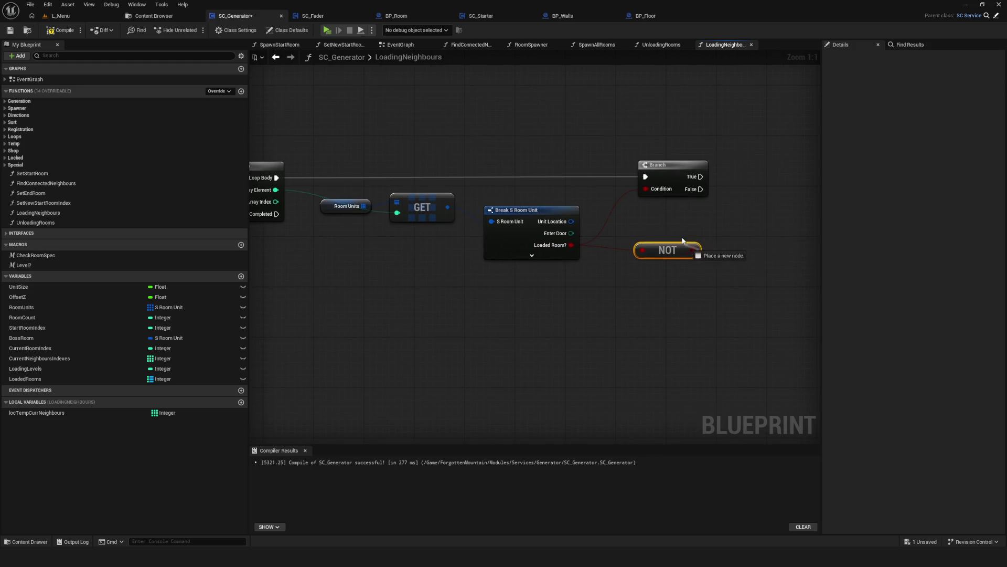
left_click_drag(672, 253, 628, 248)
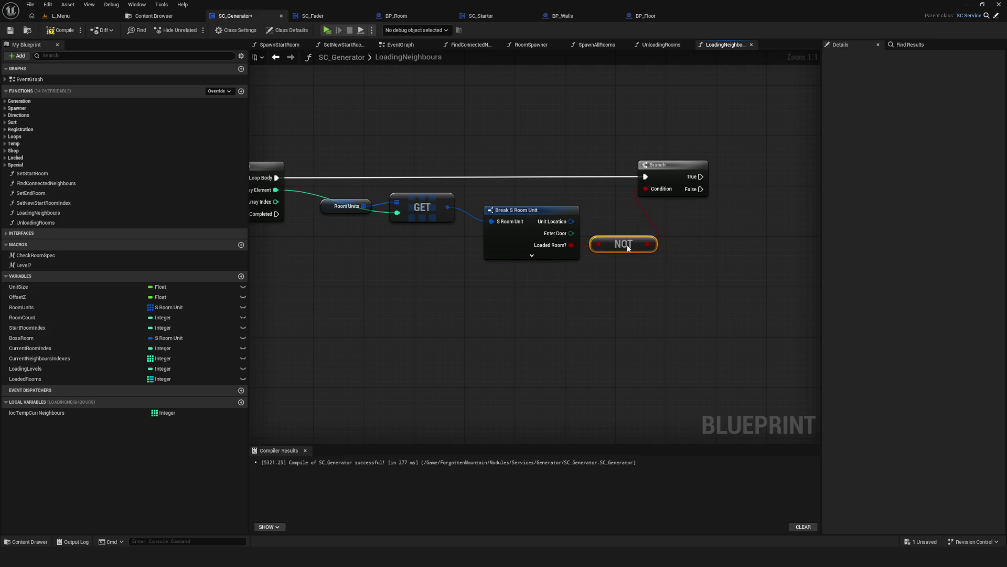
mouse_move(632, 162)
left_mouse_down()
mouse_move(647, 164)
mouse_move(628, 163)
mouse_move(637, 164)
left_mouse_up()
scroll(641, 168, "down", 5)
scroll(433, 204, "up", 1)
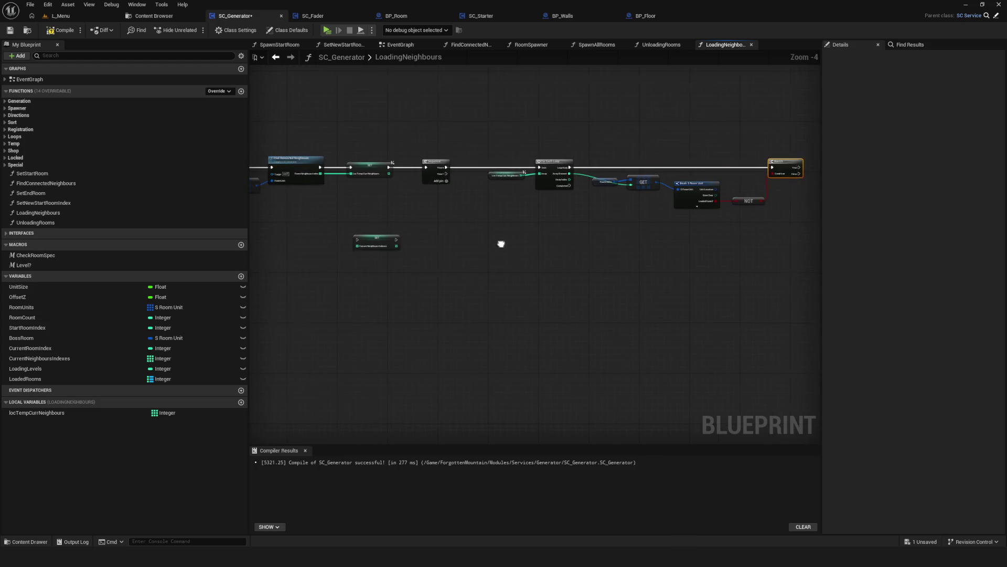
On the Branch's True output, ADD to Current Neighbours Indexes.
mouse_move(52, 358)
left_mouse_down()
mouse_move(823, 207)
mouse_move(707, 203)
left_mouse_up()
scroll(707, 203, "up", 4)
mouse_move(619, 209)
left_mouse_down()
mouse_move(656, 178)
mouse_move(684, 173)
left_mouse_up()
type("add")
key("Return")
left_click_drag(554, 162, 693, 158)
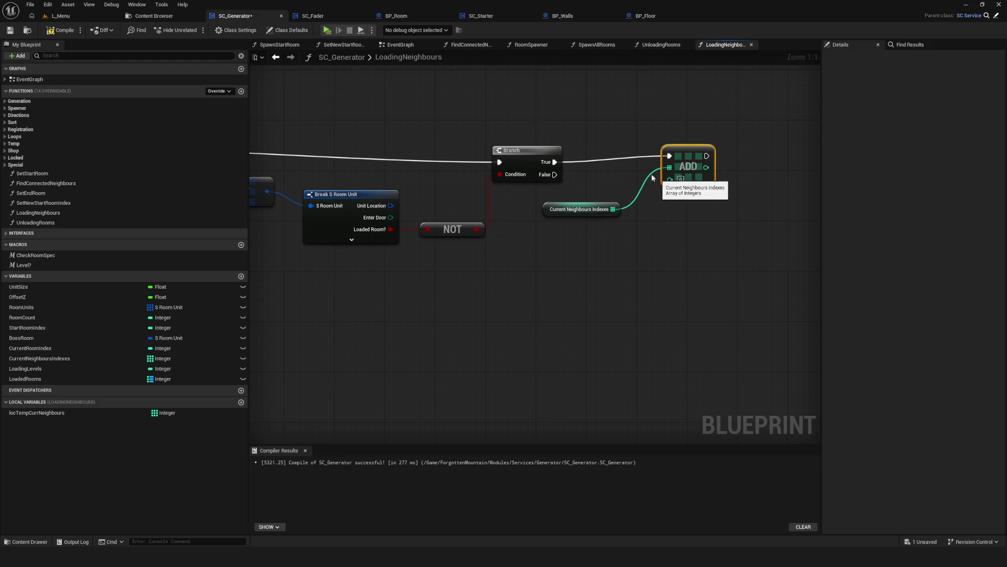
Place the Current Neighbours Indexes getter beside ADD and shift both right.
scroll(658, 178, "down", 4)
scroll(568, 189, "up", 4)
left_click_drag(568, 189, 432, 223)
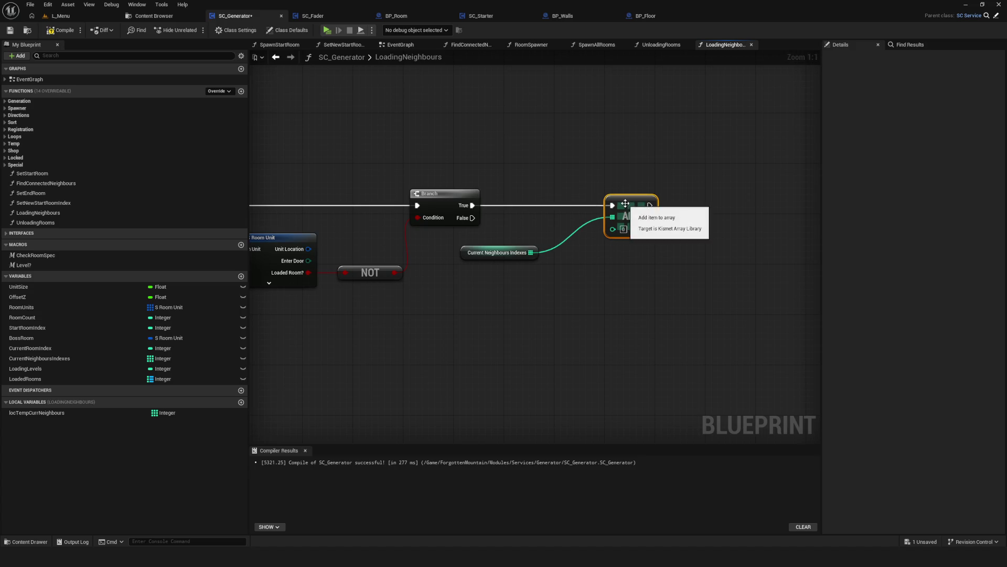
scroll(625, 206, "down", 4)
scroll(530, 230, "up", 4)
left_click(488, 271)
left_click_drag(488, 271, 538, 241)
mouse_move(516, 189)
left_mouse_down()
mouse_move(628, 259)
mouse_move(681, 259)
mouse_move(653, 259)
left_mouse_up()
Nudge the loop's GET, Break and NOT nodes slightly to the right.
mouse_move(431, 274)
left_mouse_down()
mouse_move(819, 265)
mouse_move(656, 257)
mouse_move(689, 256)
left_mouse_up()
mouse_move(251, 229)
left_mouse_down()
mouse_move(296, 230)
mouse_move(43, 229)
left_mouse_up()
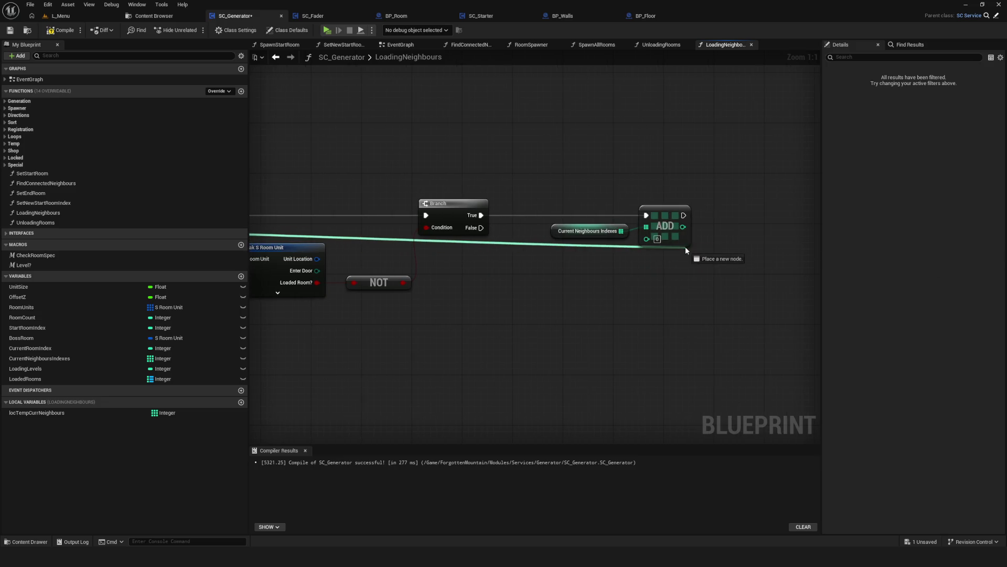
scroll(551, 261, "down", 2)
mouse_move(551, 261)
left_mouse_down()
mouse_move(719, 262)
mouse_move(642, 261)
left_mouse_up()
left_click_drag(464, 200, 748, 337)
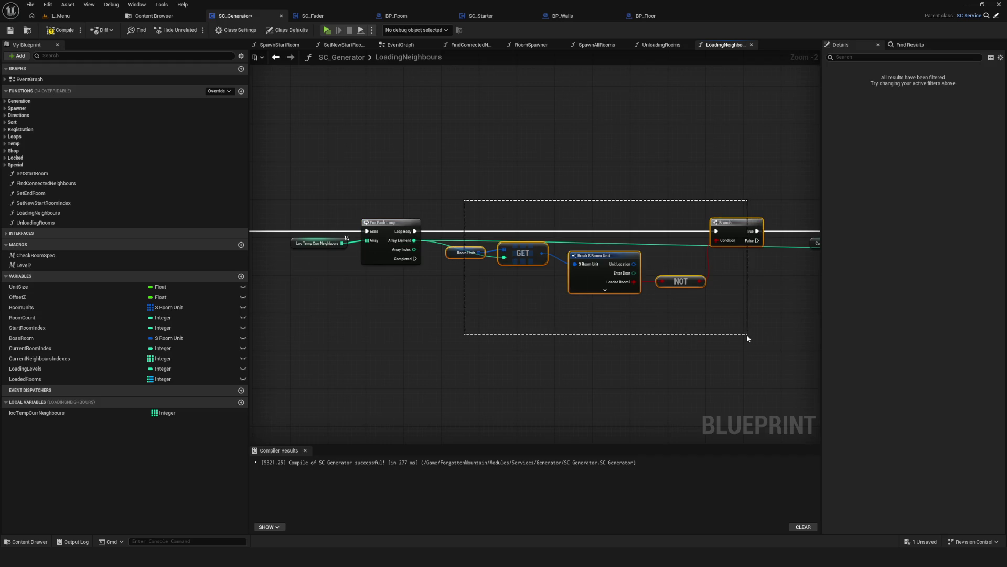
left_click_drag(519, 253, 533, 252)
Save SC_Generator and compile it.
left_click_drag(697, 299, 662, 293)
key("ctrl+s")
left_click(13, 32)
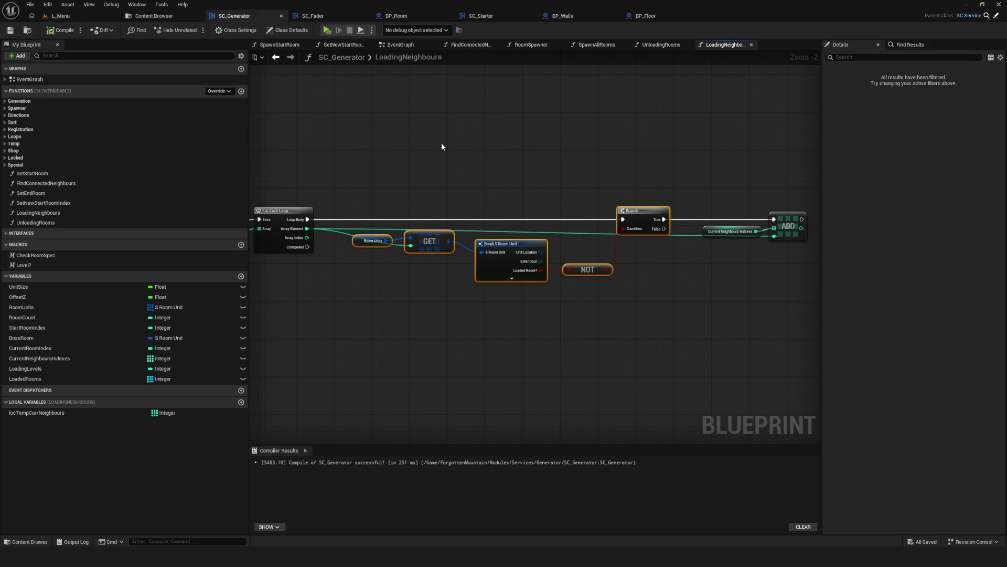
scroll(493, 189, "down", 3)
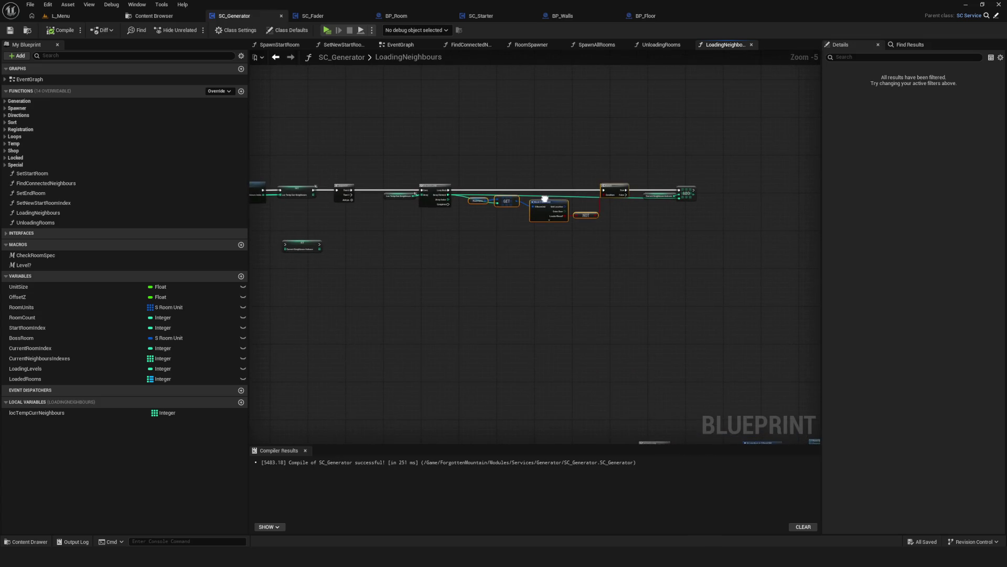
left_click_drag(544, 200, 538, 211)
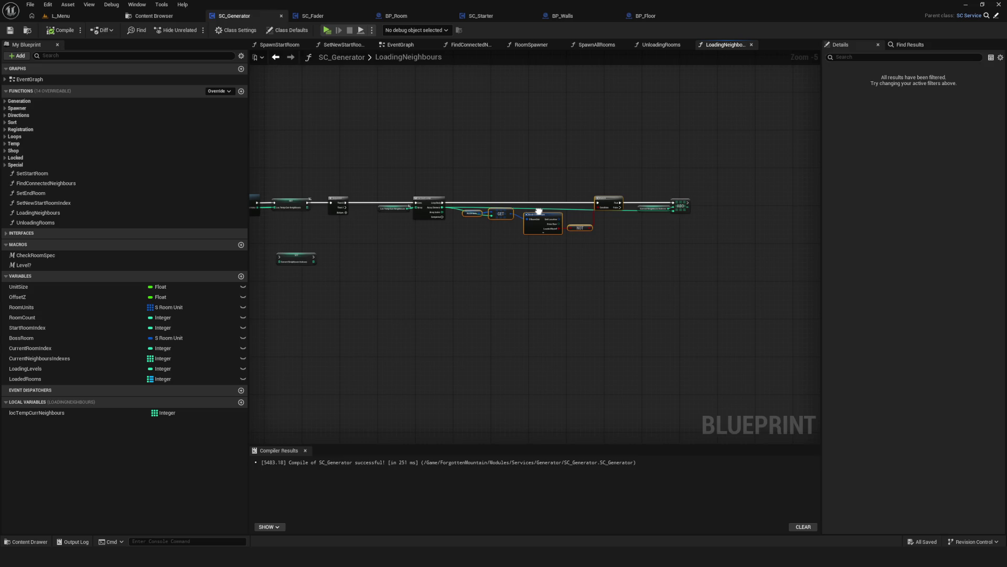
scroll(539, 212, "up", 2)
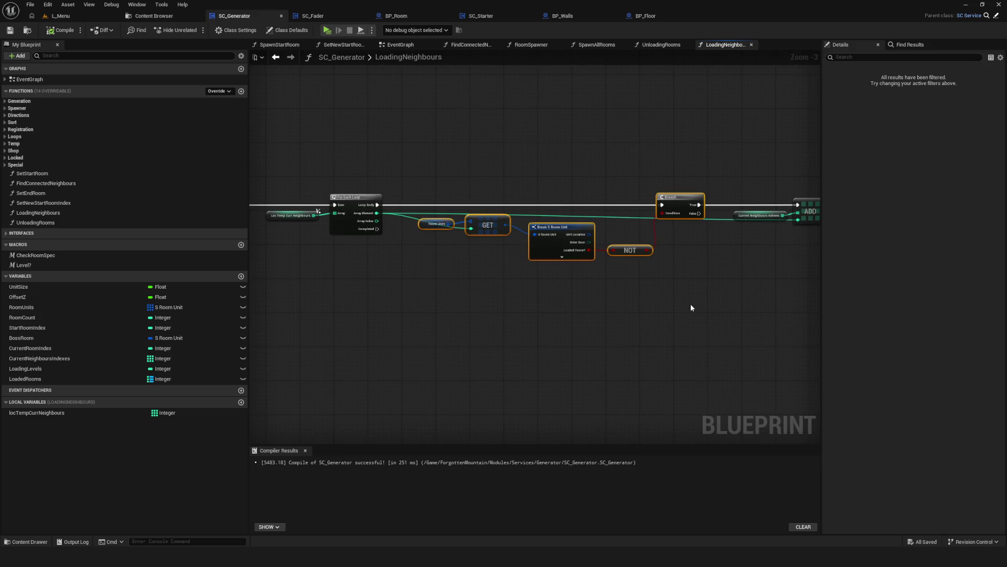
left_click_drag(623, 302, 603, 309)
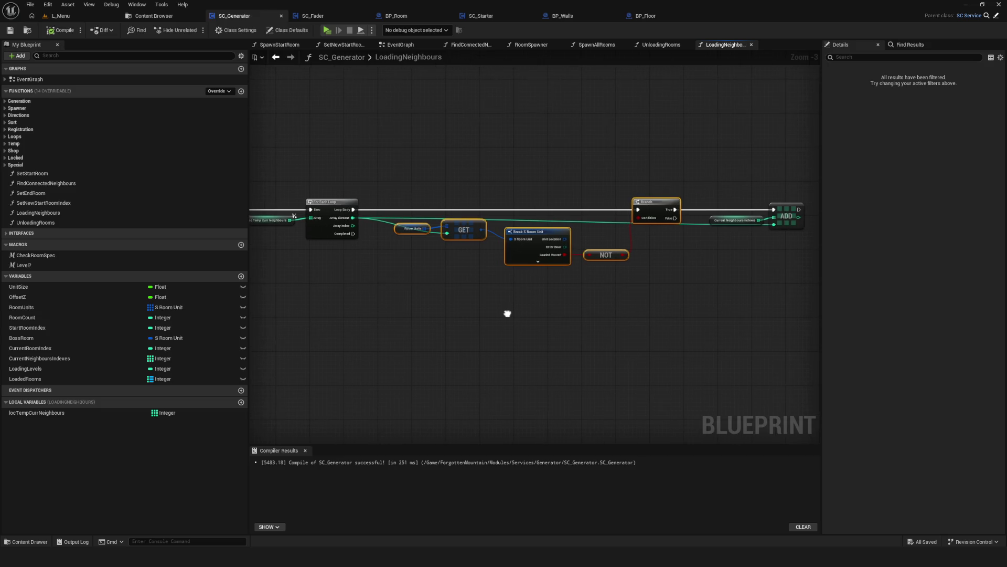
left_click_drag(513, 315, 514, 331)
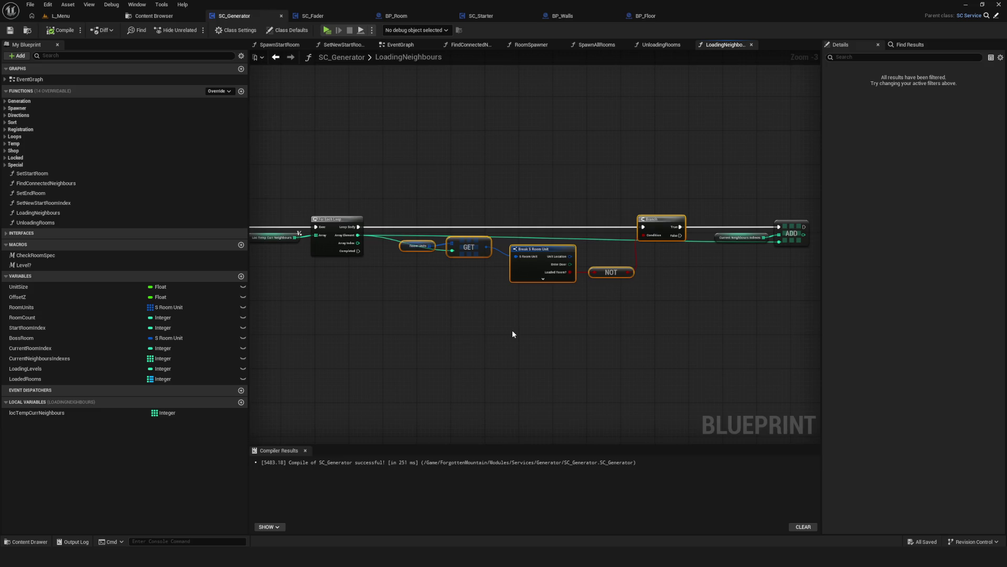
left_click_drag(512, 334, 482, 341)
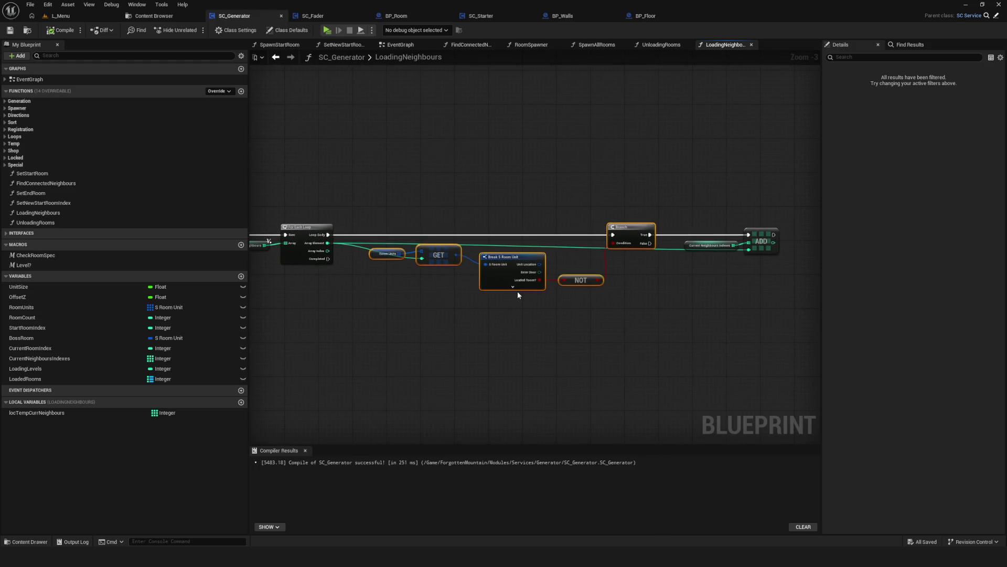
left_click_drag(483, 292, 445, 274)
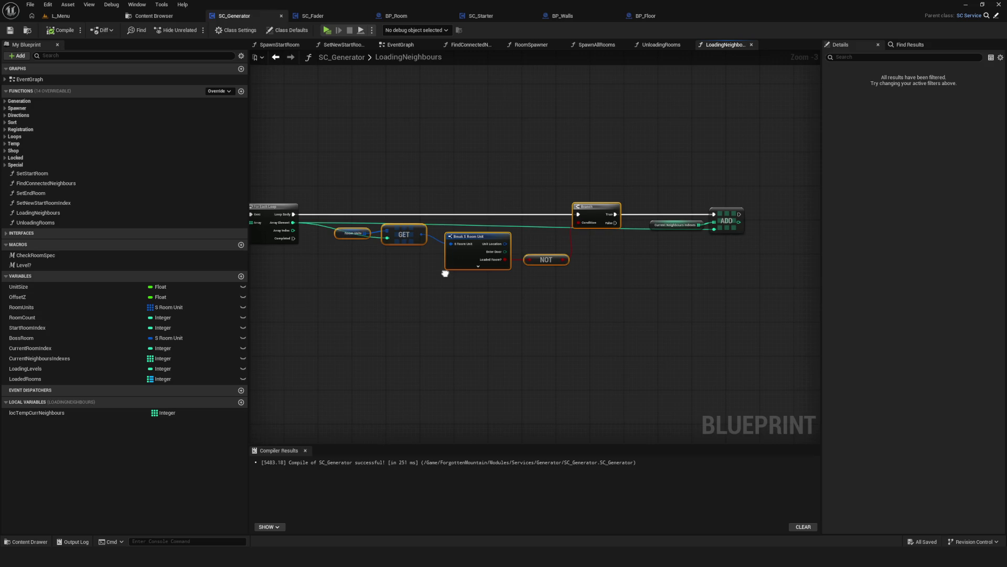
scroll(511, 276, "down", 2)
scroll(511, 276, "up", 4)
mouse_move(414, 279)
left_mouse_down()
mouse_move(800, 249)
mouse_move(370, 251)
mouse_move(422, 257)
left_mouse_up()
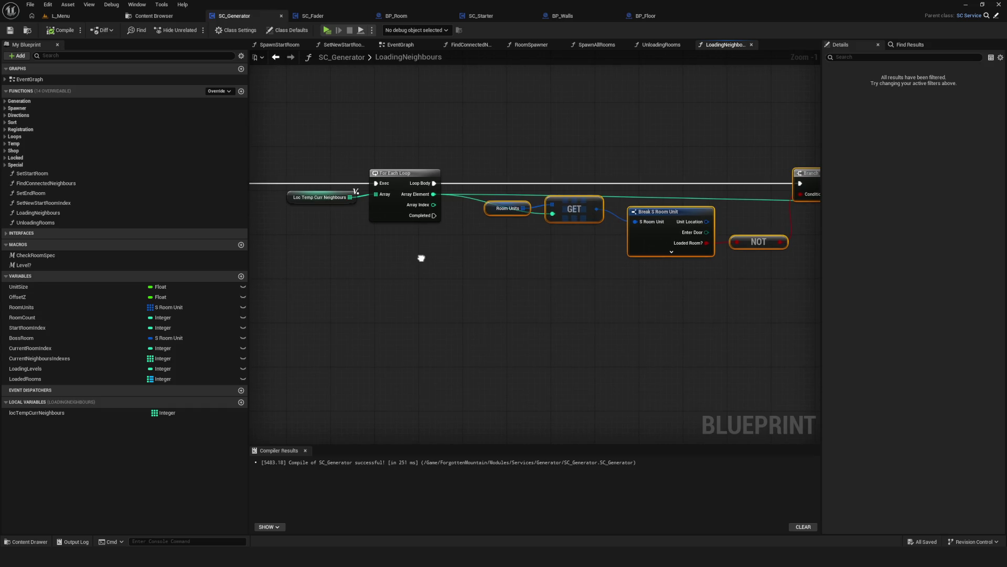
left_click_drag(421, 258, 698, 263)
scroll(609, 264, "down", 4)
scroll(619, 266, "up", 2)
left_click_drag(519, 209, 527, 322)
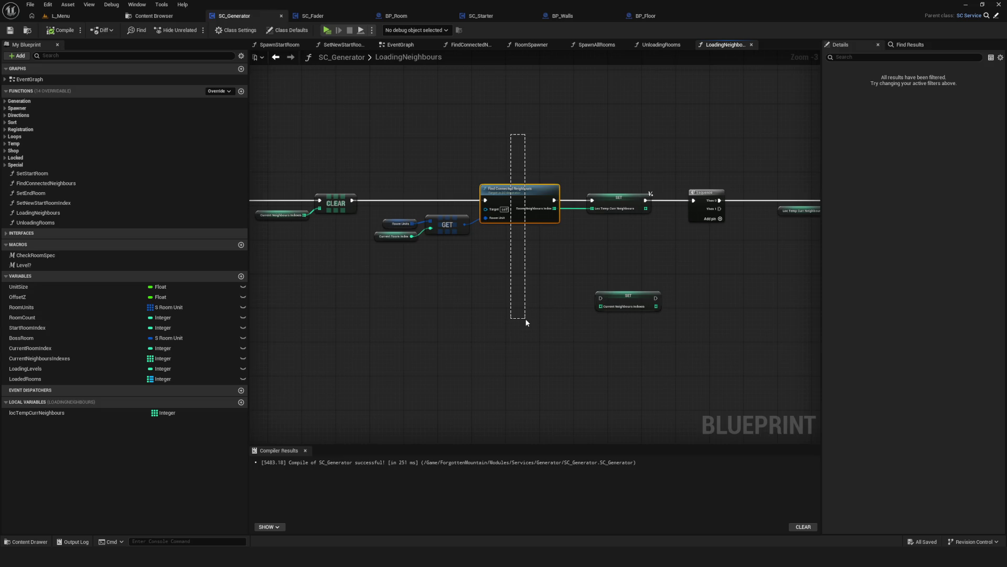
left_click_drag(526, 322, 527, 322)
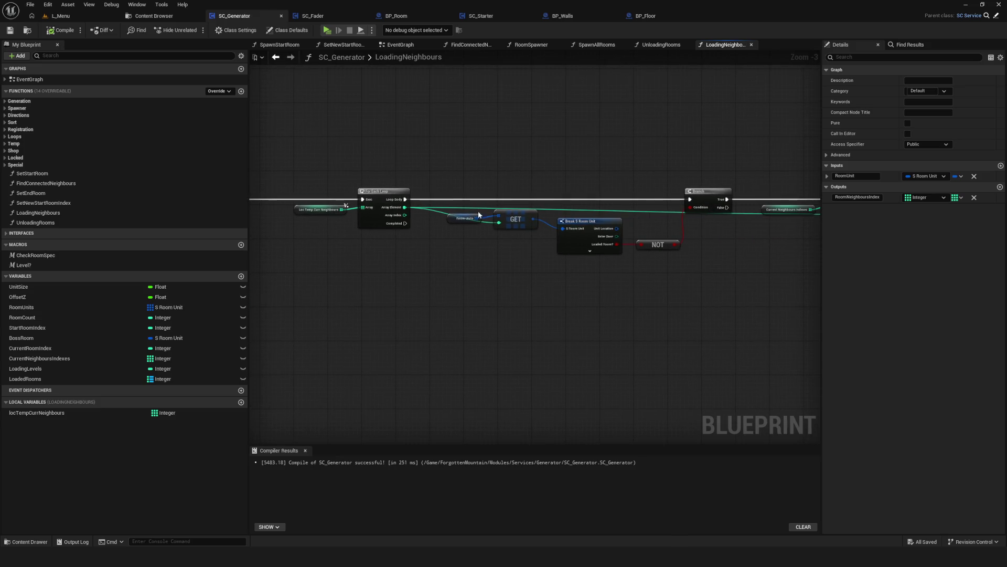
left_click(458, 218)
scroll(585, 248, "down", 3)
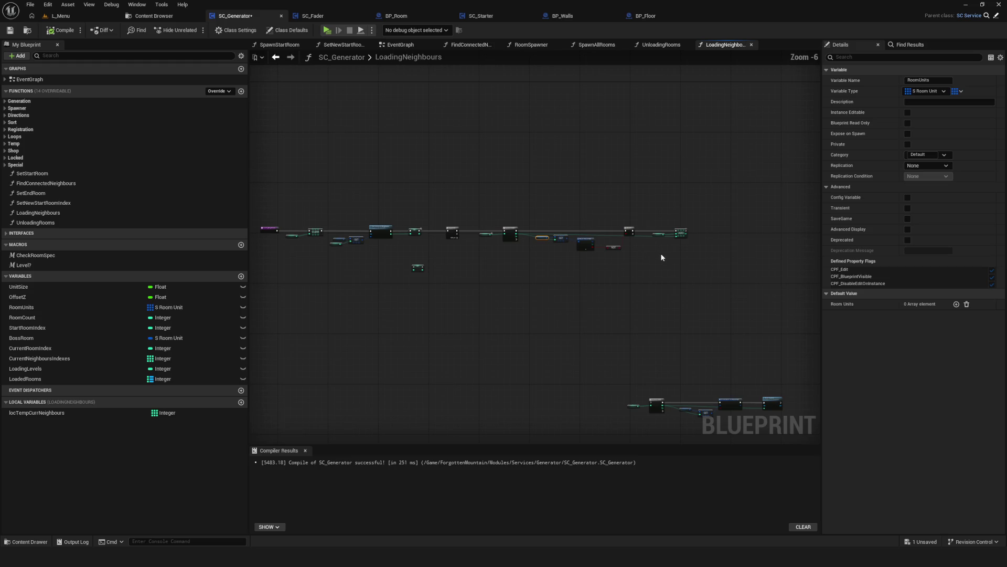
scroll(576, 287, "up", 7)
left_click(490, 238)
scroll(527, 309, "down", 9)
key("ctrl+s")
left_click_drag(445, 191, 542, 199)
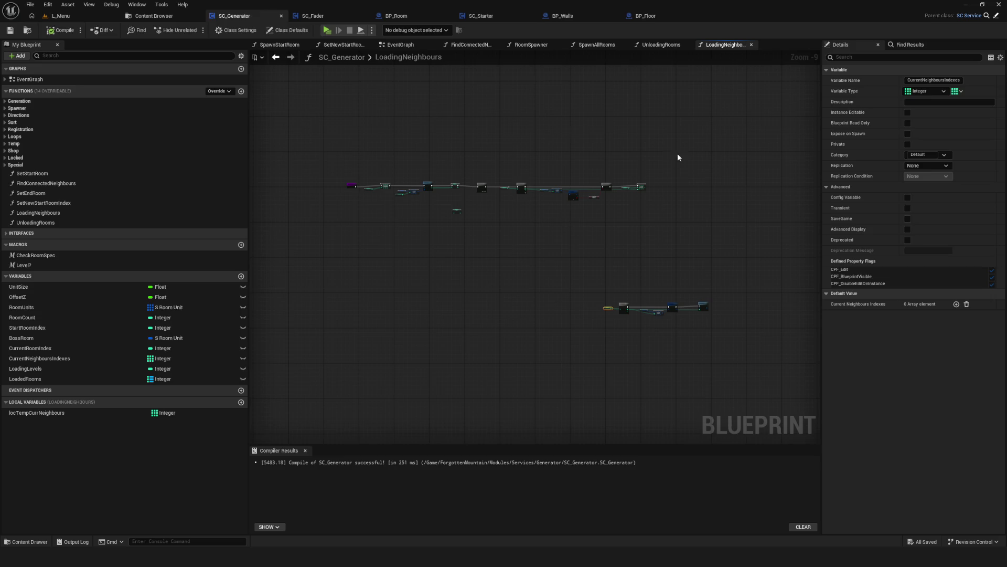
scroll(314, 172, "up", 9)
left_click_drag(540, 225, 653, 288)
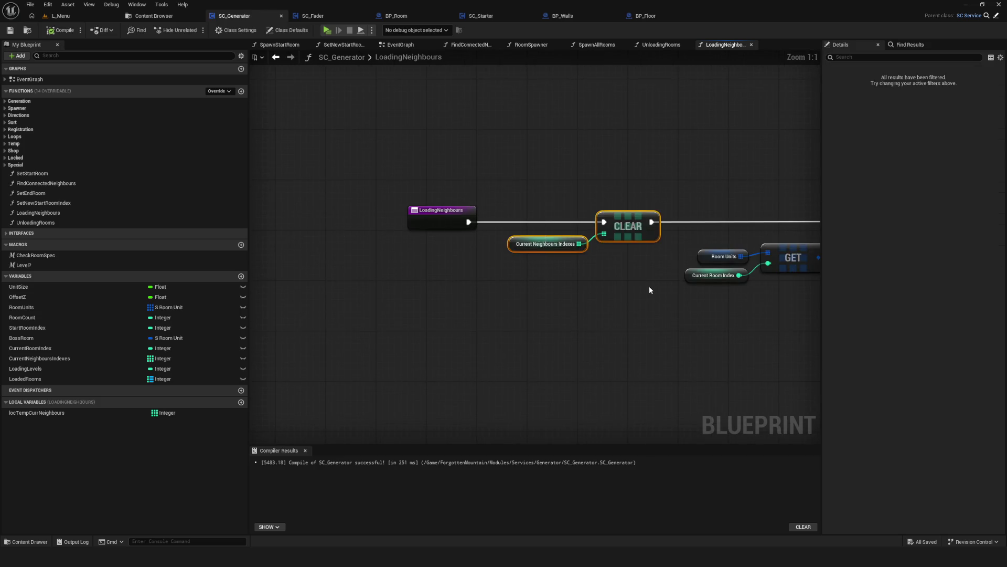
Delete the CLEAR node and wire LoadingNeighbours directly to Find Connected Neighbours.
key("Delete")
left_click(359, 215)
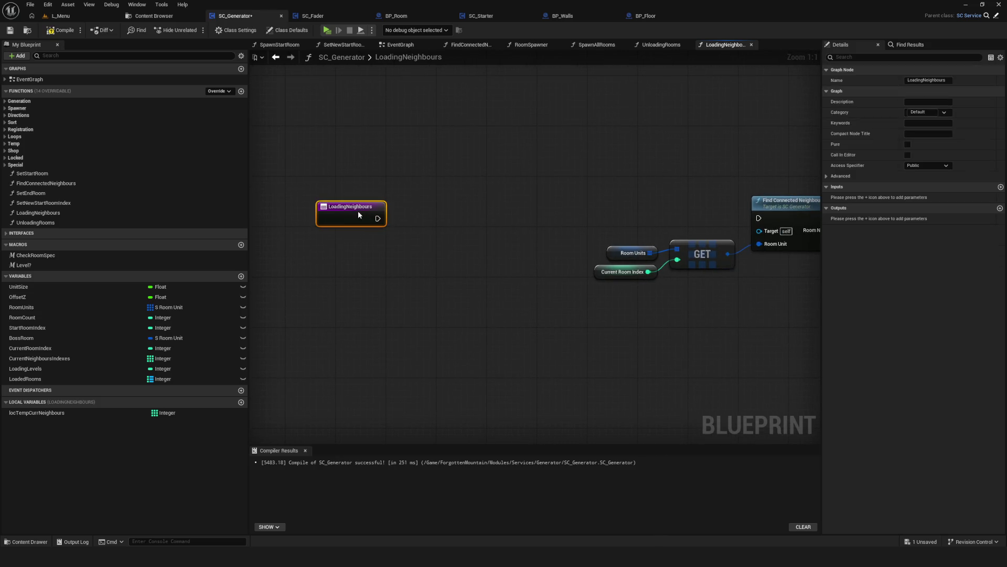
mouse_move(378, 218)
left_mouse_down()
mouse_move(770, 218)
mouse_move(758, 218)
left_mouse_up()
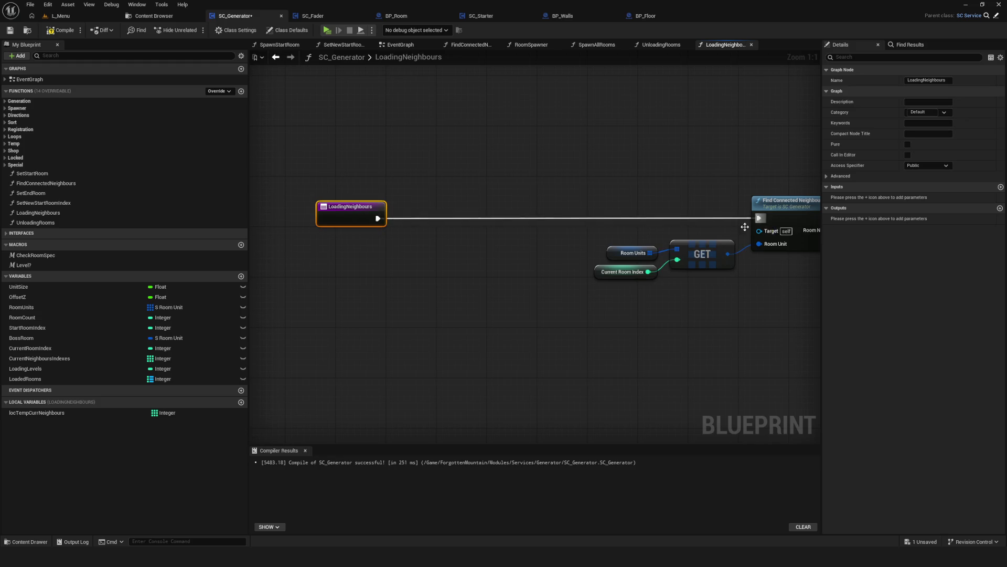
scroll(373, 224, "down", 10)
scroll(372, 223, "up", 4)
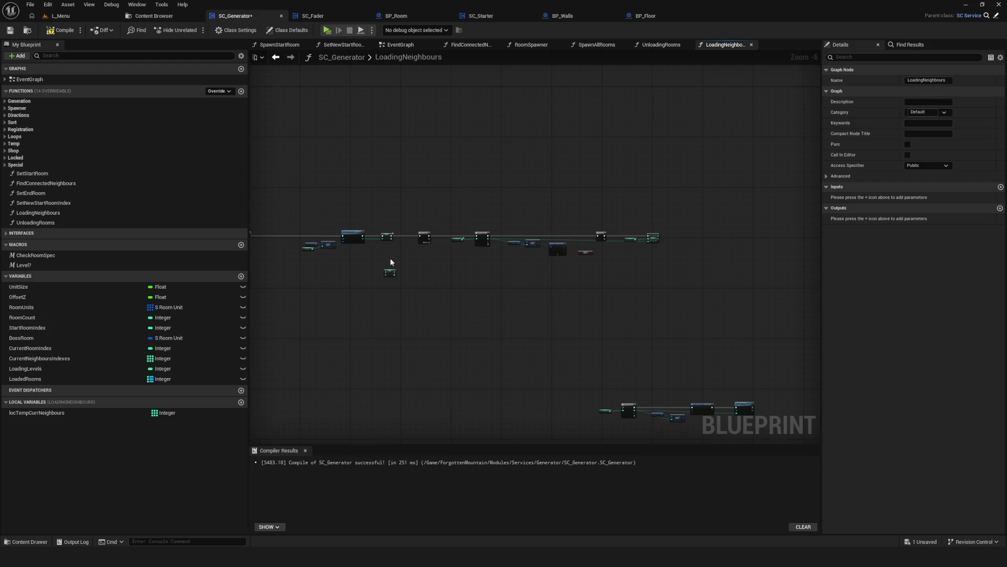
Move the loose SET Current Neighbours Indexes node lower in the graph.
scroll(530, 280, "up", 4)
mouse_move(484, 286)
left_mouse_down()
mouse_move(659, 317)
mouse_move(645, 306)
left_mouse_up()
scroll(576, 308, "down", 1)
scroll(493, 291, "down", 2)
scroll(492, 282, "up", 5)
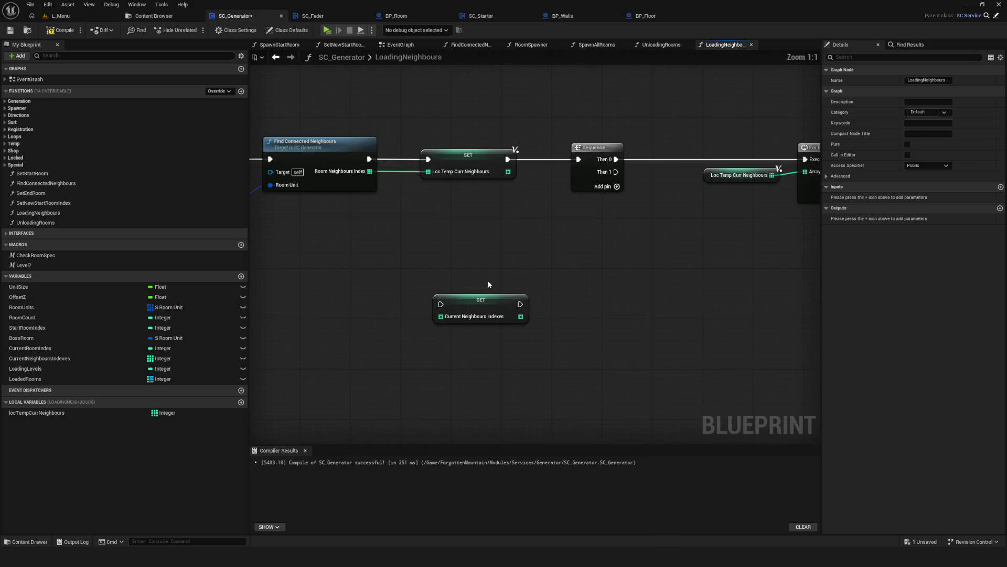
mouse_move(488, 285)
left_mouse_down()
mouse_move(650, 287)
mouse_move(552, 288)
left_mouse_up()
scroll(573, 281, "down", 2)
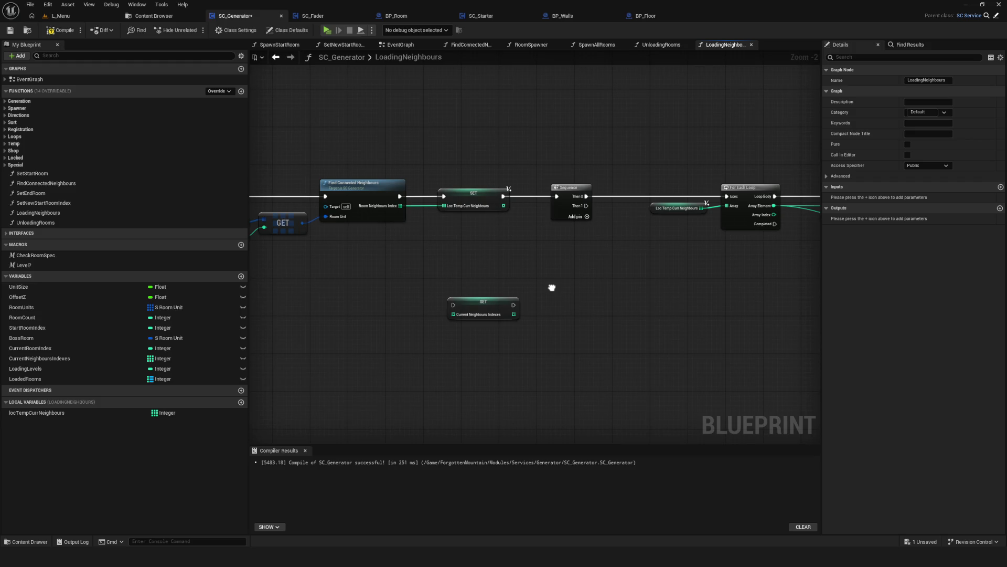
mouse_move(552, 287)
left_mouse_down()
mouse_move(750, 293)
mouse_move(580, 279)
mouse_move(319, 309)
mouse_move(594, 318)
mouse_move(842, 307)
mouse_move(843, 280)
mouse_move(488, 233)
mouse_move(670, 259)
left_mouse_up()
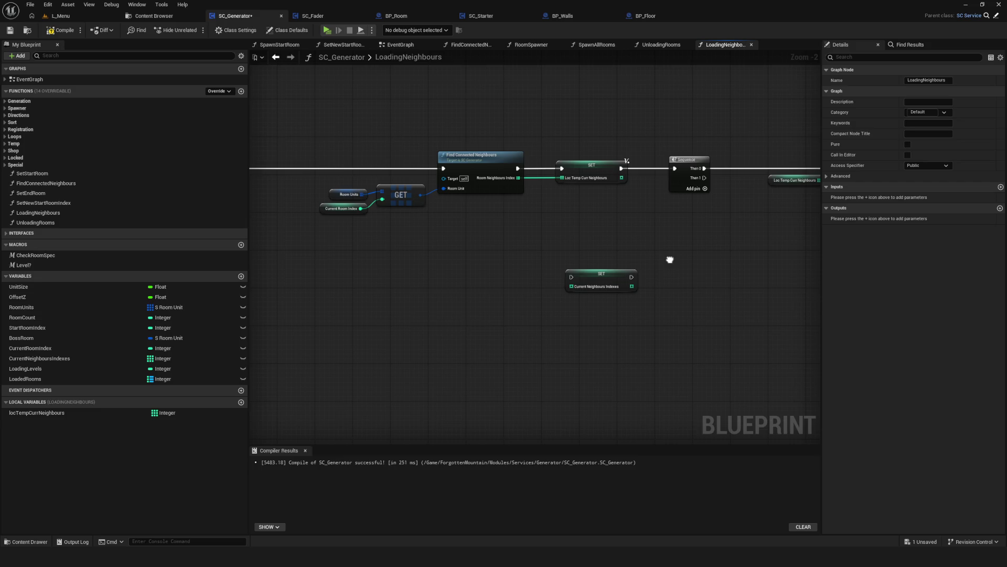
left_click(608, 278)
mouse_move(608, 279)
left_mouse_down()
mouse_move(578, 382)
mouse_move(594, 384)
left_mouse_up()
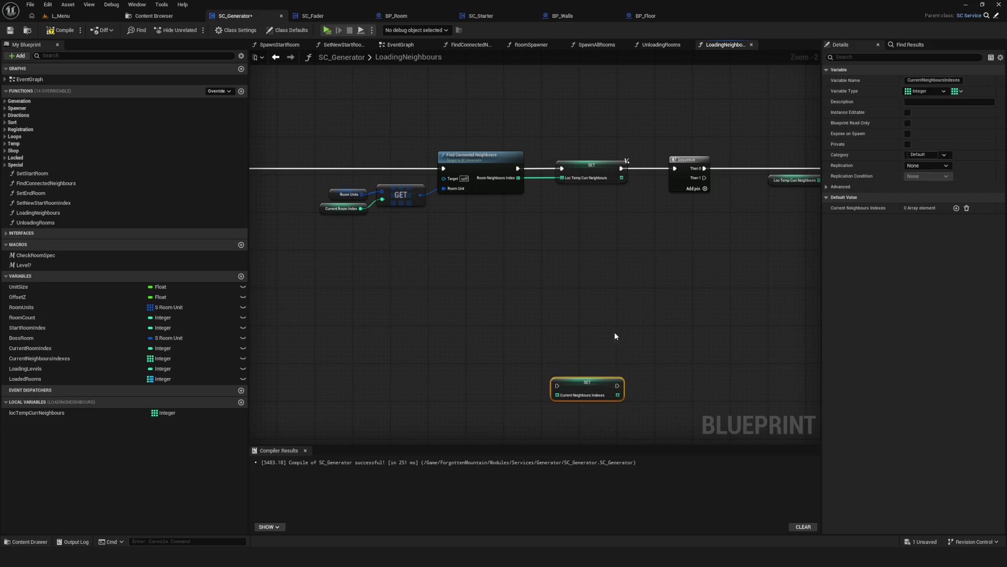
Bring up the room-layout sketch overlay and draw a square beside it.
left_click_drag(604, 317, 482, 291)
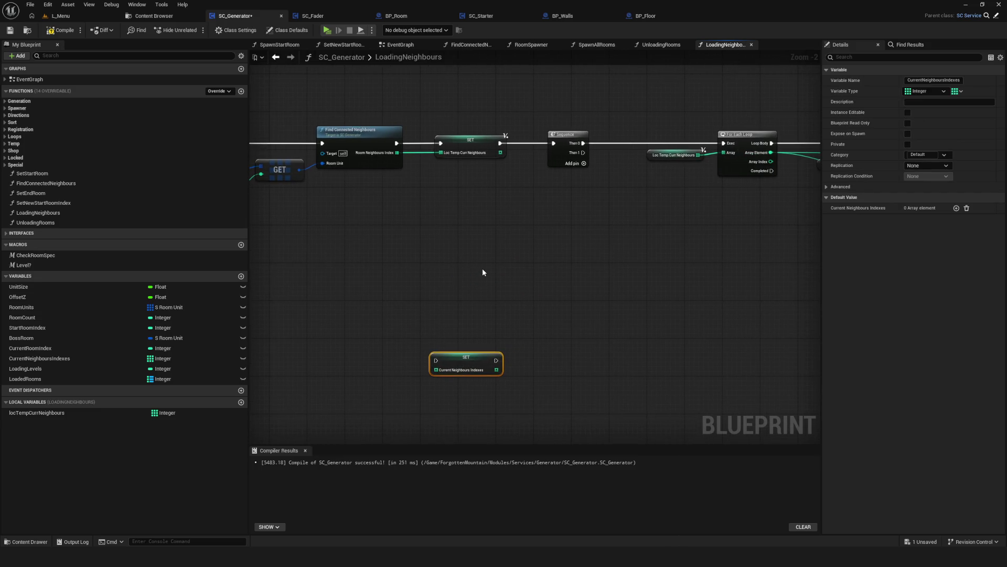
mouse_move(612, 275)
left_mouse_down()
mouse_move(344, 277)
mouse_move(179, 242)
left_mouse_up()
mouse_move(558, 315)
left_mouse_down()
mouse_move(589, 203)
mouse_move(792, 319)
mouse_move(394, 273)
left_mouse_up()
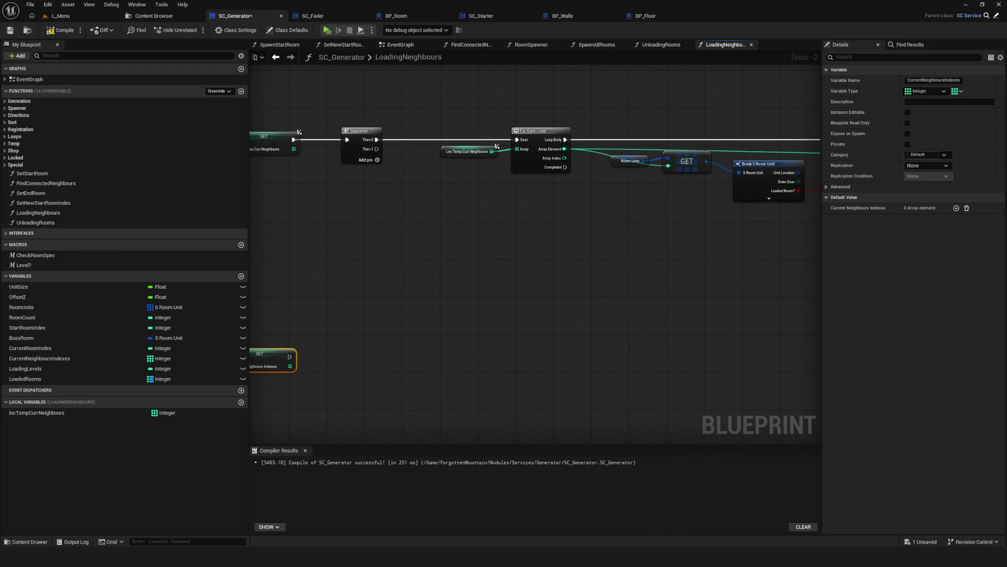
key("ctrl+shift+d")
mouse_move(504, 293)
left_mouse_down()
mouse_move(507, 327)
mouse_move(550, 288)
mouse_move(502, 290)
mouse_move(591, 291)
mouse_move(571, 325)
mouse_move(561, 323)
left_mouse_up()
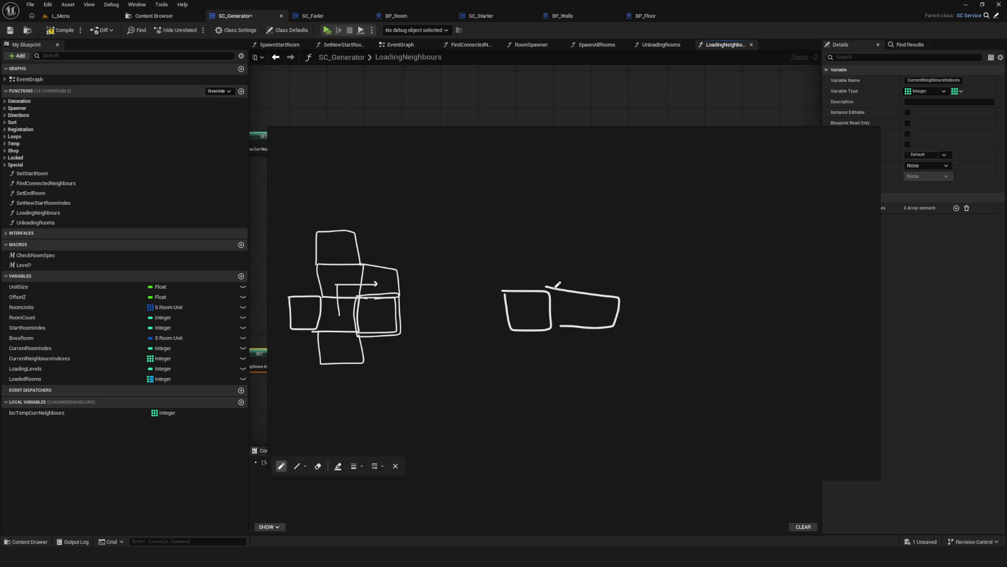
Undo the stray rectangle, circle the left room, and sketch a new room square to its right.
key("ctrl+z")
key("ctrl+z")
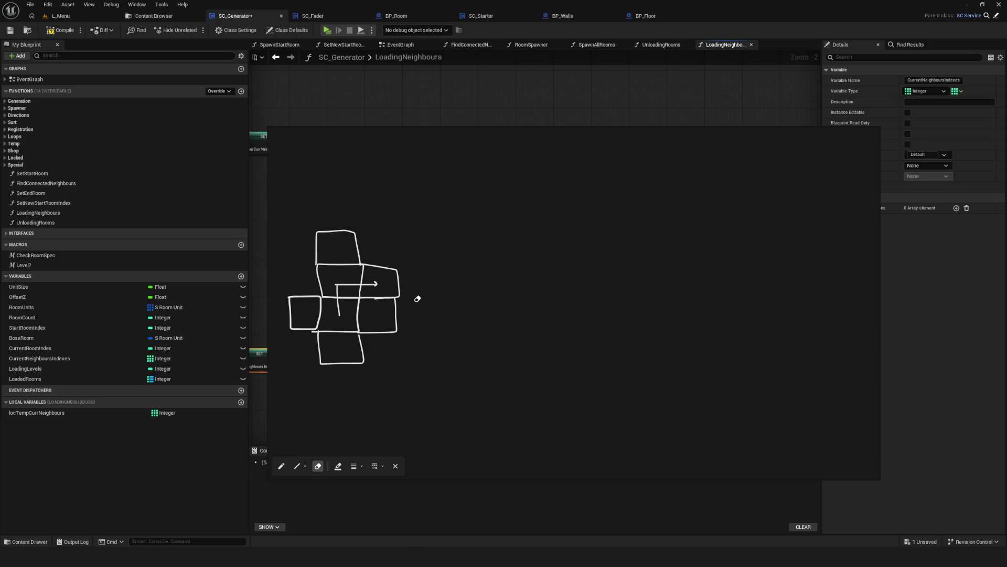
scroll(416, 295, "up", 3)
scroll(492, 301, "down", 2)
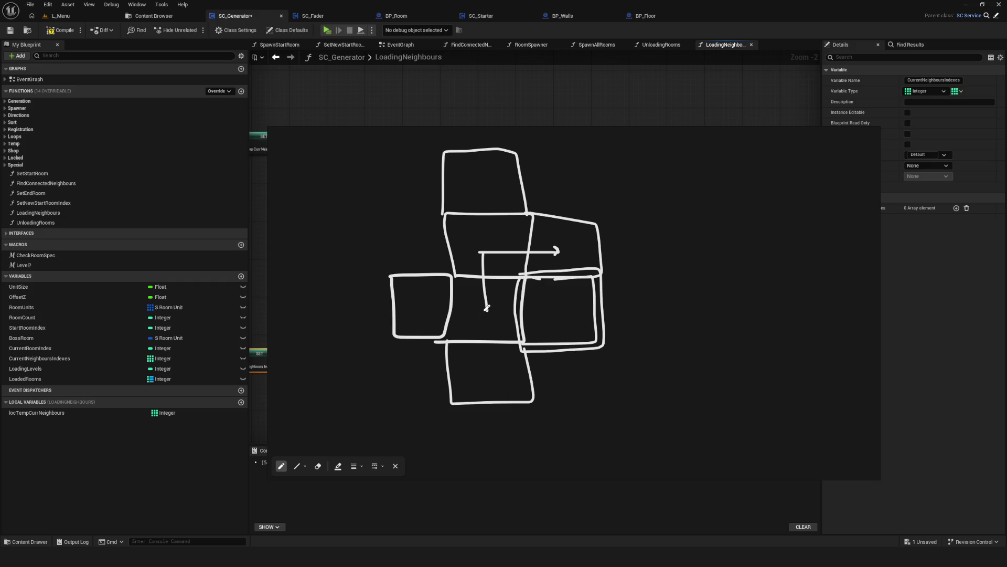
mouse_move(417, 305)
left_mouse_down()
mouse_move(436, 312)
mouse_move(418, 302)
left_mouse_up()
scroll(464, 281, "down", 3)
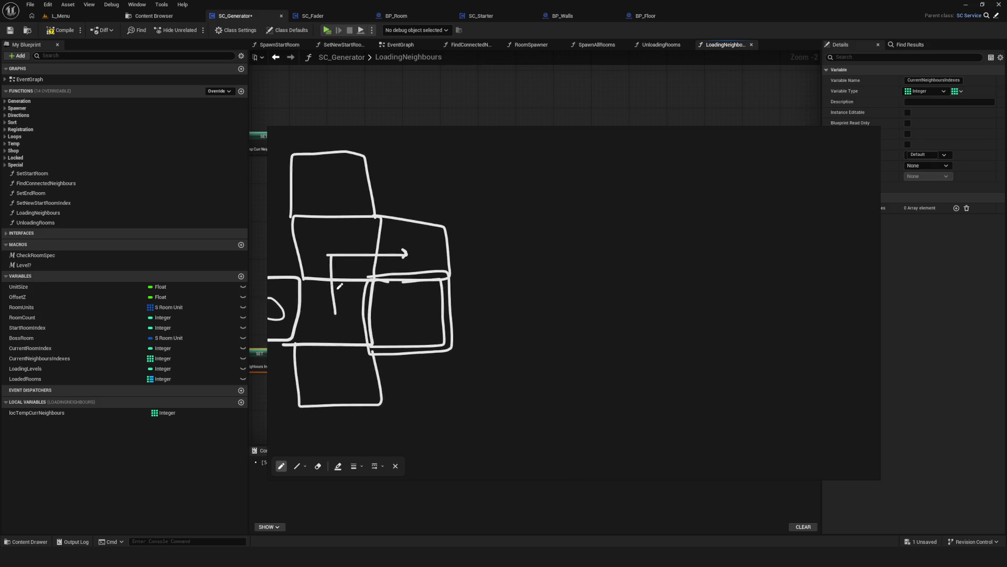
mouse_move(516, 267)
left_mouse_down()
mouse_move(515, 303)
mouse_move(553, 273)
mouse_move(516, 265)
left_mouse_up()
scroll(560, 284, "up", 2)
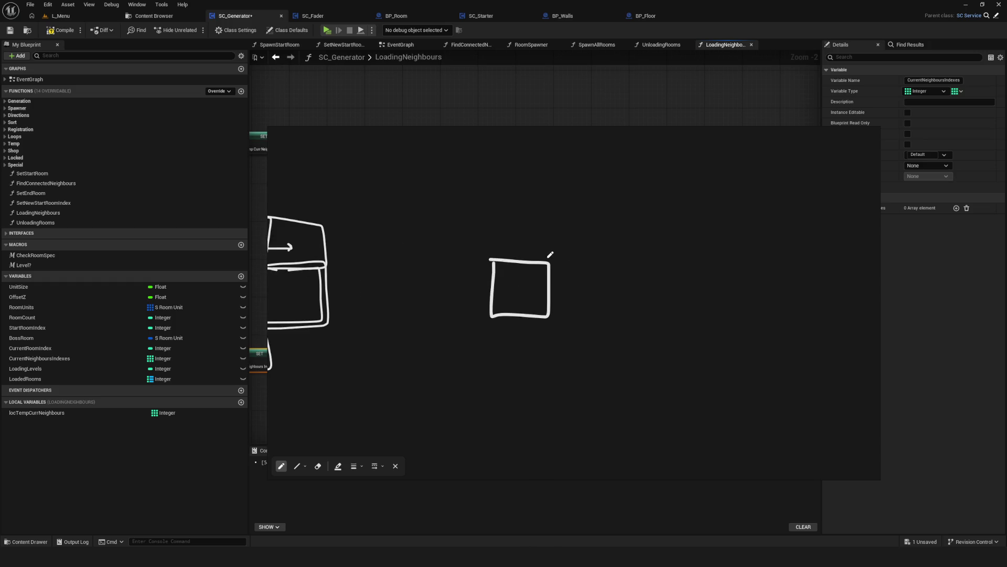
Sketch adjoining rooms to the right of the square with an arrow between them.
mouse_move(549, 260)
left_mouse_down()
mouse_move(632, 261)
mouse_move(635, 312)
left_mouse_up()
left_click_drag(548, 317, 630, 316)
mouse_move(513, 294)
left_mouse_down()
mouse_move(543, 274)
mouse_move(593, 298)
left_mouse_up()
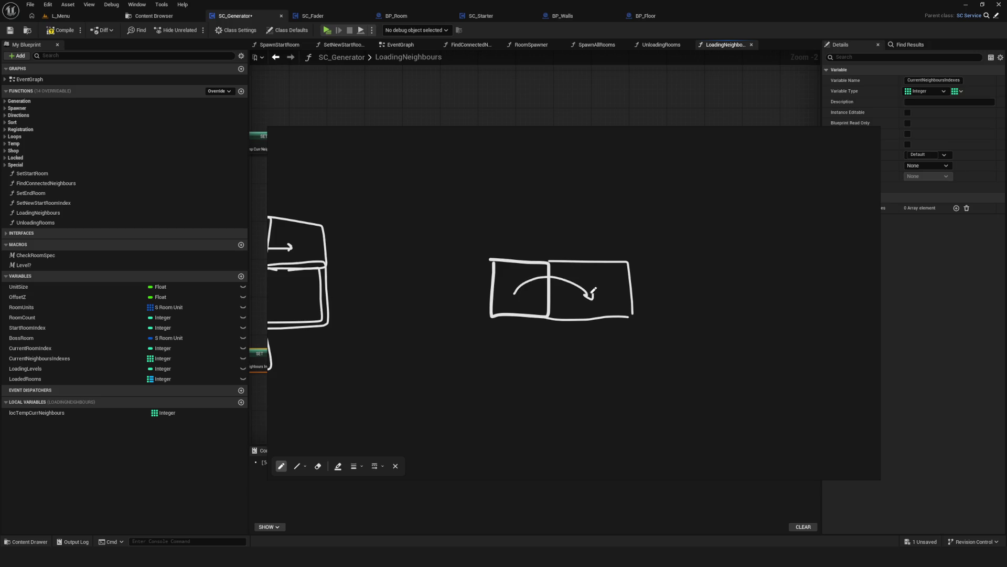
mouse_move(549, 261)
left_mouse_down()
mouse_move(543, 193)
mouse_move(665, 267)
mouse_move(709, 318)
mouse_move(629, 318)
left_mouse_up()
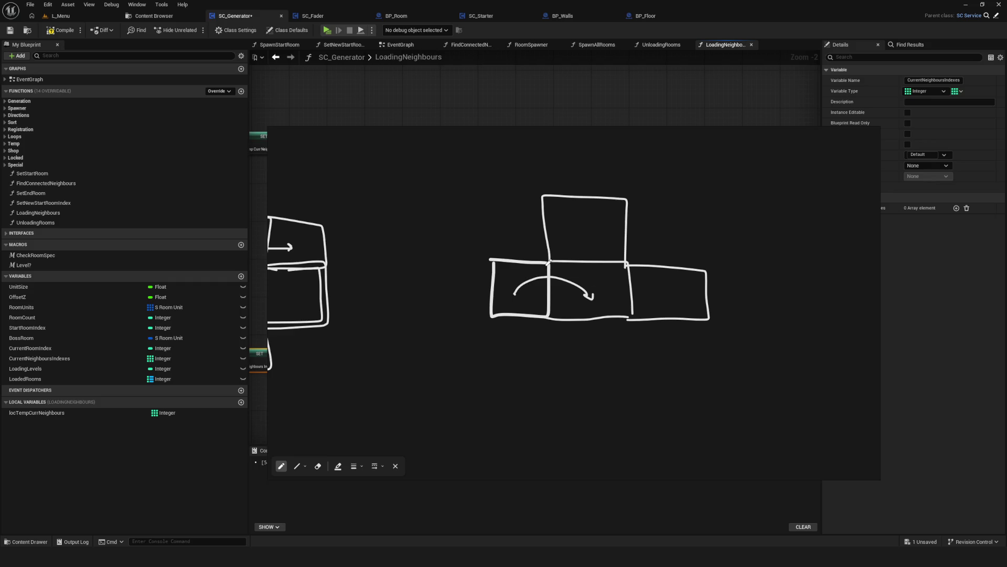
Retrace the left room and label it x2 with a pointing arrow.
mouse_move(494, 258)
left_mouse_down()
mouse_move(497, 315)
mouse_move(554, 323)
mouse_move(553, 259)
left_mouse_up()
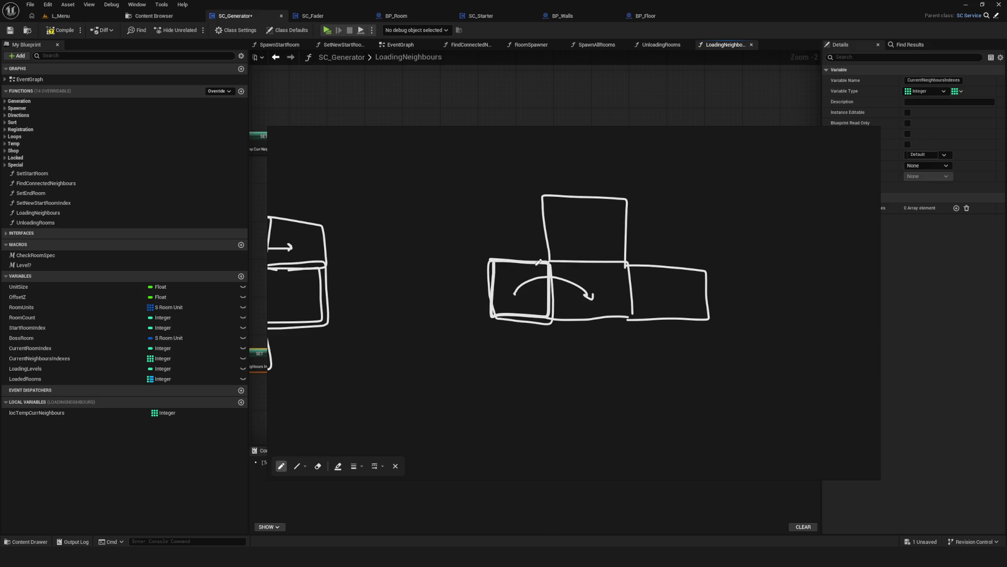
left_click_drag(464, 231, 487, 240)
left_click_drag(521, 157, 487, 208)
left_click_drag(494, 281, 547, 274)
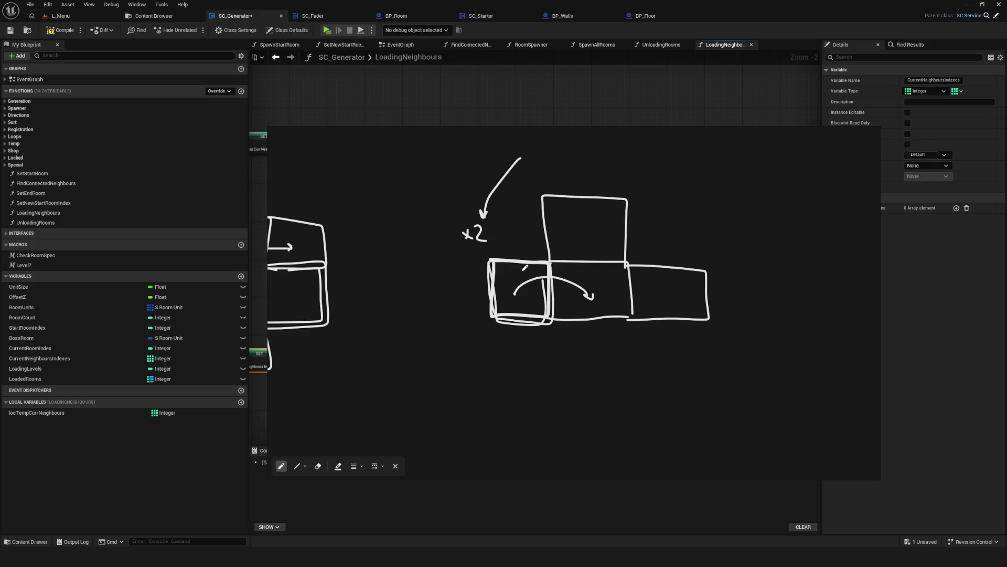
Move the sketch window to the right edge to uncover the blueprint graph.
left_click_drag(661, 132, 623, 133)
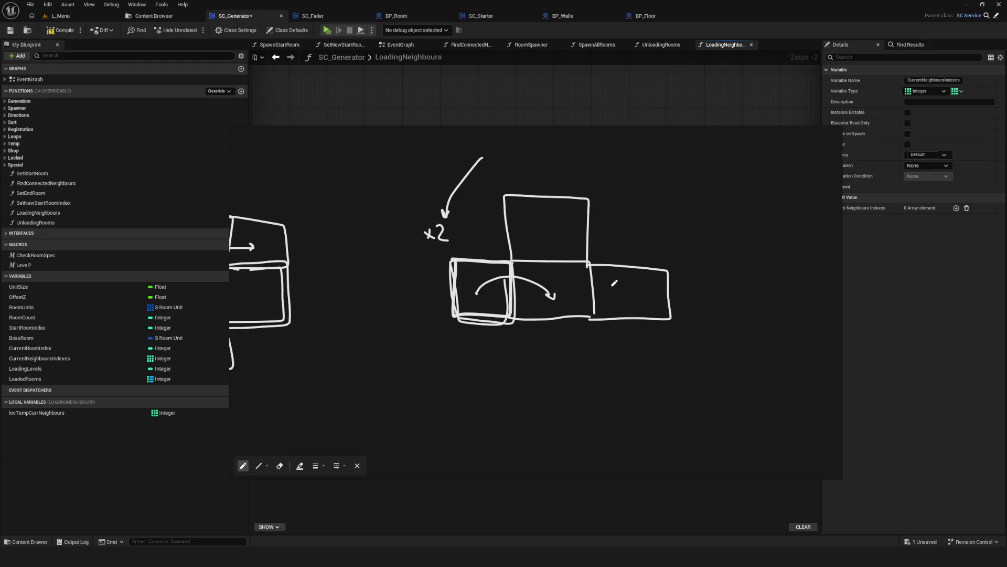
scroll(585, 280, "down", 2)
left_click_drag(586, 280, 538, 293)
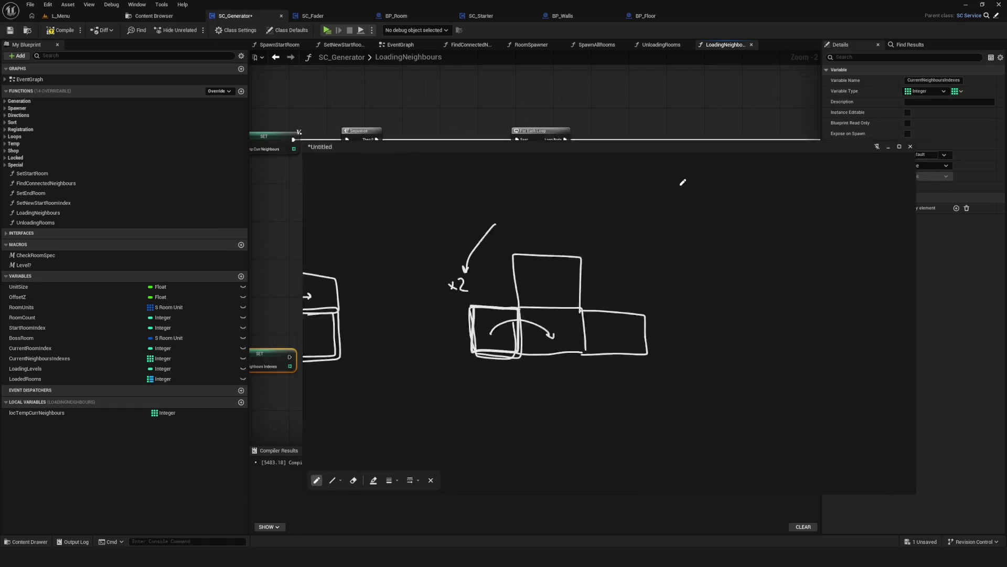
left_click_drag(598, 184, 634, 196)
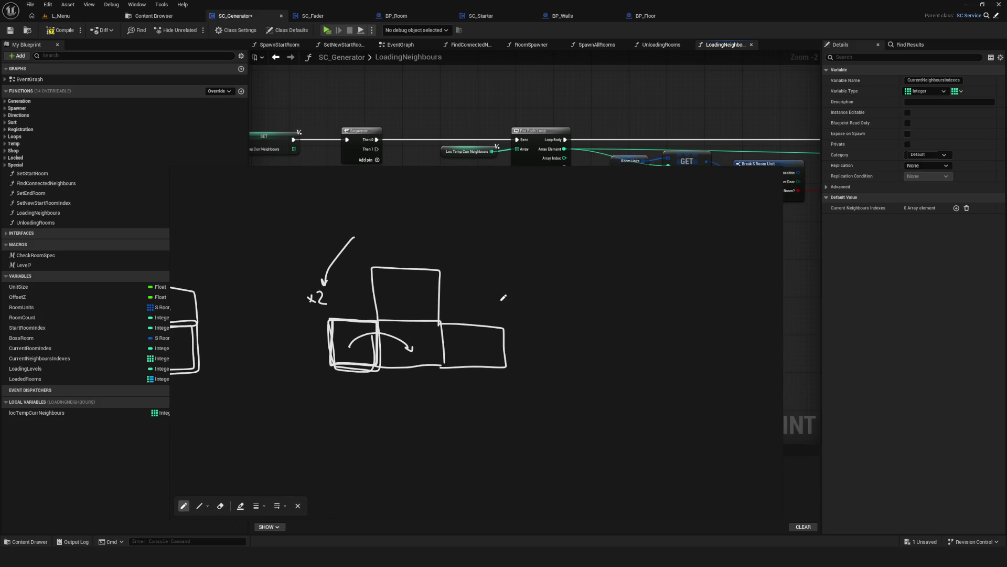
scroll(531, 239, "down", 7)
scroll(531, 238, "up", 7)
Save SC_Generator and review the LoadingNeighbours node chain.
key("ctrl+s")
left_click_drag(617, 223, 470, 225)
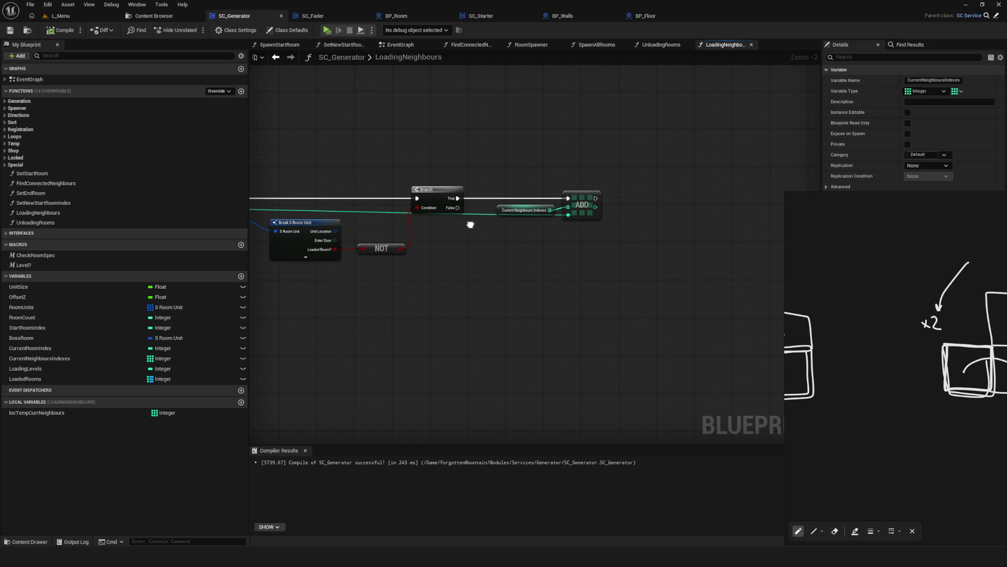
left_click_drag(470, 224, 730, 224)
left_click_drag(508, 236, 609, 245)
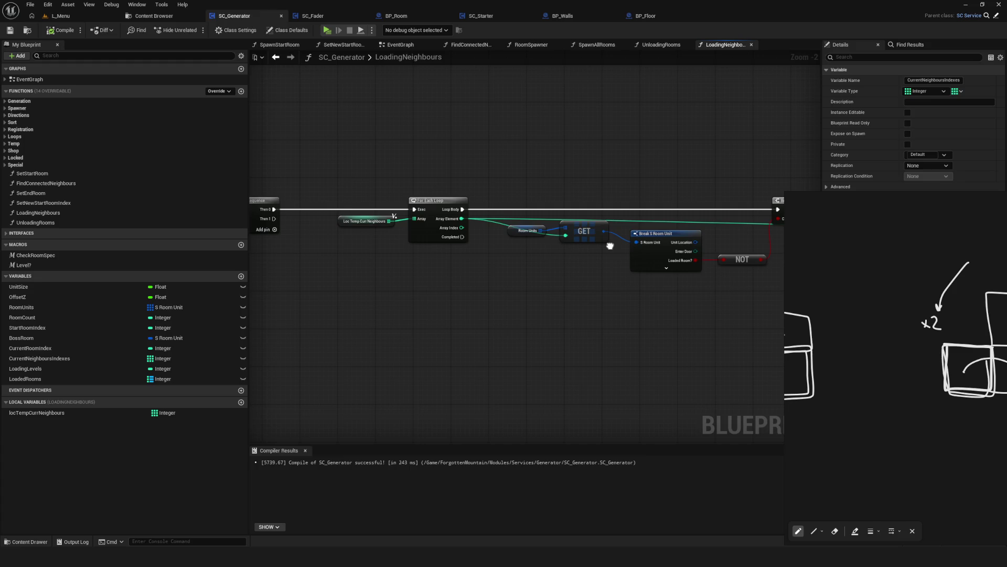
left_click_drag(610, 246, 1006, 254)
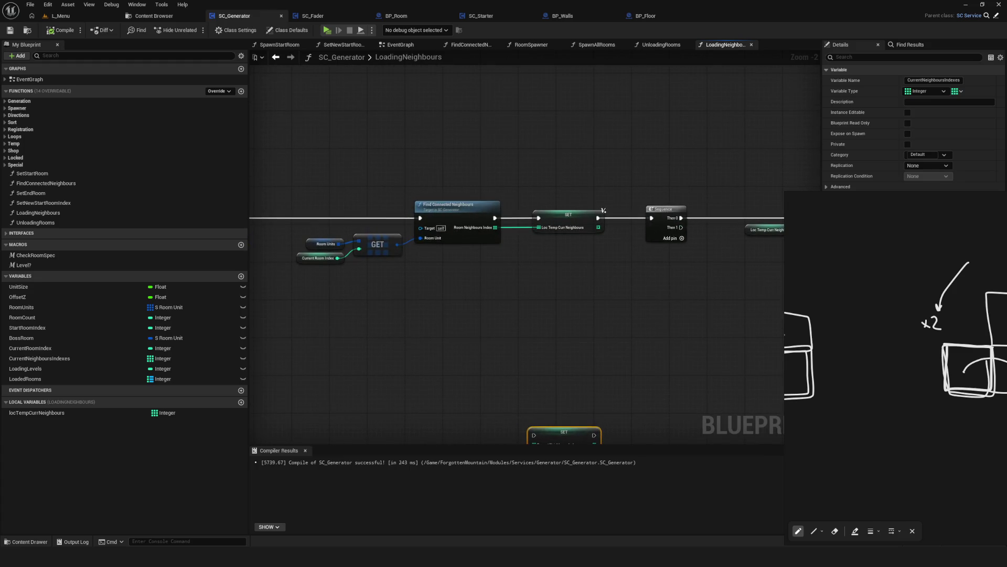
scroll(489, 244, "down", 5)
scroll(484, 243, "up", 2)
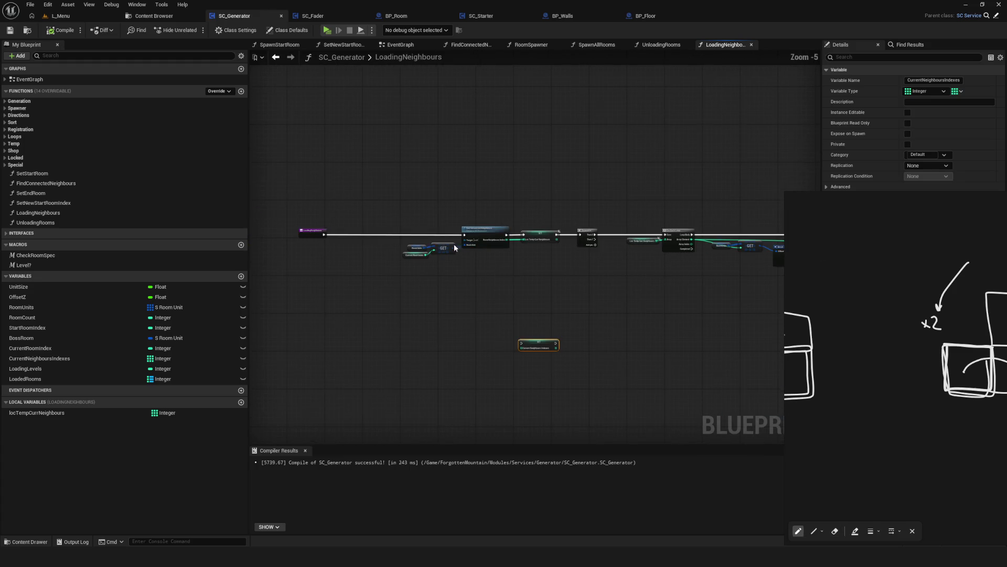
left_click(406, 229)
left_click_drag(613, 268, 458, 266)
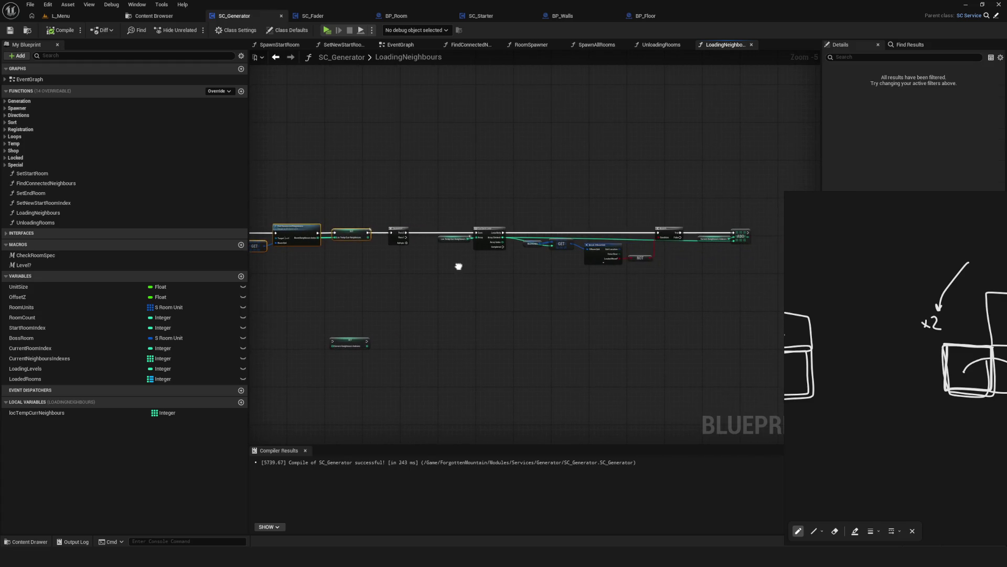
scroll(520, 341, "up", 4)
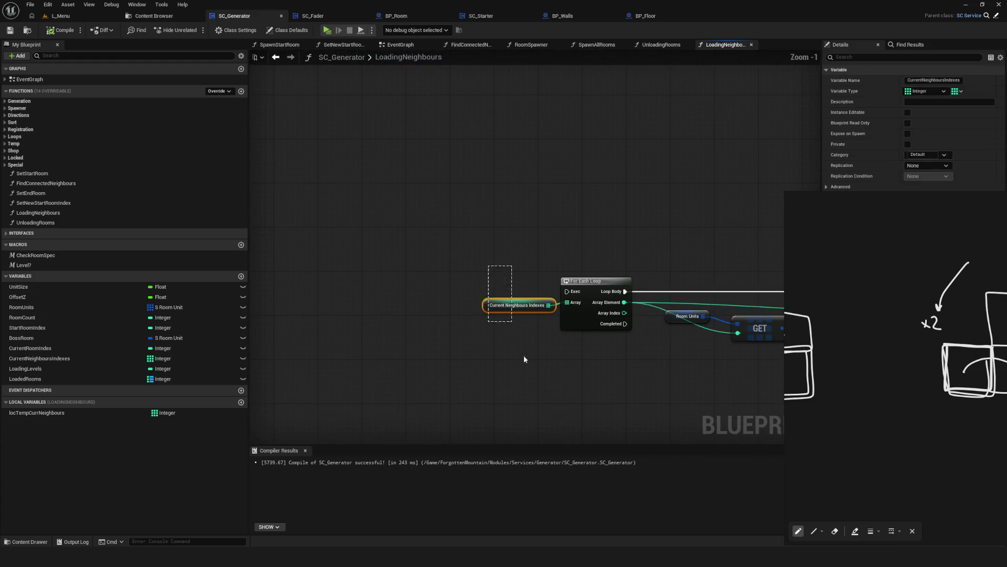
Delete the CurrentNeighboursIndexes variable, confirming despite its existing uses.
left_click(116, 359)
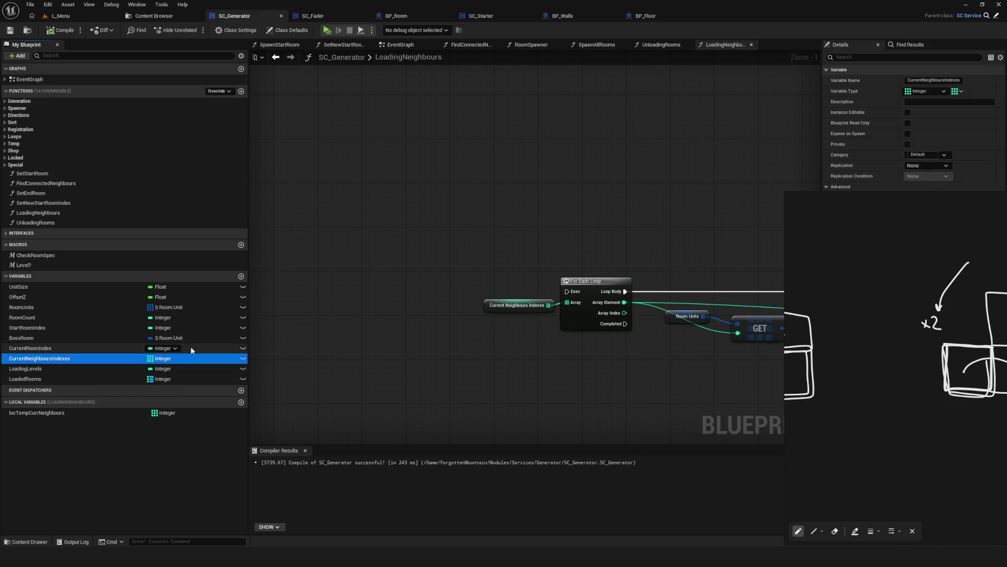
scroll(564, 336, "down", 3)
scroll(577, 242, "up", 2)
left_click(44, 348)
left_click(44, 358)
key("Delete")
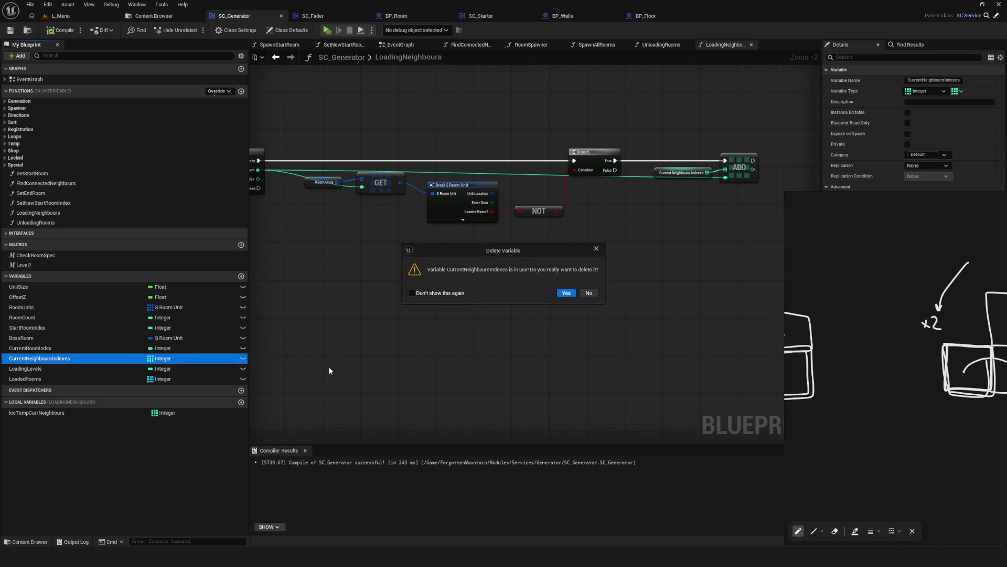
left_click(571, 294)
Recompile, revealing Target Array errors on the ADD node.
left_click(61, 30)
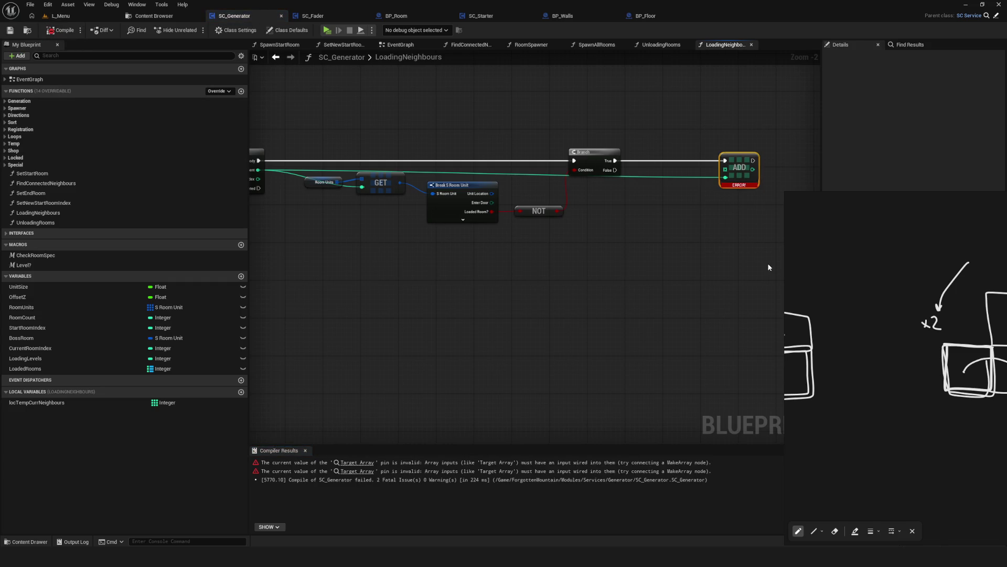
scroll(355, 219, "down", 4)
mouse_move(355, 220)
left_mouse_down()
mouse_move(365, 190)
mouse_move(514, 214)
left_mouse_up()
Shift the whole top node chain right and recompile the blueprint.
mouse_move(755, 374)
left_mouse_down()
mouse_move(630, 351)
mouse_move(486, 297)
mouse_move(362, 267)
mouse_move(360, 254)
mouse_move(320, 230)
mouse_move(391, 299)
left_mouse_up()
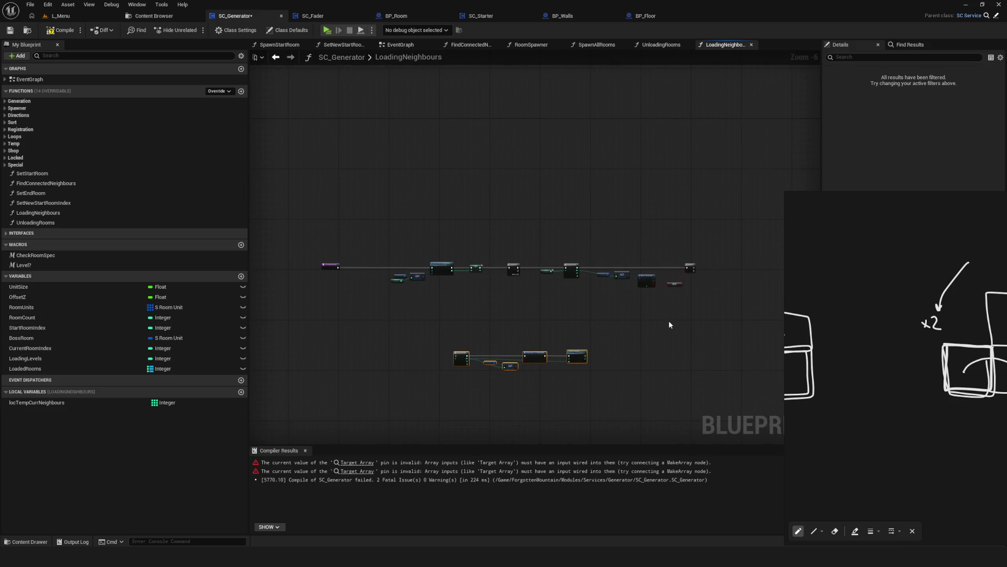
left_click_drag(418, 292, 399, 296)
left_click_drag(371, 255, 715, 321)
scroll(405, 270, "up", 7)
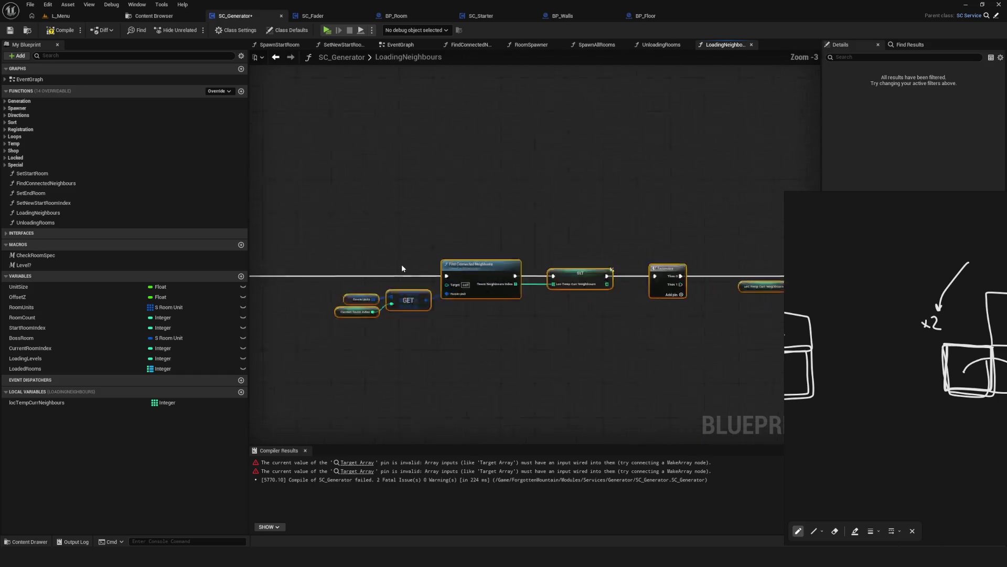
mouse_move(380, 265)
left_mouse_down()
mouse_move(488, 271)
mouse_move(349, 262)
left_mouse_up()
scroll(464, 270, "down", 5)
scroll(485, 283, "up", 4)
left_click(59, 33)
left_click(434, 359)
Delete the Sequence node and wire SET straight into the For Each Loop.
mouse_move(433, 359)
left_mouse_down()
mouse_move(585, 344)
mouse_move(348, 333)
mouse_move(458, 332)
left_mouse_up()
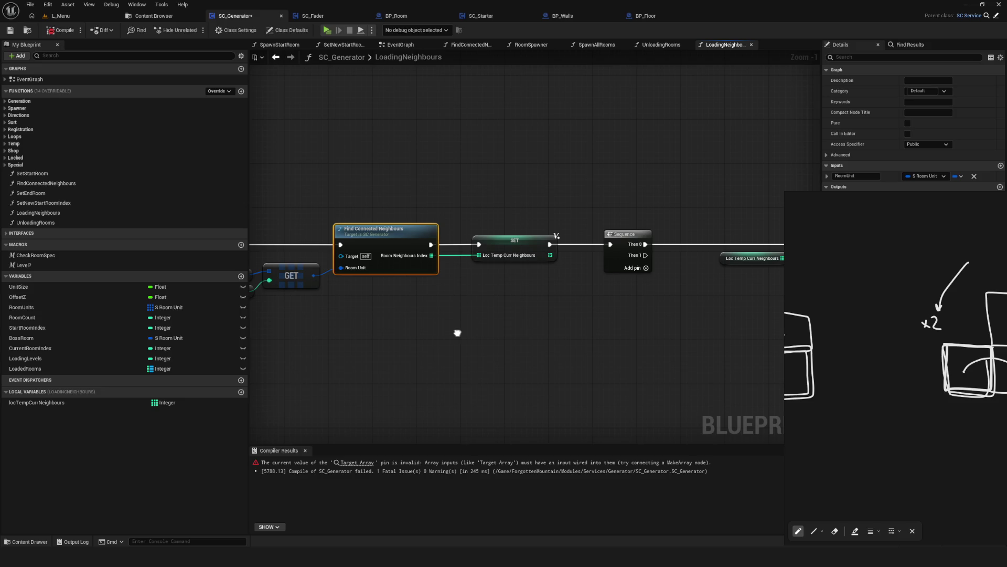
mouse_move(457, 333)
left_mouse_down()
mouse_move(101, 304)
mouse_move(323, 323)
left_mouse_up()
left_click(491, 223)
key("Delete")
left_click_drag(415, 234, 674, 234)
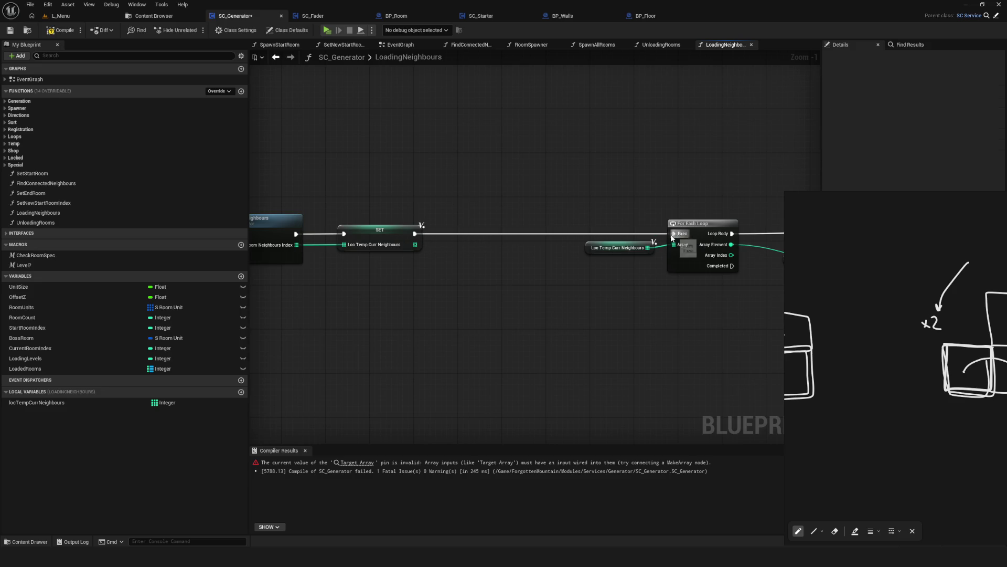
left_click(351, 235)
Rename the local locTempCurrNeighbours to locTempAllNeighbours.
double_click(36, 404)
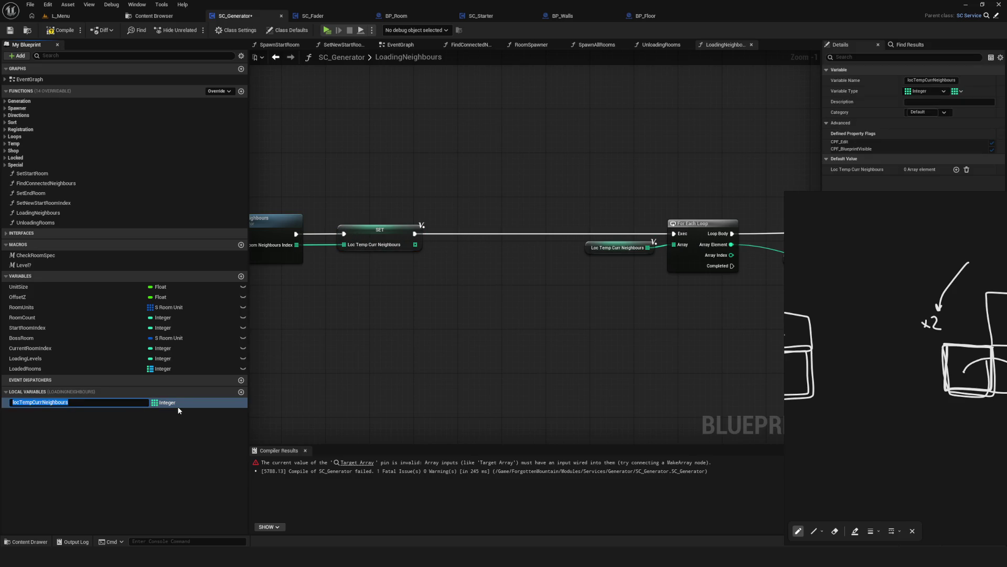
type("LOC")
key("Return")
Duplicate it as a new local array named locTempNotLoadedNeighbours.
key("ctrl+w")
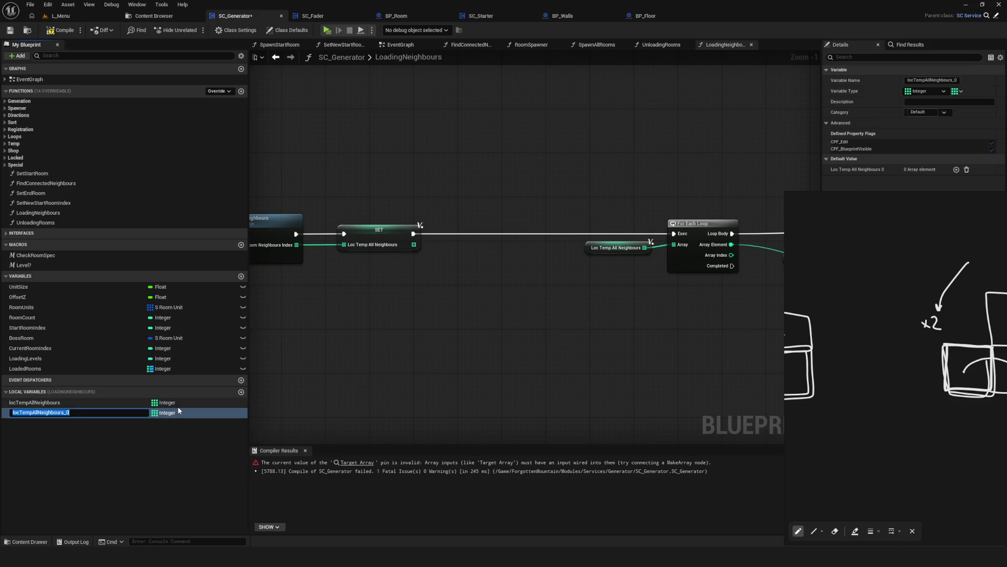
key("End")
type("oad")
key("End")
key("BackSpace")
key("BackSpace")
key("Return")
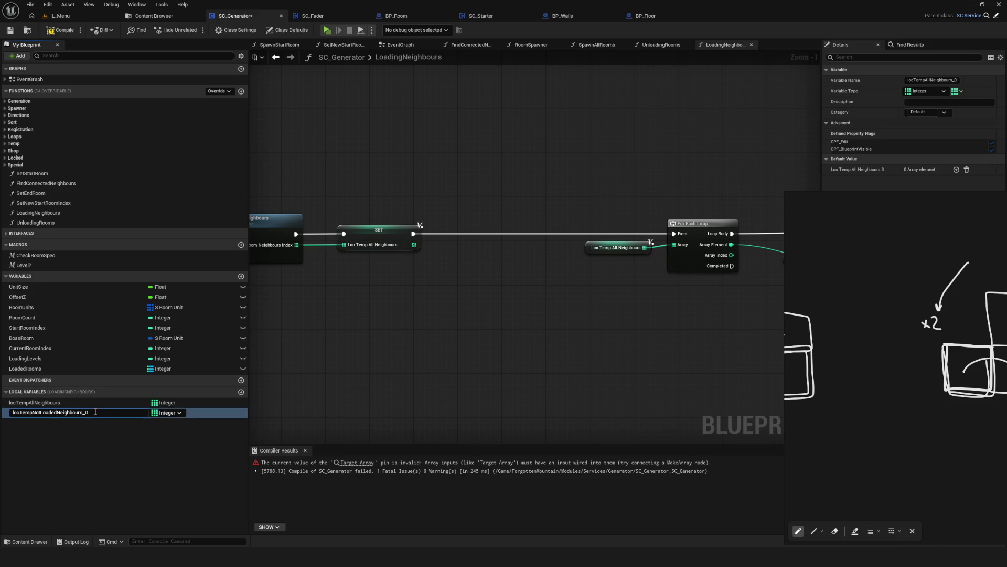
Select the SET, Loc Temp All Neighbours getter, and Room Units, GET, Break, NOT nodes.
left_click_drag(405, 353, 639, 282)
left_click_drag(488, 289, 383, 289)
left_click_drag(539, 153, 575, 335)
left_click_drag(663, 215, 479, 241)
mouse_move(670, 210)
left_mouse_down()
mouse_move(429, 197)
mouse_move(514, 301)
left_mouse_up()
left_click_drag(579, 269, 385, 260)
mouse_move(409, 156)
left_mouse_down()
mouse_move(676, 339)
mouse_move(738, 342)
mouse_move(748, 353)
mouse_move(646, 344)
mouse_move(532, 270)
left_mouse_up()
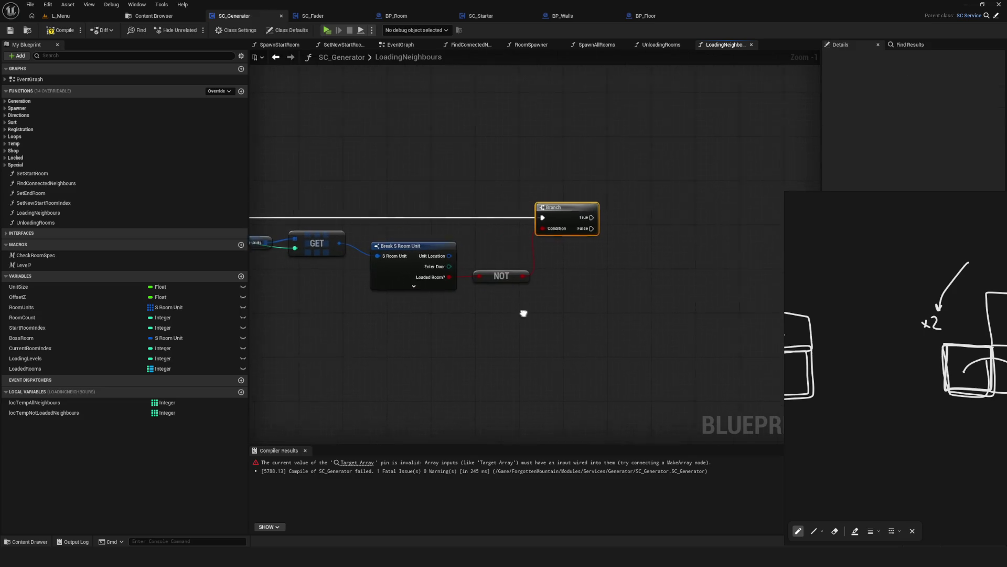
Add a locTempNotLoadedNeighbours ADD node wired from the Branch's True output.
mouse_move(44, 412)
left_mouse_down()
mouse_move(241, 417)
mouse_move(725, 254)
mouse_move(753, 233)
mouse_move(600, 239)
mouse_move(476, 219)
left_mouse_up()
type("add")
key("Return")
mouse_move(312, 245)
left_mouse_down()
mouse_move(692, 245)
mouse_move(429, 245)
left_mouse_up()
mouse_move(614, 251)
left_mouse_down()
mouse_move(647, 240)
mouse_move(637, 226)
left_mouse_up()
mouse_move(737, 225)
left_mouse_down()
mouse_move(776, 226)
mouse_move(606, 257)
left_mouse_up()
Insert a Sequence node onto the execution wire.
scroll(775, 226, "up", 1)
scroll(606, 257, "down", 7)
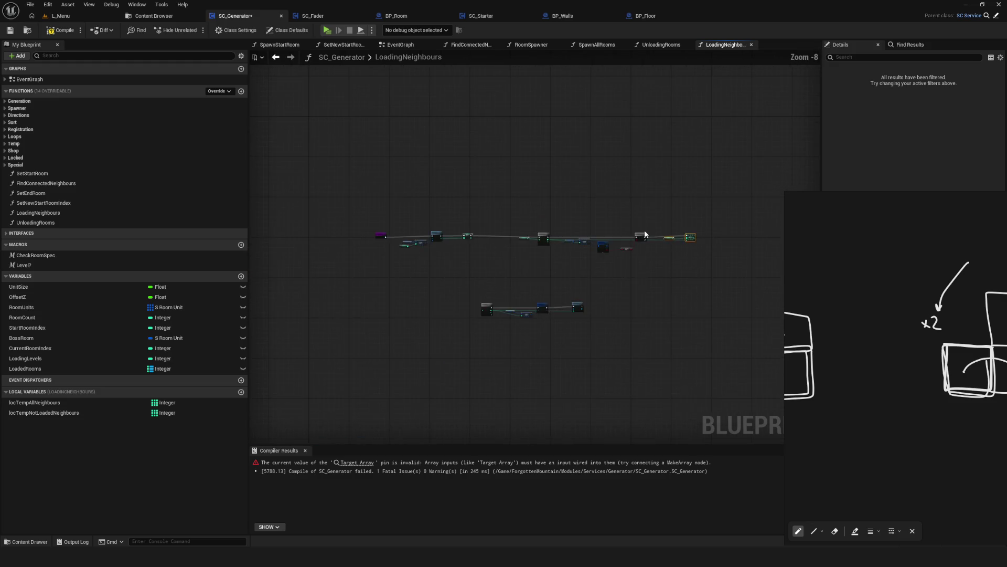
scroll(450, 288, "up", 7)
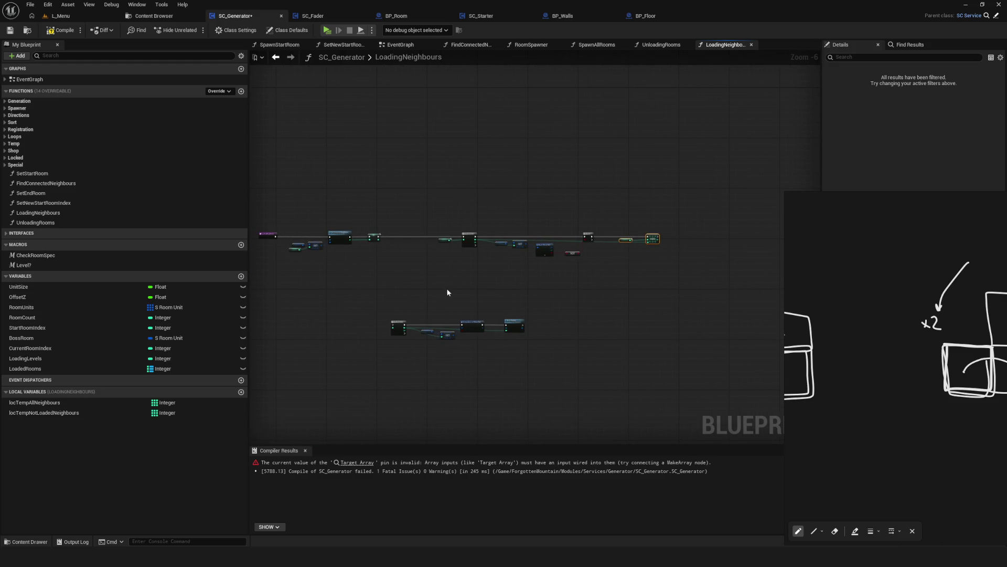
scroll(523, 243, "down", 2)
left_click(483, 247)
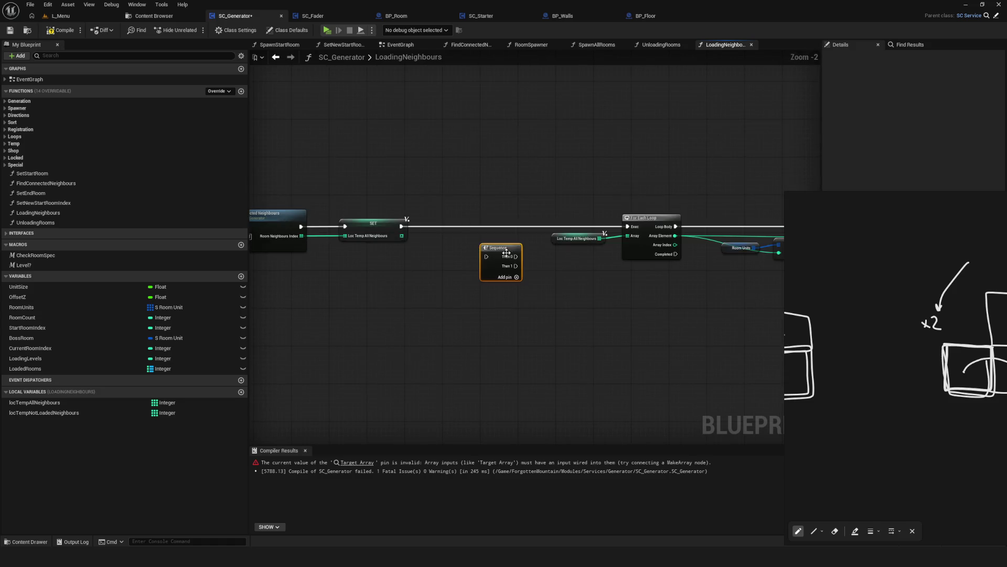
left_click_drag(498, 253, 488, 222)
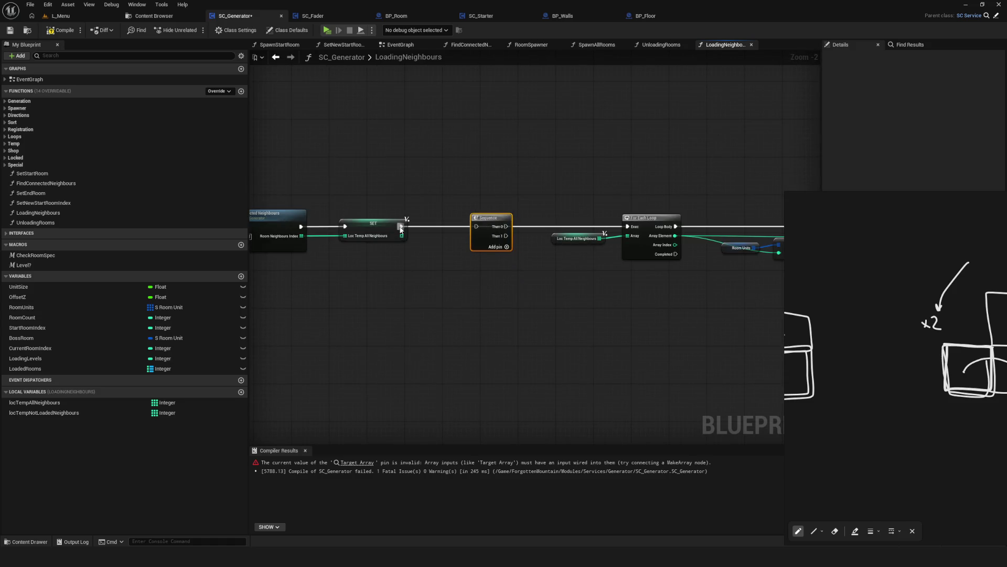
Move the Break S Room Unit and Room Spawner node row beneath the upper row.
left_click_drag(570, 339, 372, 249)
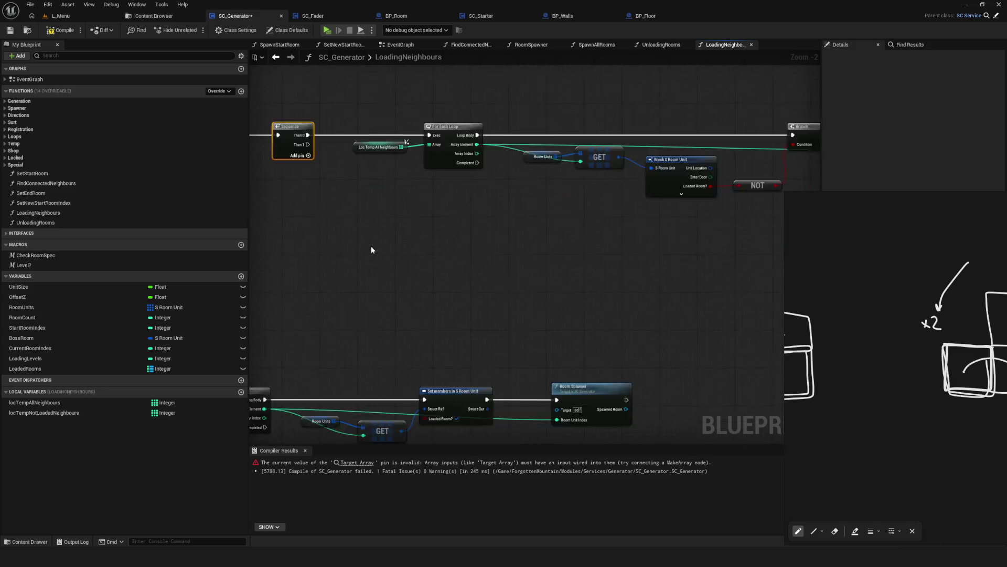
scroll(372, 249, "down", 4)
mouse_move(410, 208)
left_mouse_down()
mouse_move(497, 208)
mouse_move(425, 209)
left_mouse_up()
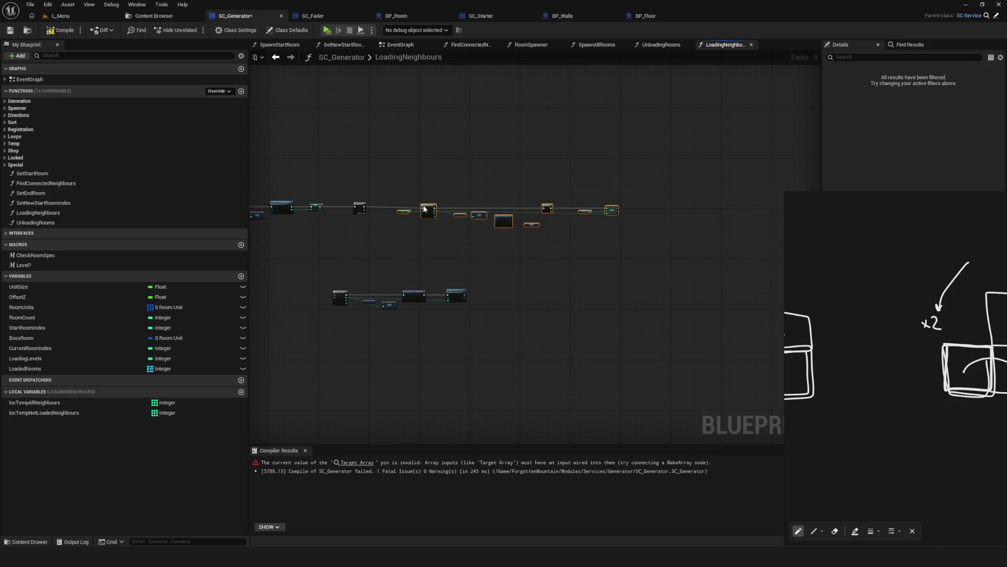
scroll(501, 219, "up", 5)
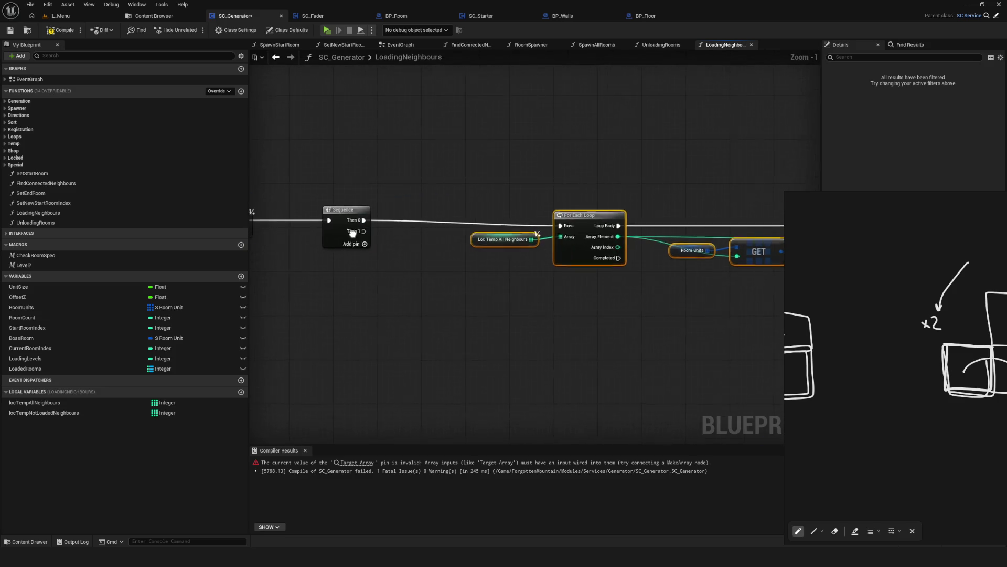
scroll(581, 219, "down", 5)
scroll(286, 294, "up", 2)
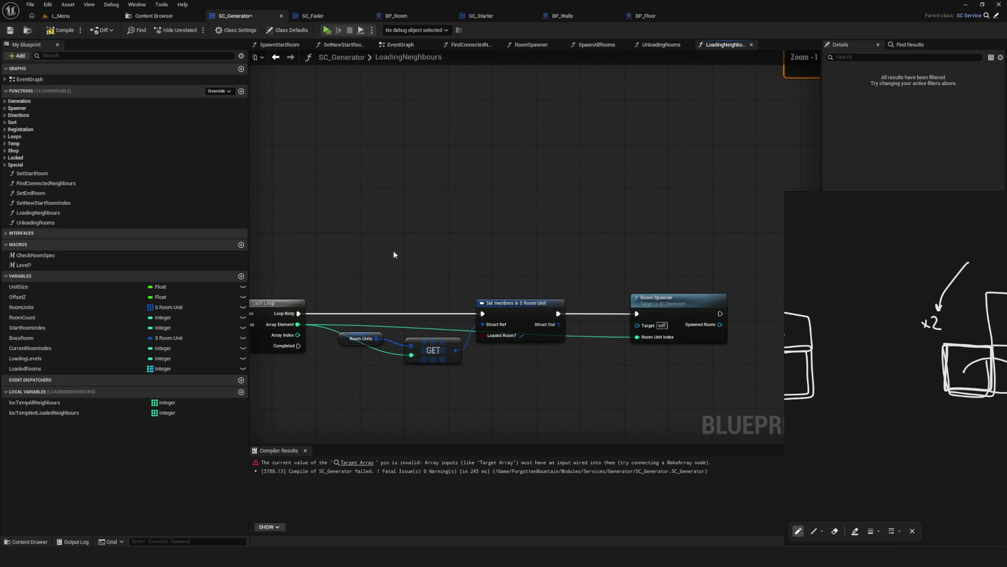
left_click_drag(286, 266, 648, 335)
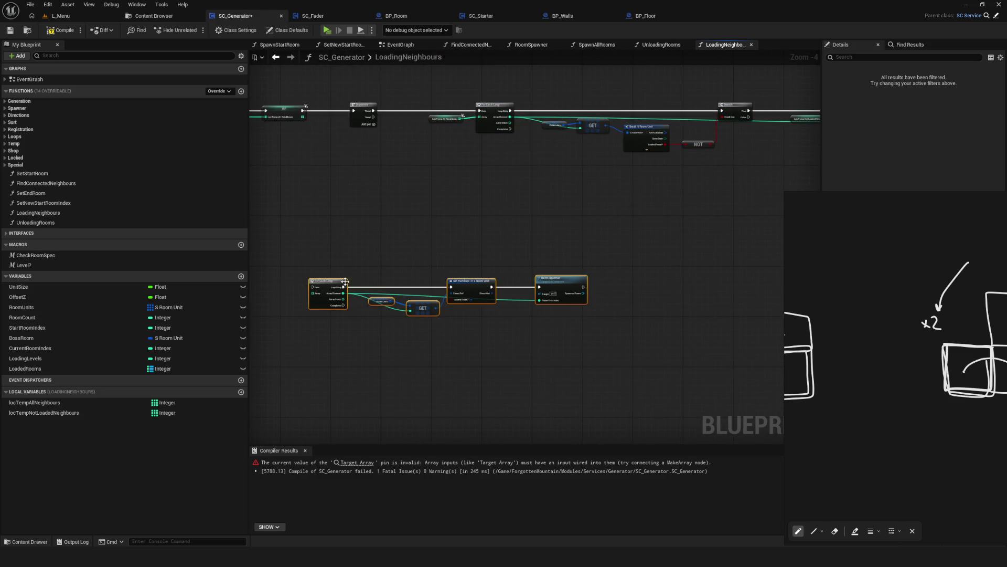
mouse_move(325, 285)
left_mouse_down()
mouse_move(418, 201)
mouse_move(438, 205)
left_mouse_up()
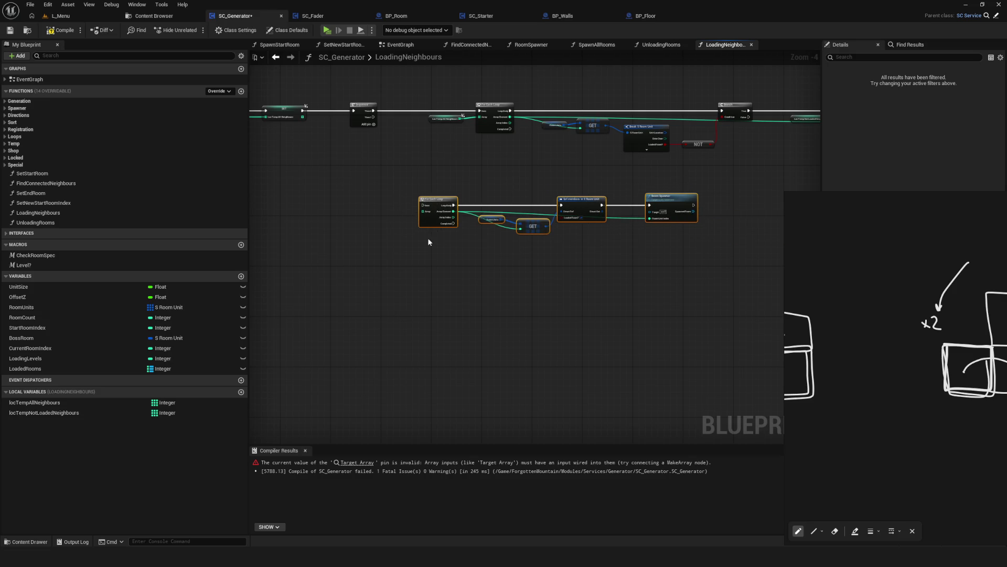
key("Home")
Feed a locTempNotLoadedNeighbours getter into the lower For Each loop.
mouse_move(109, 412)
left_mouse_down()
mouse_move(287, 291)
mouse_move(381, 296)
left_mouse_up()
scroll(286, 294, "up", 5)
mouse_move(281, 106)
left_mouse_down()
mouse_move(399, 296)
mouse_move(381, 283)
mouse_move(431, 285)
left_mouse_up()
scroll(418, 285, "down", 5)
Recompile and save SC_Generator, which still reports the unwired Target Array error.
left_click(10, 30)
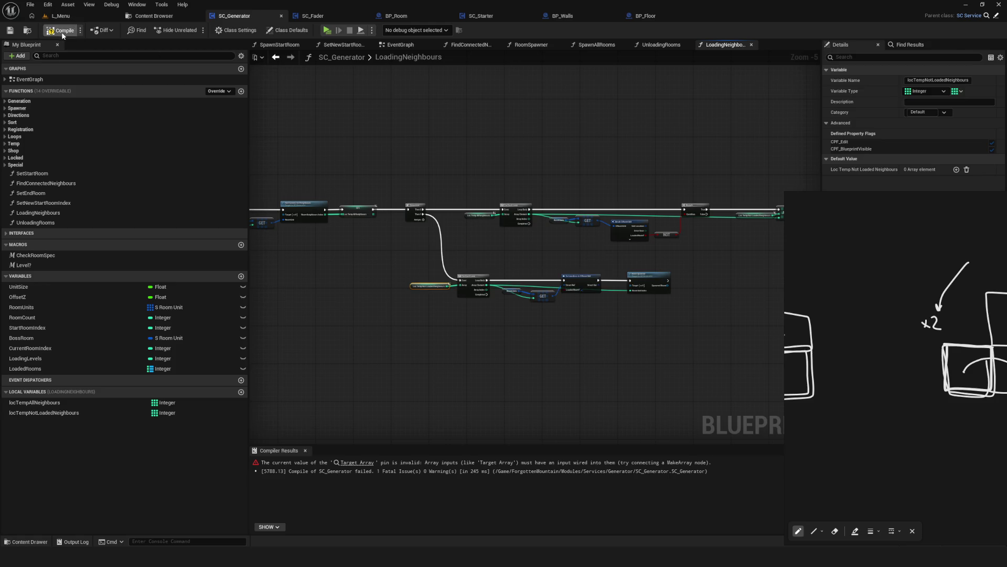
left_click_drag(397, 193, 419, 192)
left_click(401, 44)
Open the UnloadingRooms function and delete its erroring CONTAINS and NOT nodes.
scroll(623, 231, "down", 3)
scroll(624, 231, "up", 4)
scroll(508, 197, "down", 3)
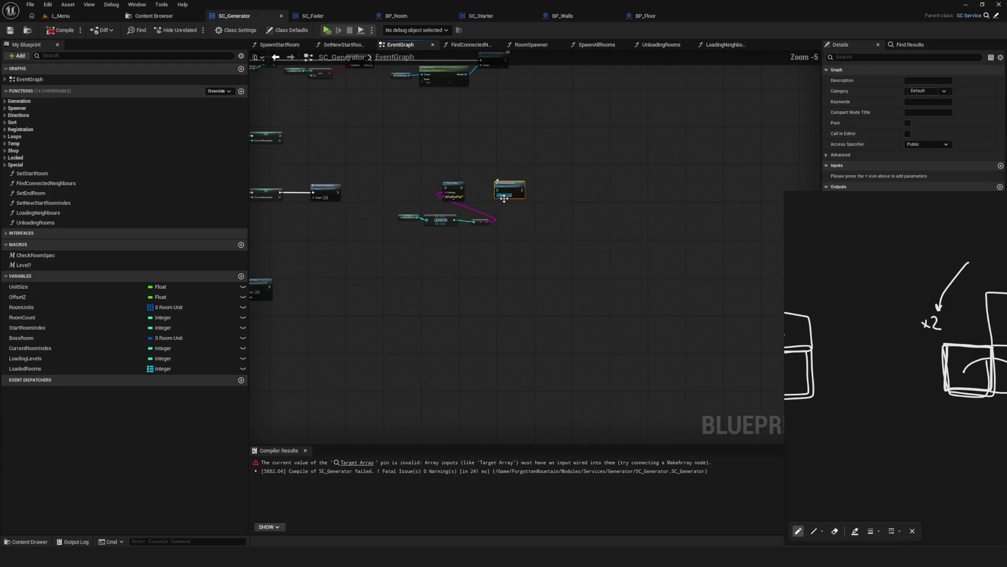
scroll(509, 194, "up", 5)
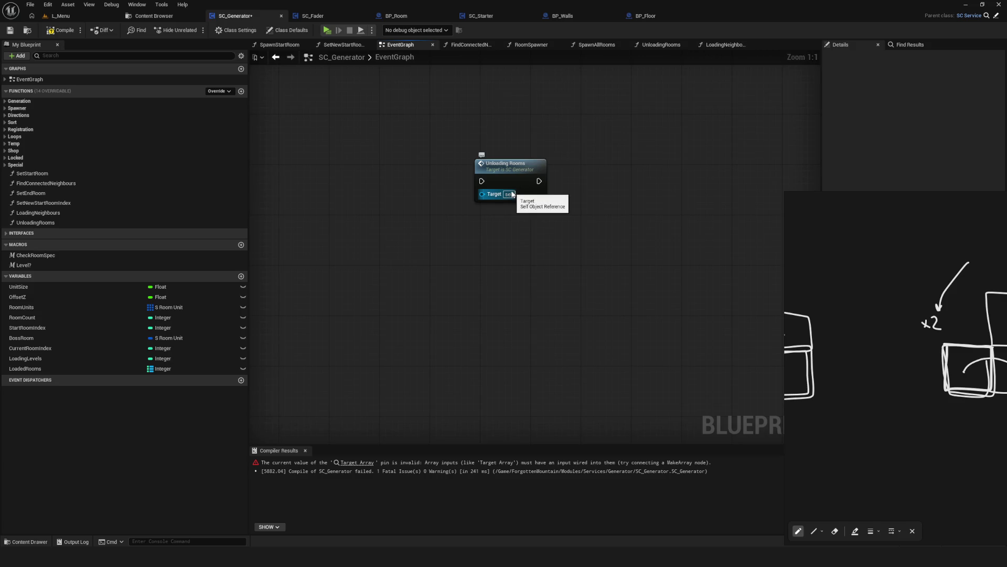
scroll(528, 202, "down", 3)
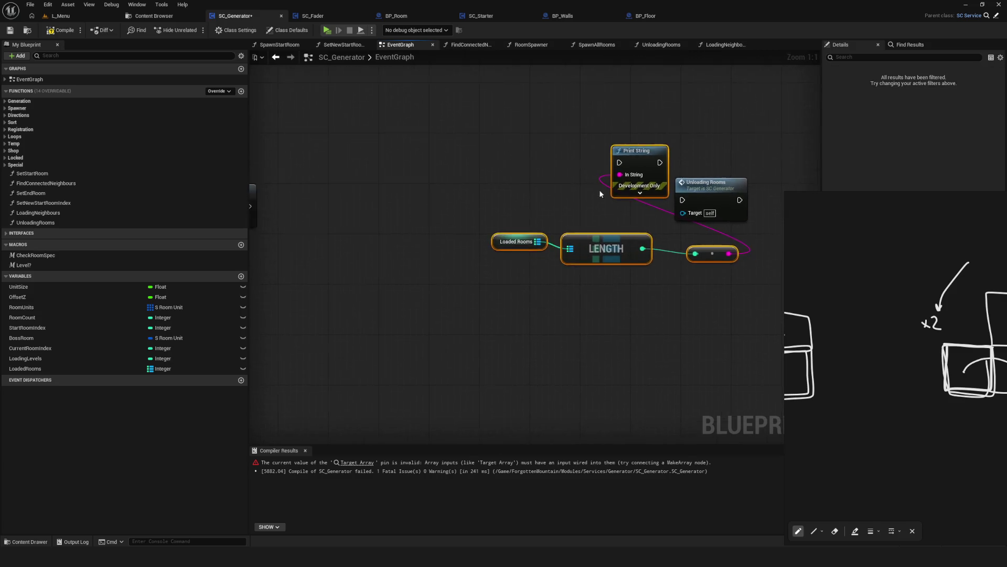
double_click(671, 185)
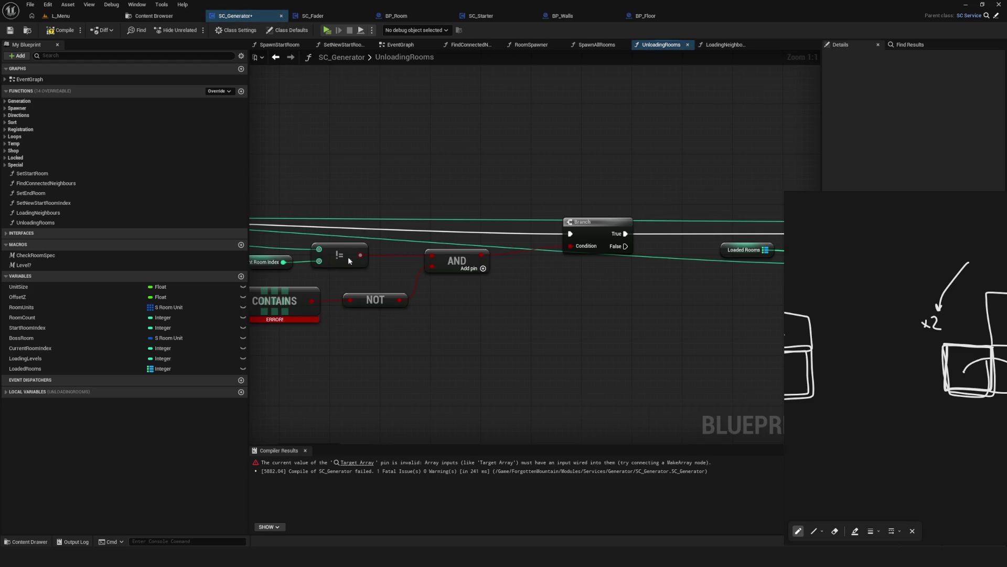
left_click_drag(492, 247, 480, 260)
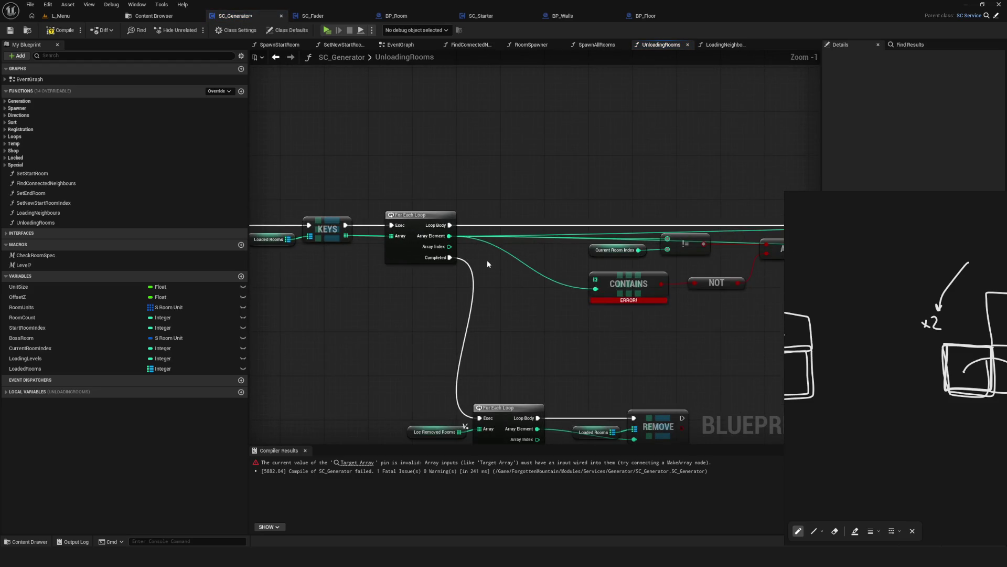
scroll(567, 256, "down", 1)
mouse_move(568, 254)
left_mouse_down()
mouse_move(455, 247)
mouse_move(590, 294)
mouse_move(687, 304)
left_mouse_up()
key("Delete")
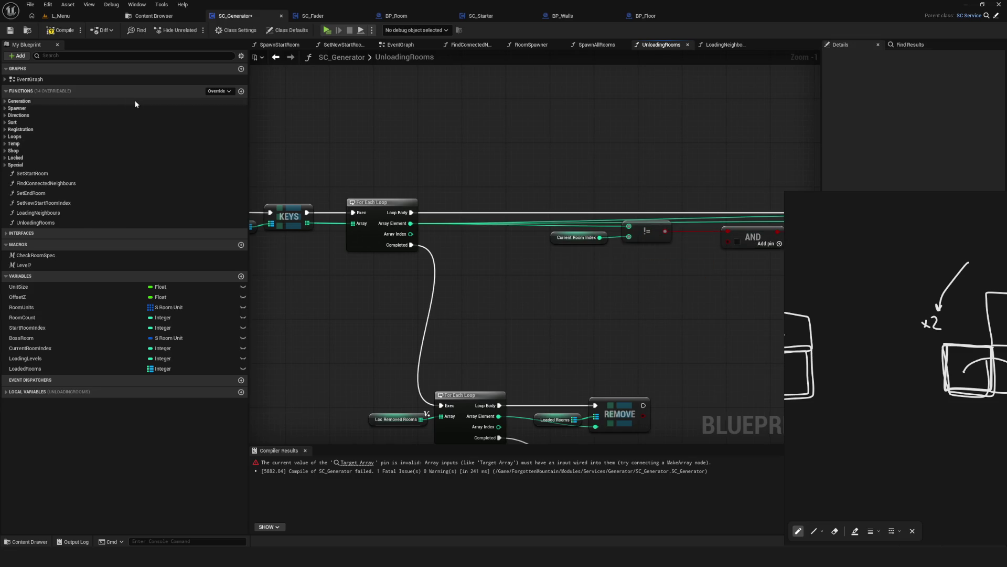
Recompile and save SC_Generator so it now compiles successfully.
left_click(60, 16)
left_click(154, 16)
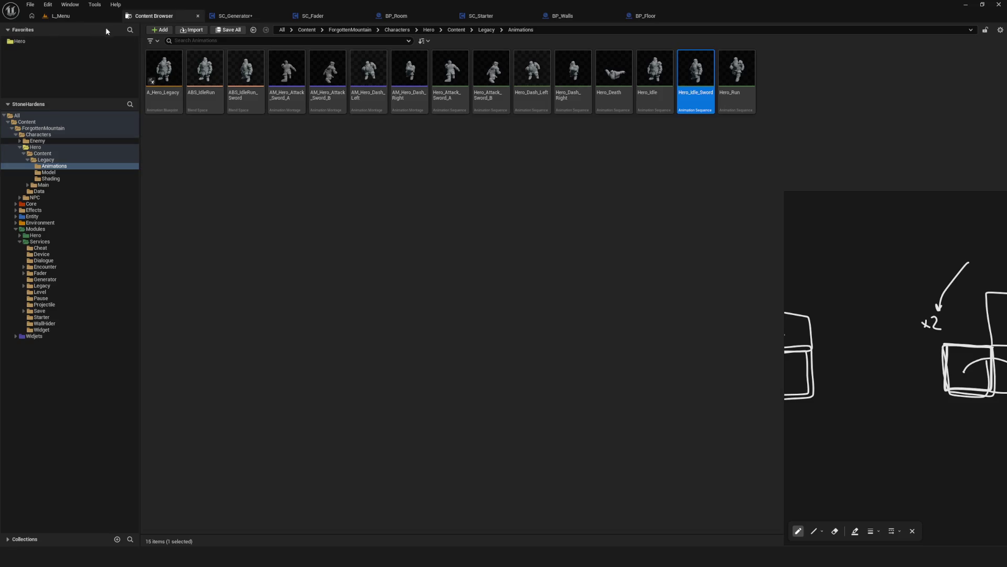
left_click(236, 16)
left_click(62, 30)
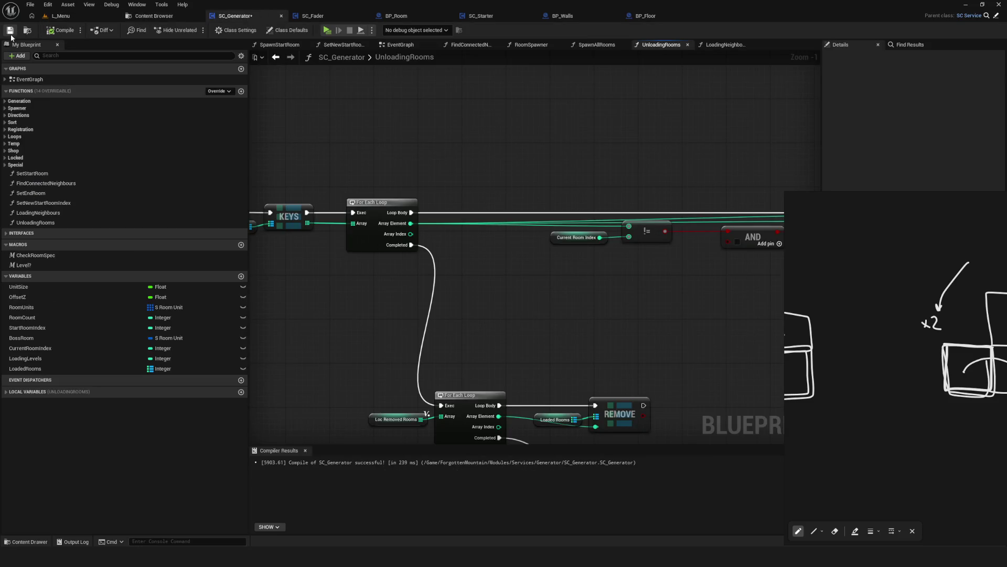
left_click(10, 31)
scroll(525, 234, "down", 5)
left_click_drag(428, 277, 422, 276)
Close all graphs except EventGraph, wire Loading Neighbours into Print String, and compile.
right_click(403, 45)
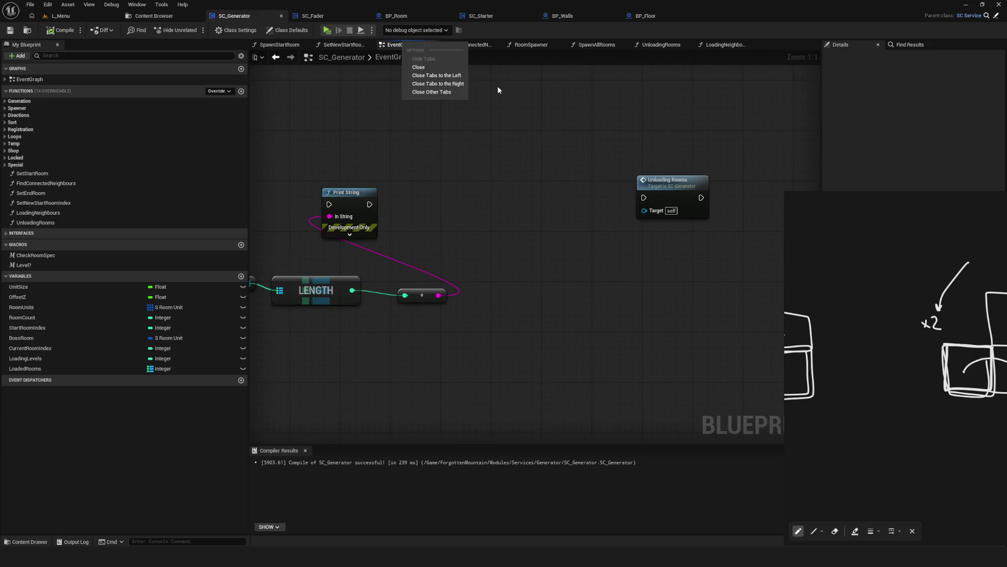
left_click(456, 92)
left_click_drag(421, 172, 702, 247)
mouse_move(516, 208)
left_mouse_down()
mouse_move(635, 208)
mouse_move(494, 218)
mouse_move(612, 192)
left_mouse_up()
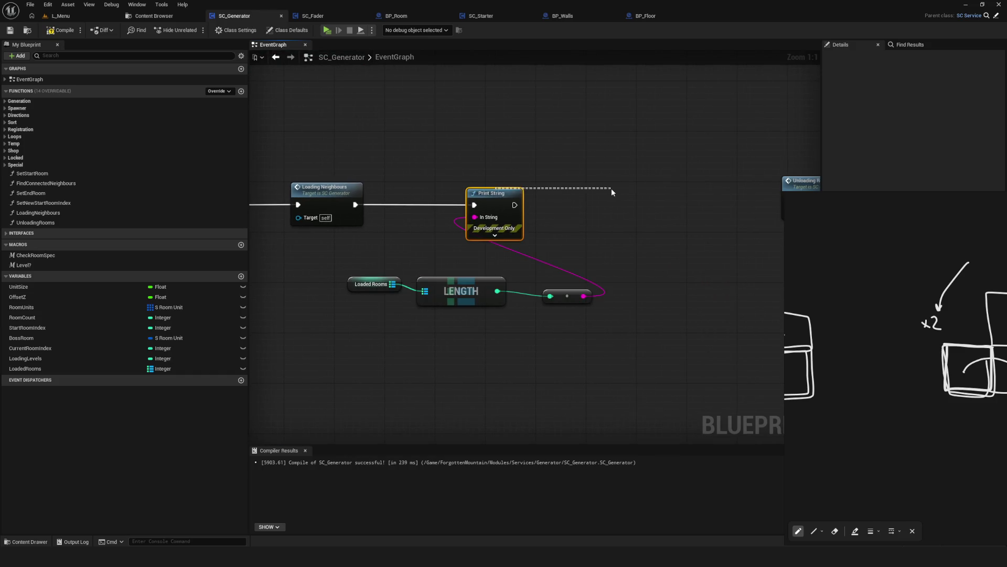
left_click(63, 30)
left_click(327, 30)
Enter the level in development mode and survey the rooms from above with the debug camera.
left_click(508, 238)
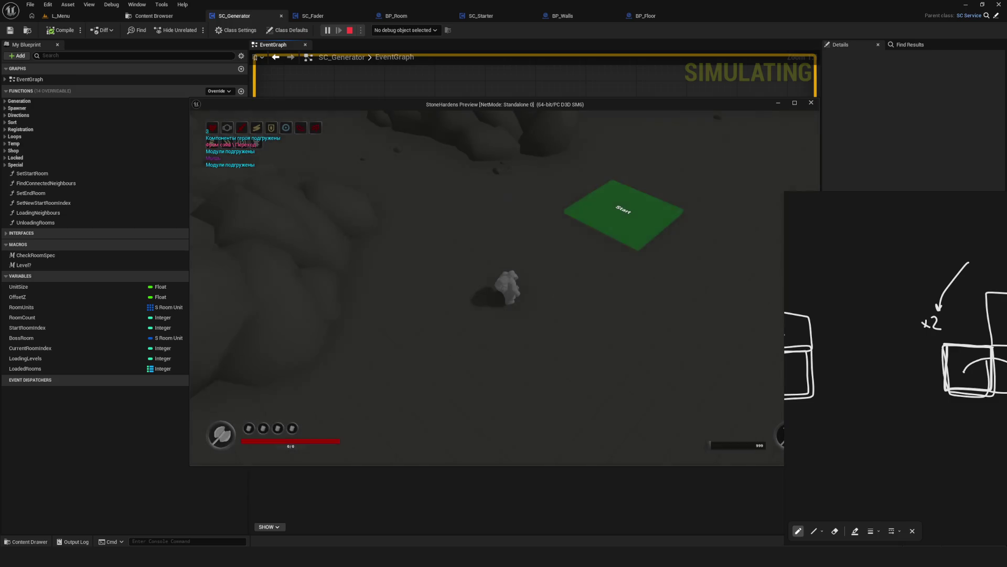
key("semicolon")
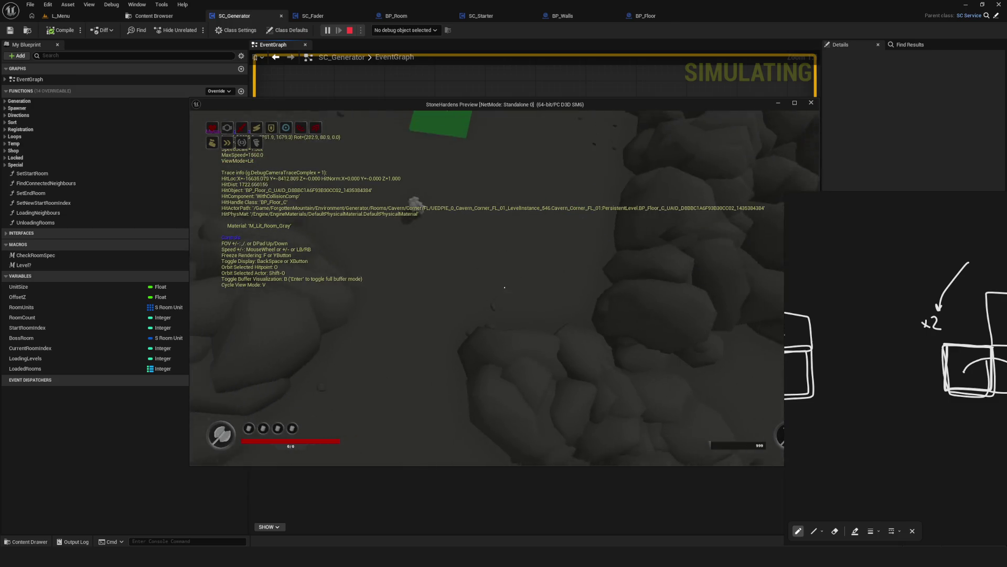
scroll(505, 286, "up", 5)
key("s")
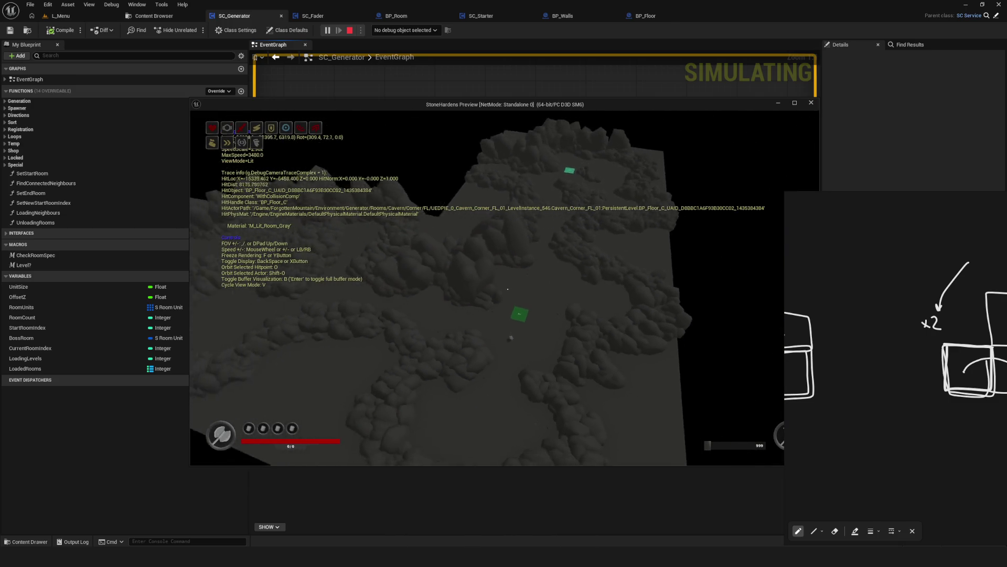
key("w")
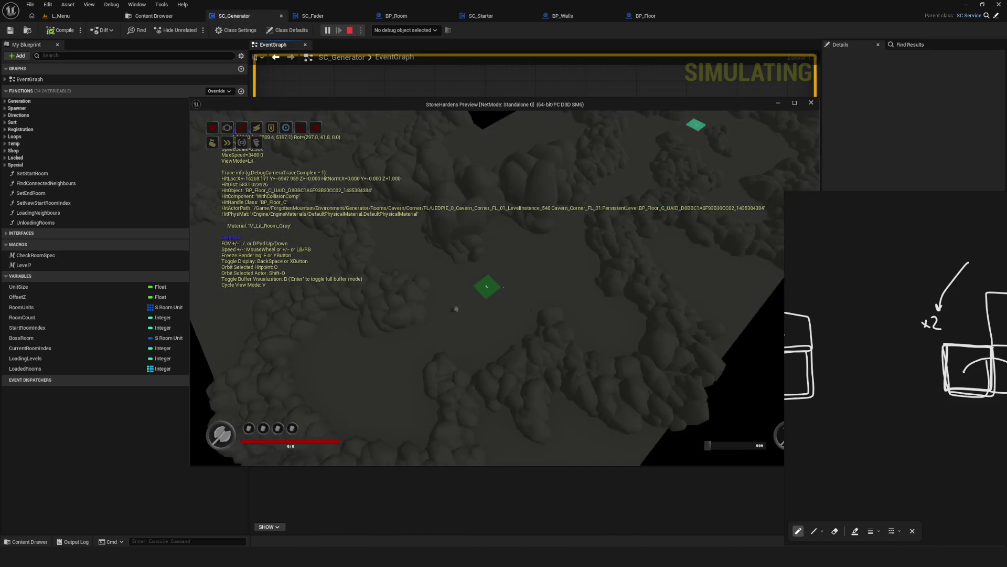
key("w")
key("semicolon")
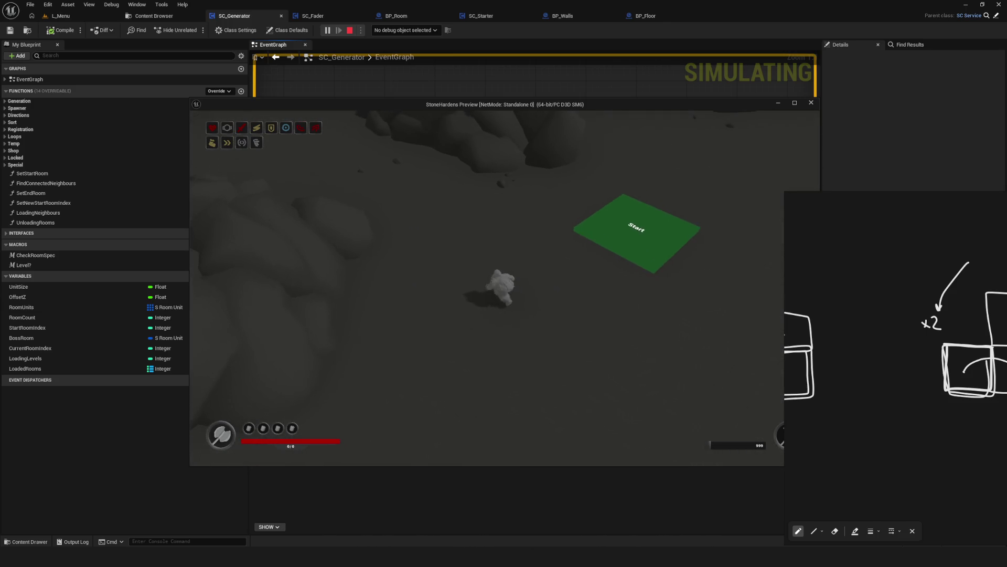
Walk the character with WASD through the rocky cave rooms, away from the Start tile.
left_click(392, 241)
key("w")
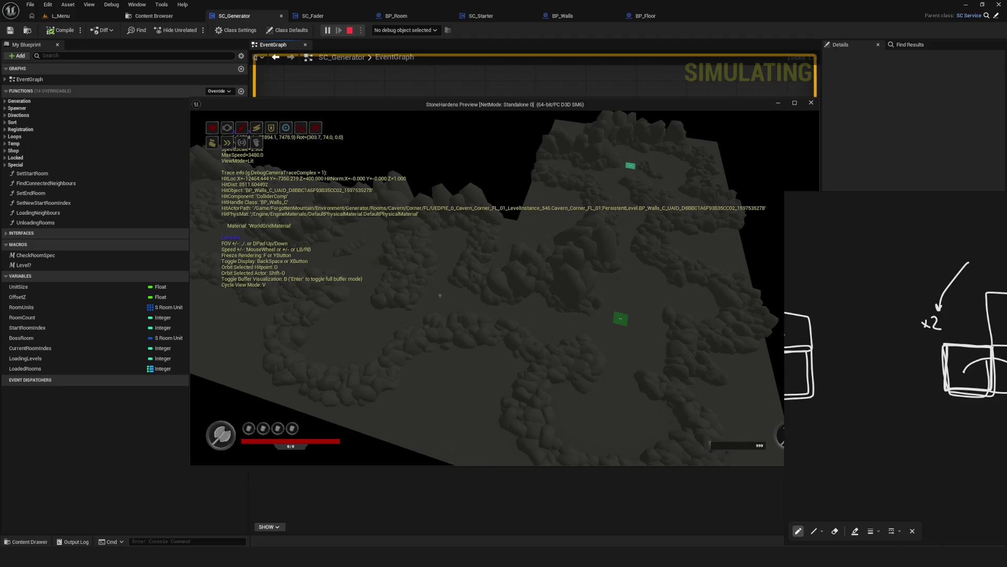
key("s")
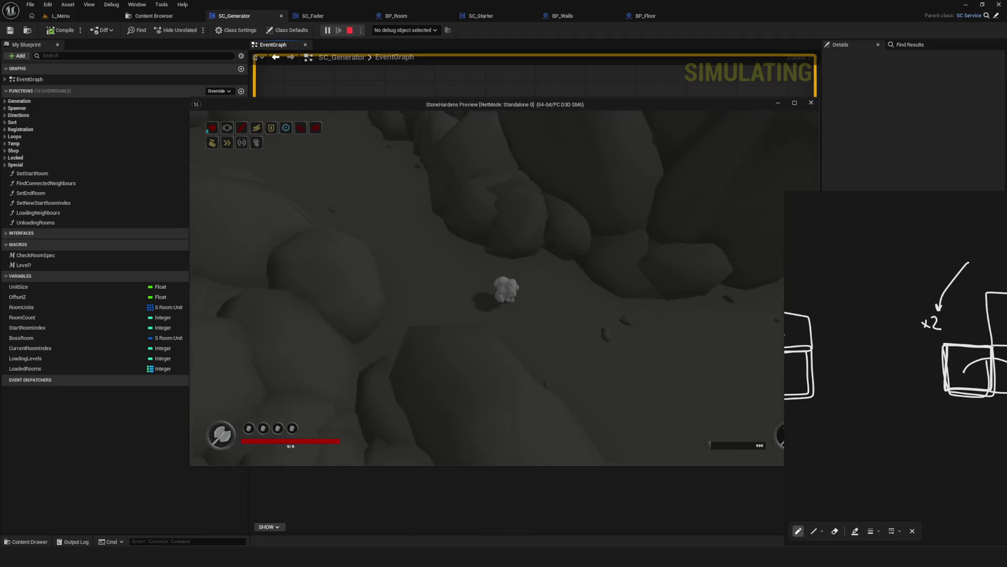
key("d")
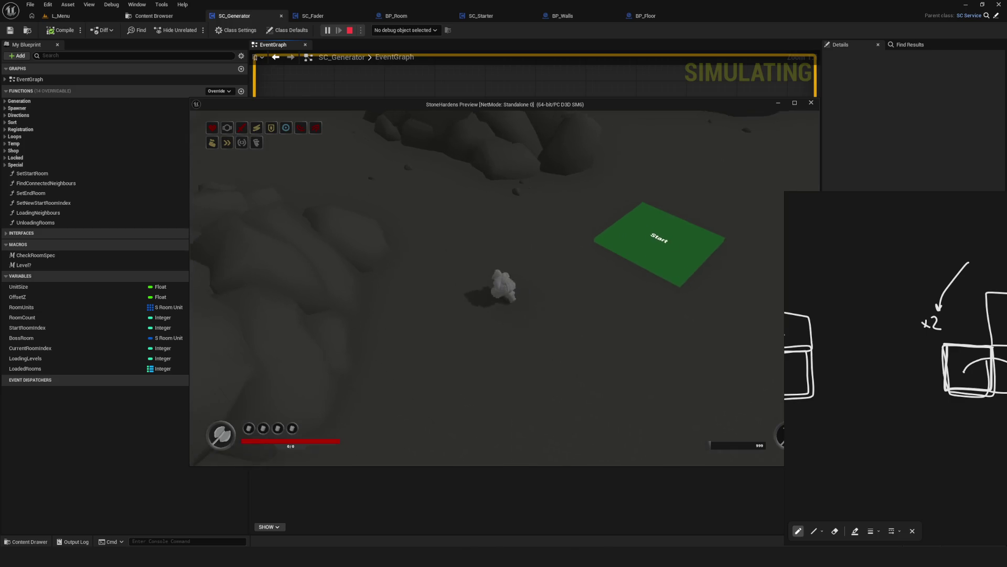
key("a")
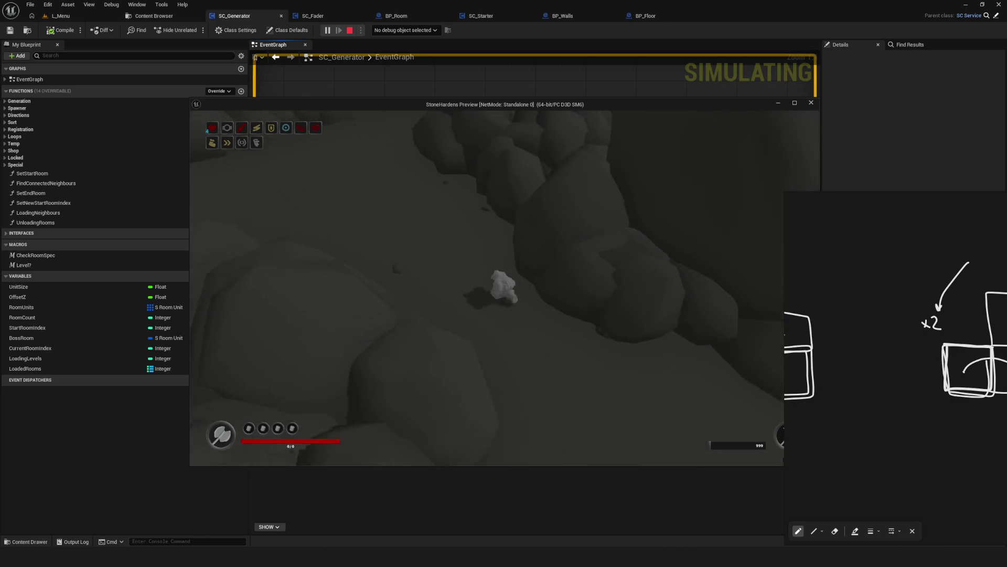
key("s")
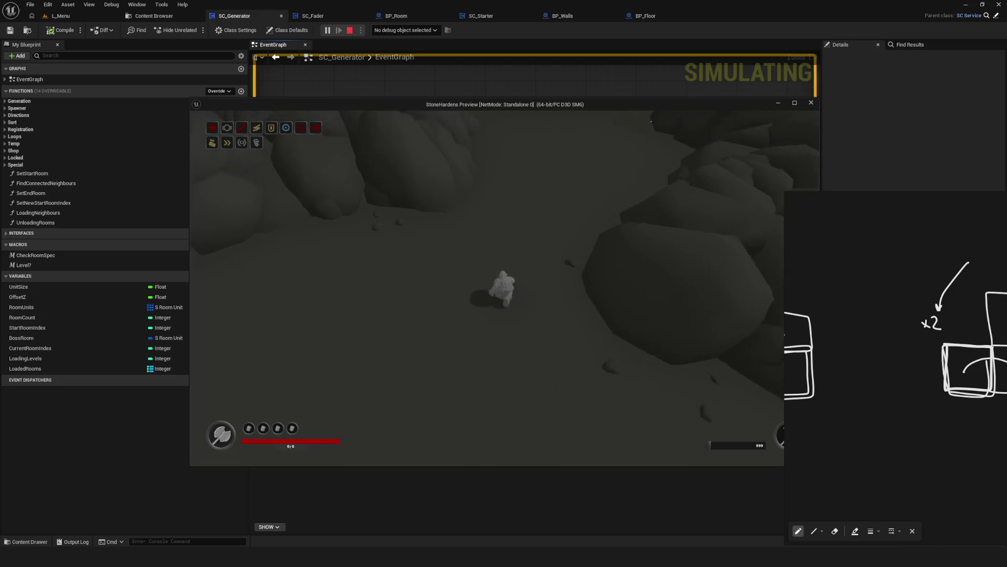
key("w")
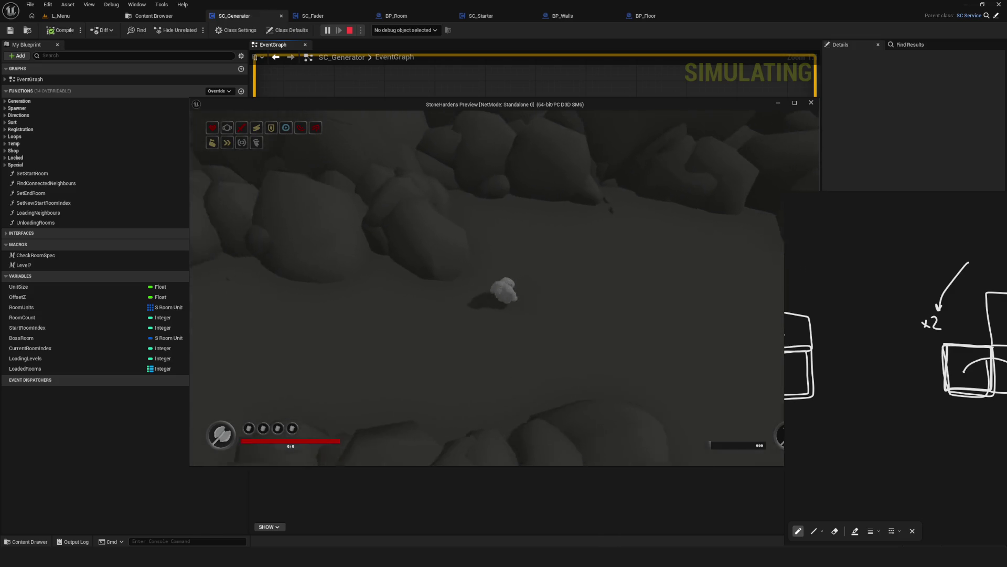
key("a")
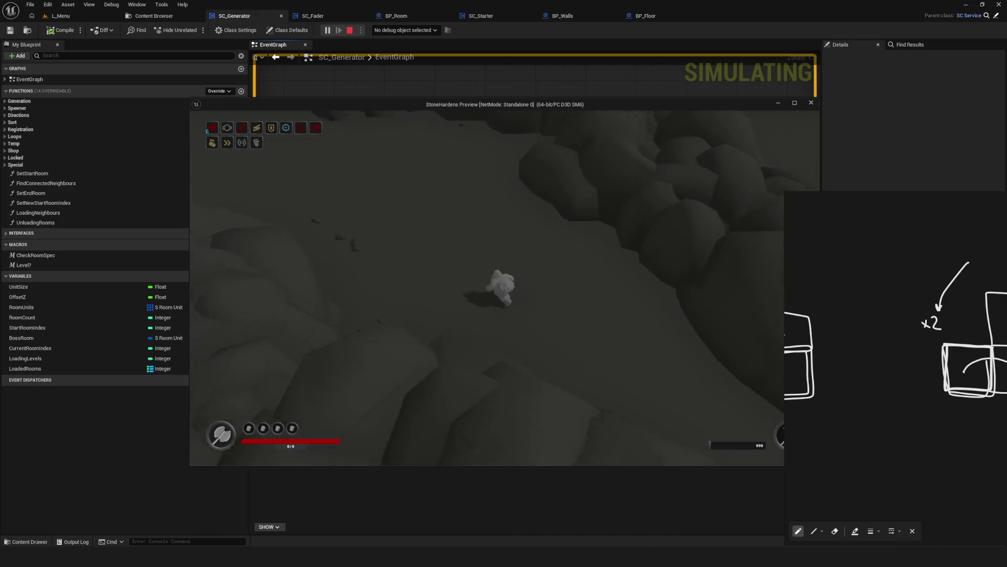
key("a")
key("w")
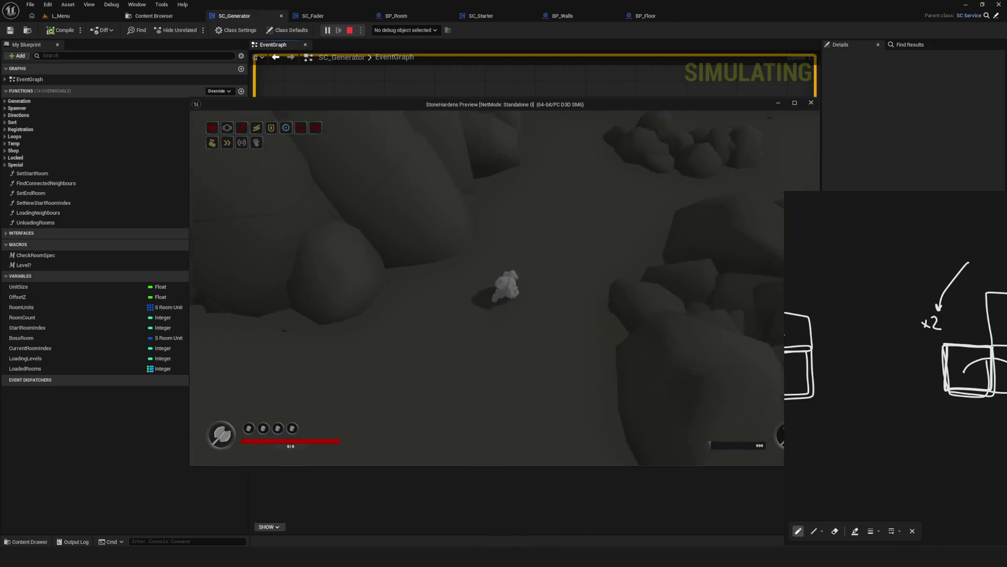
key("a")
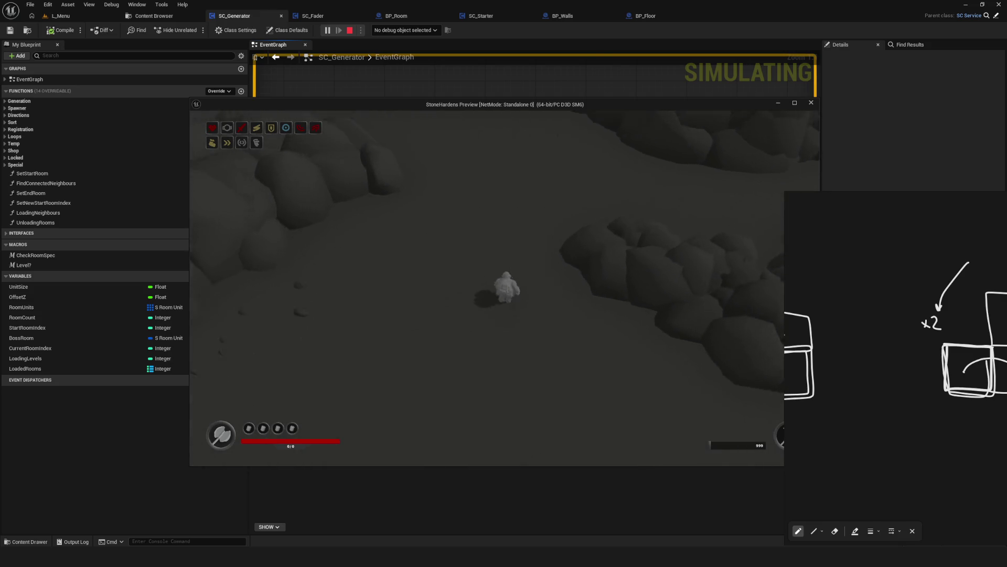
key("s")
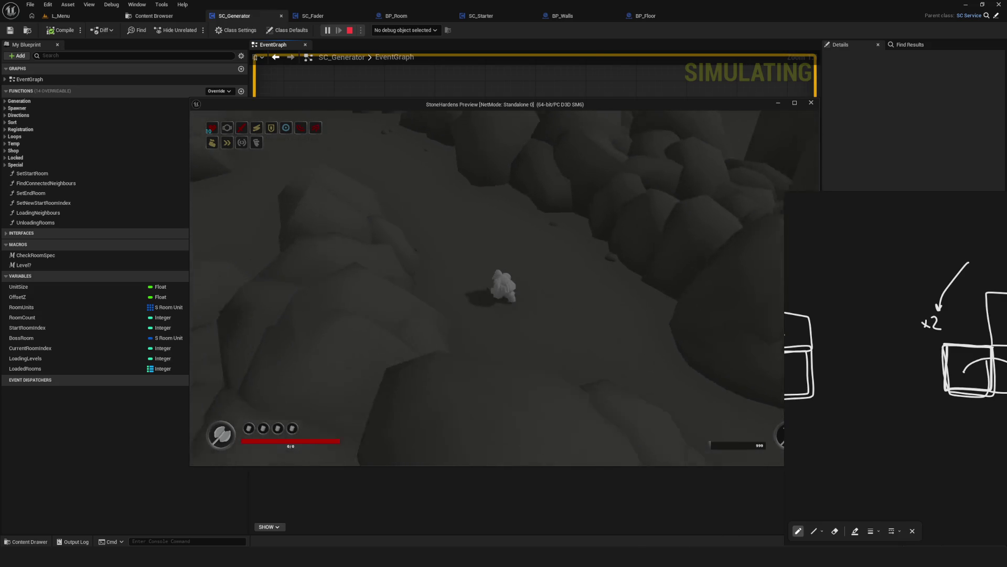
key("w")
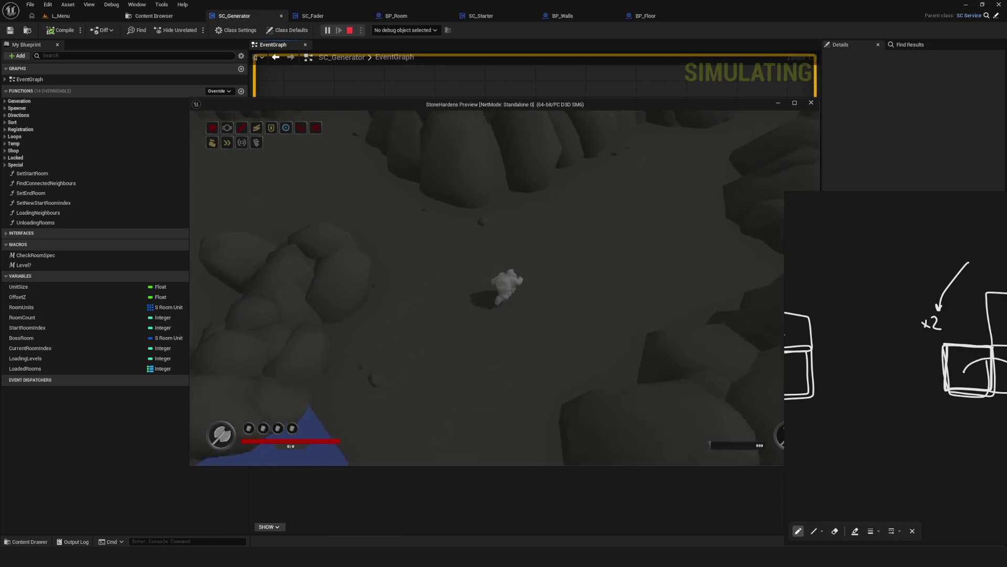
key("w")
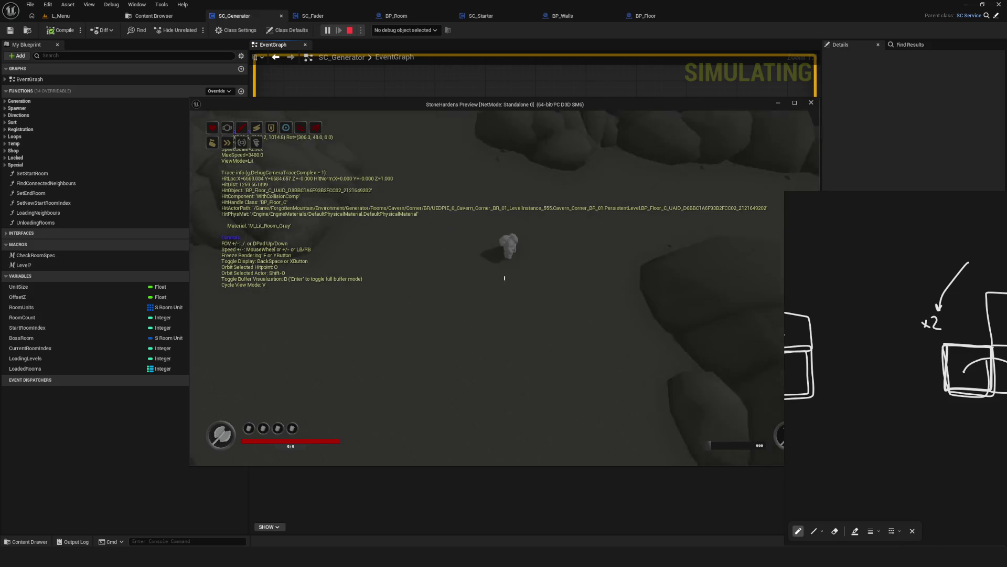
Fly the debug camera over the cave, then return to the game camera.
key("s")
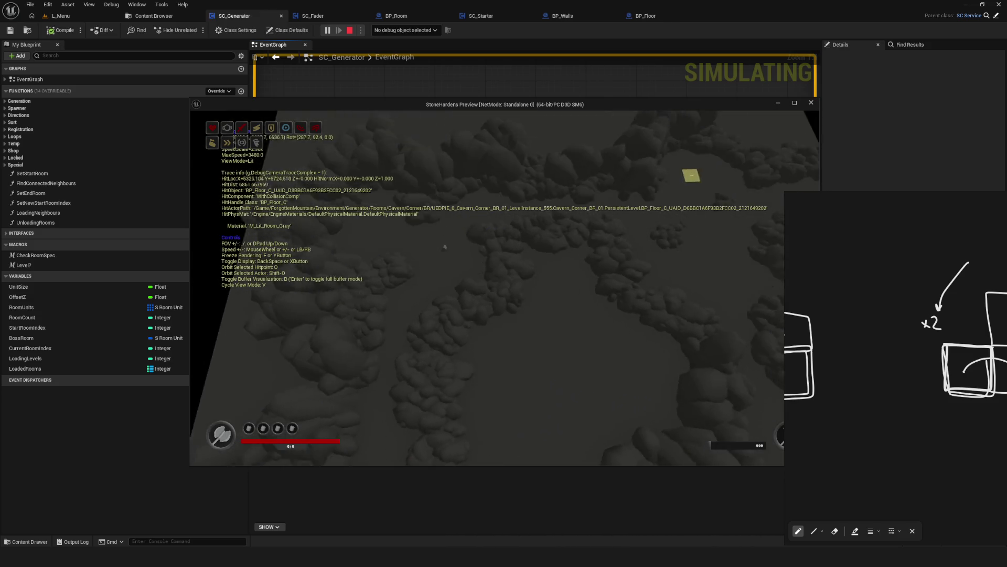
key("s")
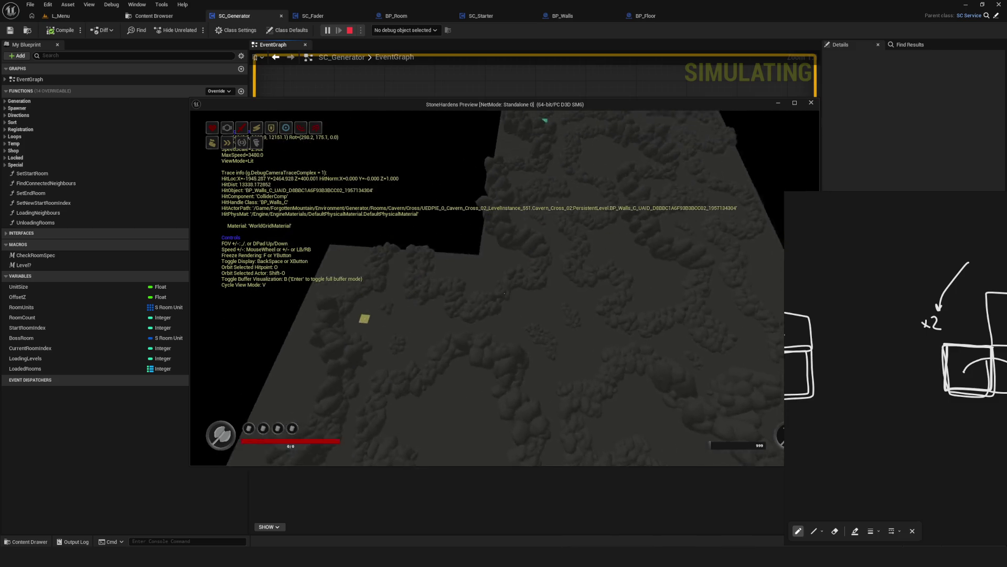
key("w")
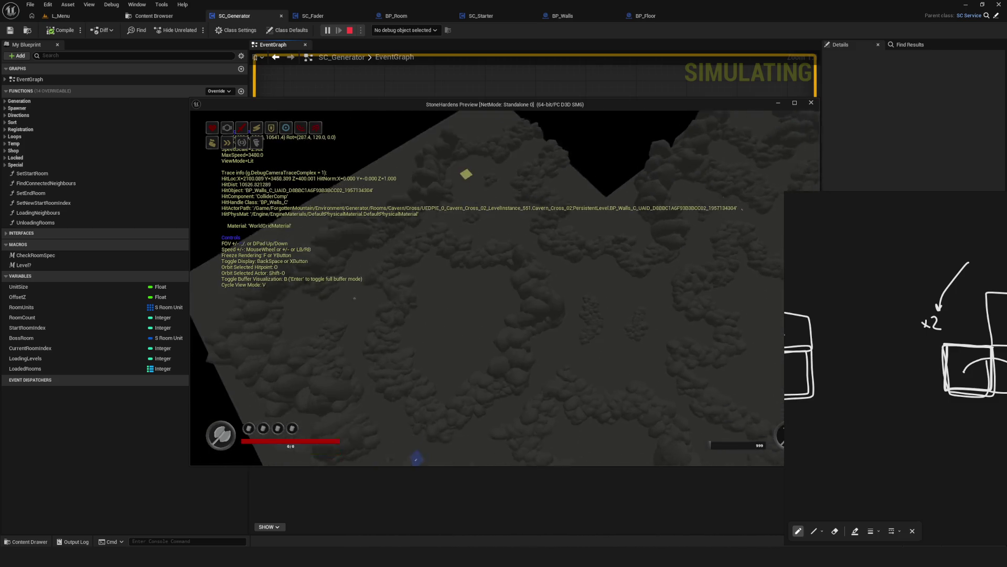
key("semicolon")
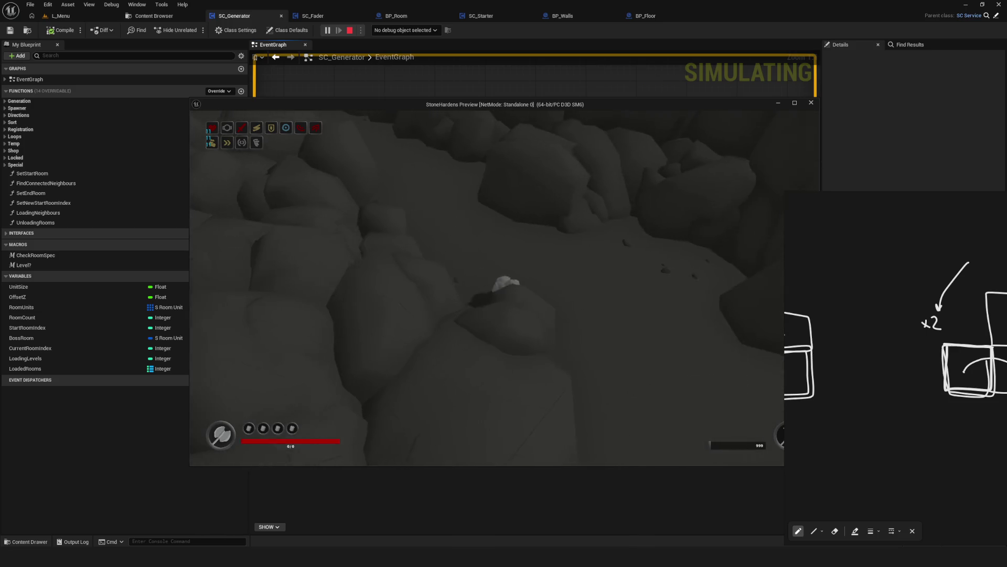
Walk the character with WASD past the Special and blue tiles through the cave.
key("w")
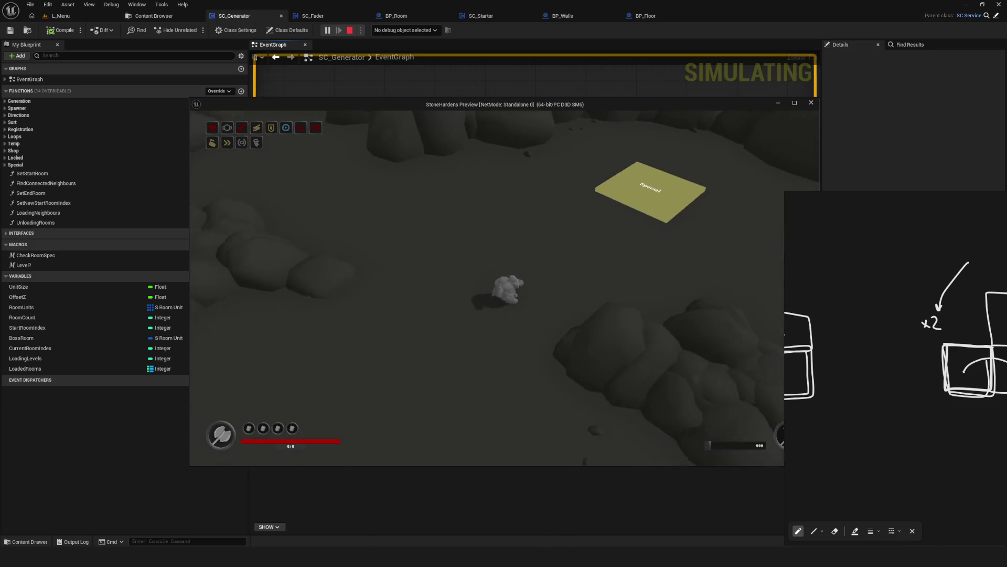
key("s")
key("s")
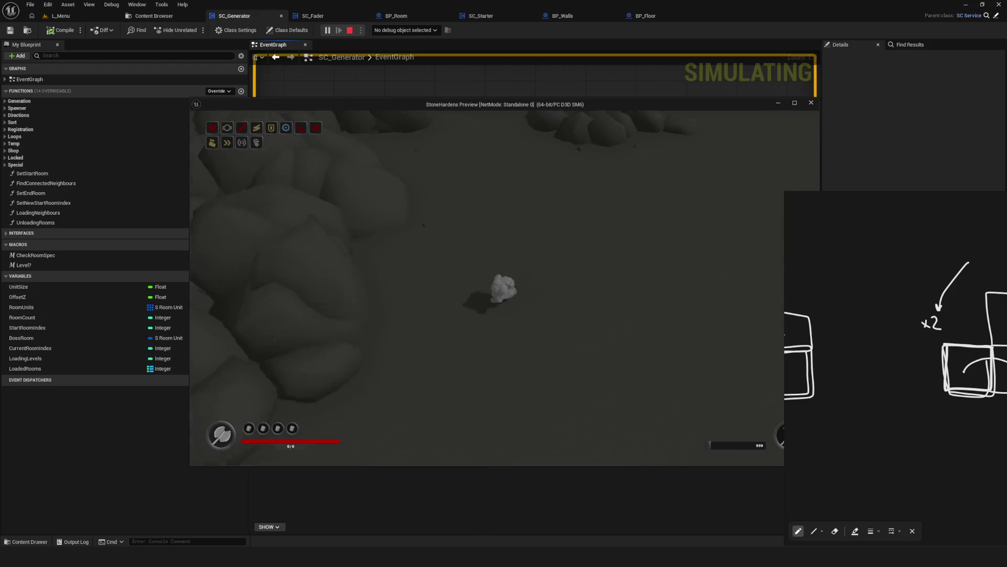
key("s")
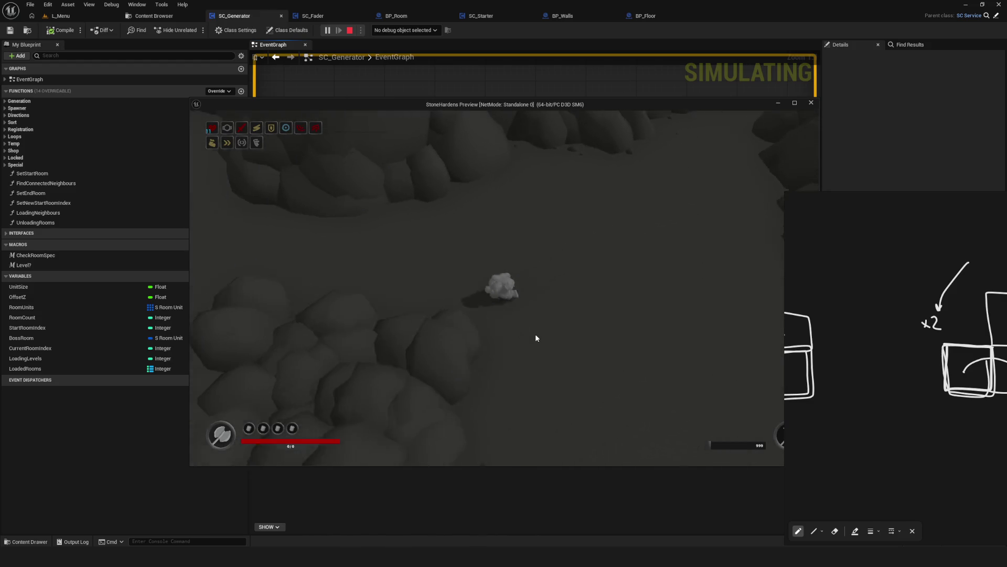
key("s")
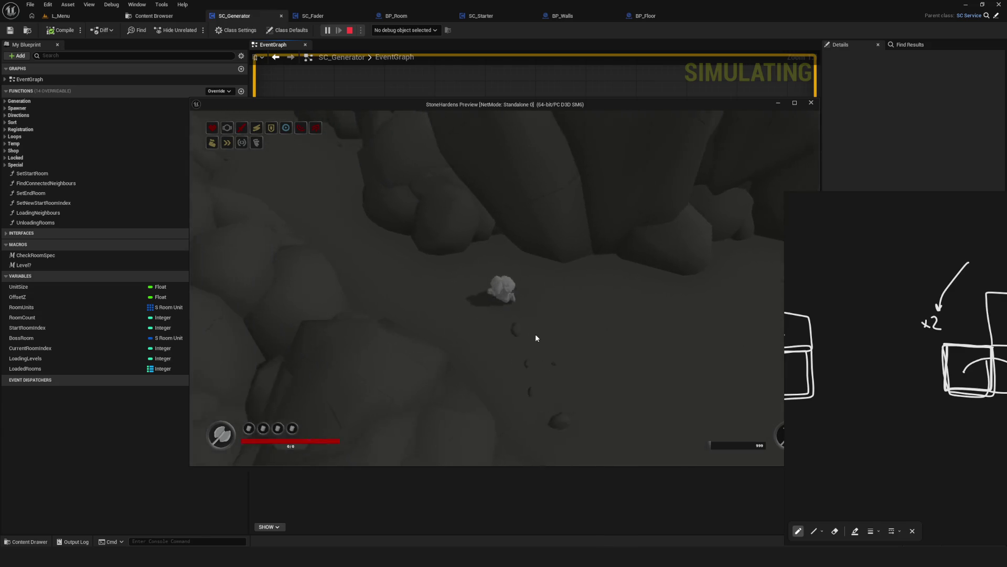
key("w")
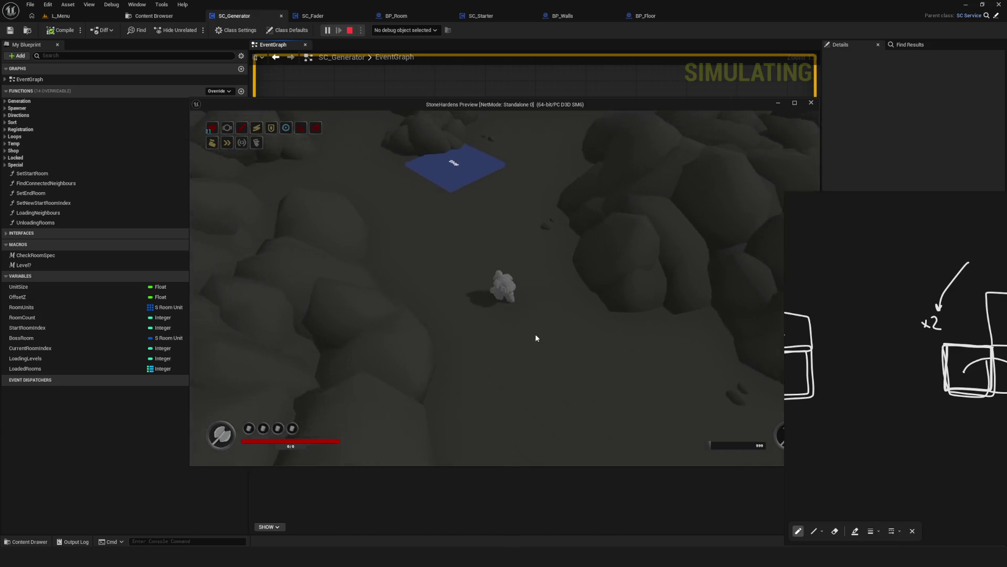
key("w")
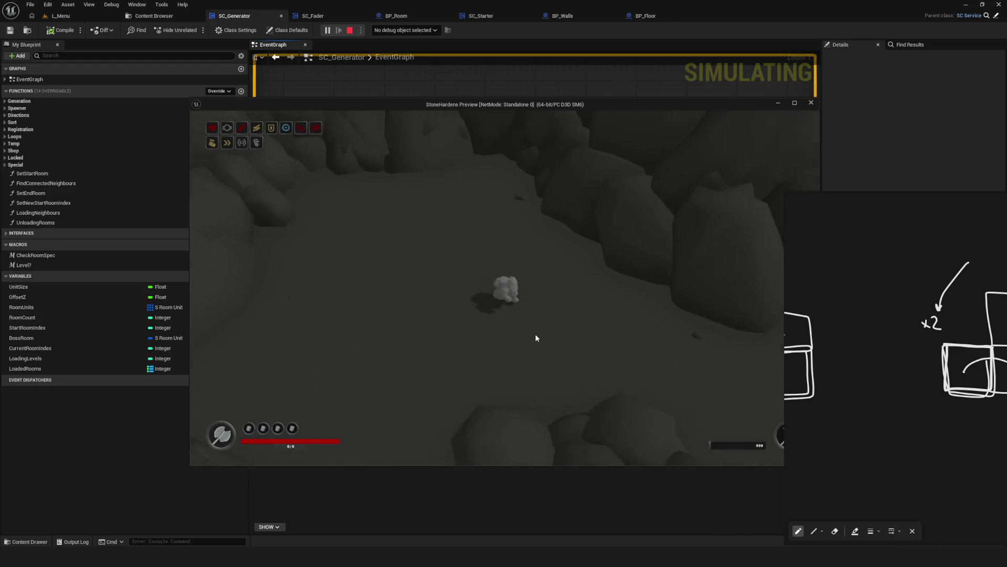
key("w")
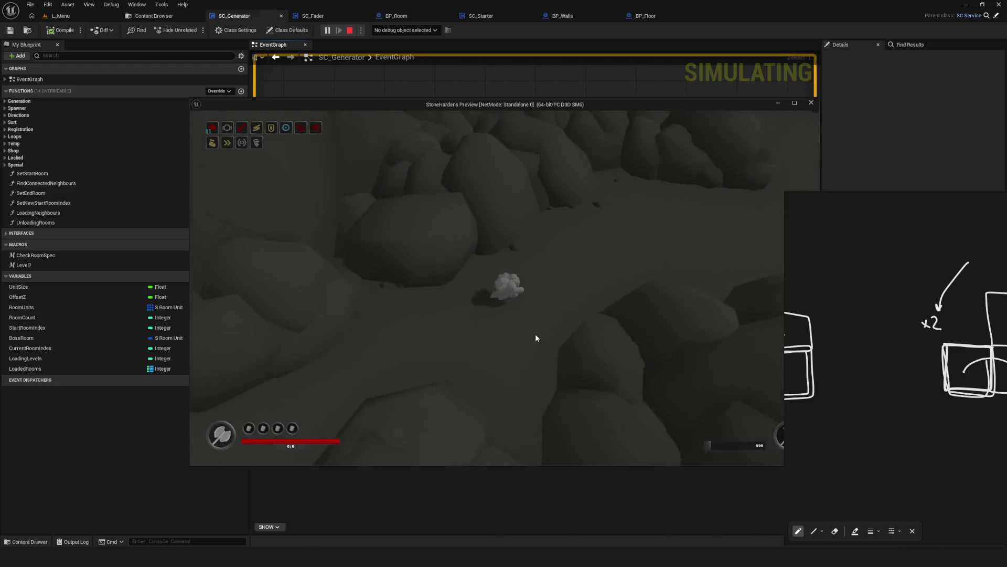
key("w")
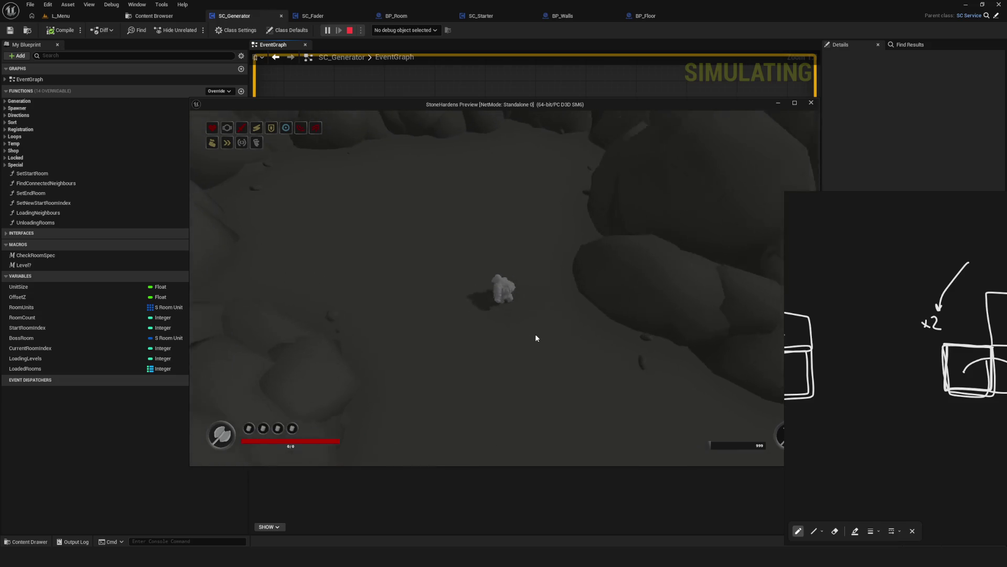
key("w")
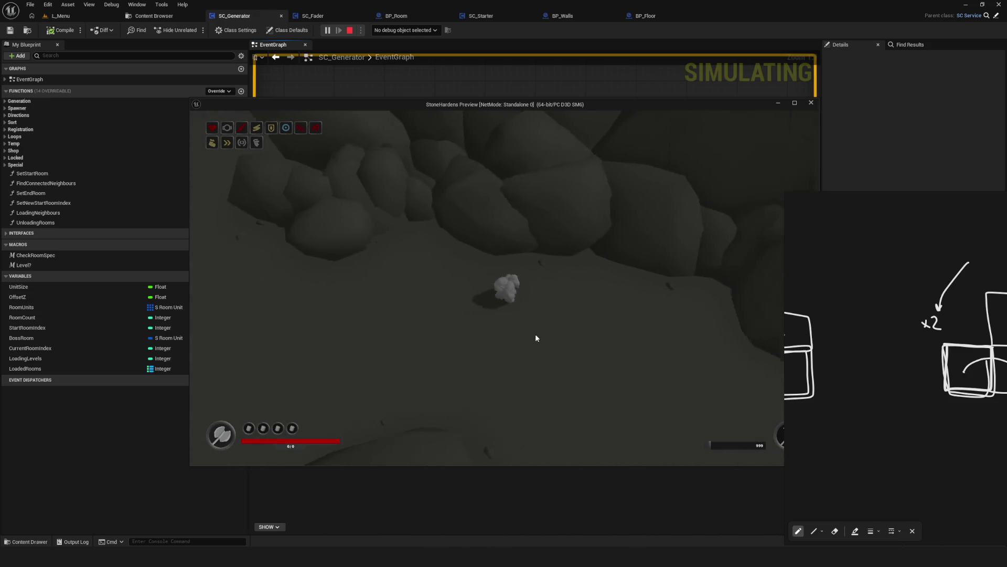
key("w")
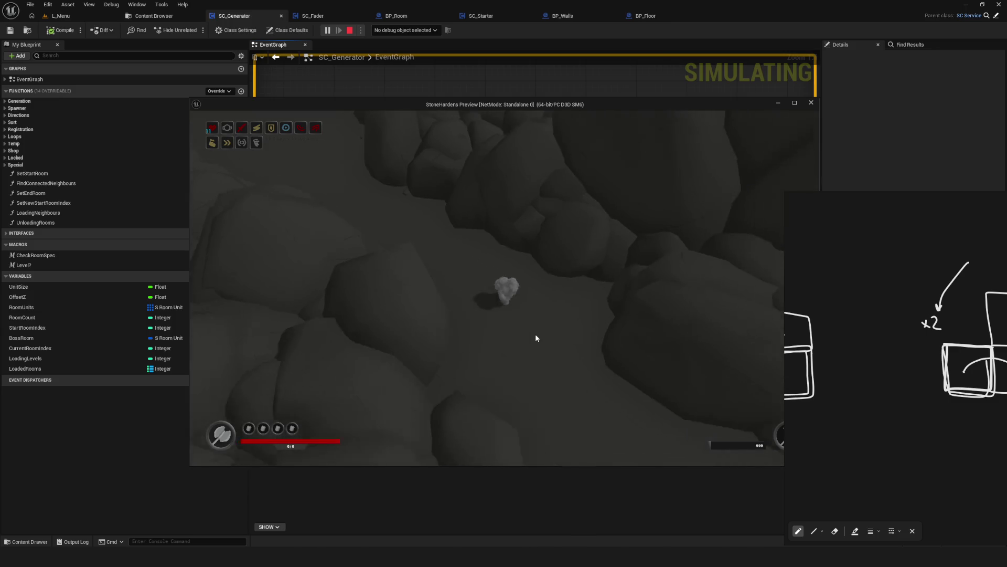
key("w")
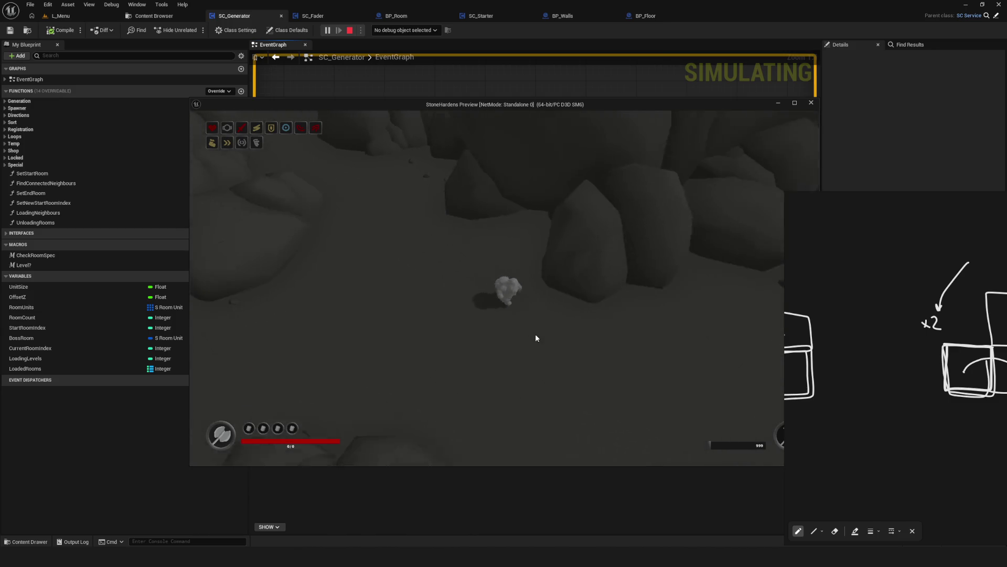
key("a")
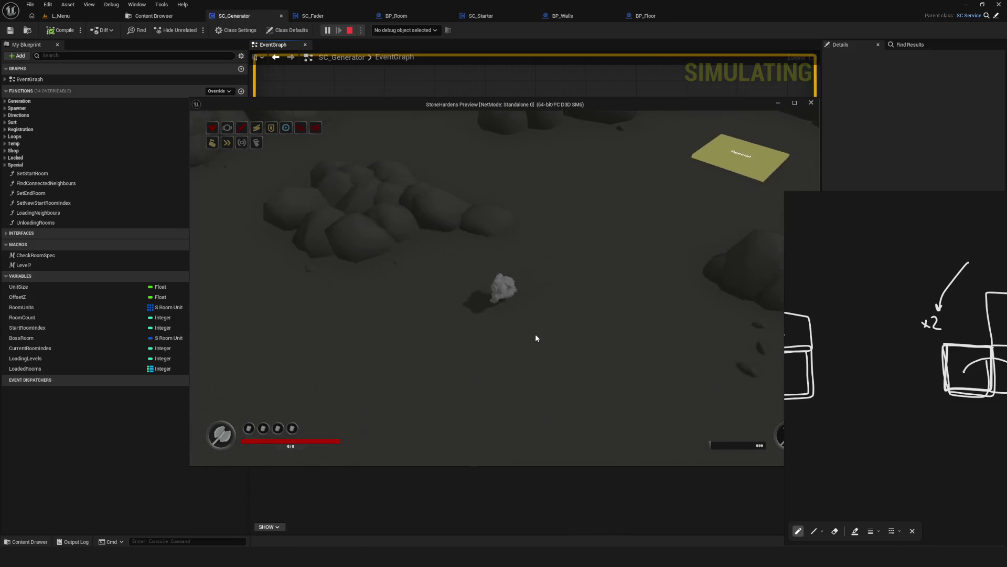
key("a")
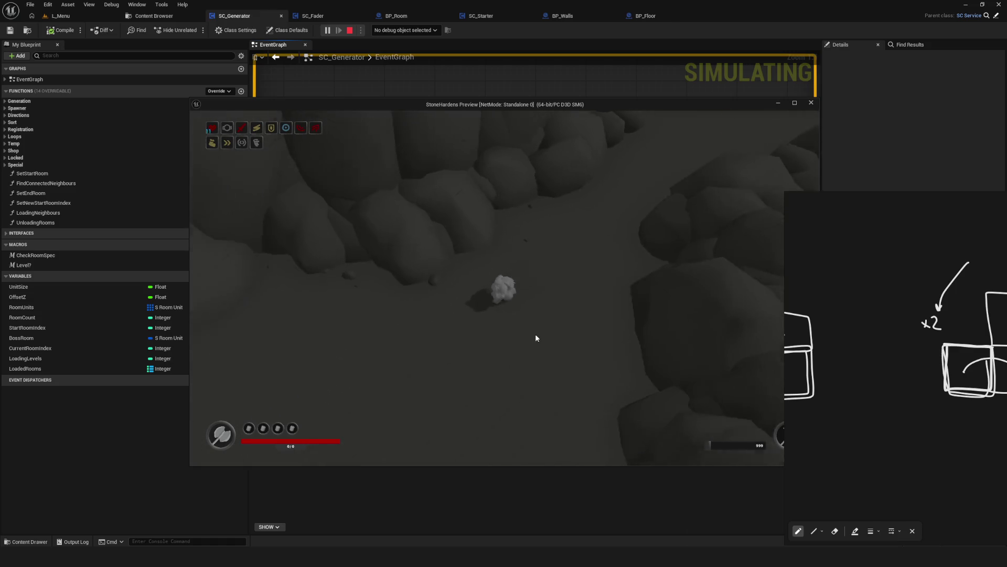
key("s")
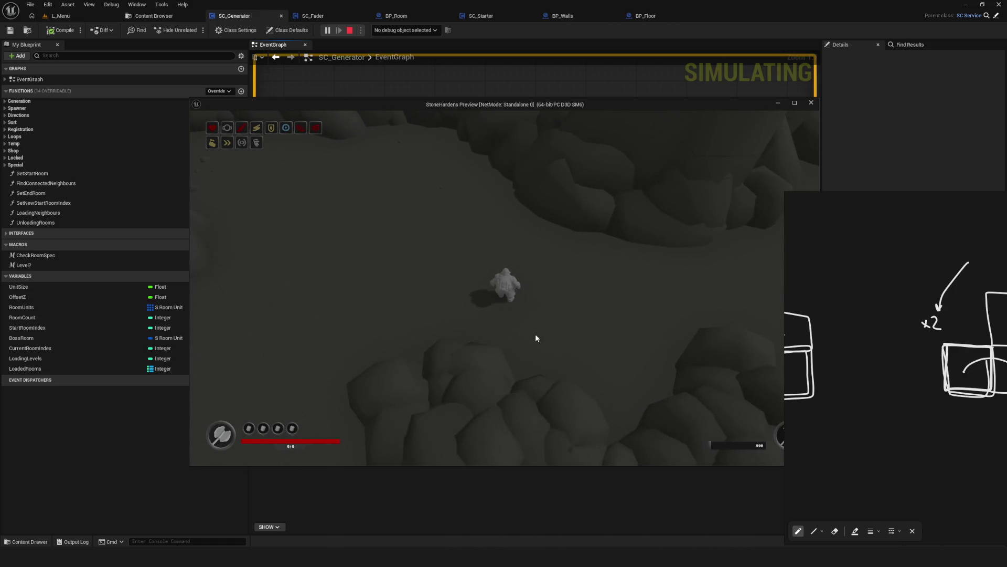
key("s")
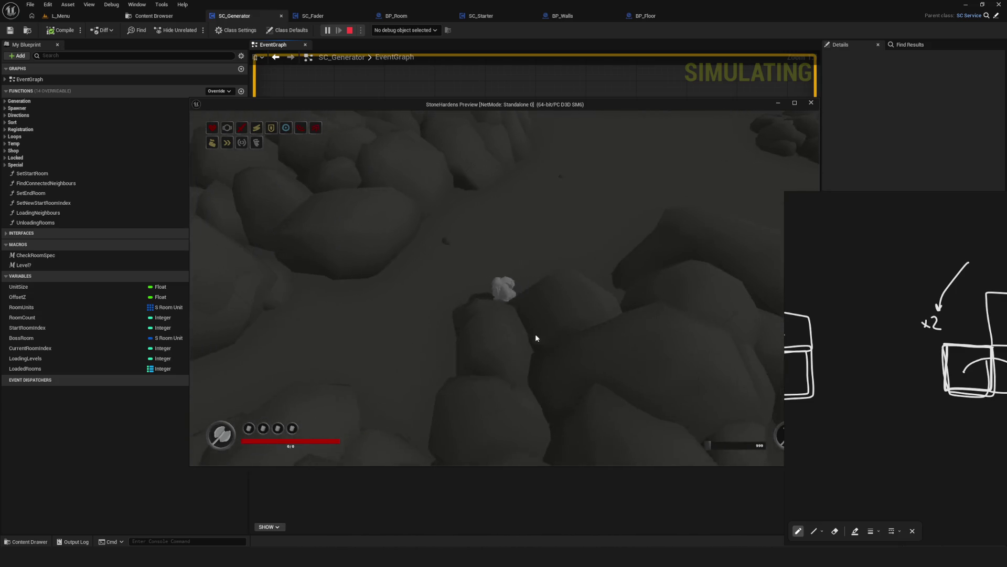
Switch to the debug camera and fly it over another stretch of terrain.
key("semicolon")
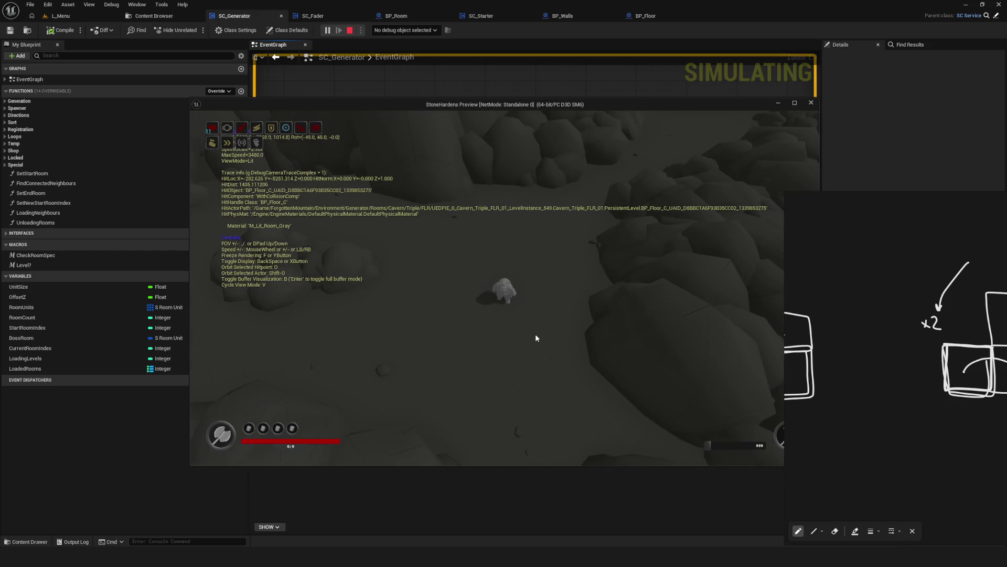
key("s")
key("s")
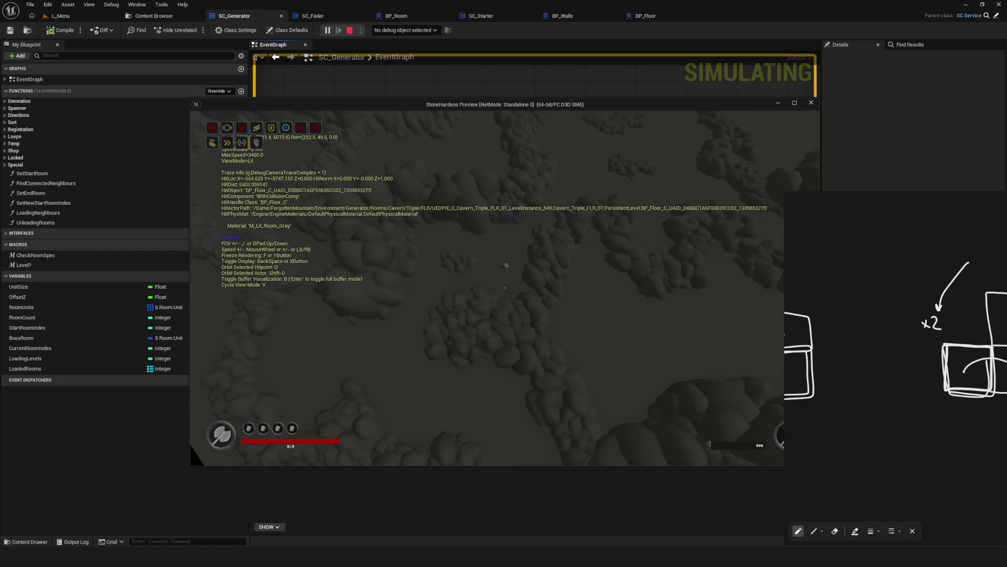
key("s")
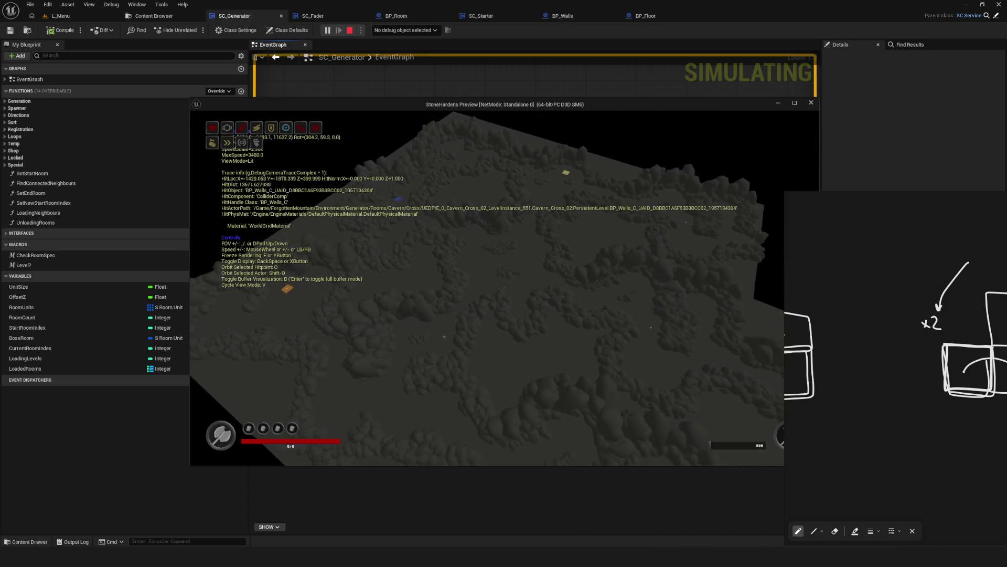
key("s")
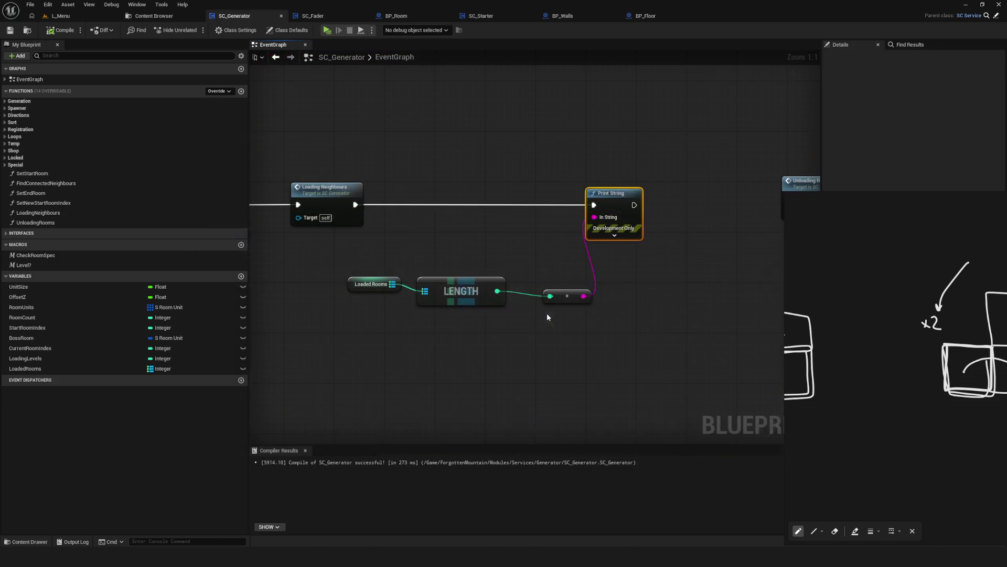
Stop the play-test and select the Loaded Rooms and LENGTH debug nodes in EventGraph.
key("Escape")
mouse_move(436, 252)
left_mouse_down()
mouse_move(358, 249)
mouse_move(396, 238)
left_mouse_up()
left_click_drag(289, 265, 411, 307)
Delete the debug Print String nodes and chain Unloading Rooms after Loading Neighbours.
left_click(556, 194)
key("Delete")
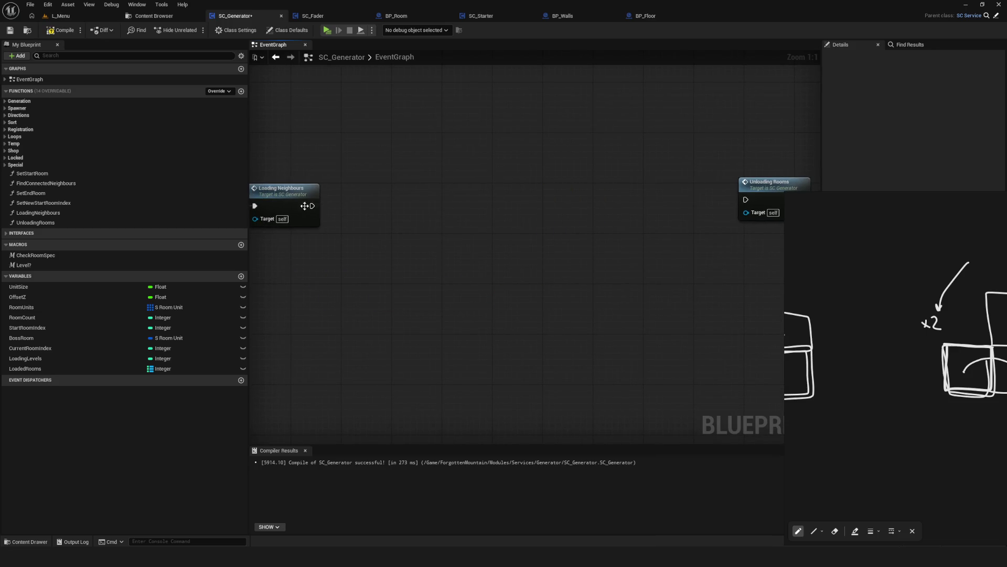
mouse_move(773, 191)
left_mouse_down()
mouse_move(501, 207)
mouse_move(405, 196)
left_mouse_up()
Open the UnloadingRooms function graph after briefly checking LoadingNeighbours.
left_click_drag(595, 206, 481, 231)
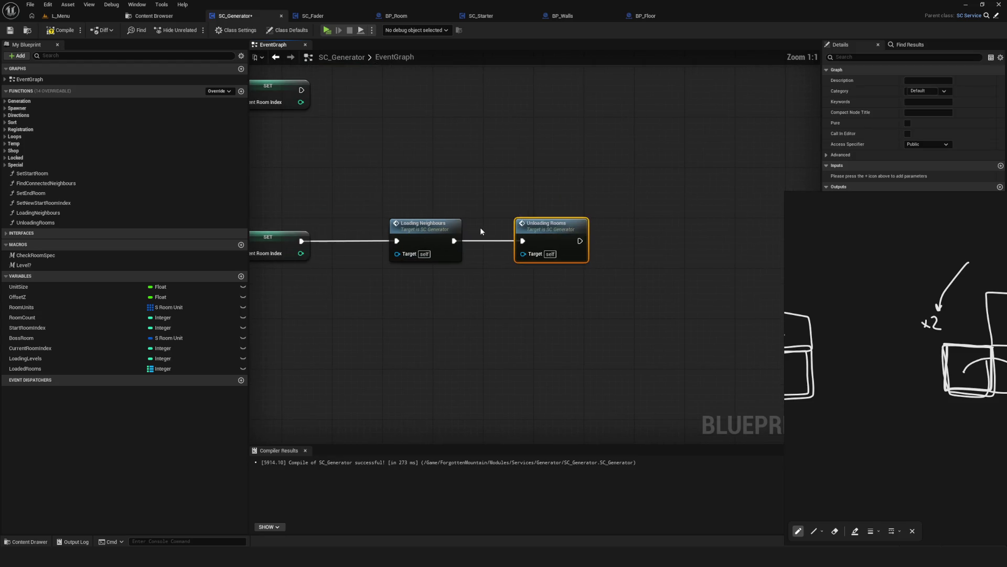
double_click(420, 235)
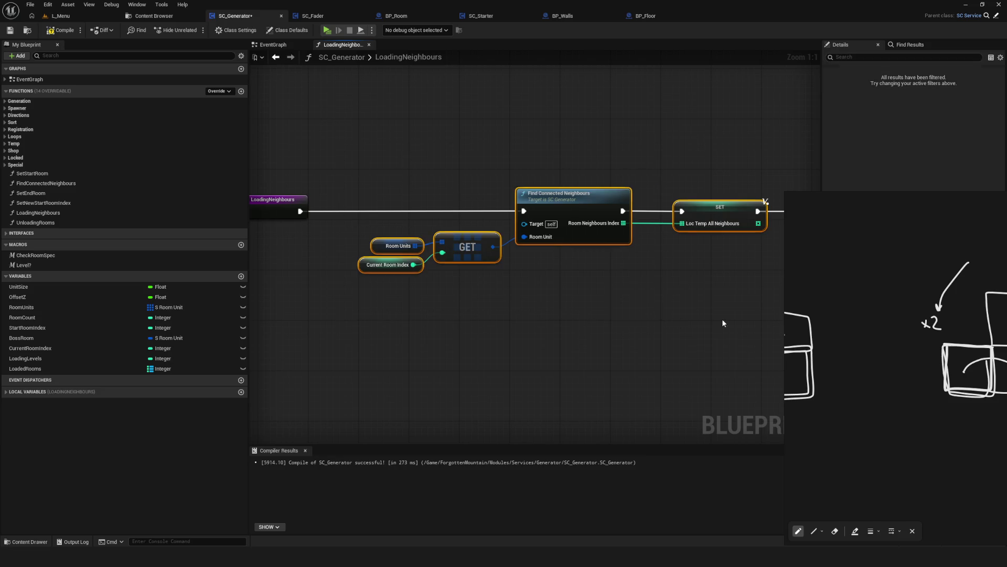
left_click(277, 56)
double_click(548, 230)
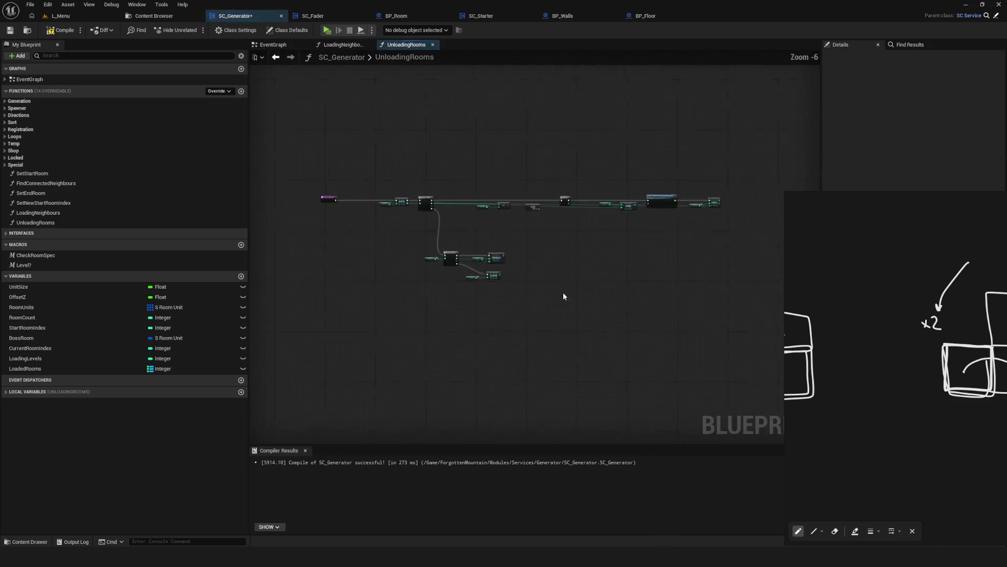
Make room beside the entry node and wire it into Find Connected Neighbours.
scroll(398, 243, "down", 2)
scroll(351, 257, "up", 2)
scroll(350, 257, "down", 3)
scroll(419, 249, "up", 3)
scroll(418, 248, "down", 7)
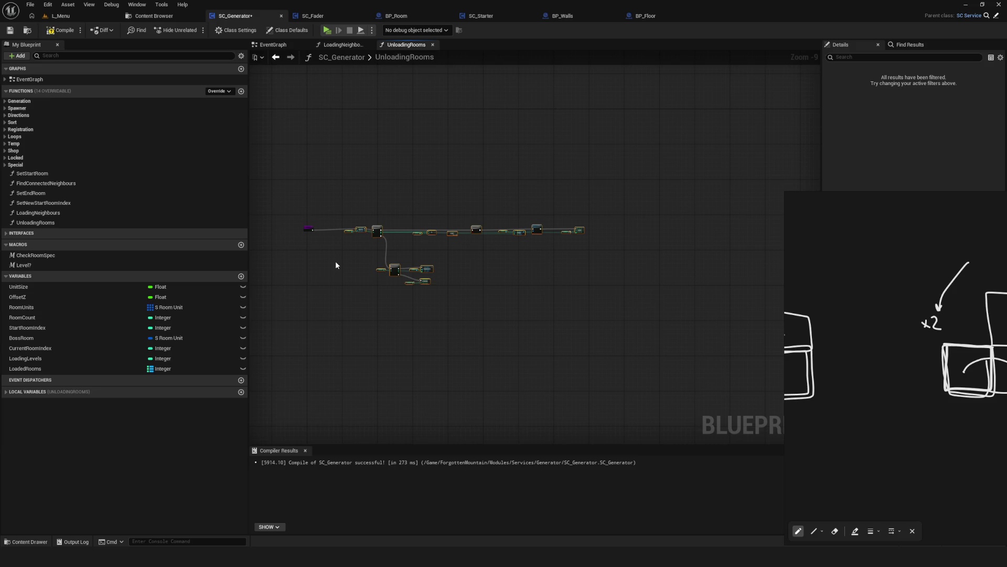
scroll(335, 262, "up", 6)
left_click_drag(495, 137, 779, 137)
key("Home")
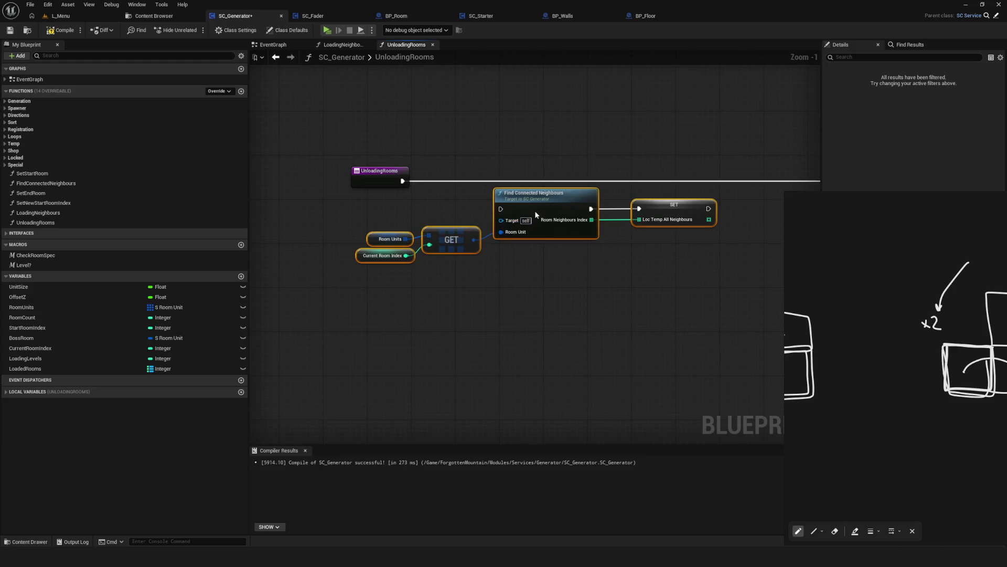
key("q")
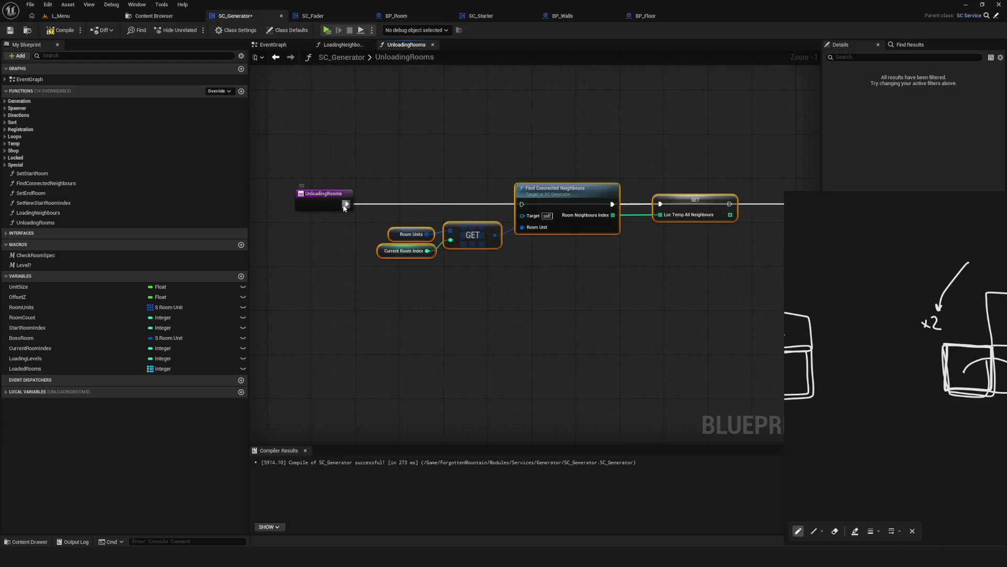
left_click_drag(524, 207, 524, 206)
Create the missing locTempAllNeighbours local integer array from the failing SET node's fix menu.
left_click(413, 218)
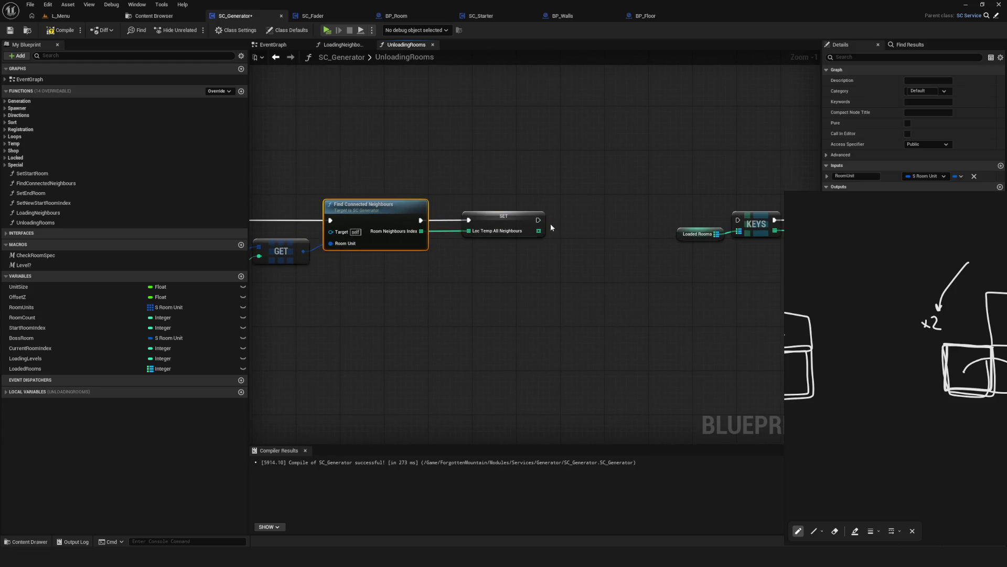
left_click_drag(500, 271, 402, 283)
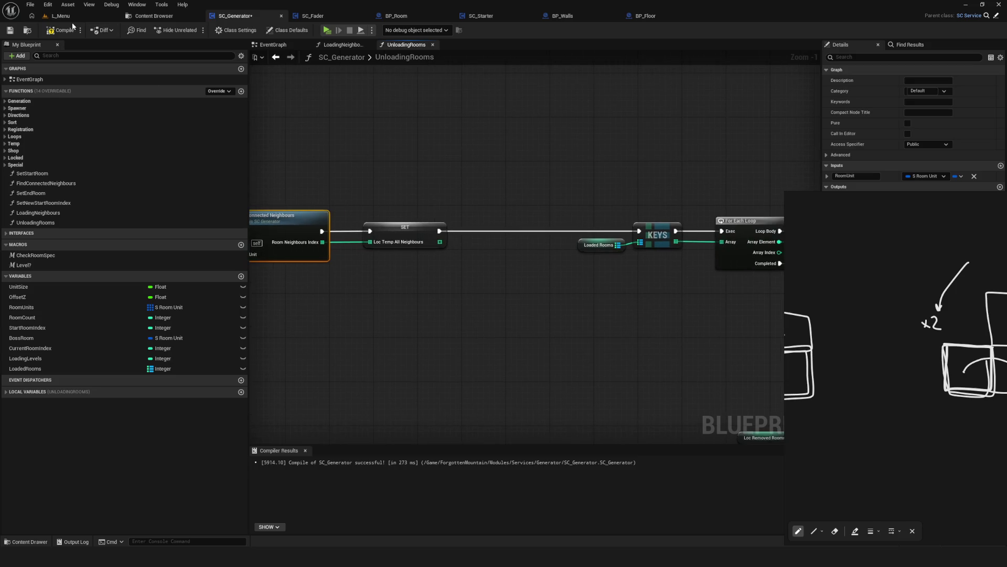
left_click_drag(379, 194, 579, 206)
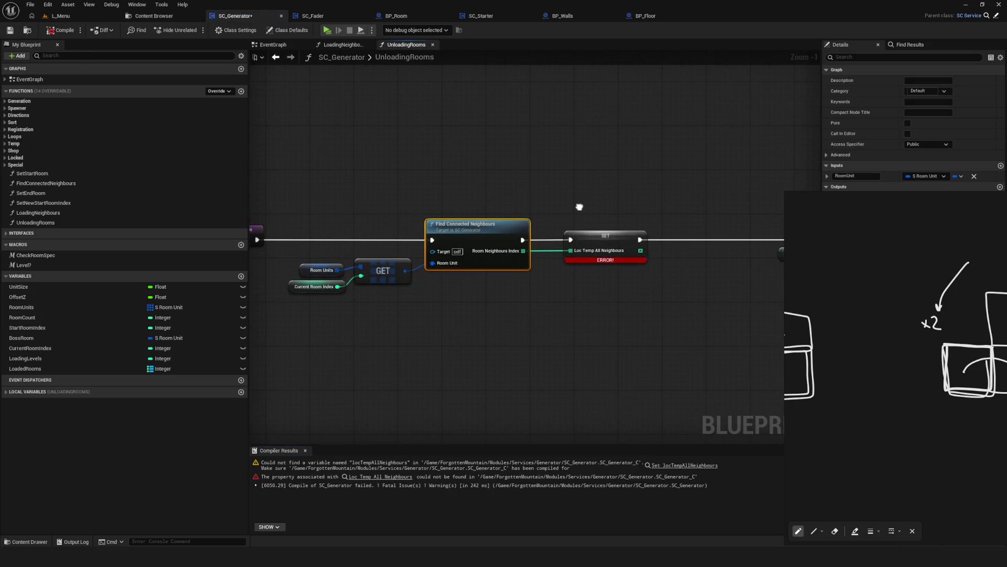
left_click_drag(362, 205, 388, 199)
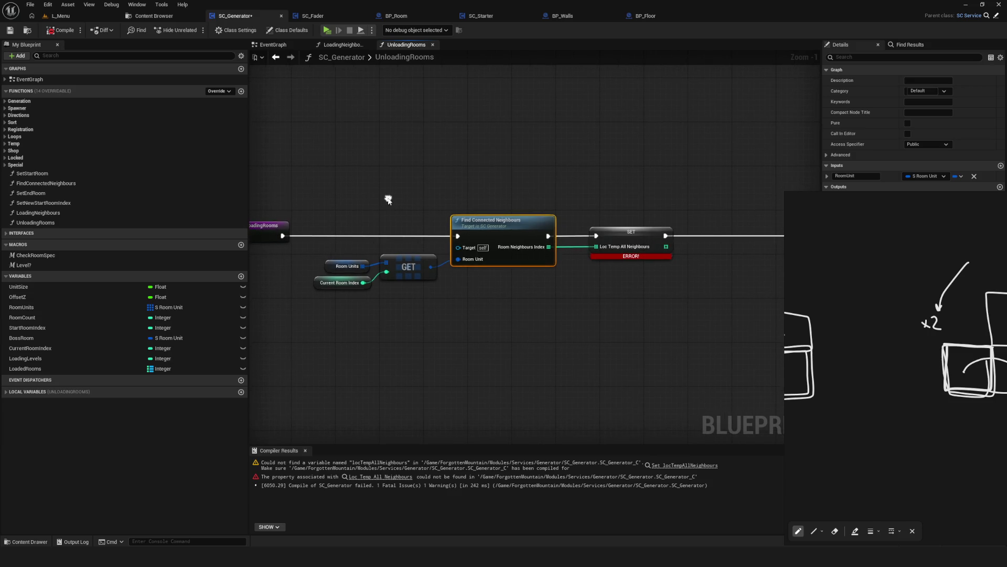
left_click(10, 30)
mouse_move(561, 200)
left_mouse_down()
mouse_move(289, 188)
mouse_move(386, 190)
left_mouse_up()
left_click(465, 220)
right_click(465, 219)
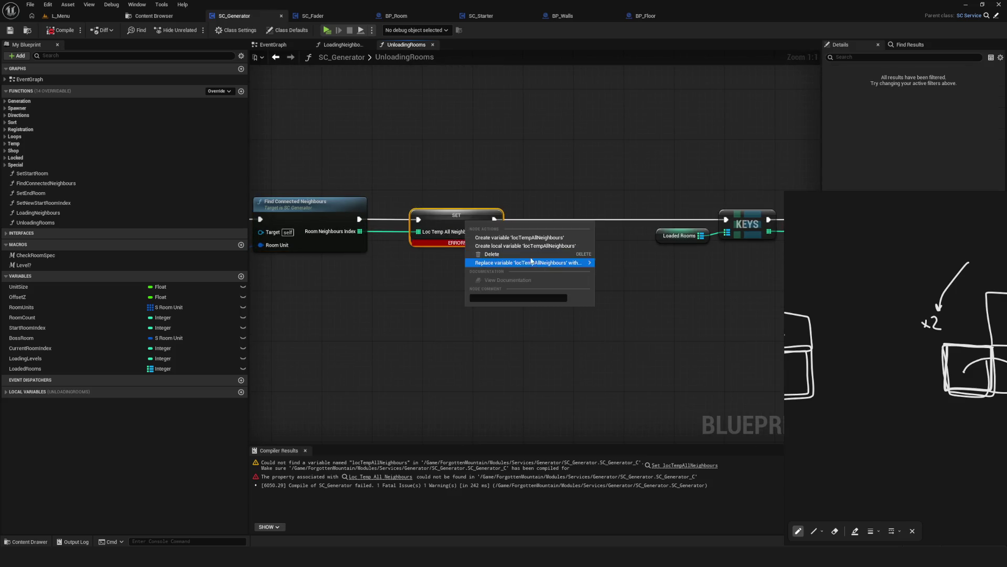
left_click(530, 247)
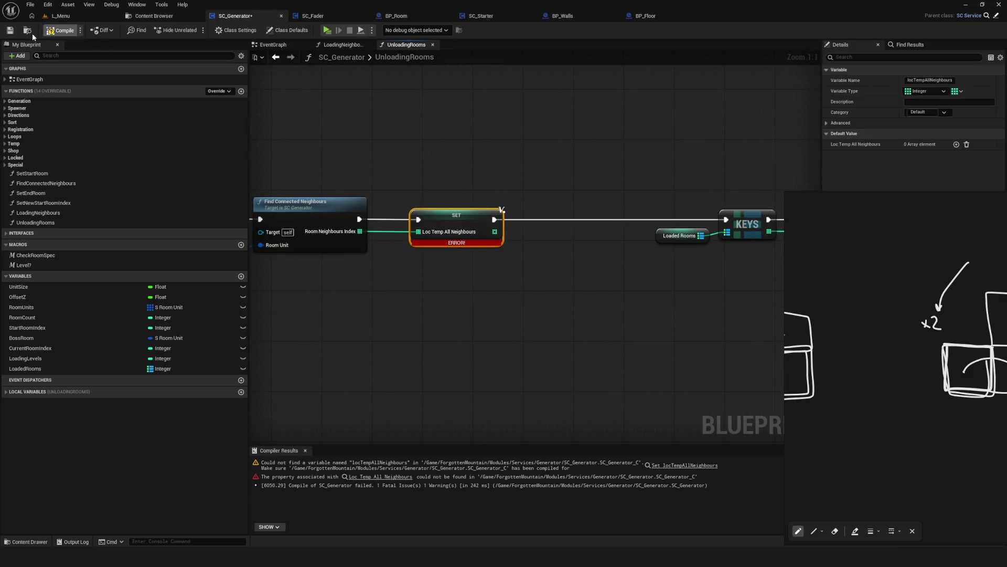
left_click(7, 393)
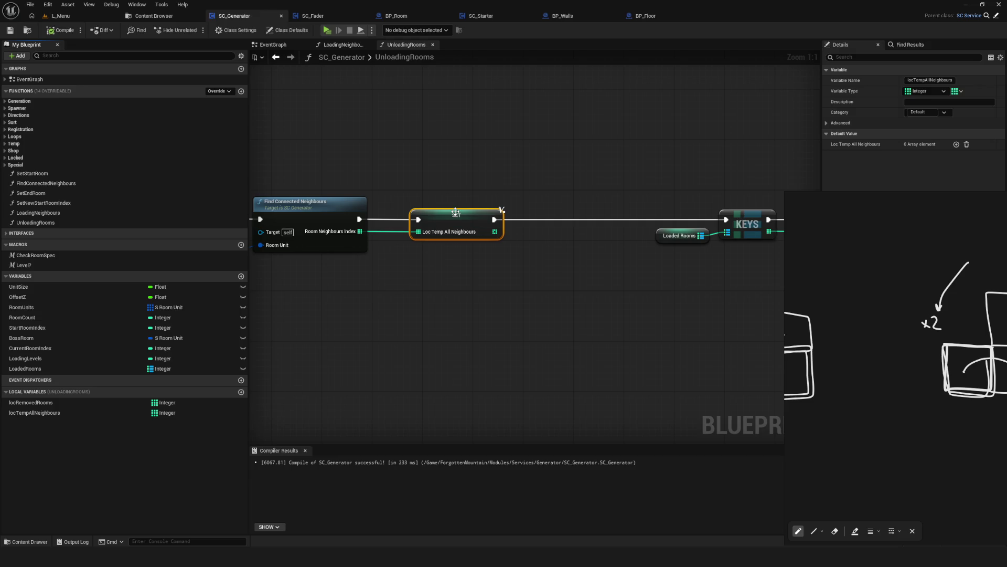
Inspect the locTempAllNeighbours variable and bring the Loaded Rooms loop, AND and != nodes into view.
left_click(41, 414)
scroll(456, 275, "down", 5)
scroll(467, 268, "up", 3)
left_click_drag(741, 266, 427, 265)
scroll(326, 261, "up", 2)
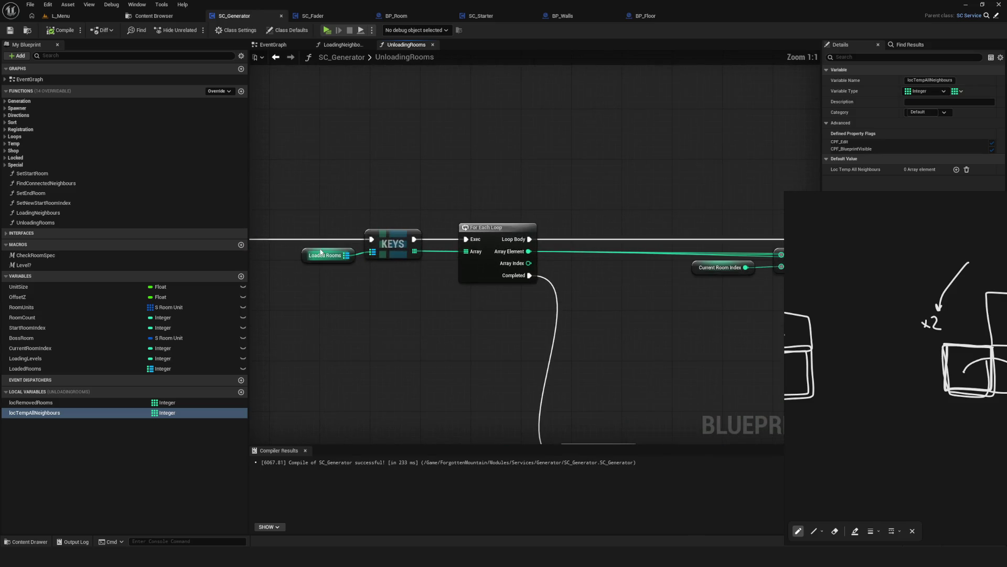
left_click_drag(357, 316, 540, 321)
left_click_drag(509, 240, 250, 221)
left_click_drag(406, 209, 535, 254)
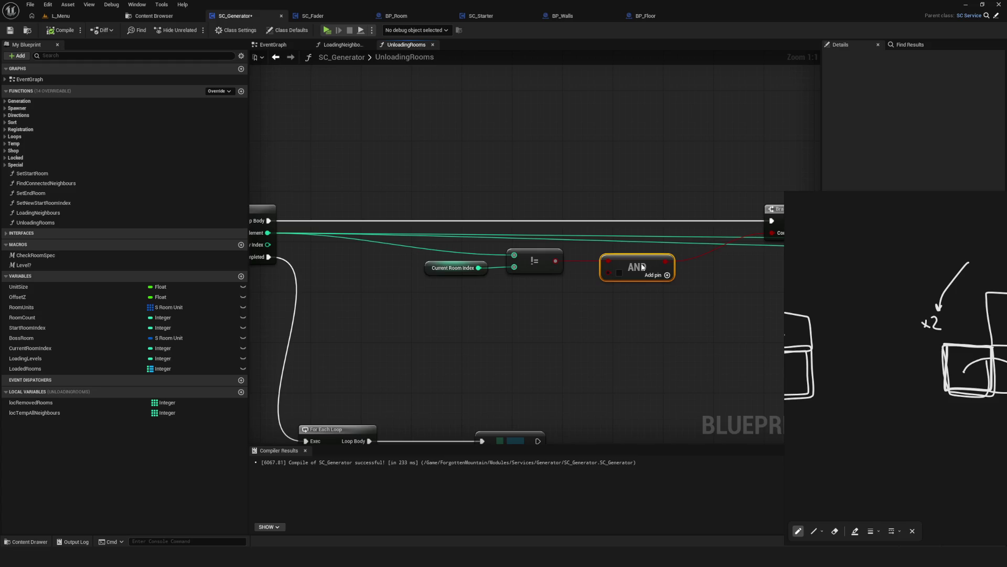
Add a locTempAllNeighbours getter with a Contains Item node fed by the loop's Array Element.
left_click_drag(49, 416, 556, 322)
type("cont")
left_click(592, 367)
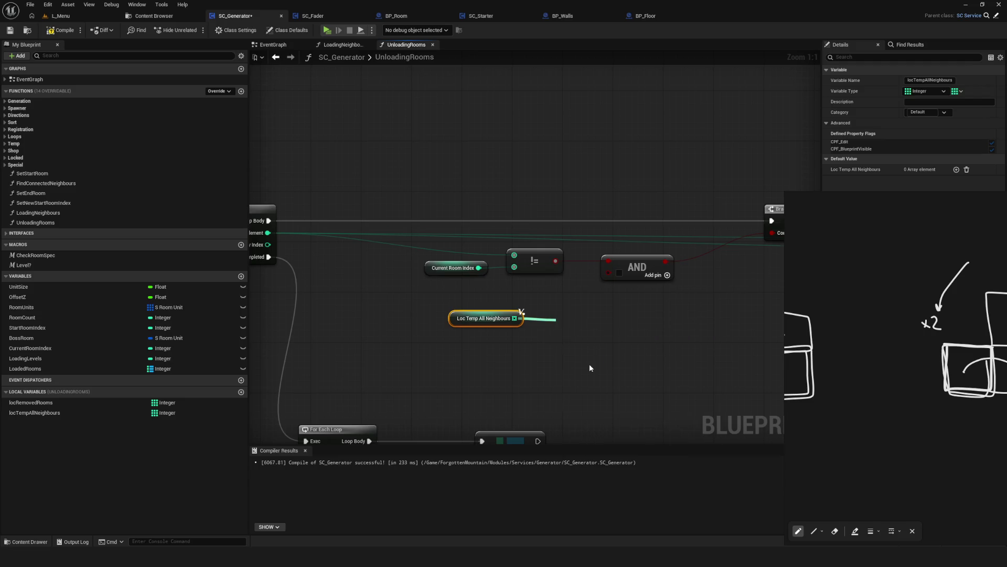
left_click_drag(268, 233, 508, 328)
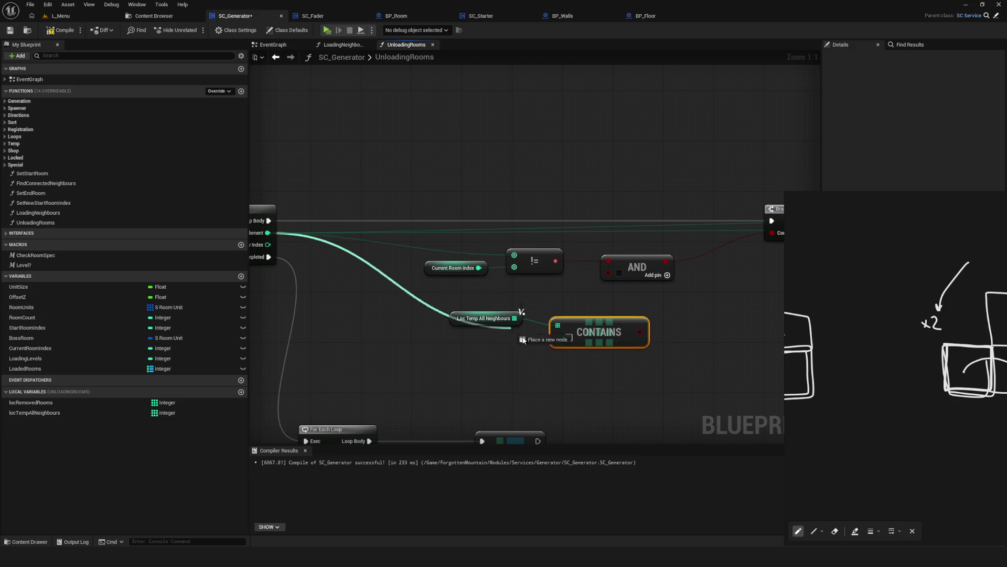
left_click_drag(569, 340, 568, 340)
mouse_move(428, 249)
left_mouse_down()
mouse_move(581, 368)
mouse_move(462, 338)
mouse_move(568, 334)
left_mouse_up()
Invert the Contains result with a NOT Boolean node placed beside CONTAINS.
type("NOT")
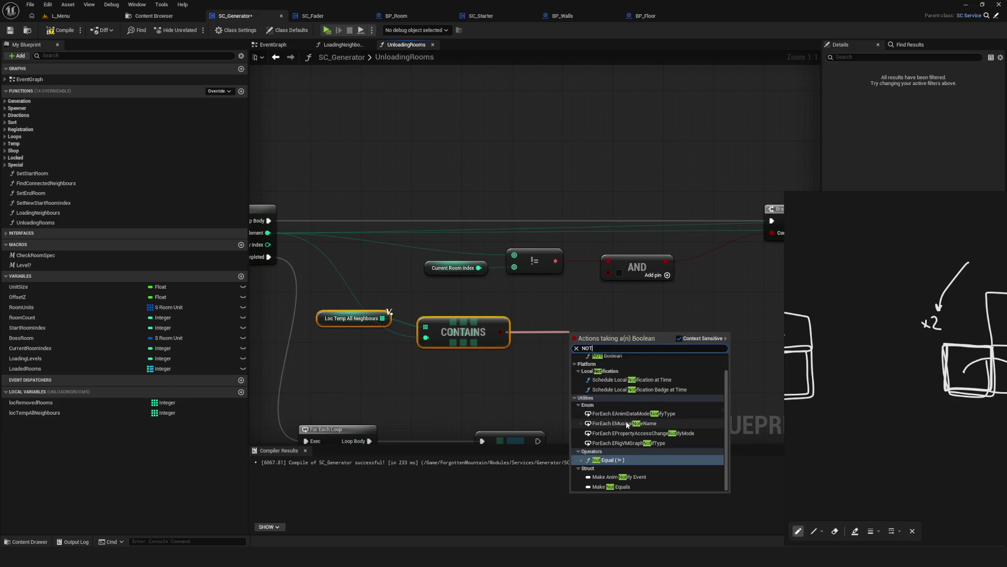
scroll(665, 412, "down", 1)
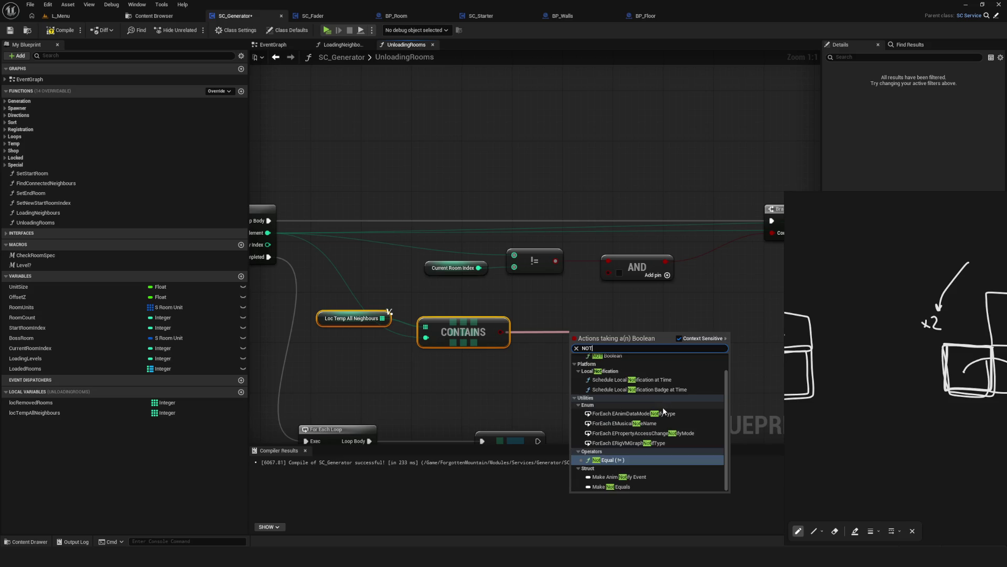
left_click(610, 355)
mouse_move(603, 331)
left_mouse_down()
mouse_move(548, 332)
mouse_move(608, 272)
left_mouse_up()
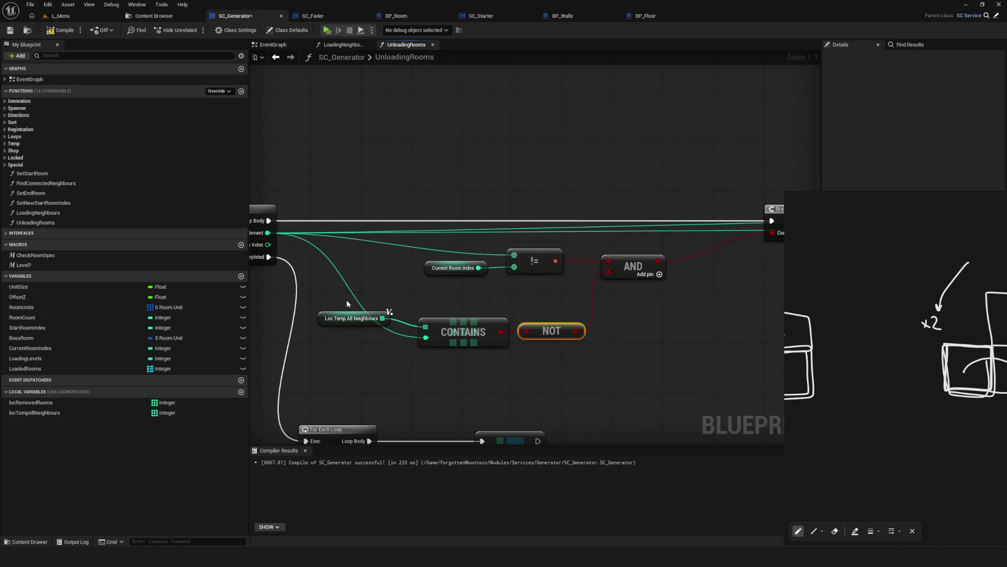
left_click_drag(567, 333, 568, 308)
scroll(568, 308, "down", 4)
scroll(524, 321, "up", 2)
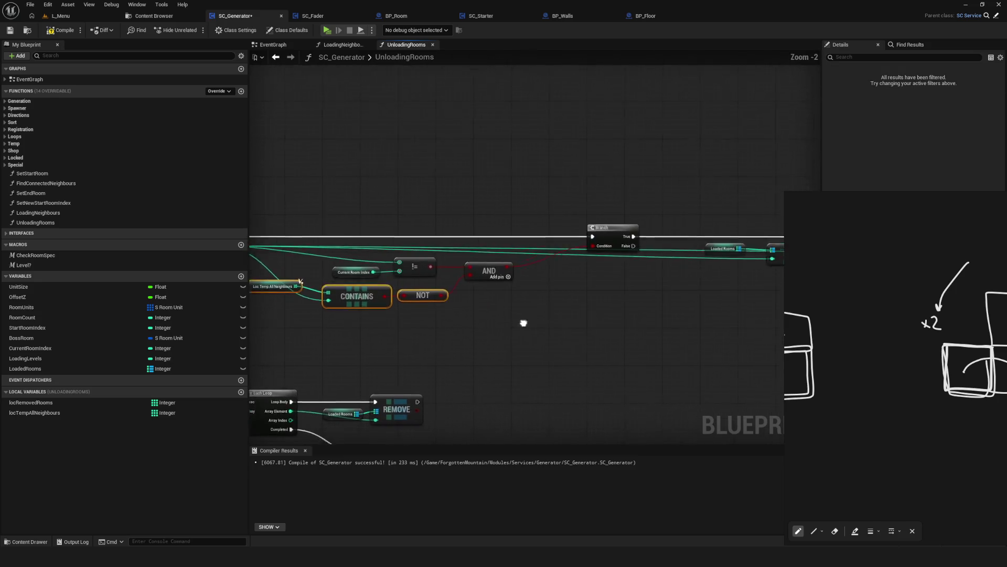
Compile and save the SC_Generator blueprint.
left_click_drag(610, 194, 426, 186)
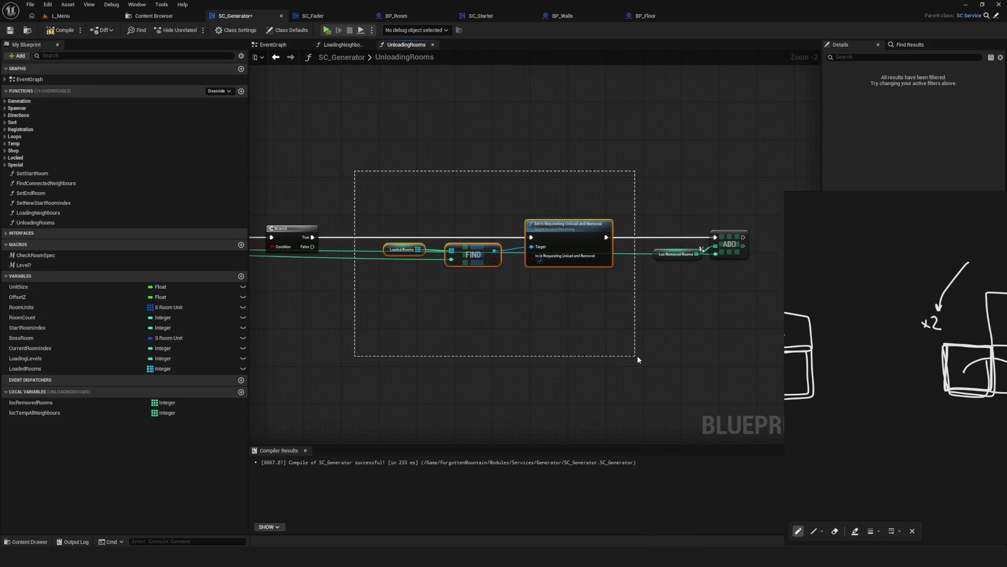
left_click_drag(637, 355, 636, 354)
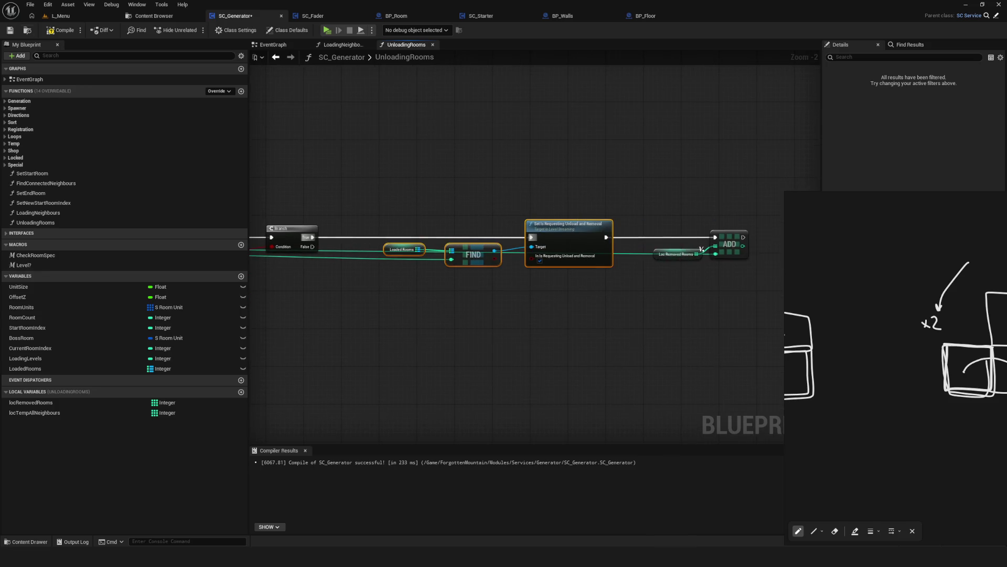
left_click(10, 30)
Frame and select the lower loop, REMOVE and CLEAR nodes.
left_click_drag(656, 202, 753, 298)
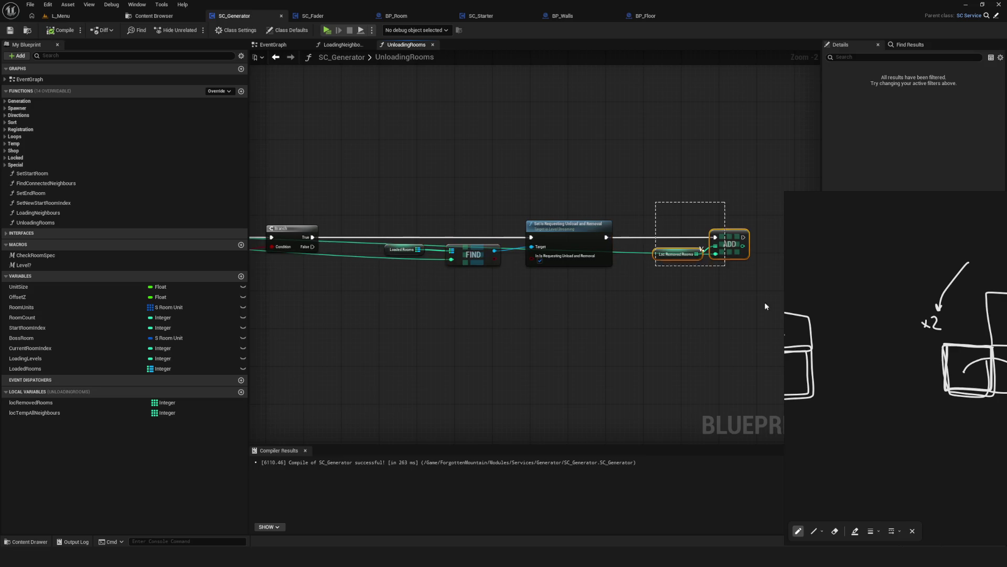
mouse_move(360, 341)
left_mouse_down()
mouse_move(742, 224)
mouse_move(339, 272)
mouse_move(817, 210)
left_mouse_up()
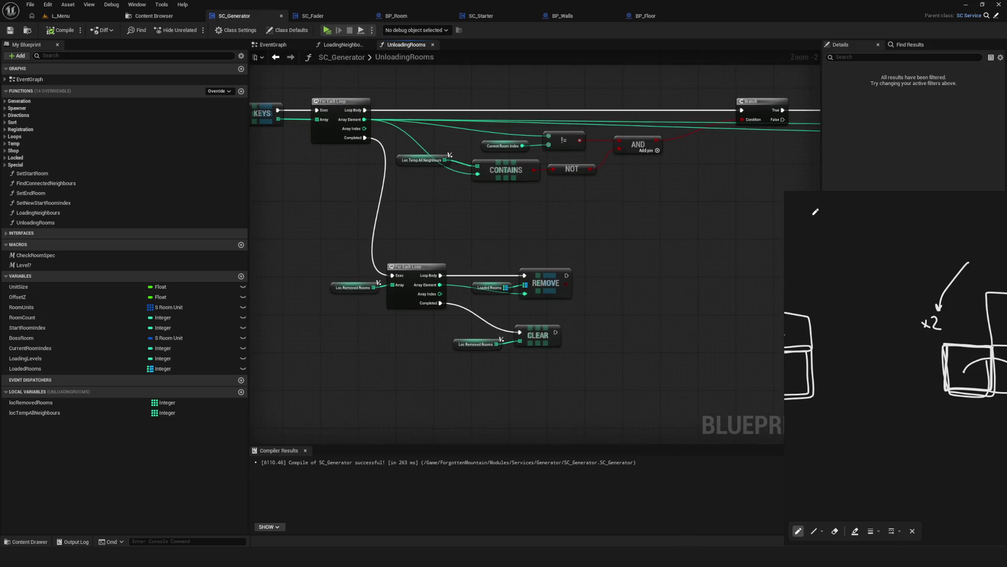
scroll(319, 283, "up", 1)
left_click_drag(316, 237, 682, 402)
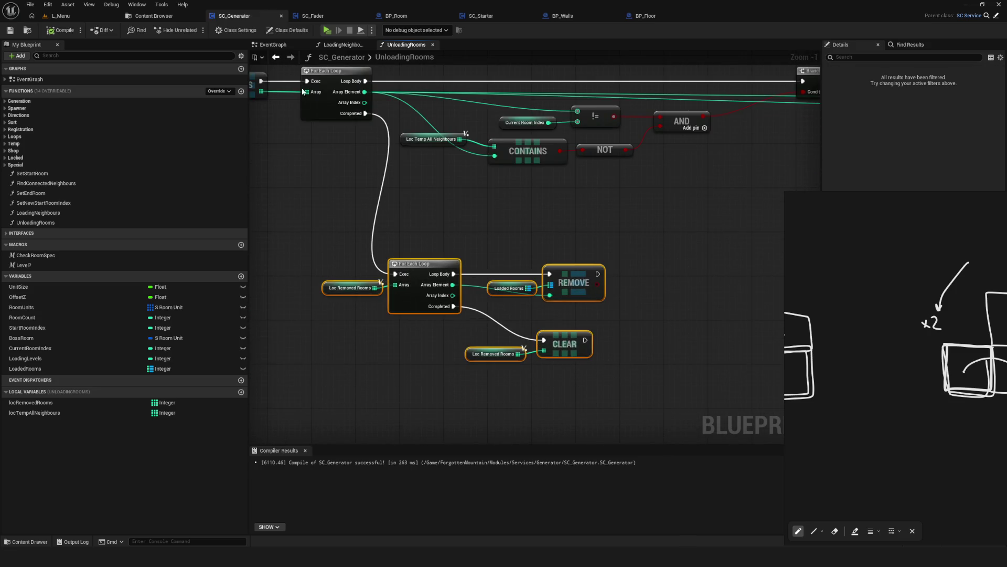
scroll(342, 291, "up", 1)
Reposition the Loc Removed Rooms, REMOVE and CLEAR nodes, then delete the CLEAR node.
left_click(342, 293)
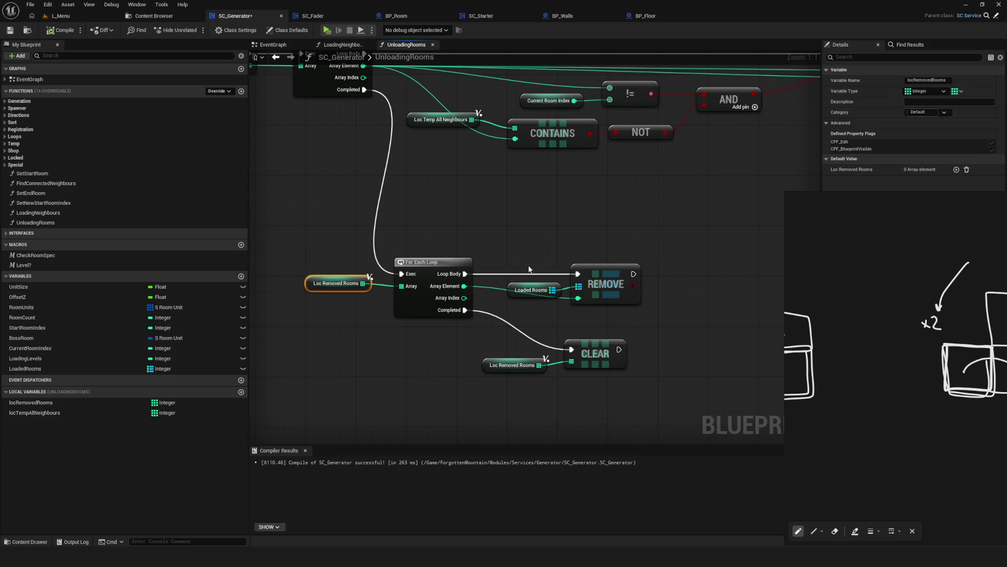
left_click_drag(531, 270, 668, 329)
left_click_drag(597, 346, 609, 351)
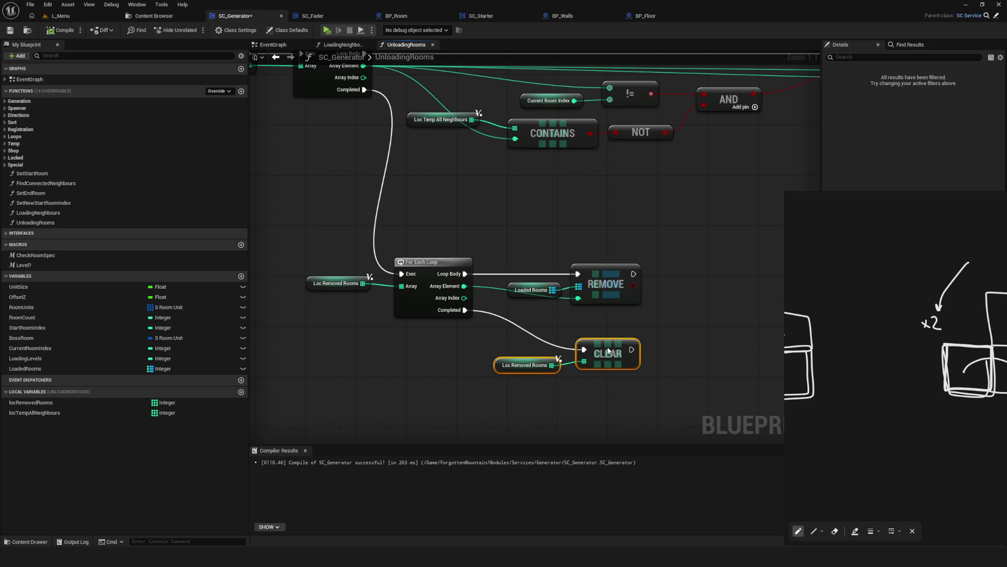
left_click_drag(507, 333, 669, 394)
scroll(555, 345, "down", 4)
scroll(508, 361, "up", 4)
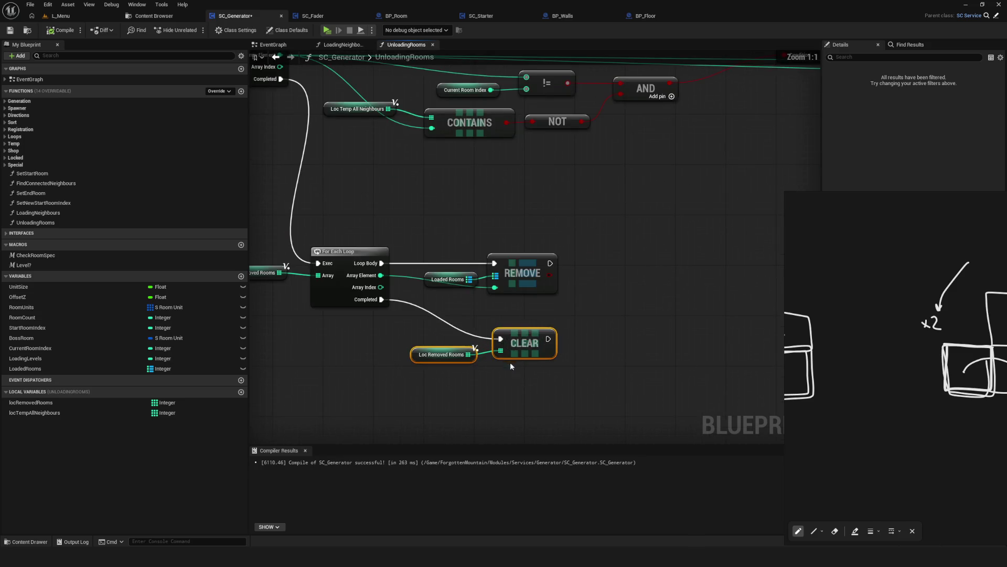
key("Delete")
scroll(593, 351, "down", 5)
scroll(608, 220, "up", 4)
scroll(609, 215, "down", 1)
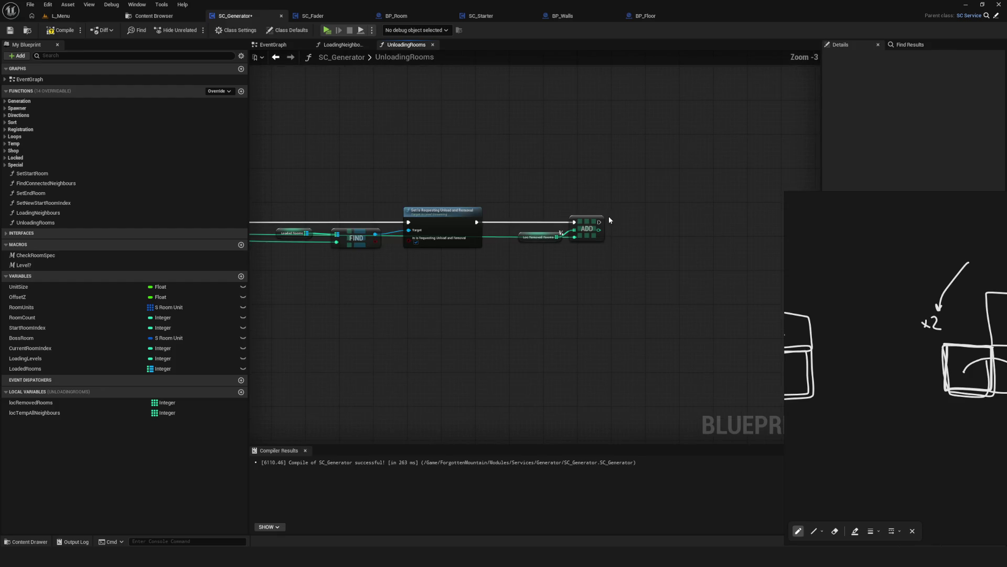
scroll(571, 205, "down", 7)
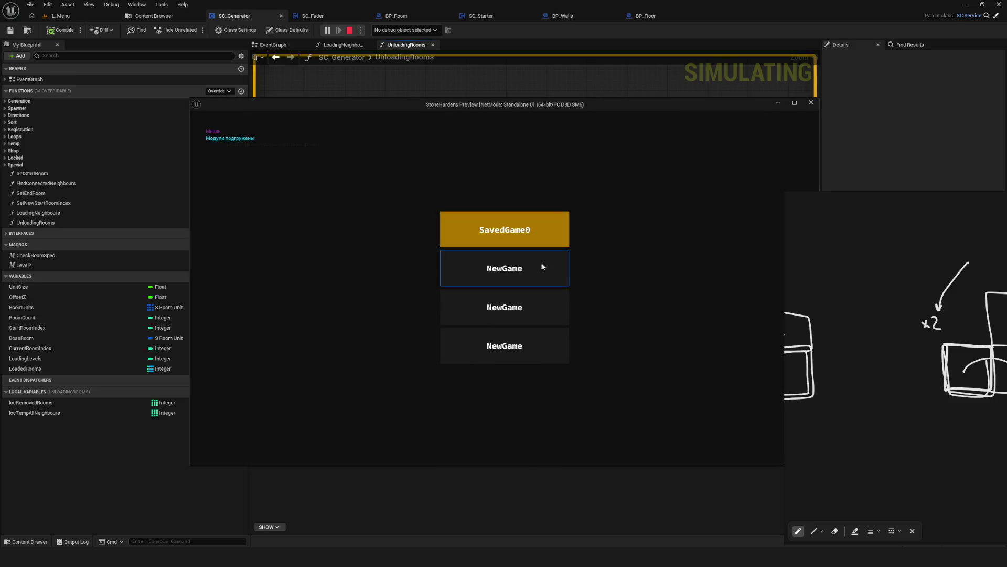
Load SavedGame0 in the standalone preview, stop with Esc, and close a stray File Explorer window.
mouse_move(580, 103)
left_mouse_down()
mouse_move(475, 116)
mouse_move(487, 116)
left_mouse_up()
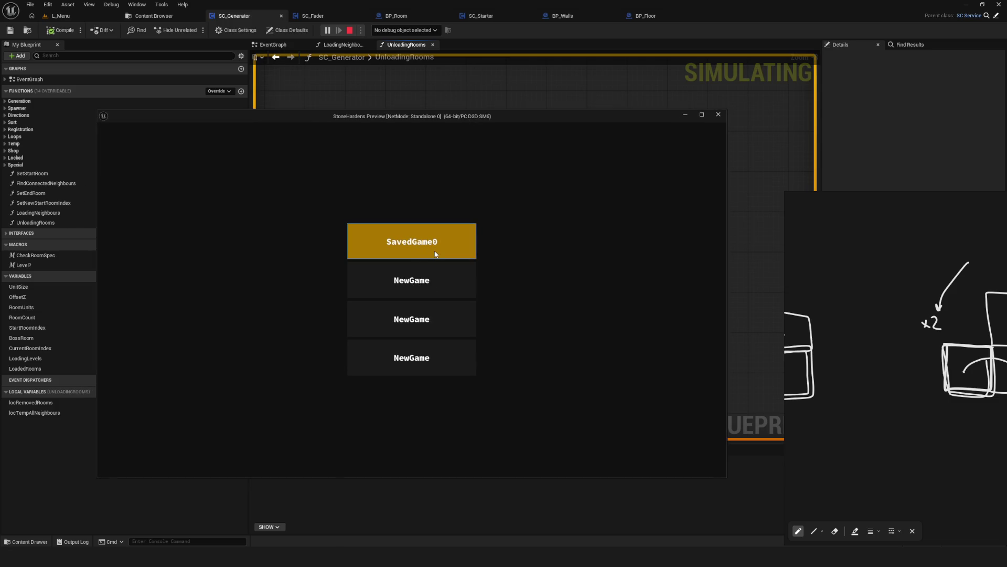
left_click(440, 292)
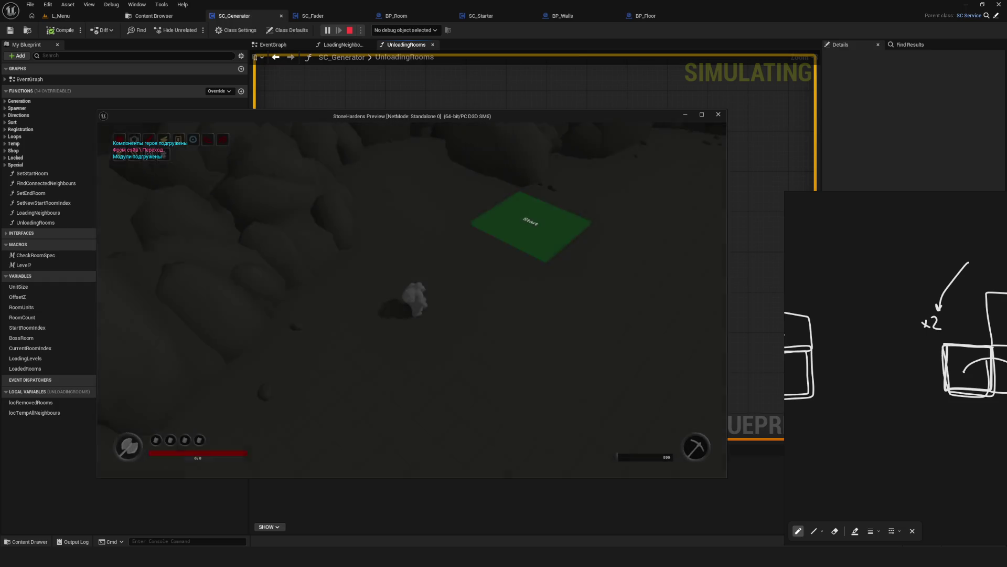
key("Escape")
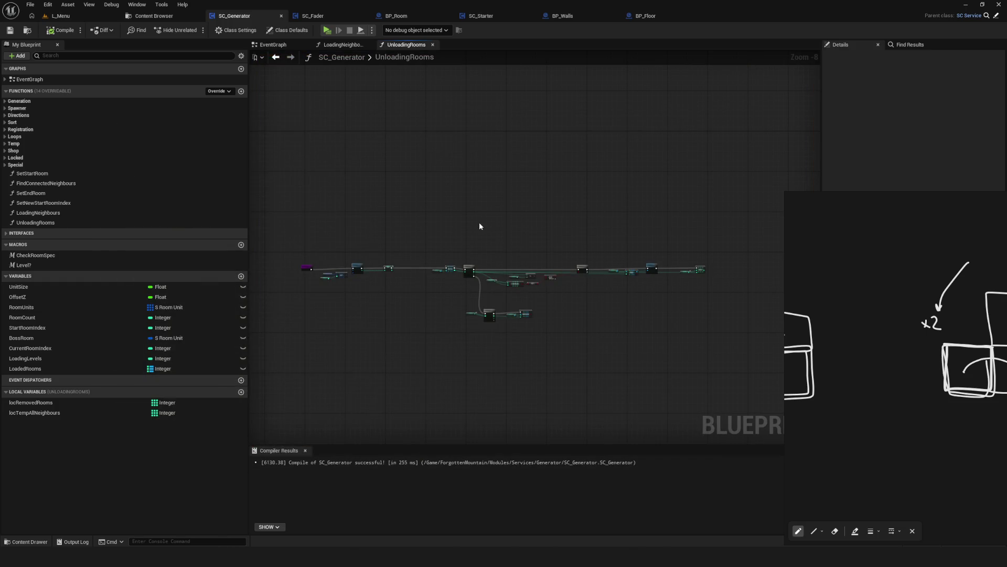
left_click(342, 546)
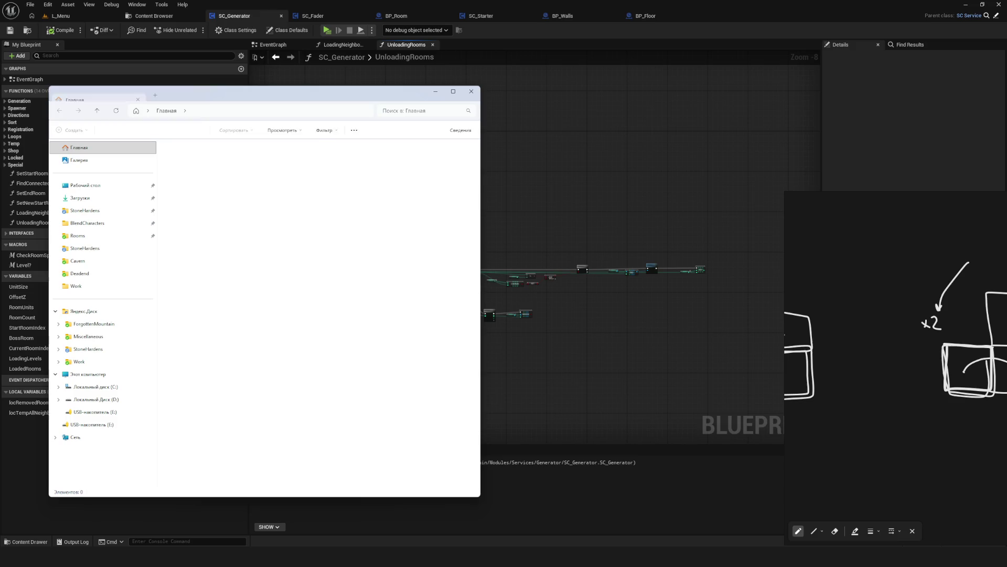
key("alt+F4")
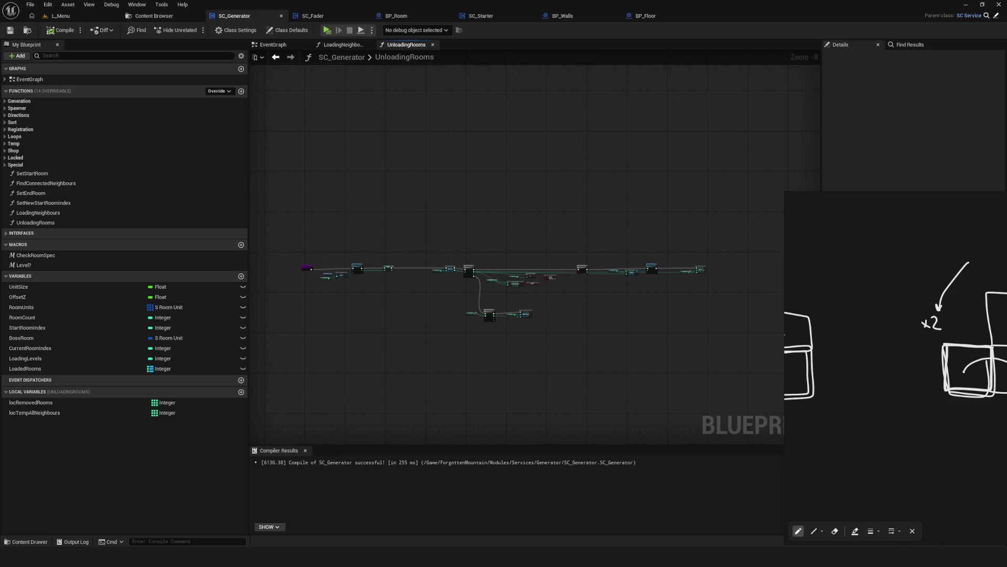
Launch the game preview from the Blueprint toolbar and start a new game.
left_click_drag(302, 230, 261, 188)
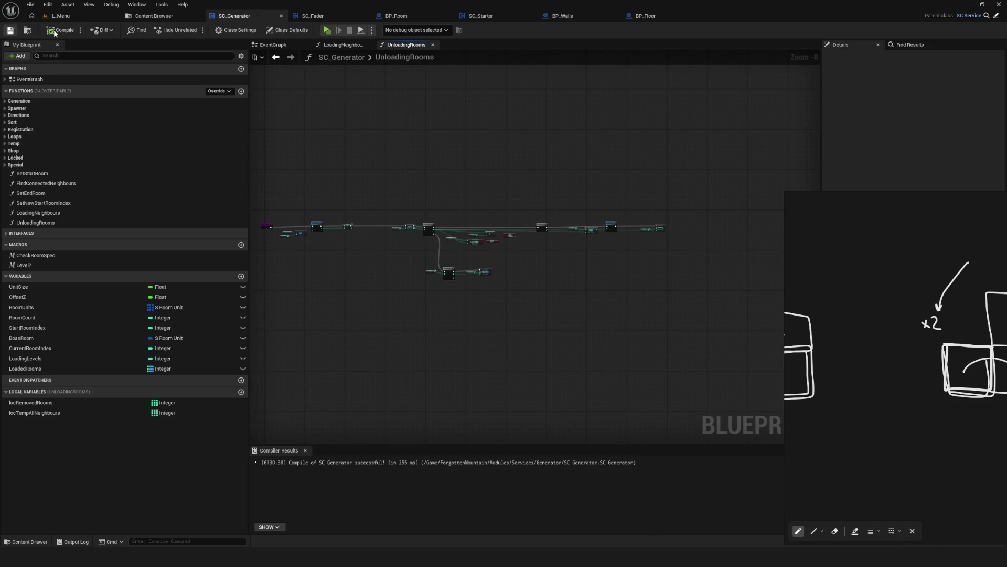
left_click(327, 30)
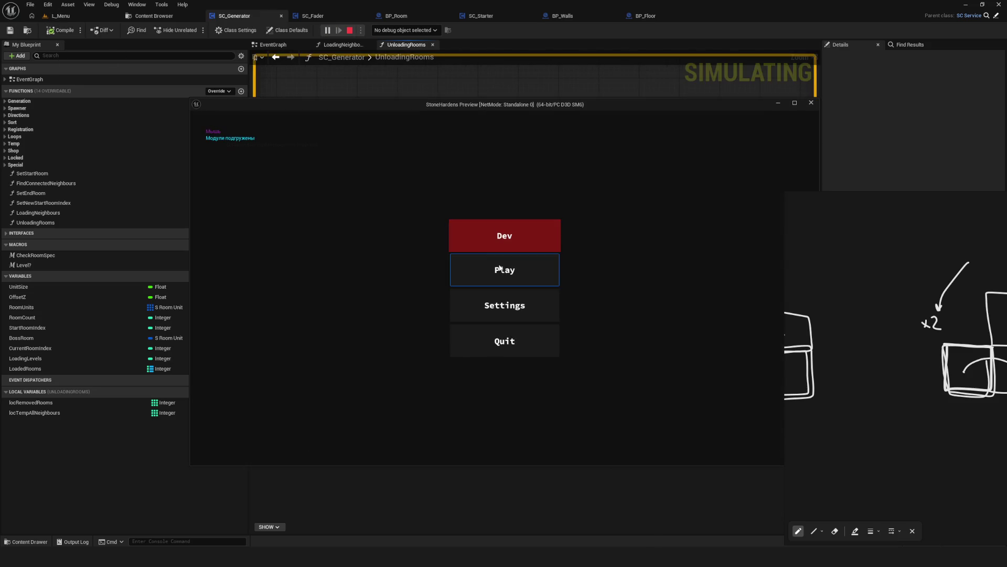
left_click(515, 230)
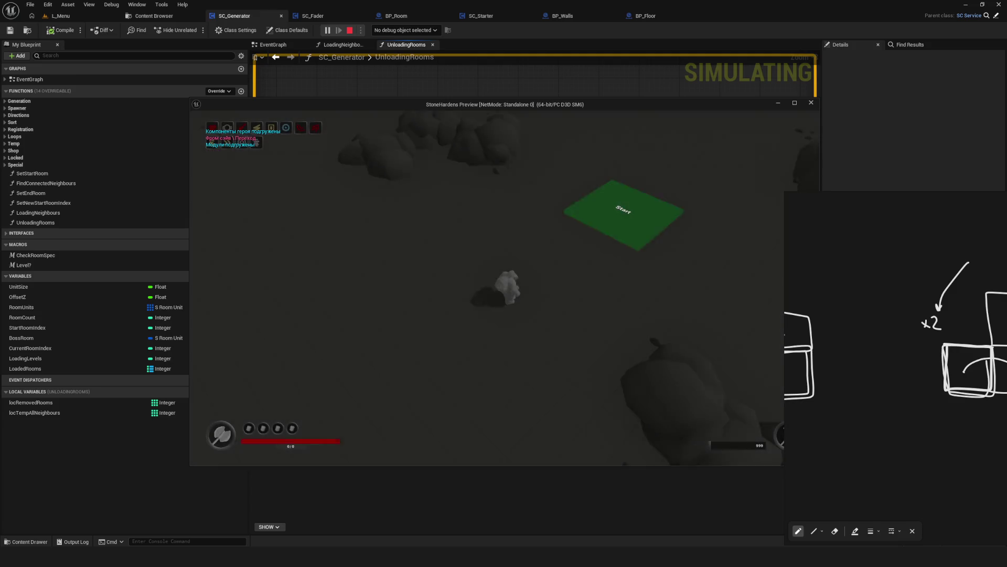
Fly the free debug camera across the generated level, then return to the gameplay camera.
key("semicolon")
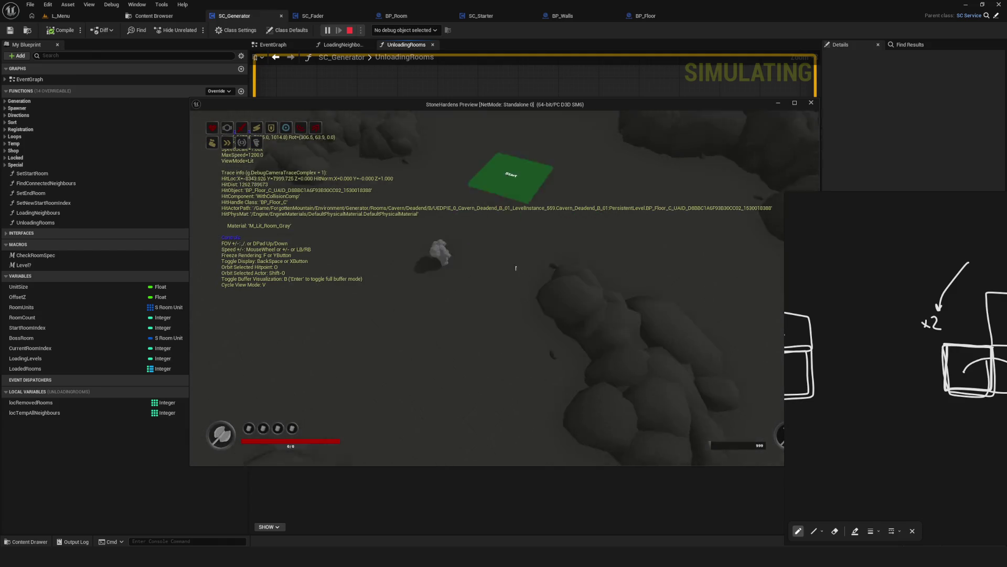
key("w")
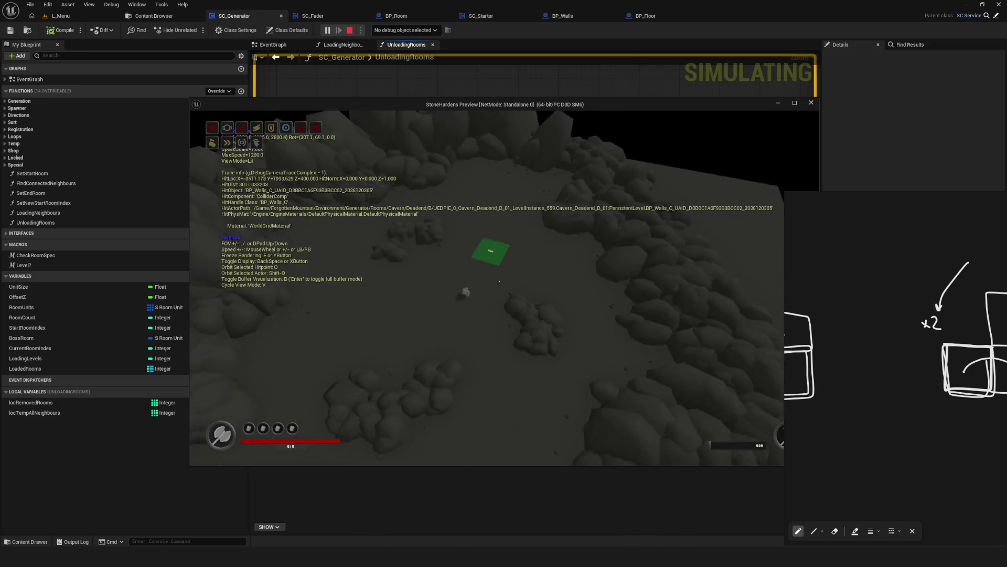
key("s")
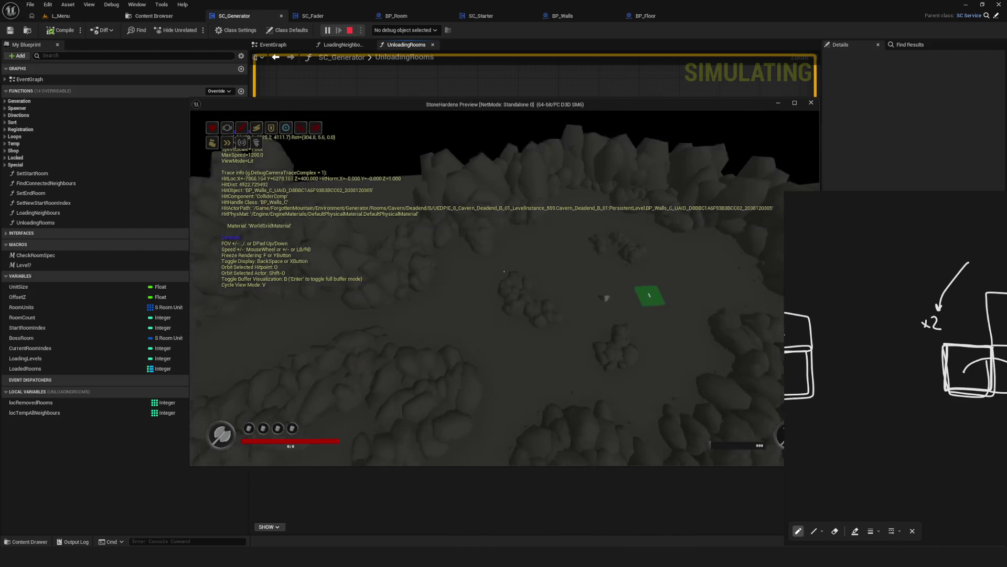
key("semicolon")
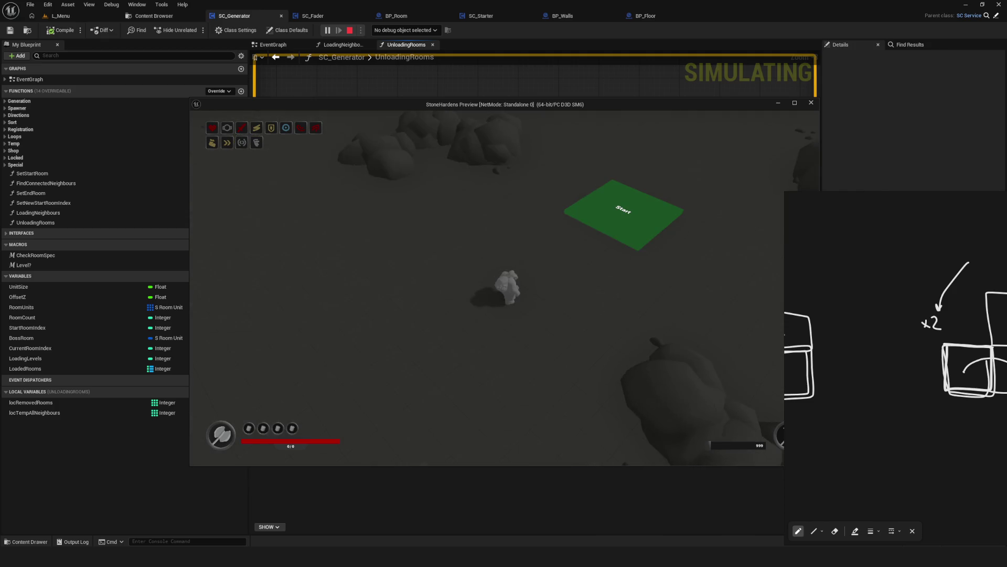
Walk the character left past the Start pad and through the rocks.
key("a")
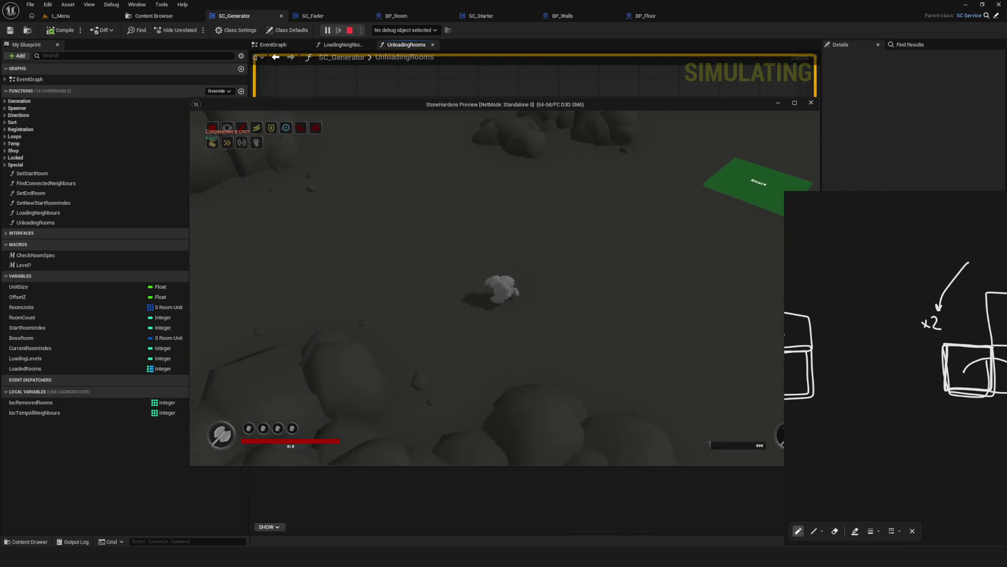
key("a")
key("a")
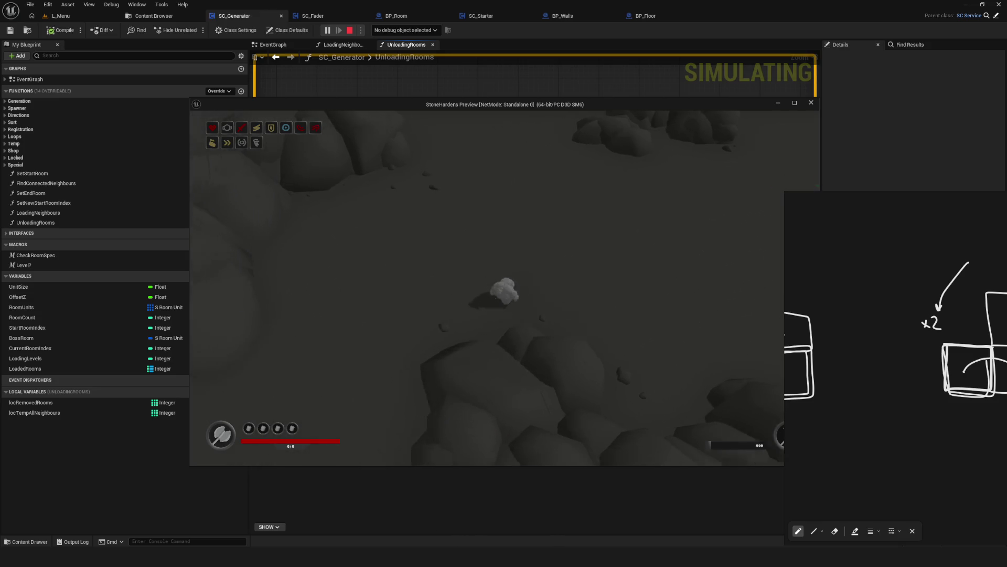
key("a")
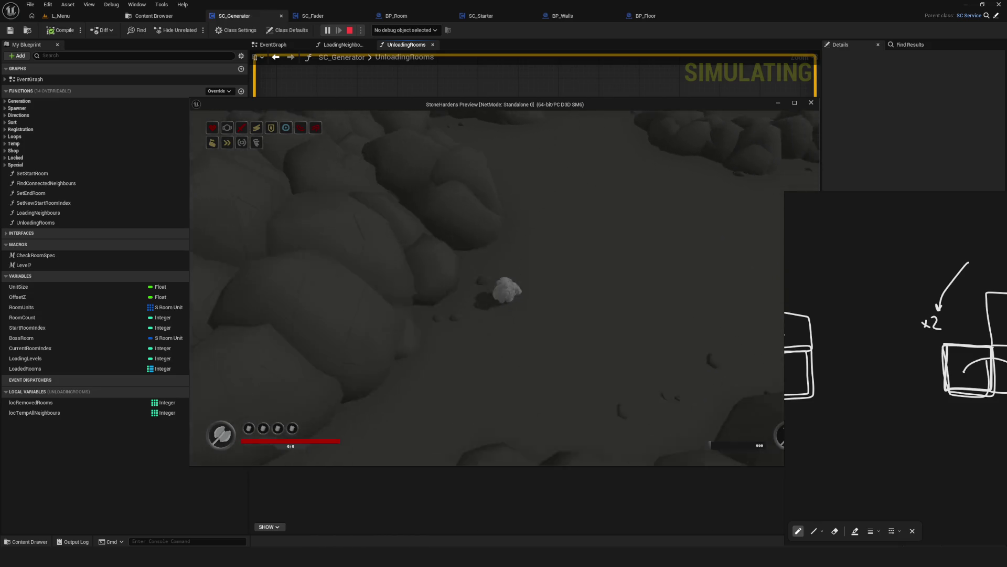
key("a")
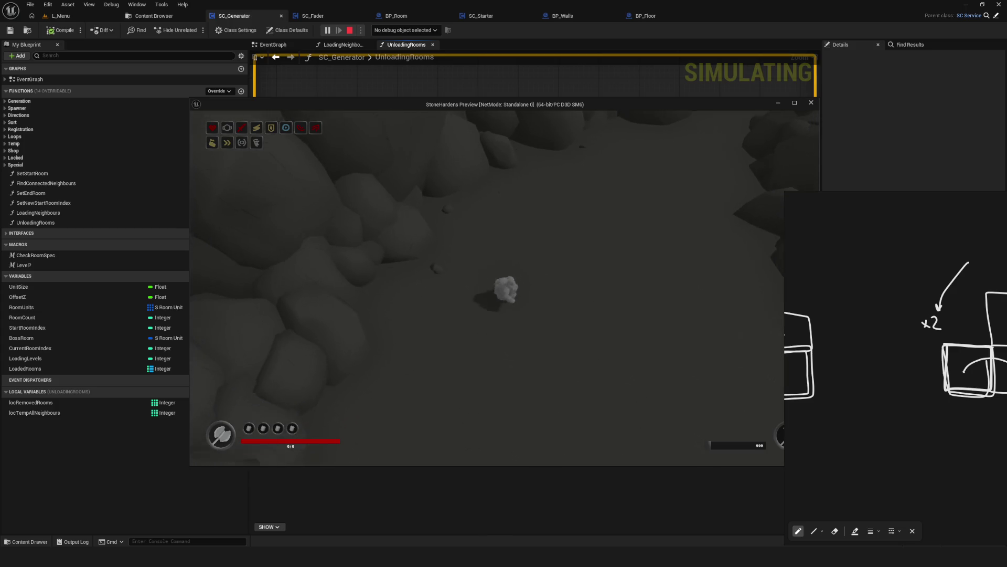
Pull the debug camera back to view a whole floor tile and the wider cavern.
key("semicolon")
scroll(510, 271, "up", 3)
key("s")
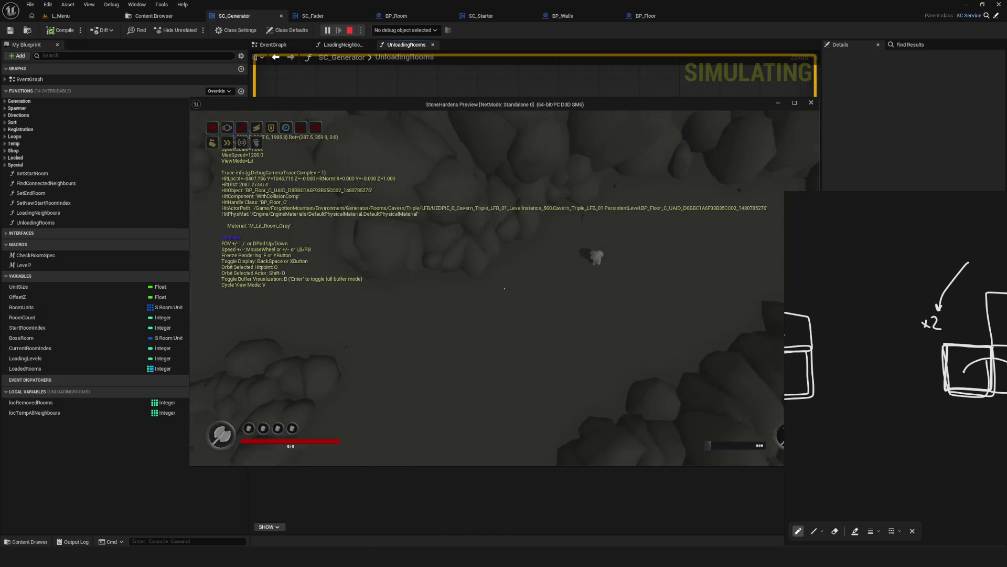
key("s")
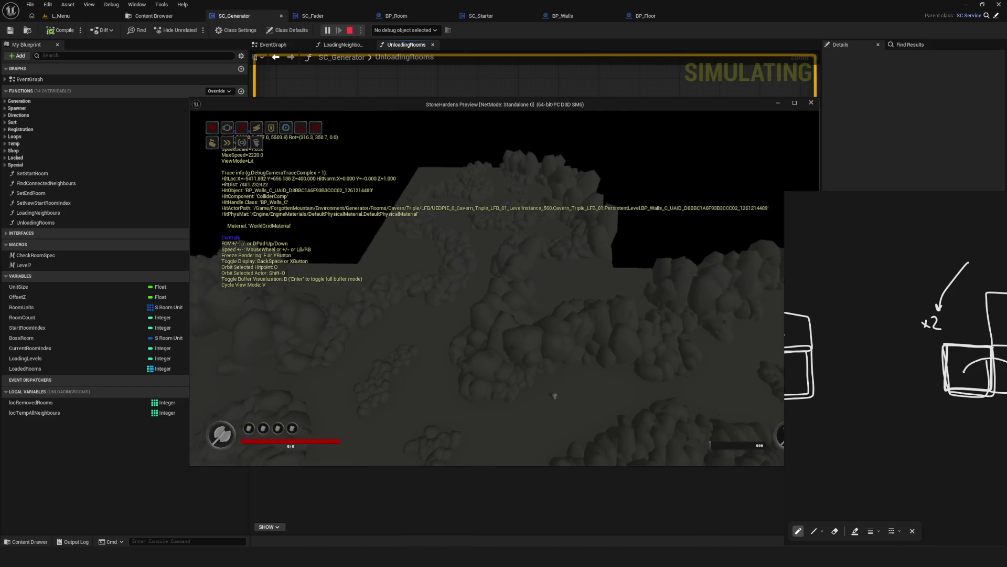
key("w")
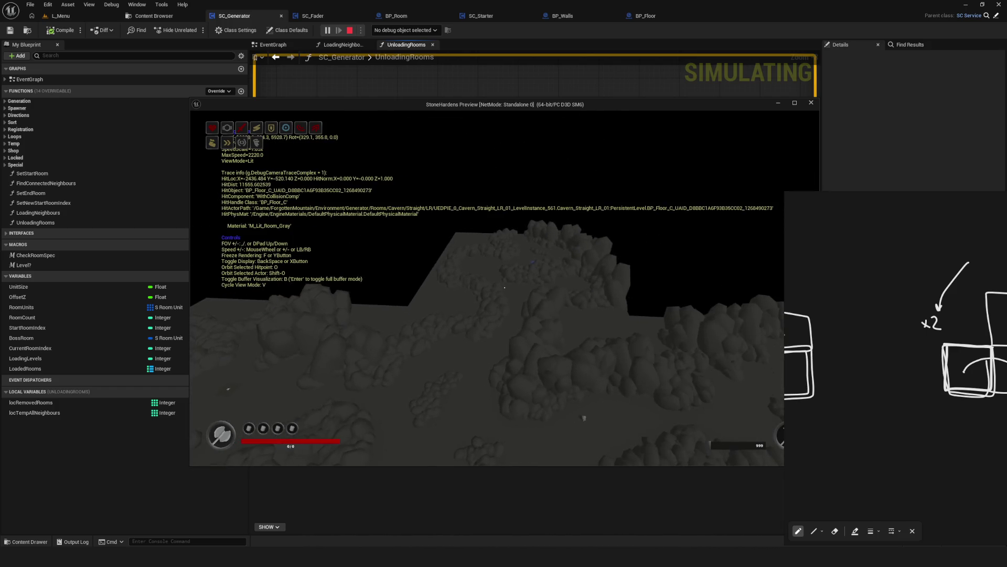
mouse_move(503, 289)
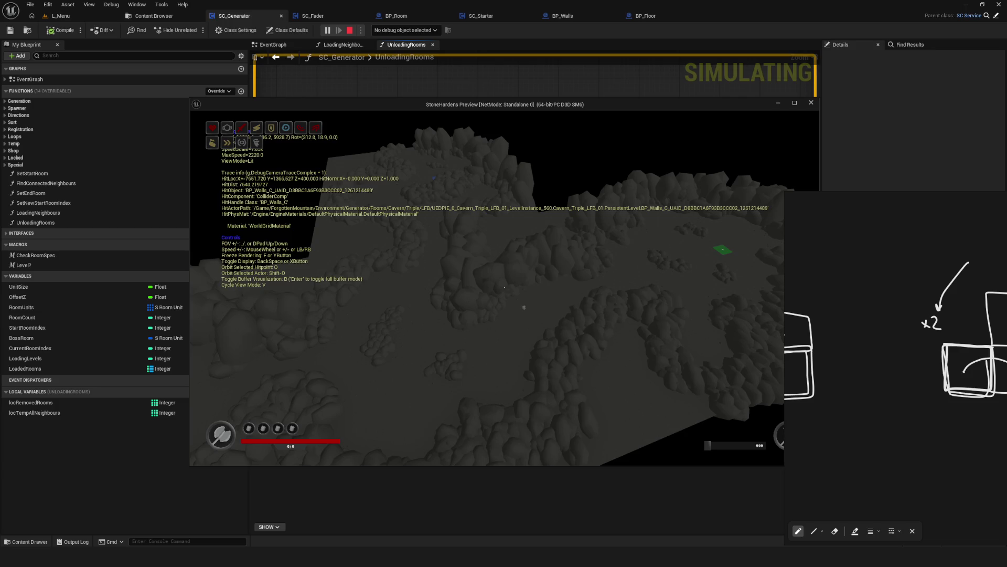
key("semicolon")
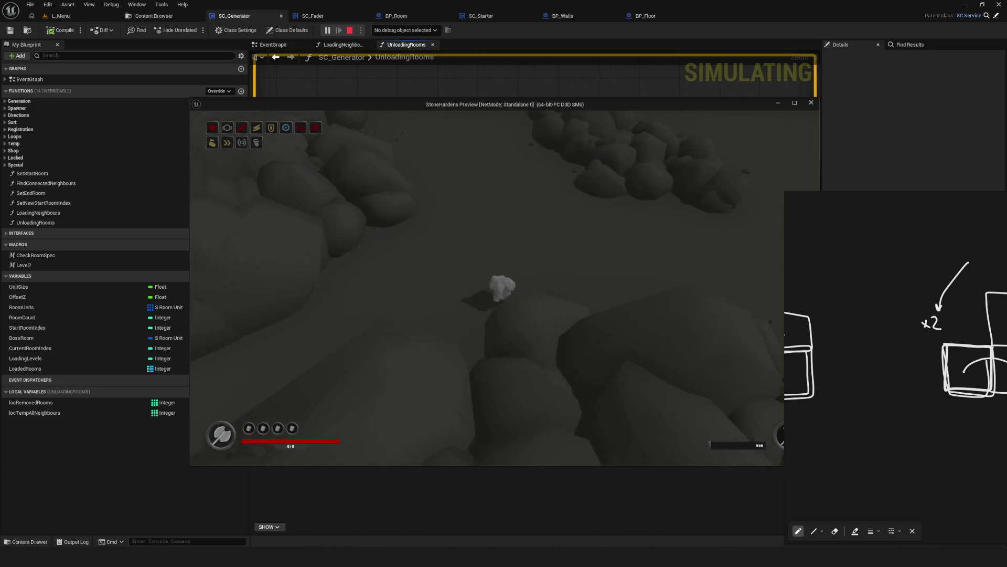
key("semicolon")
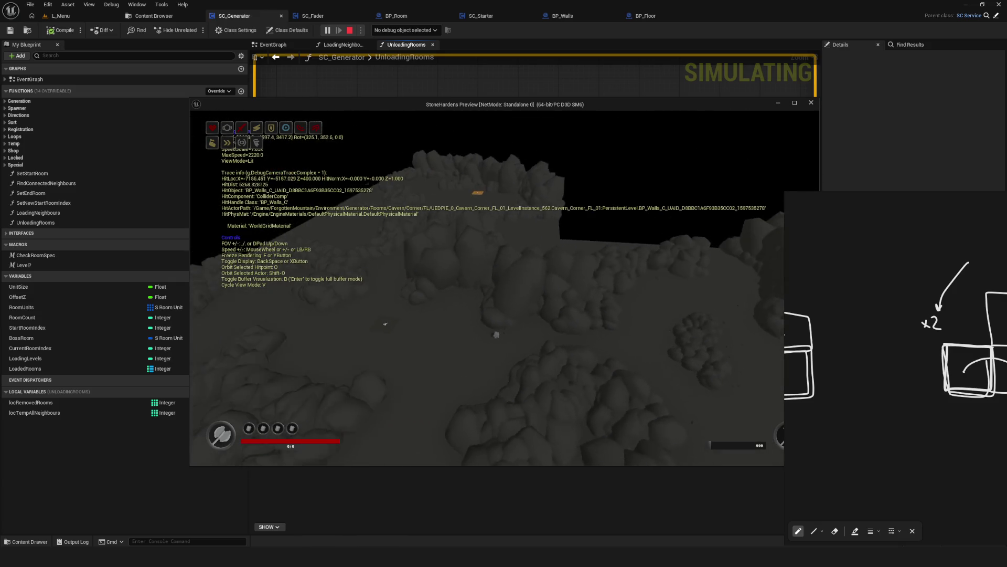
key("s")
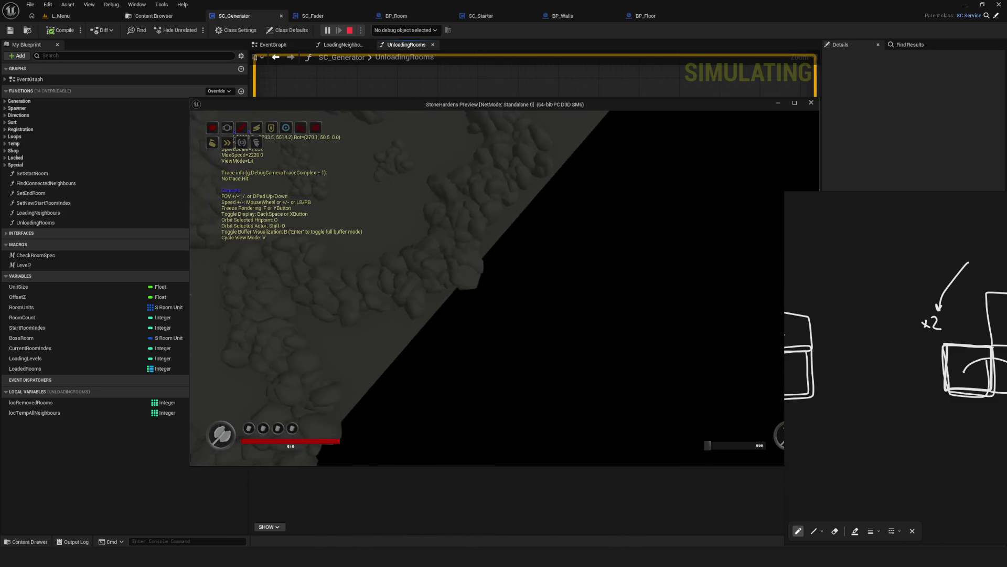
Pull the debug camera back over the floor, then walk the character onto open floor.
key("s")
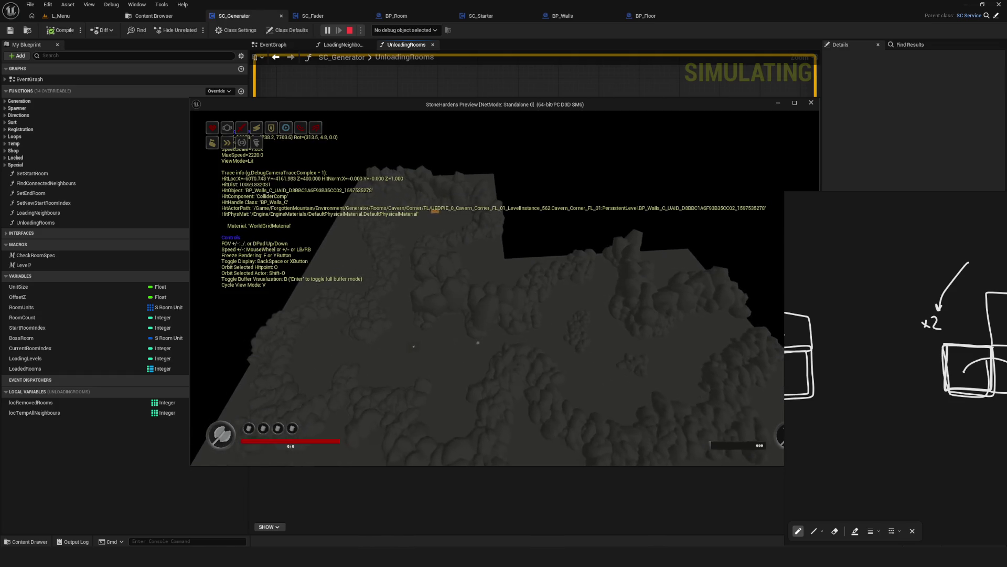
key("w")
key("semicolon")
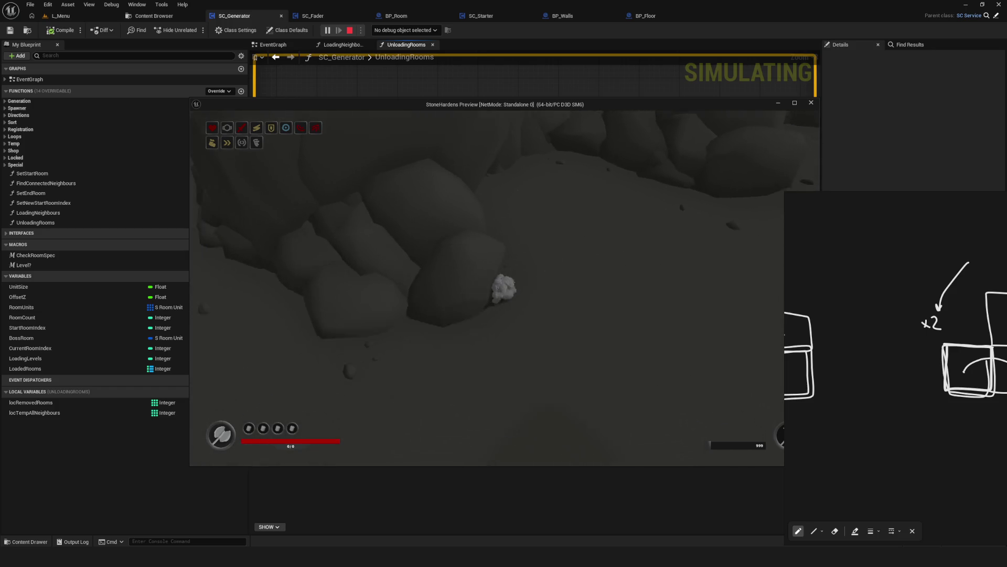
key("a")
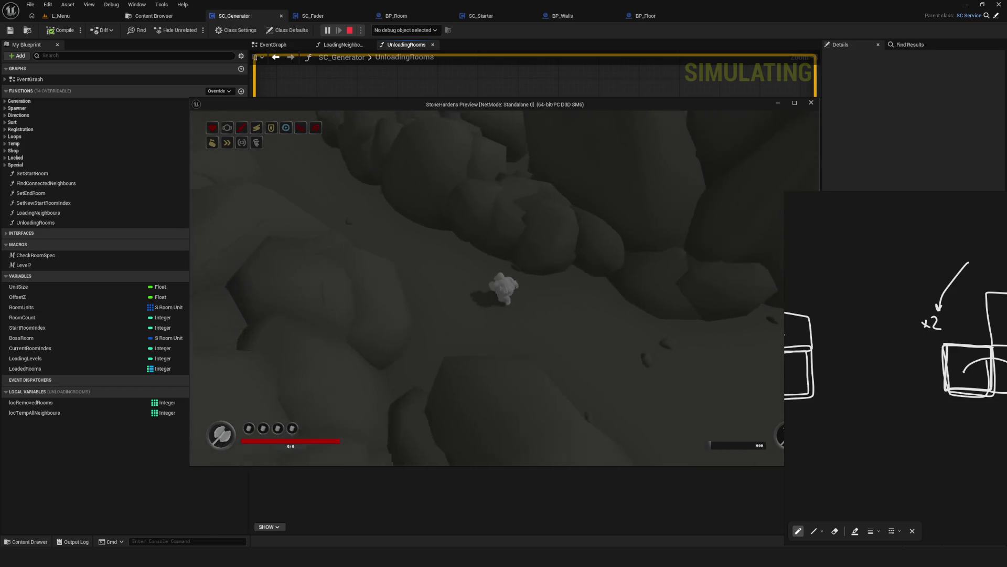
Raise and lower the debug camera over the rooms, then walk the character across open floor.
key("semicolon")
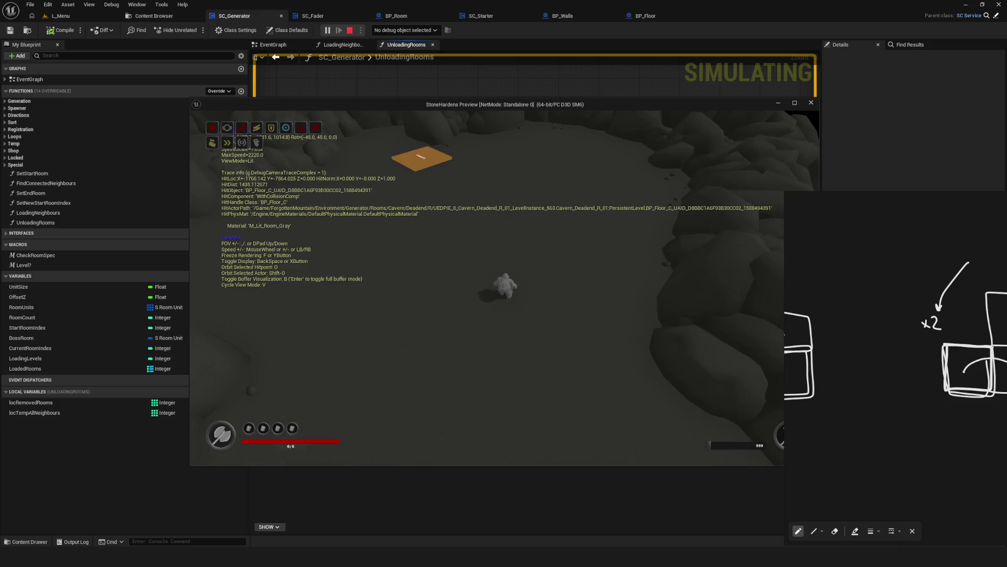
key("e")
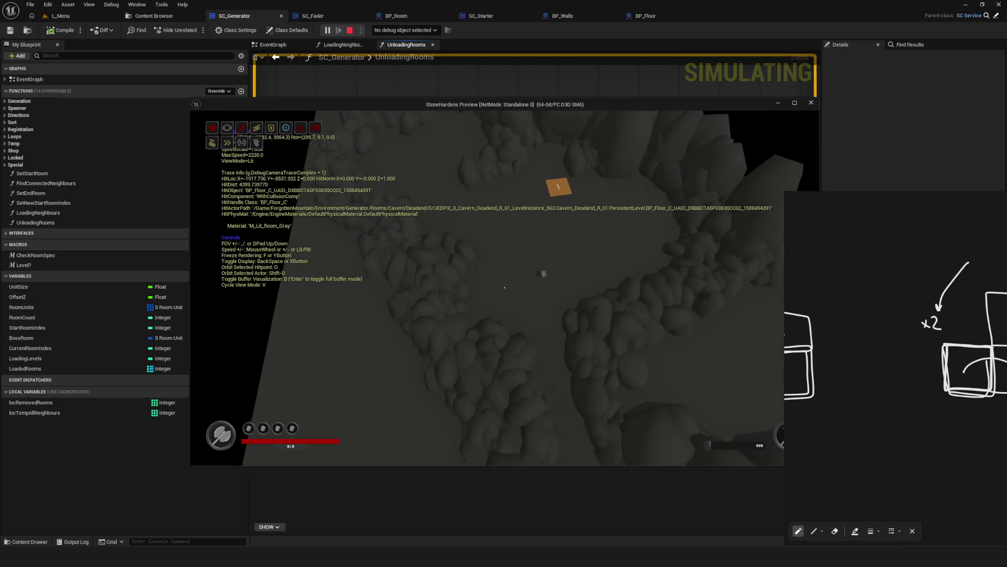
key("e")
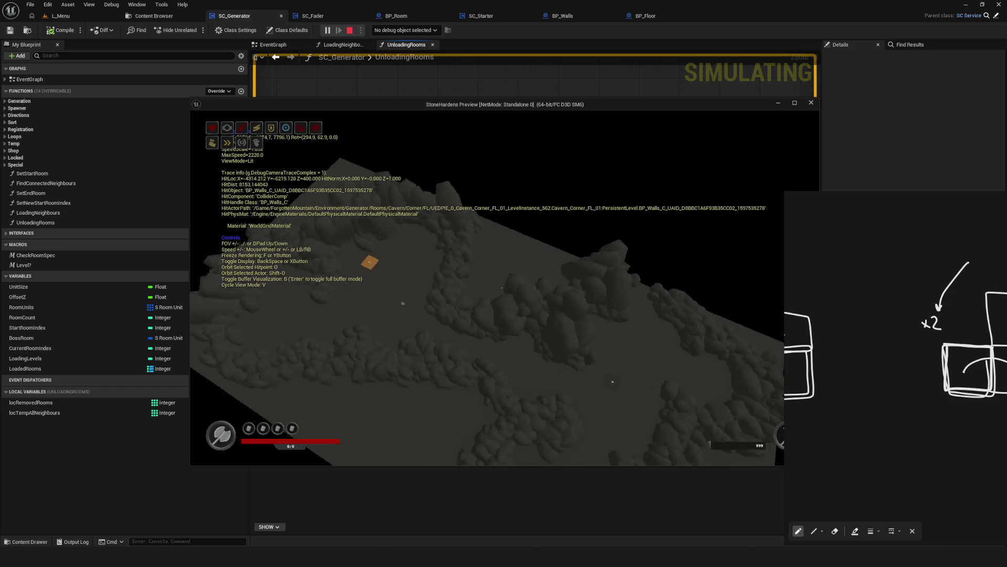
key("q")
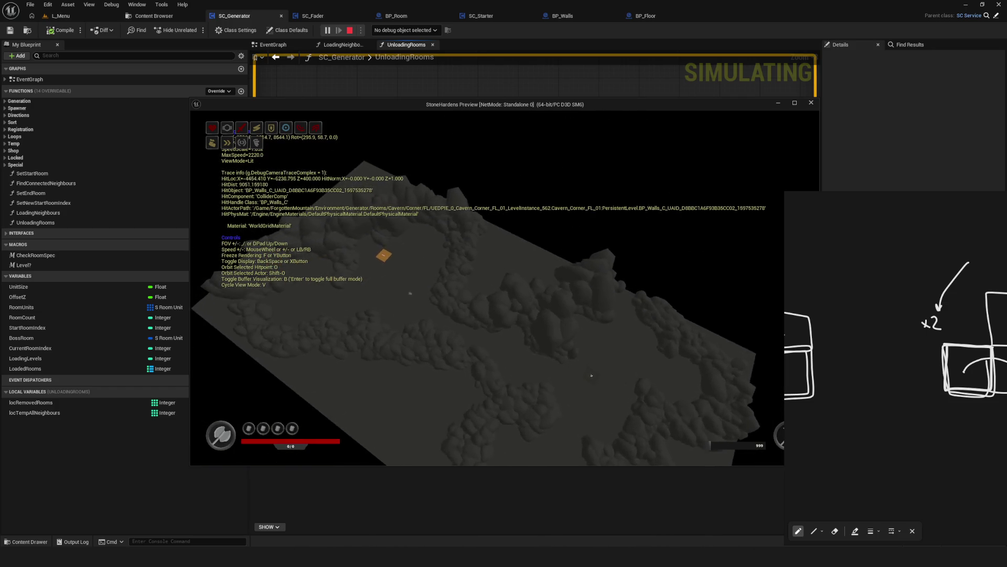
key("q")
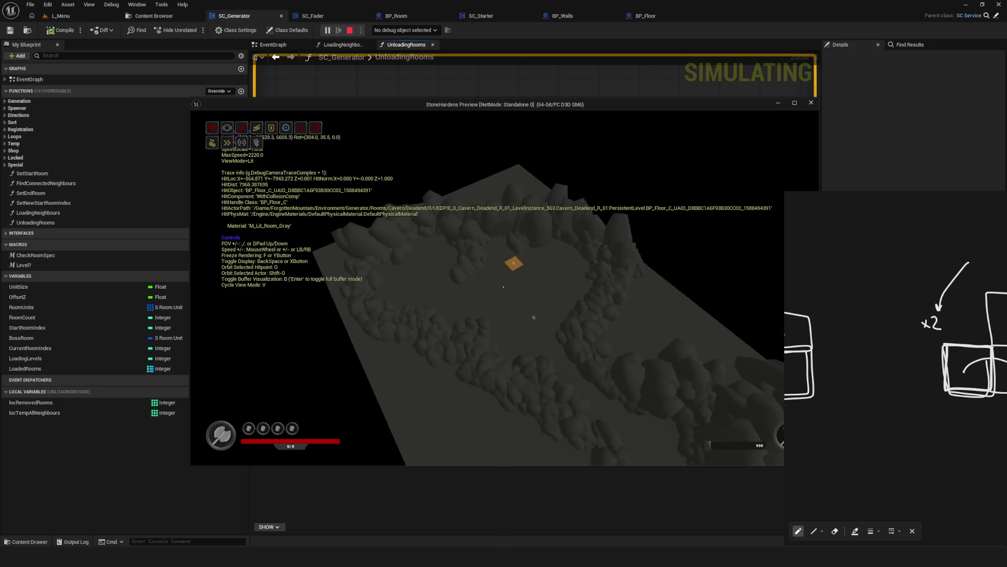
key("q")
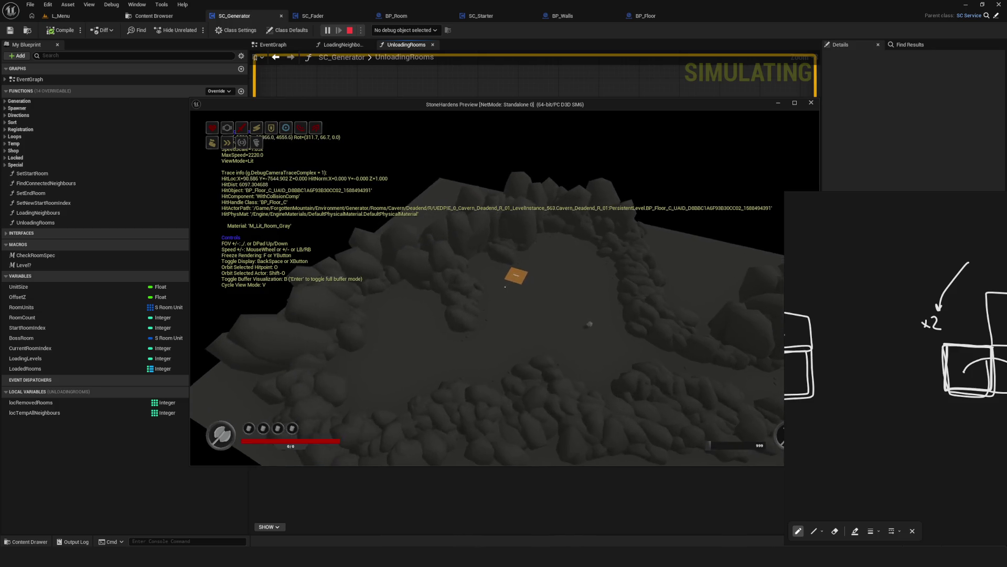
key("BackSpace")
key("q")
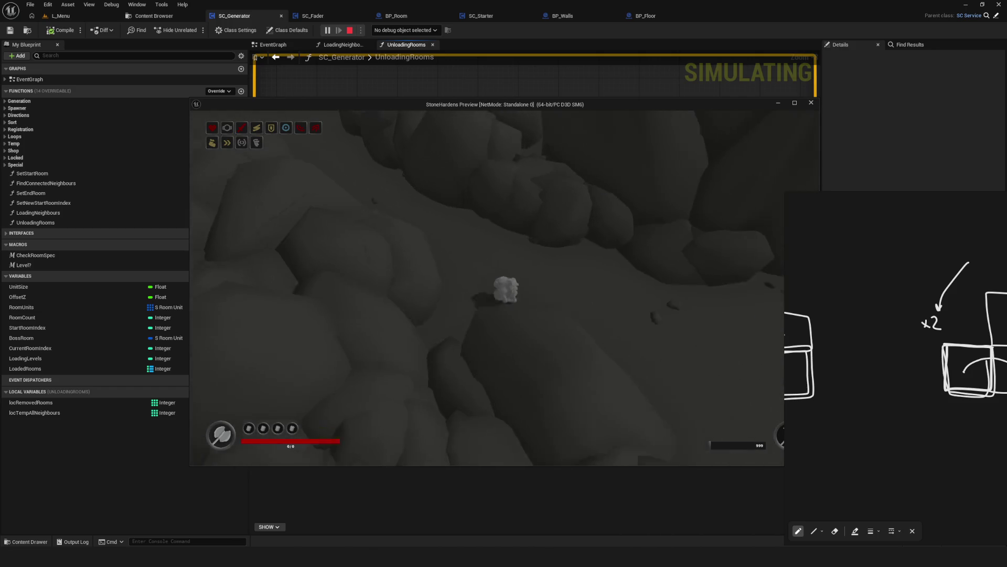
key("w")
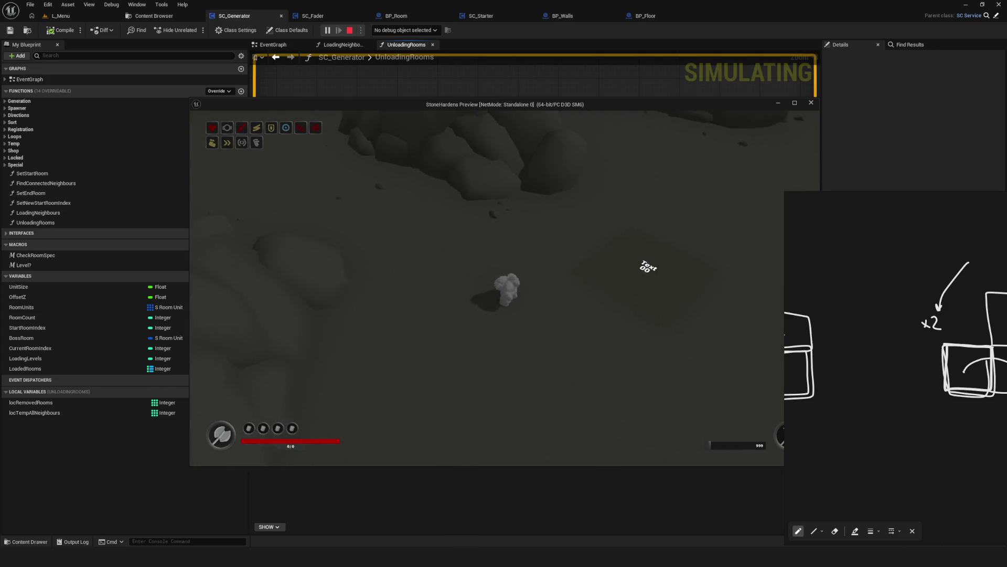
Fly the debug camera high above the cavern and sideways, then stop the game preview.
key("BackSpace")
key("e")
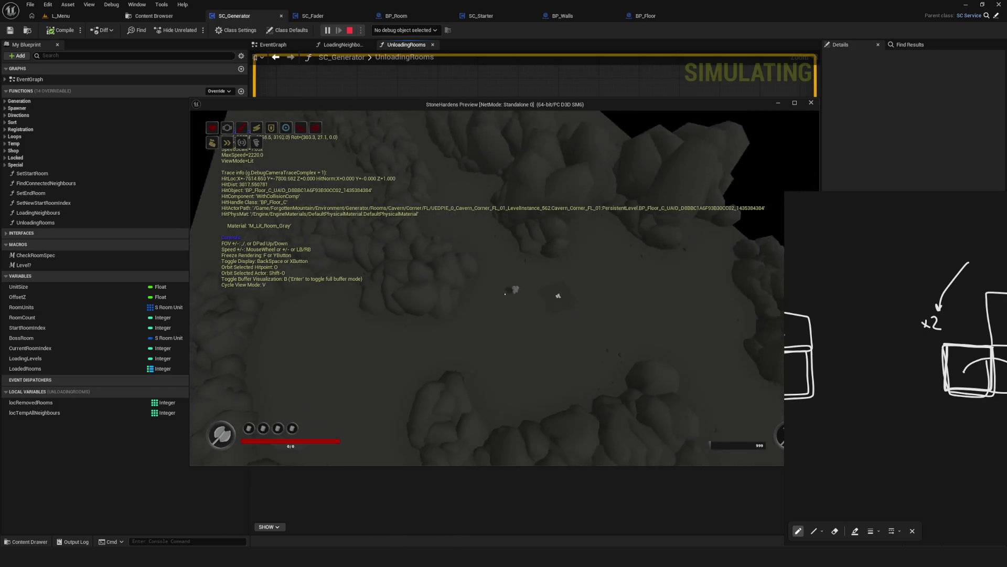
key("e")
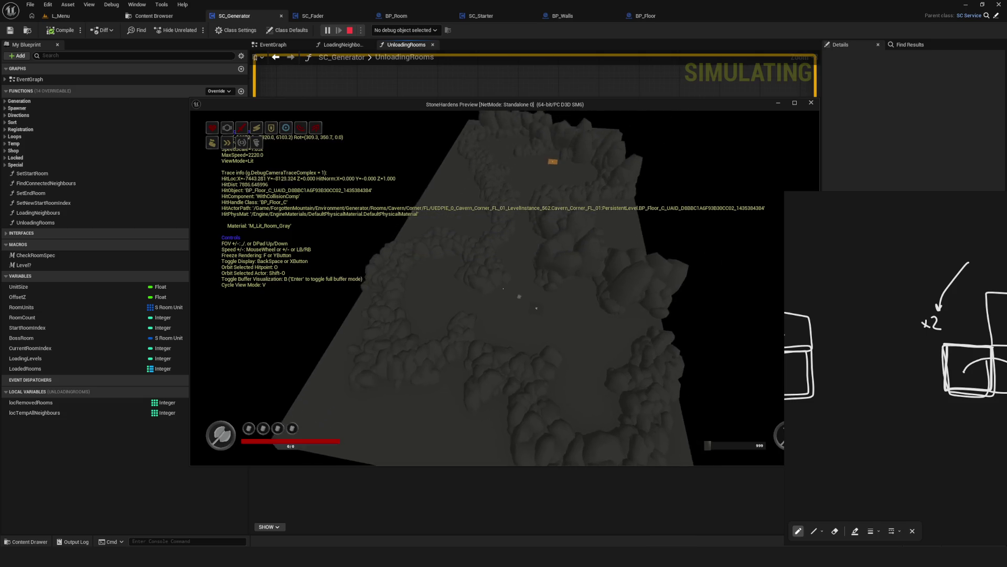
key("e")
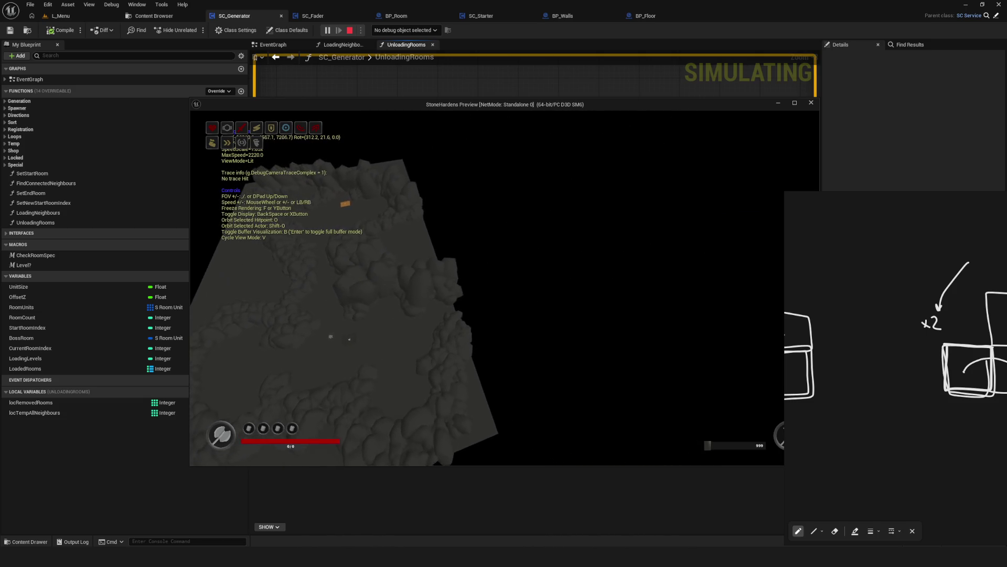
key("q")
key("d")
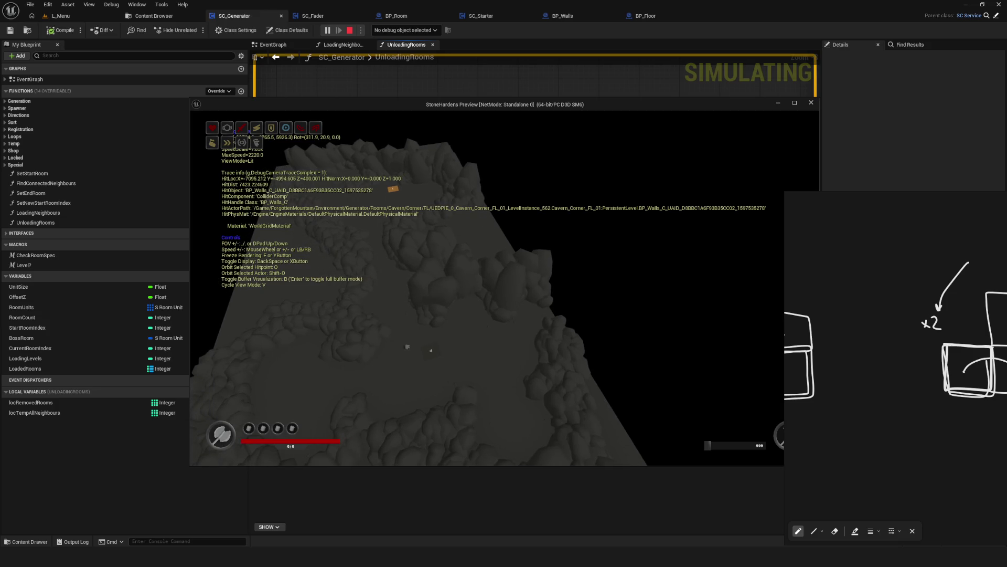
key("Escape")
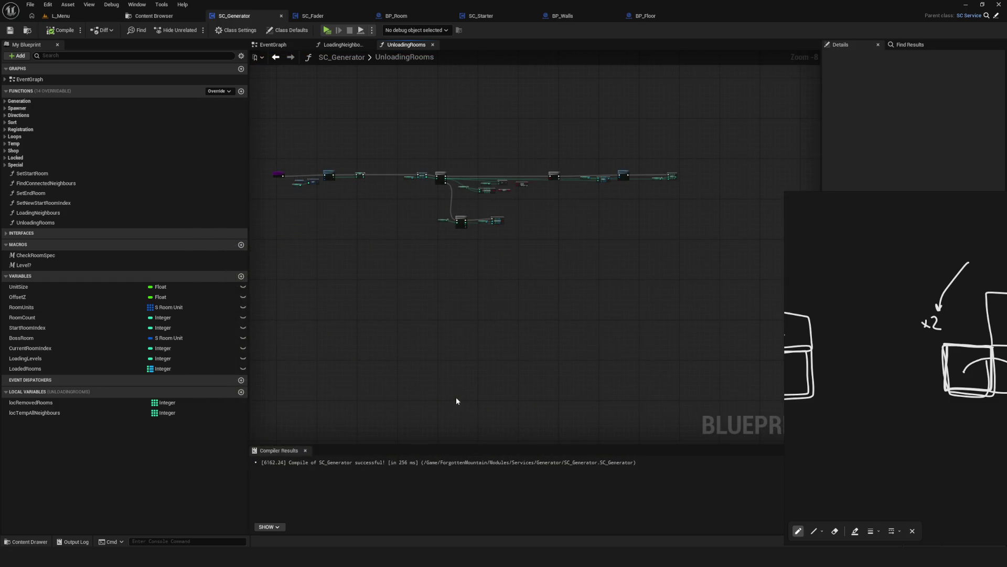
Move the lower For Each Loop and Remove nodes down and save SC_Generator.
scroll(462, 218, "up", 2)
left_click_drag(383, 208, 703, 292)
mouse_move(595, 252)
left_mouse_down()
mouse_move(603, 334)
mouse_move(612, 317)
left_mouse_up()
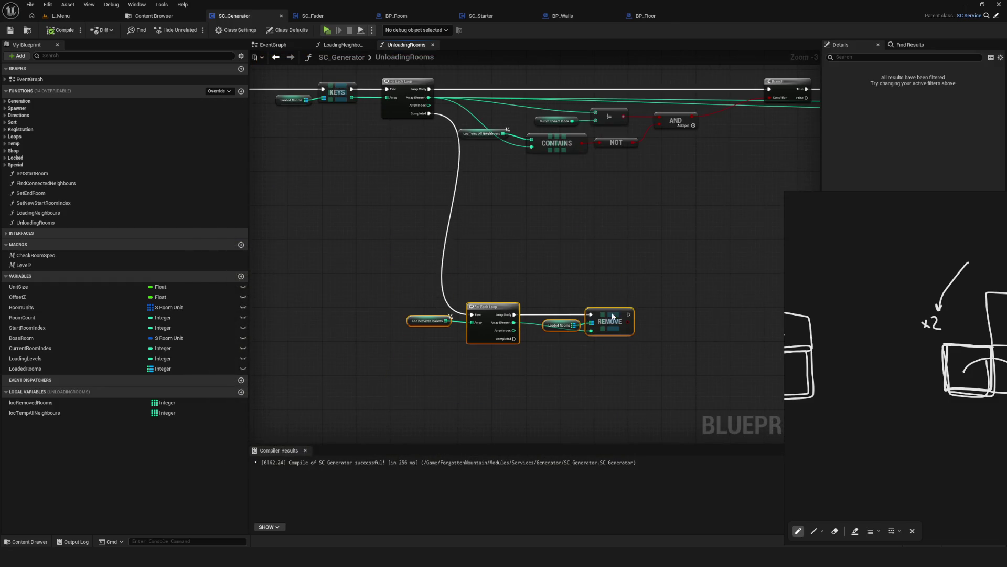
scroll(529, 313, "up", 4)
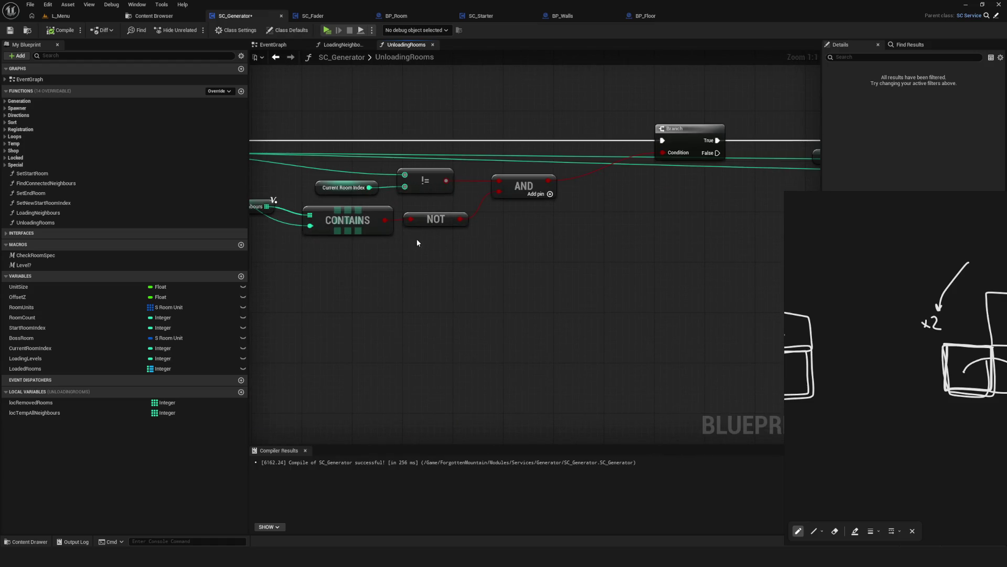
key("ctrl+s")
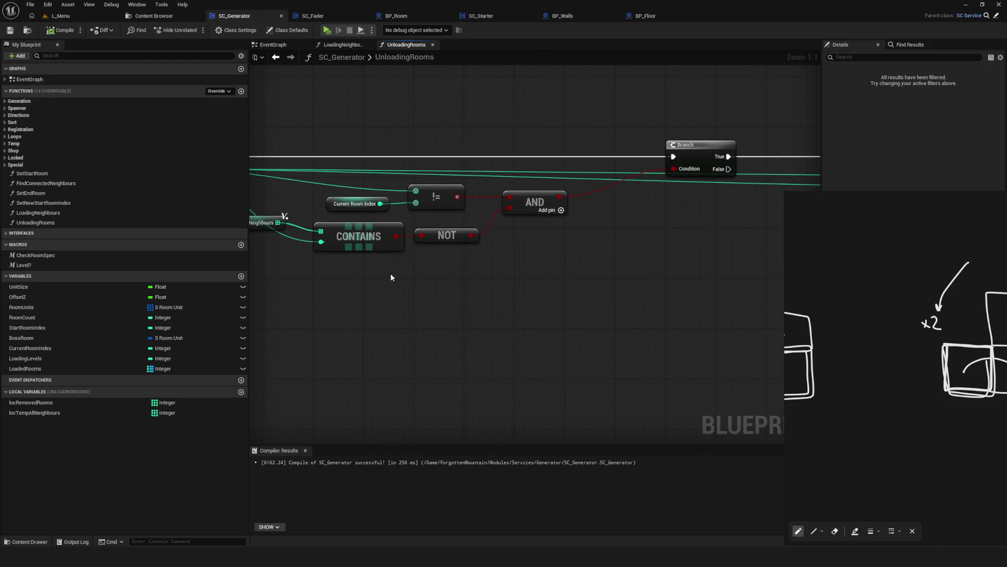
Switch to the LoadingNeighbours graph and view the Break S Room Unit and Room Spawner nodes.
scroll(398, 273, "down", 5)
scroll(511, 270, "up", 1)
scroll(471, 262, "up", 2)
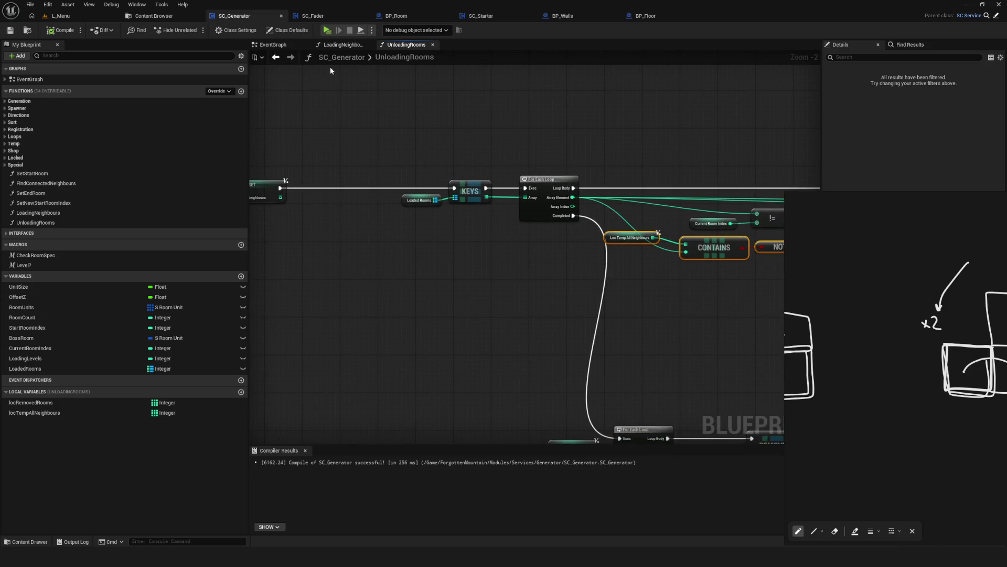
left_click(341, 45)
mouse_move(369, 260)
left_mouse_down()
mouse_move(323, 312)
mouse_move(547, 285)
mouse_move(601, 300)
left_mouse_up()
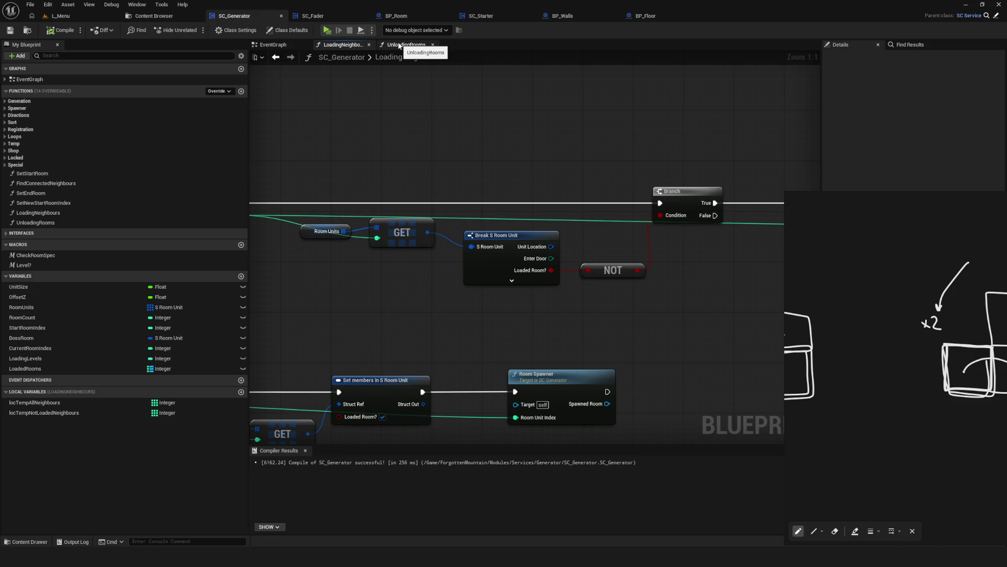
Return to the UnloadingRooms graph and nudge the REMOVE node slightly lower.
scroll(591, 279, "down", 10)
scroll(591, 279, "up", 7)
double_click(407, 54)
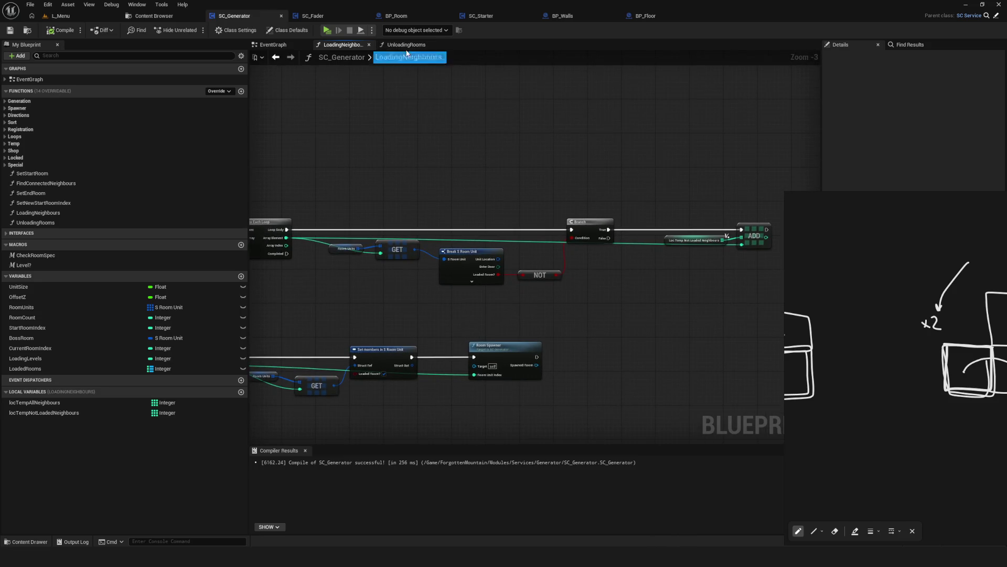
left_click(407, 45)
scroll(472, 272, "down", 3)
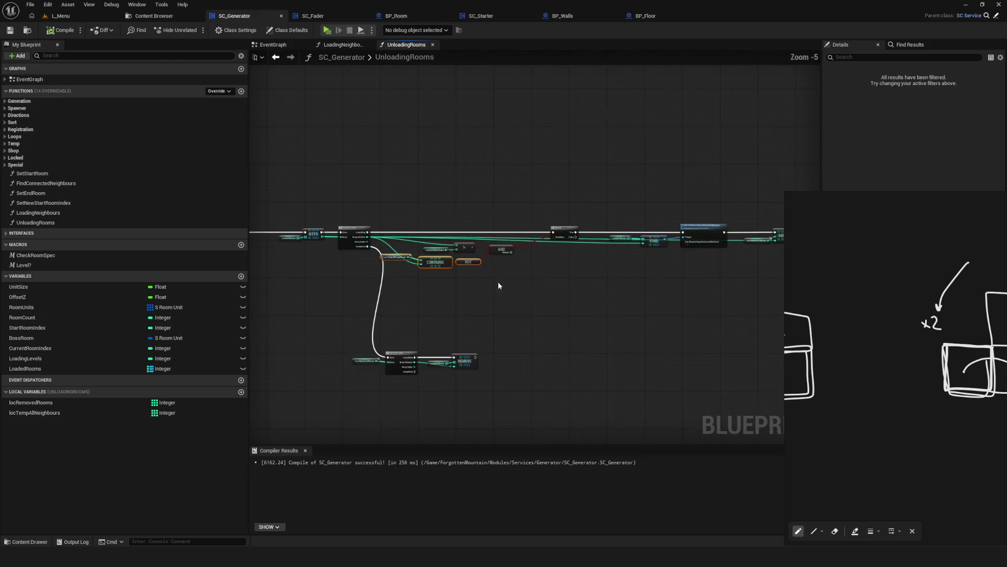
left_click_drag(498, 285, 593, 229)
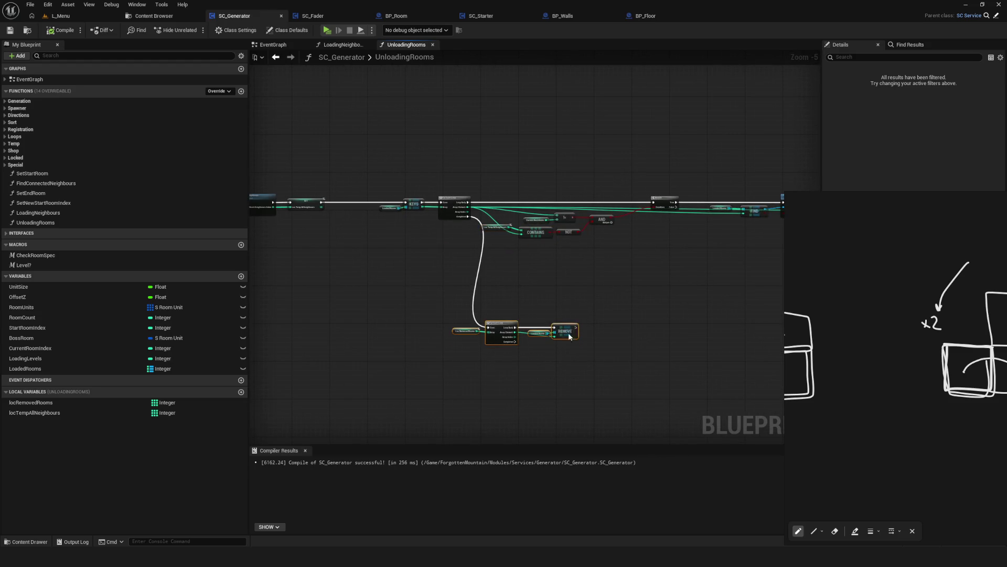
left_click_drag(569, 331, 566, 357)
Frame the loop nodes together with the Branch, Set and ADD nodes.
left_click_drag(678, 290, 419, 313)
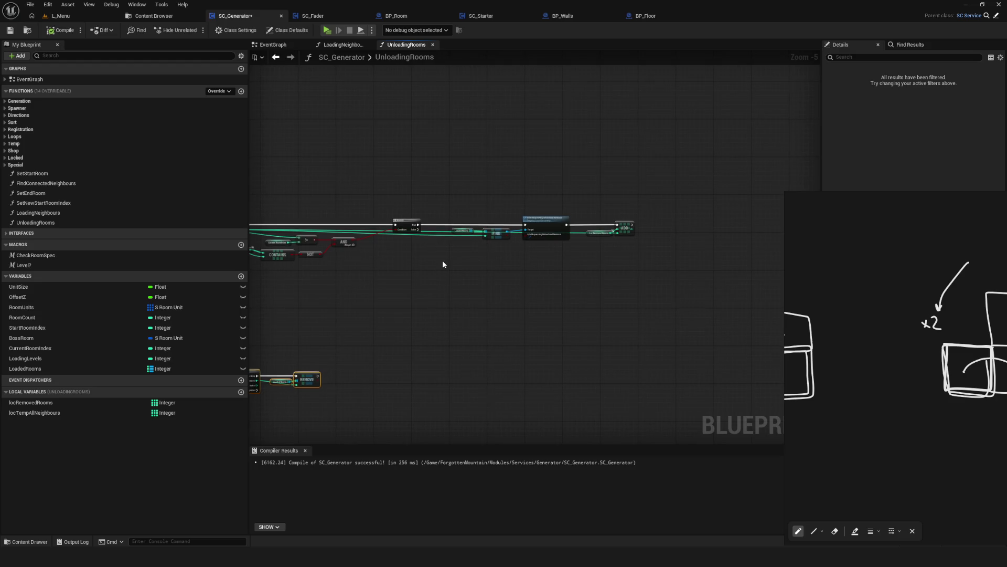
mouse_move(395, 253)
left_mouse_down()
mouse_move(668, 250)
mouse_move(580, 256)
left_mouse_up()
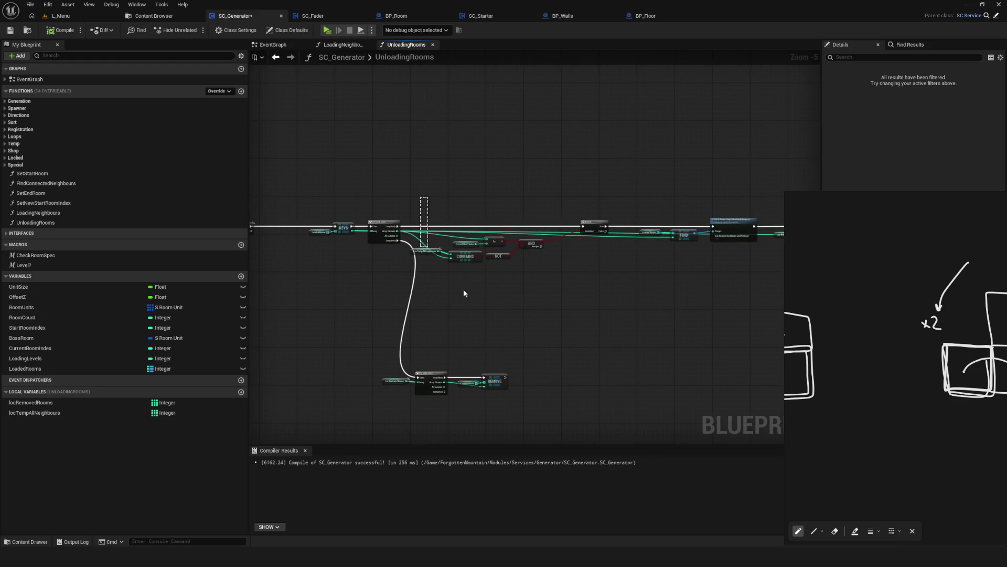
scroll(444, 273, "up", 3)
mouse_move(333, 212)
left_mouse_down()
mouse_move(584, 269)
mouse_move(715, 259)
mouse_move(643, 273)
left_mouse_up()
scroll(584, 270, "up", 1)
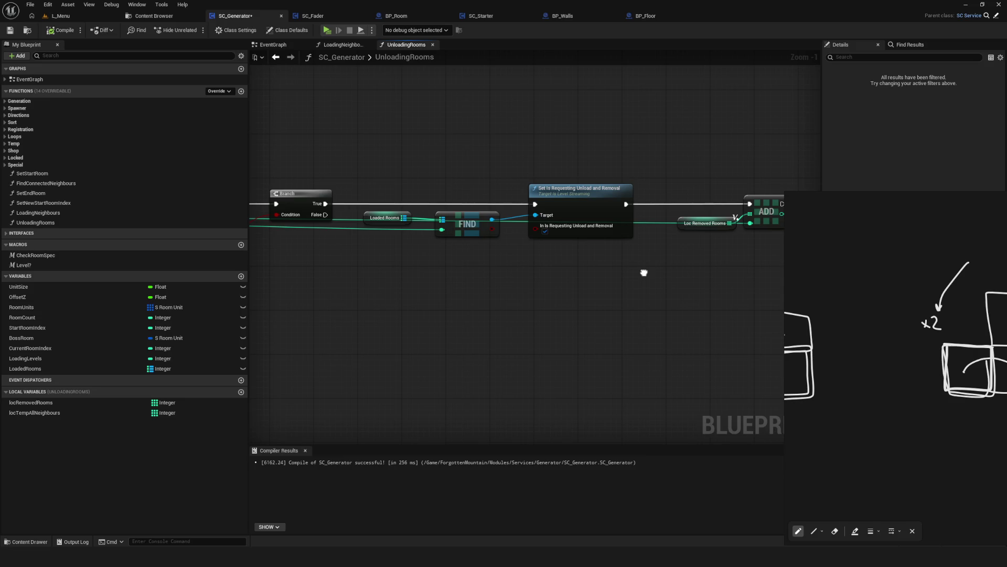
scroll(643, 272, "up", 2)
Rearrange the Loaded Rooms getter and REMOVE node around the loop.
left_click_drag(644, 271, 541, 355)
left_click_drag(448, 276, 580, 397)
left_click_drag(551, 318, 614, 317)
left_click_drag(654, 391, 654, 391)
left_click_drag(525, 335, 469, 332)
left_click(502, 335)
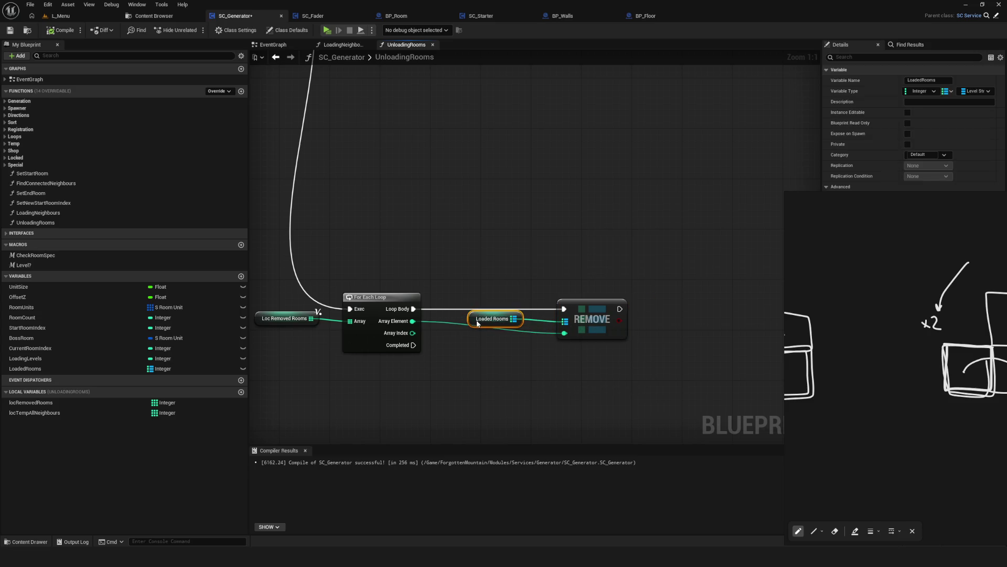
mouse_move(542, 387)
left_mouse_down()
mouse_move(490, 360)
mouse_move(543, 350)
left_mouse_up()
Add a RoomUnits getter with a Get (a ref) node indexed by the loop's Array Element.
left_click_drag(62, 306, 547, 309)
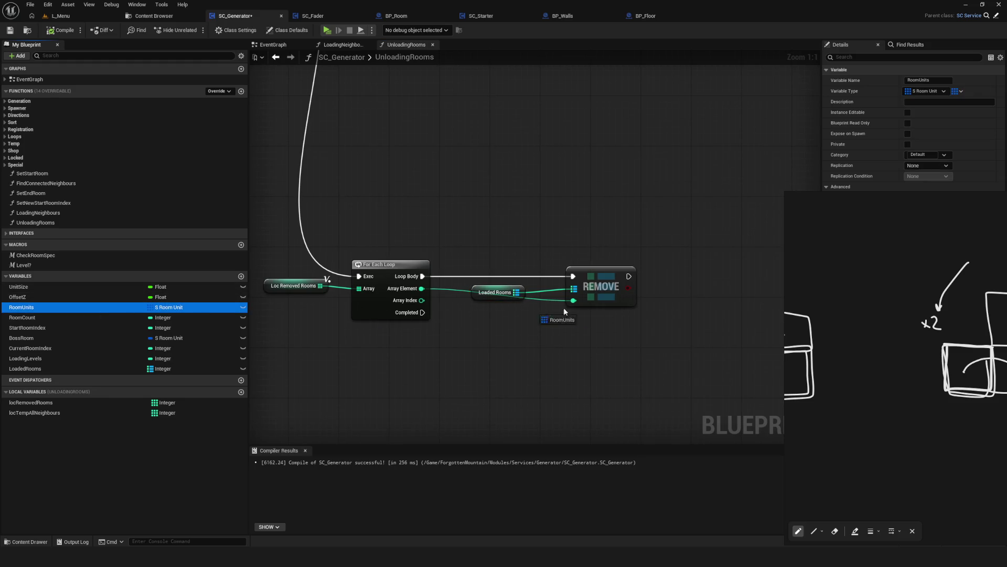
mouse_move(684, 303)
left_mouse_down()
mouse_move(692, 291)
mouse_move(612, 307)
left_mouse_up()
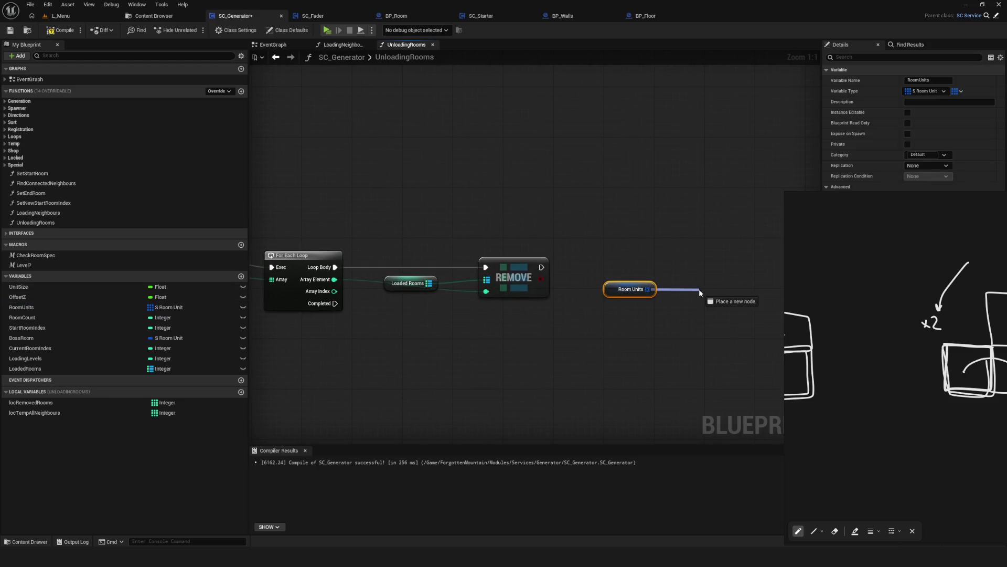
left_click_drag(699, 288, 698, 289)
type("get")
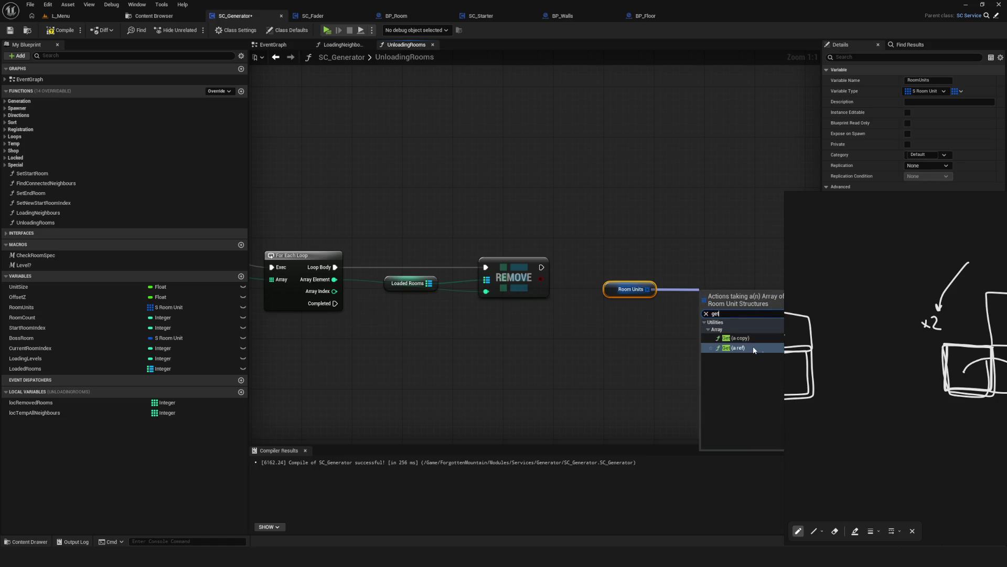
left_click(745, 348)
left_click_drag(364, 271, 754, 300)
mouse_move(820, 298)
left_mouse_down()
mouse_move(592, 305)
mouse_move(545, 296)
mouse_move(595, 269)
left_mouse_up()
Add Set members in S Room Unit exposing Loaded Room?, run it after REMOVE, and save.
type("set me")
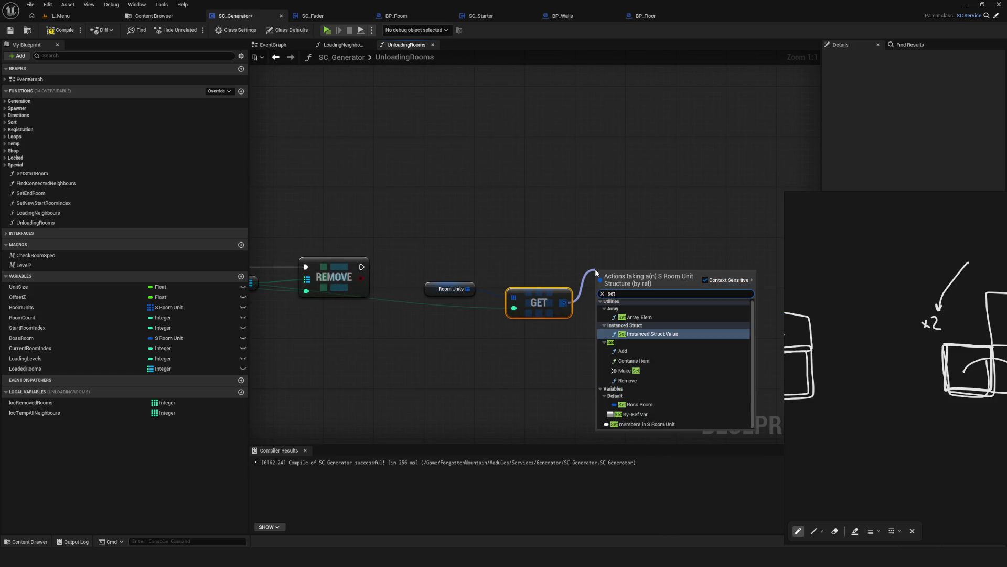
left_click(646, 304)
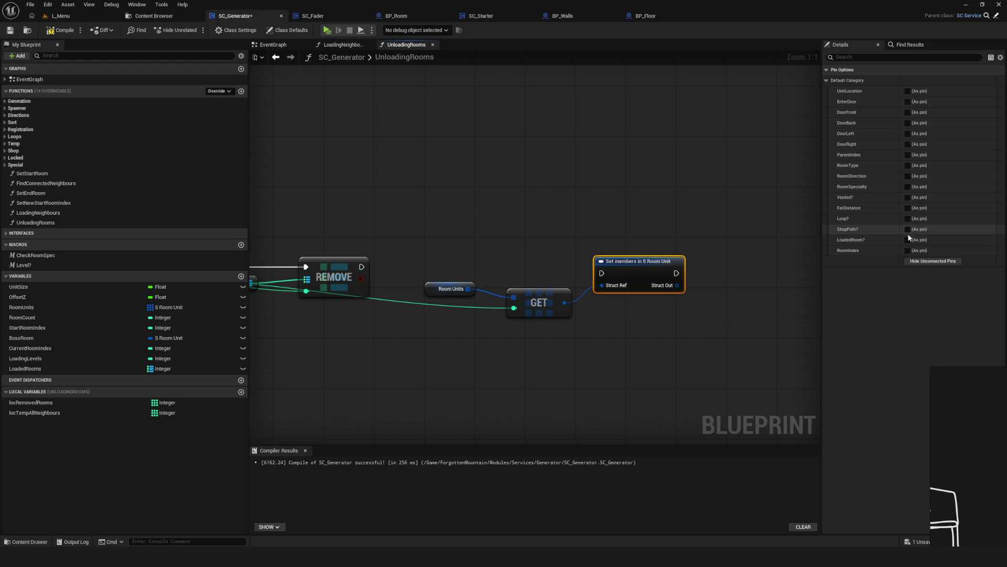
left_click(908, 239)
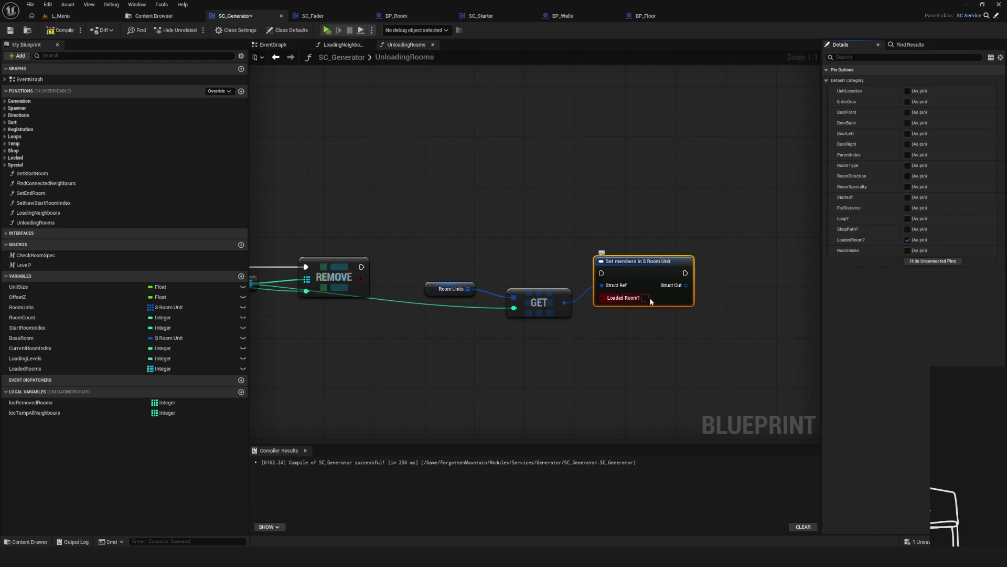
left_click_drag(361, 267, 602, 273)
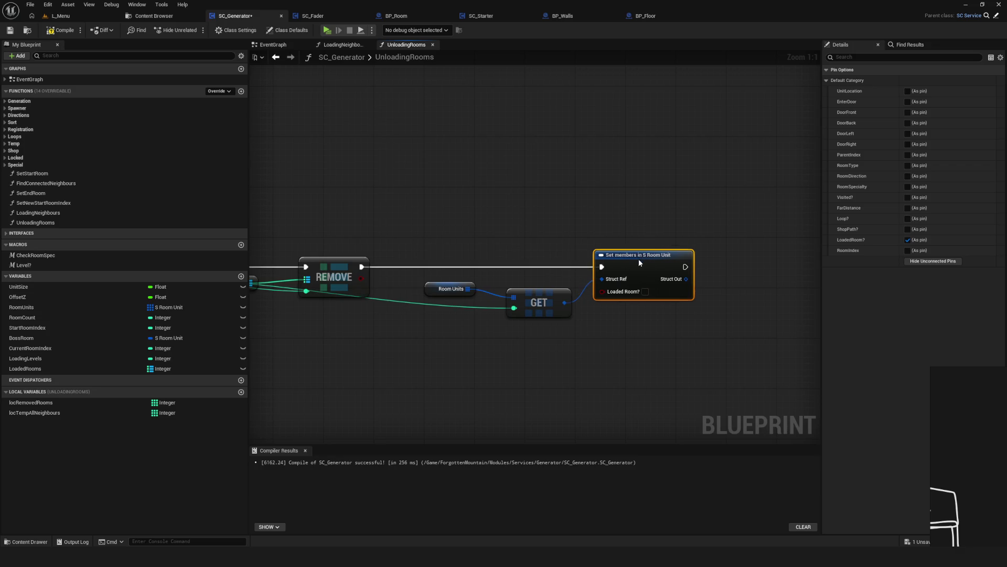
scroll(508, 267, "down", 8)
key("f")
scroll(546, 275, "up", 8)
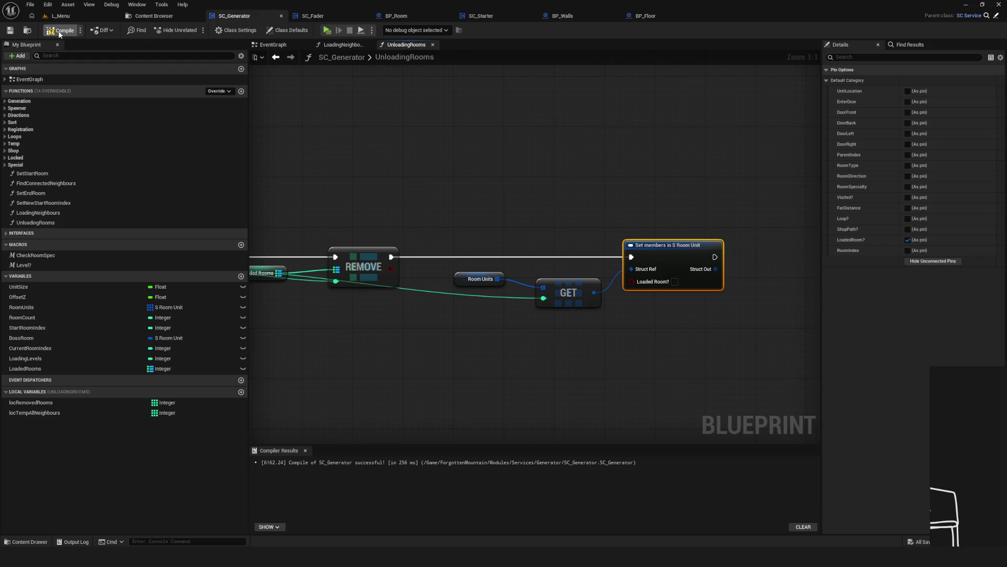
Launch the standalone preview and start a new game in an empty save slot.
left_click(326, 30)
left_click(501, 263)
key("Down")
key("Down")
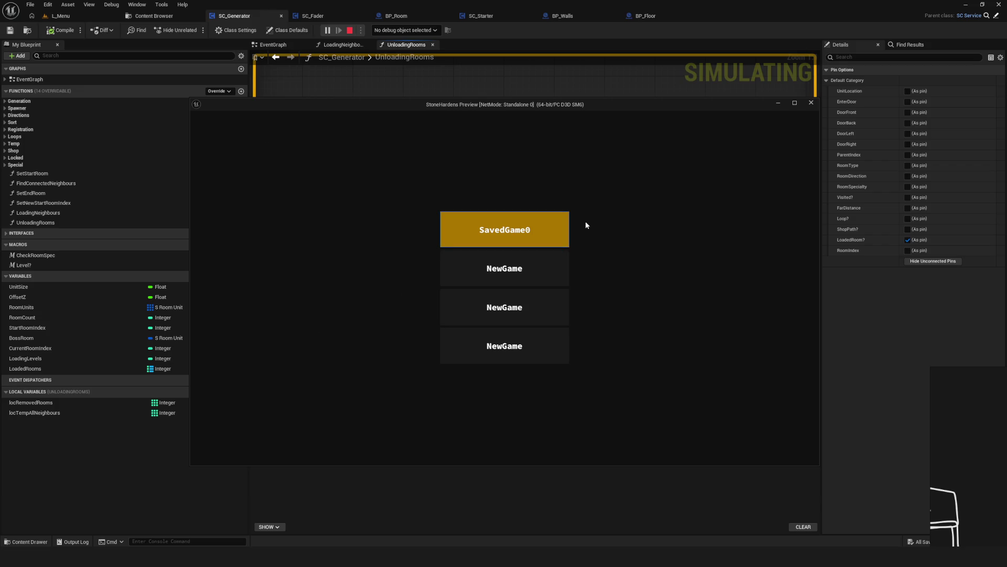
left_click(533, 266)
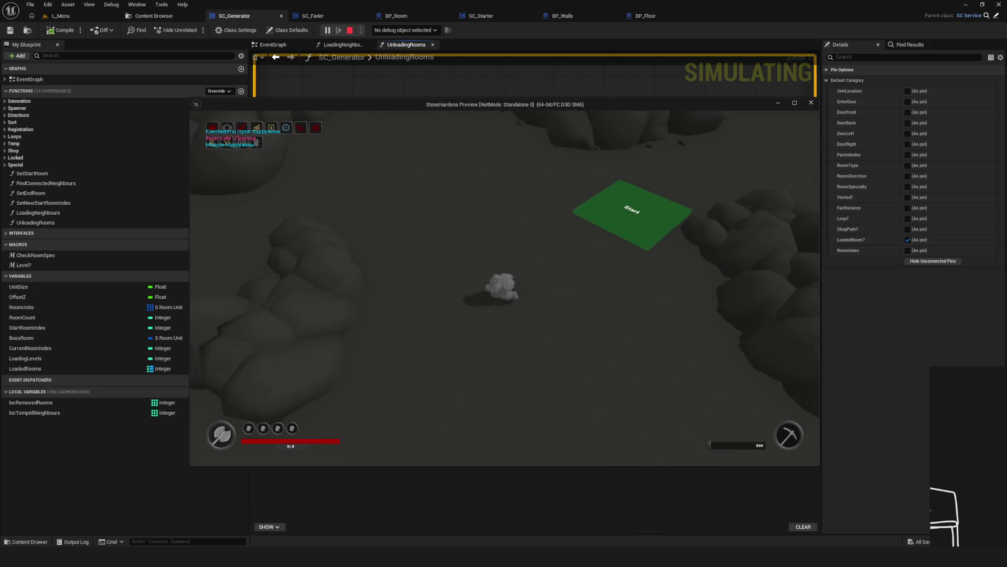
Fly the debug camera out for a wide cavern view, then walk the character through the cave.
key("semicolon")
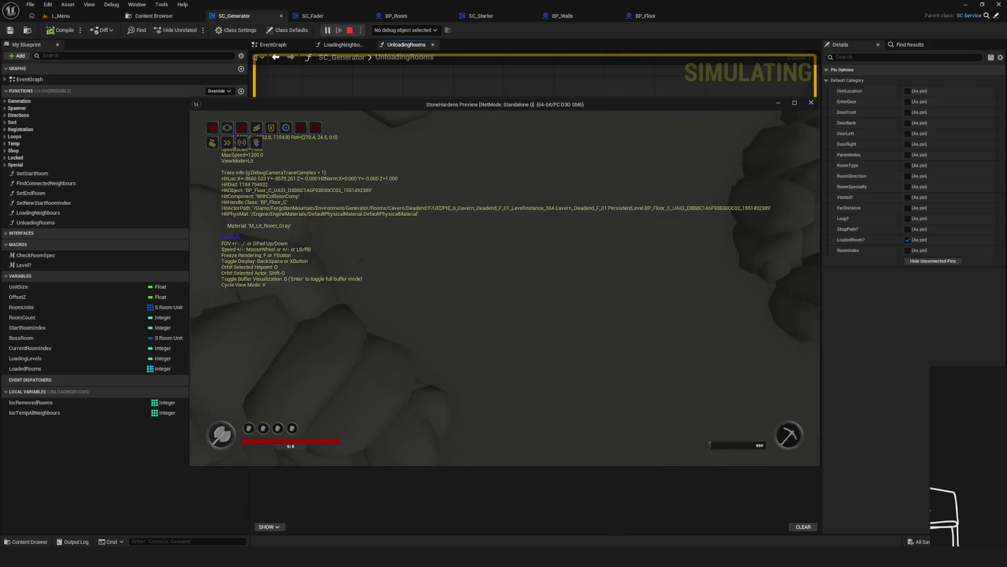
scroll(505, 288, "up", 10)
key("s")
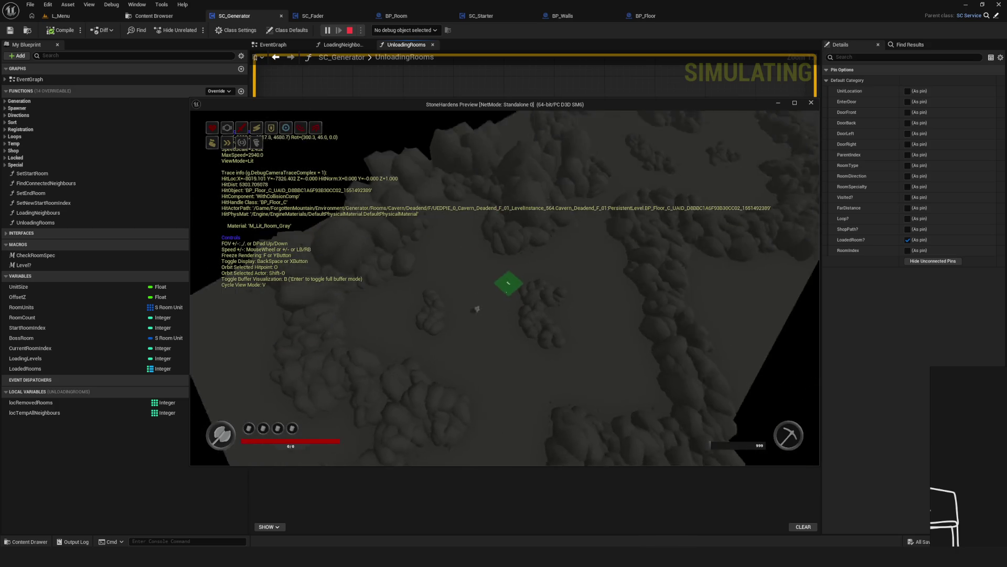
key("semicolon")
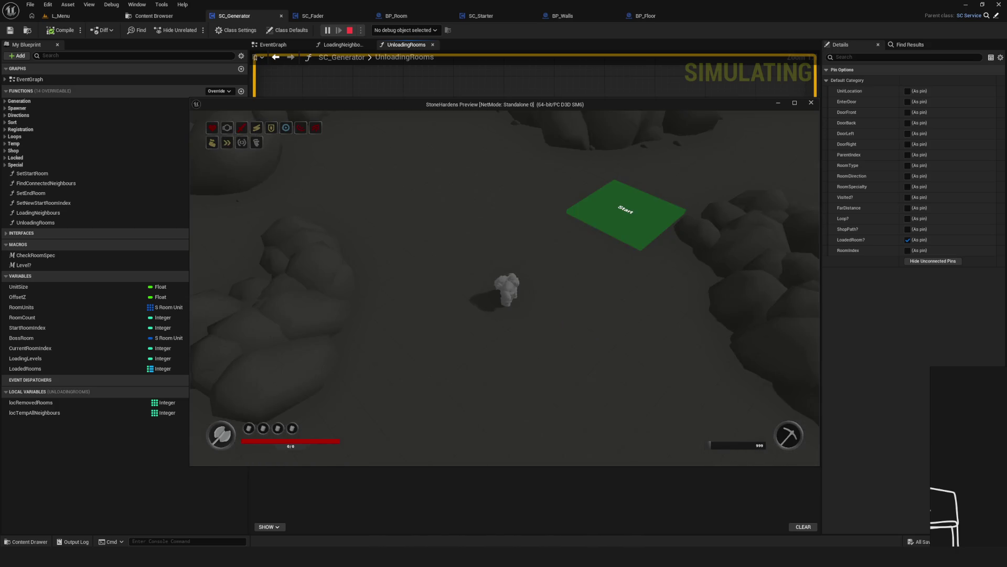
key("w")
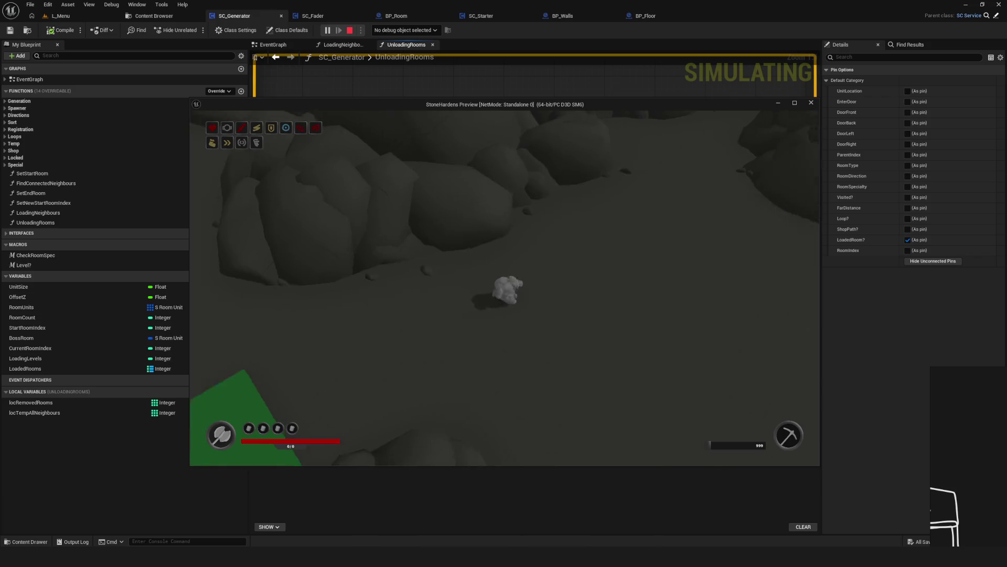
key("w")
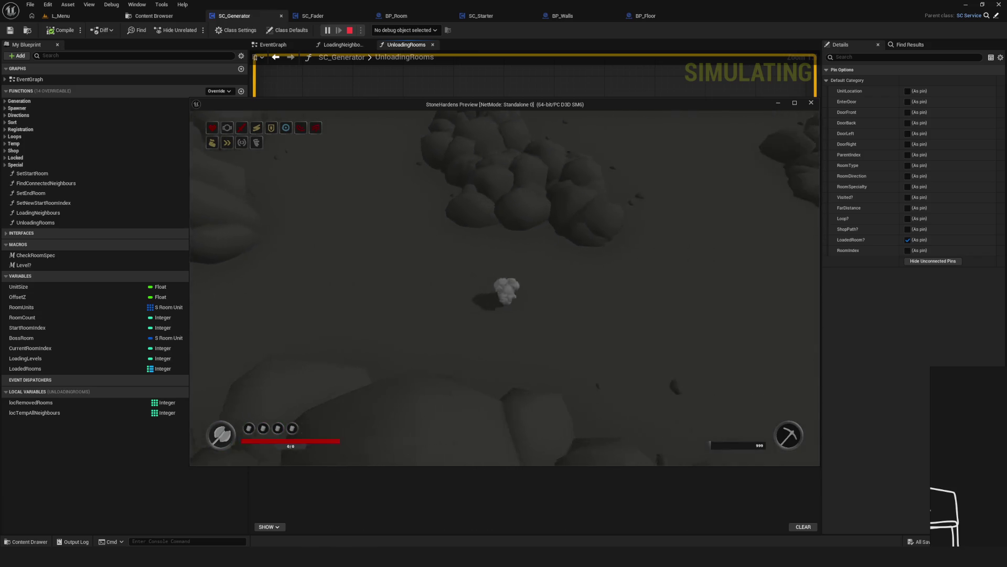
Raise the debug camera over the cave and tilt the view across the floor.
key("semicolon")
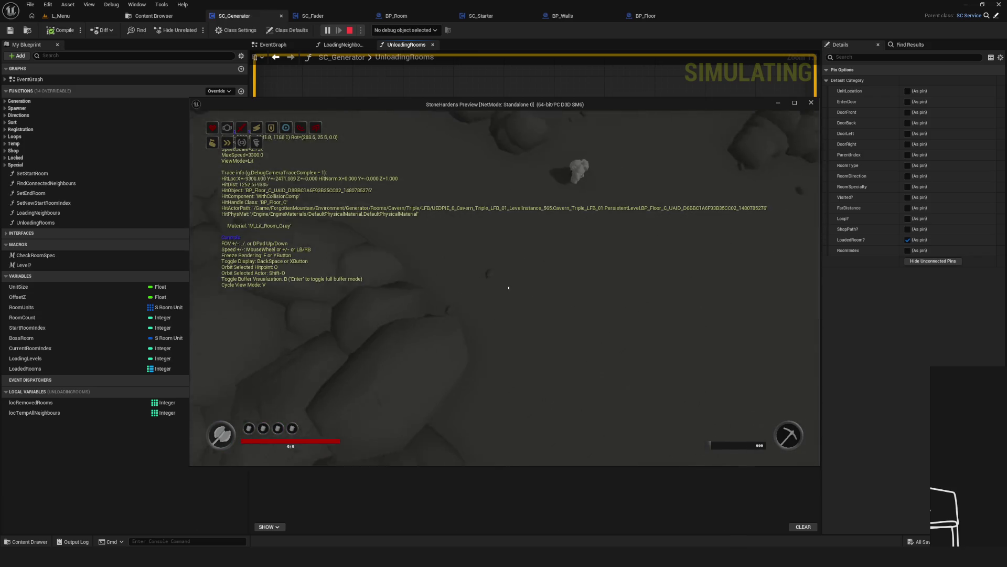
key("s")
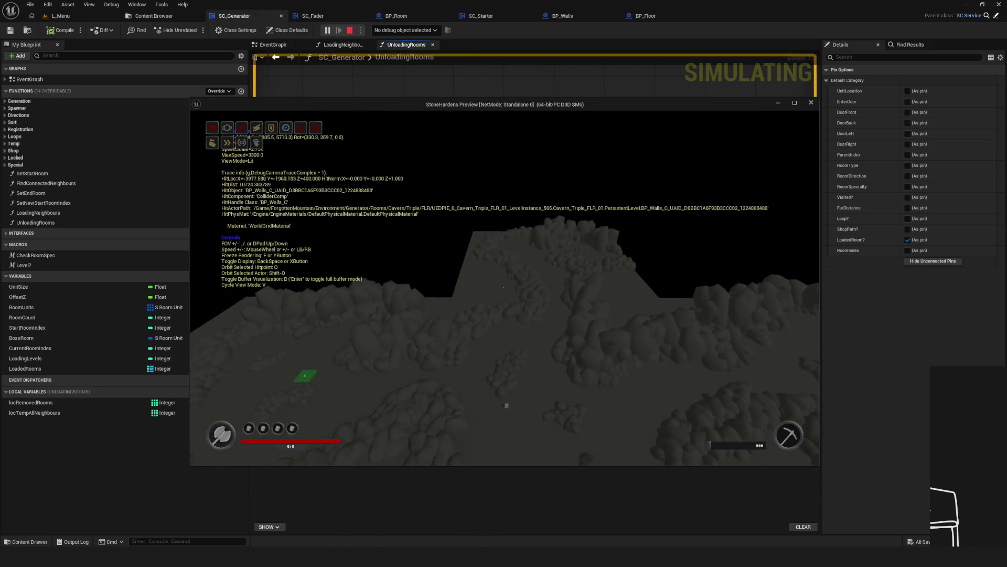
key("s")
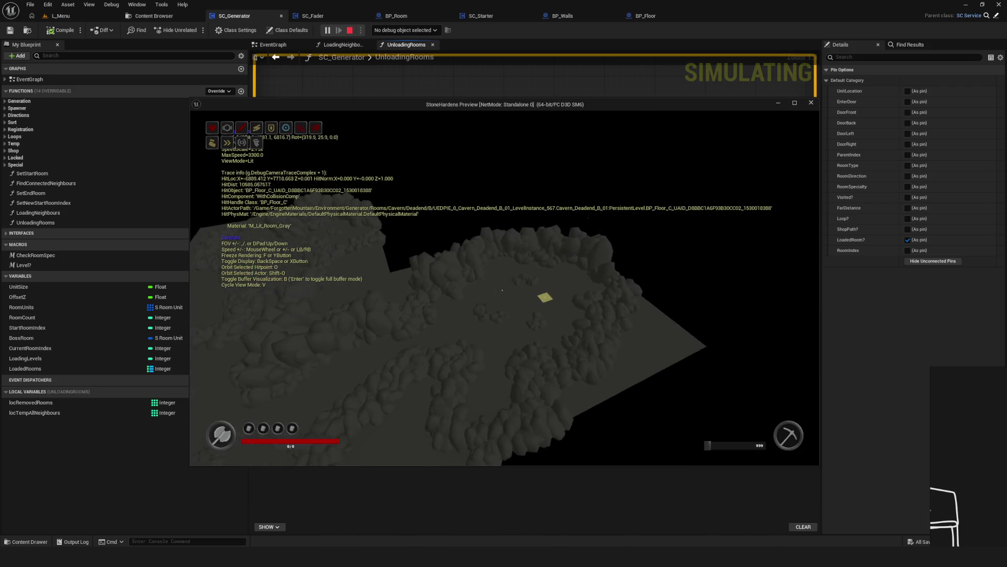
key("w")
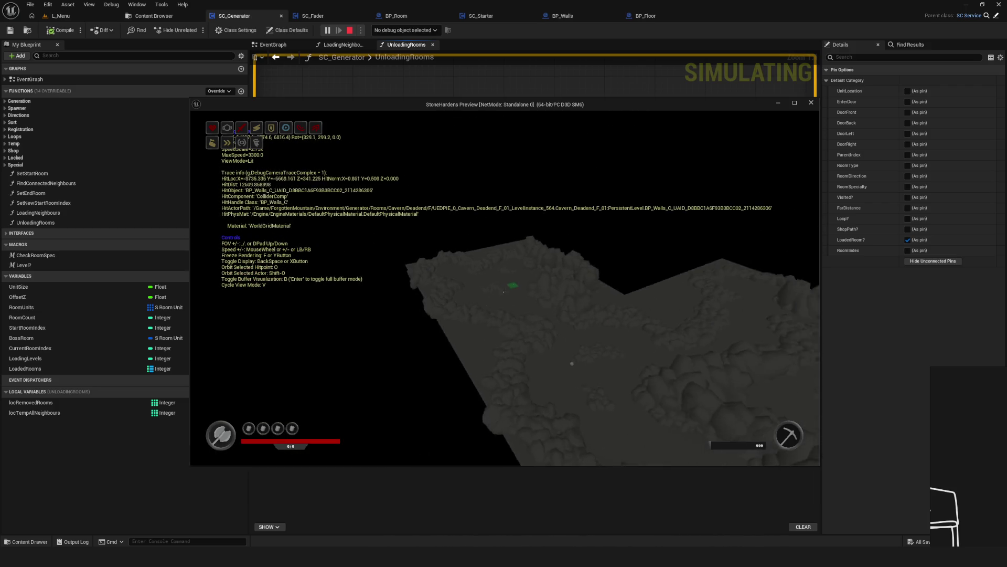
left_click_drag(505, 287, 577, 341)
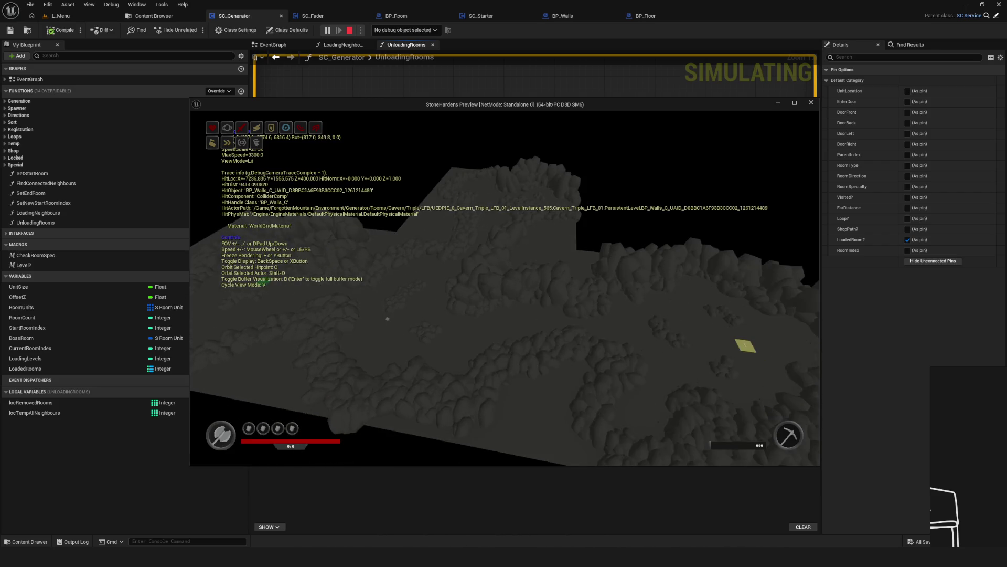
left_click_drag(505, 287, 577, 262)
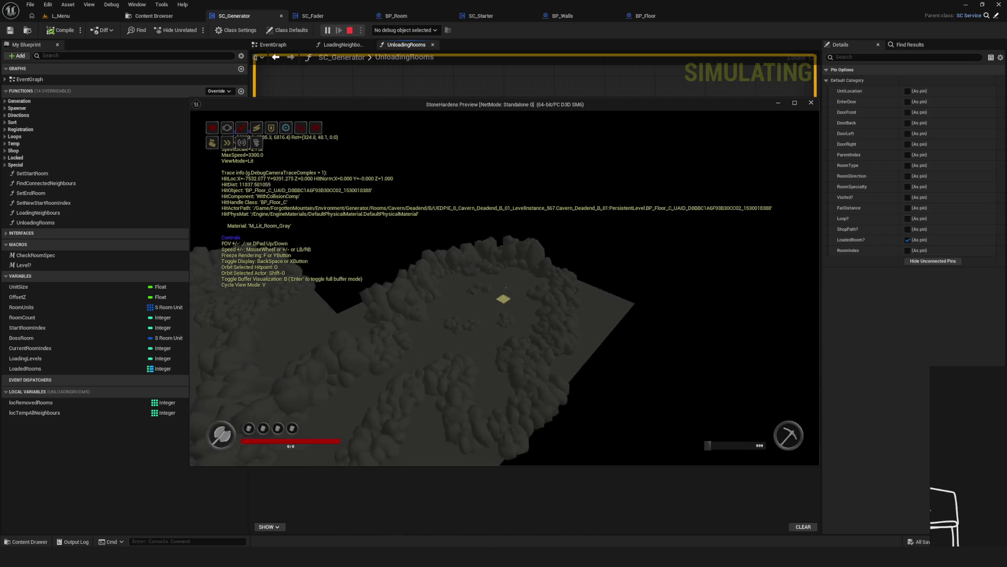
key("semicolon")
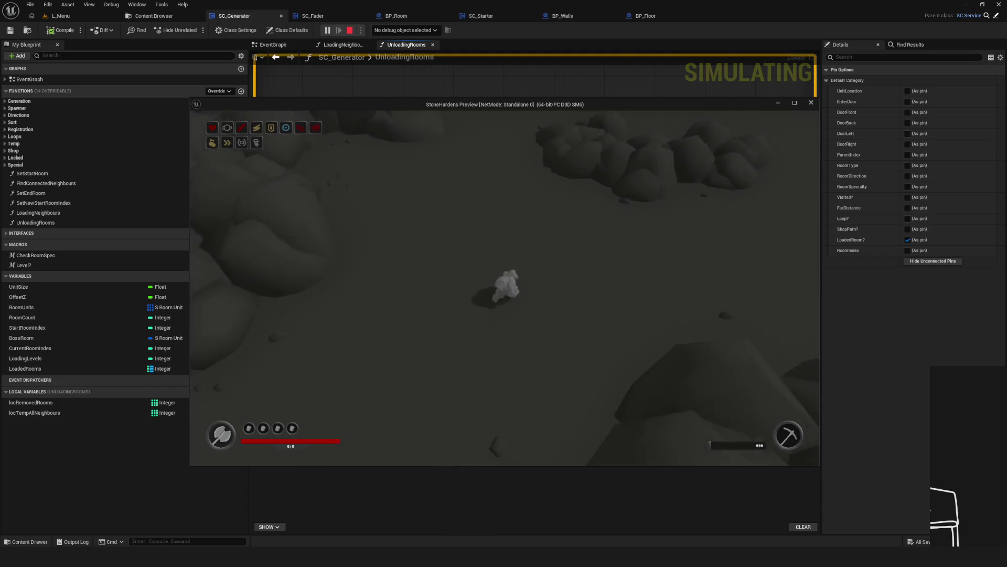
Pull the debug camera up to the room's edge, then descend to look at the walls.
key("semicolon")
key("s")
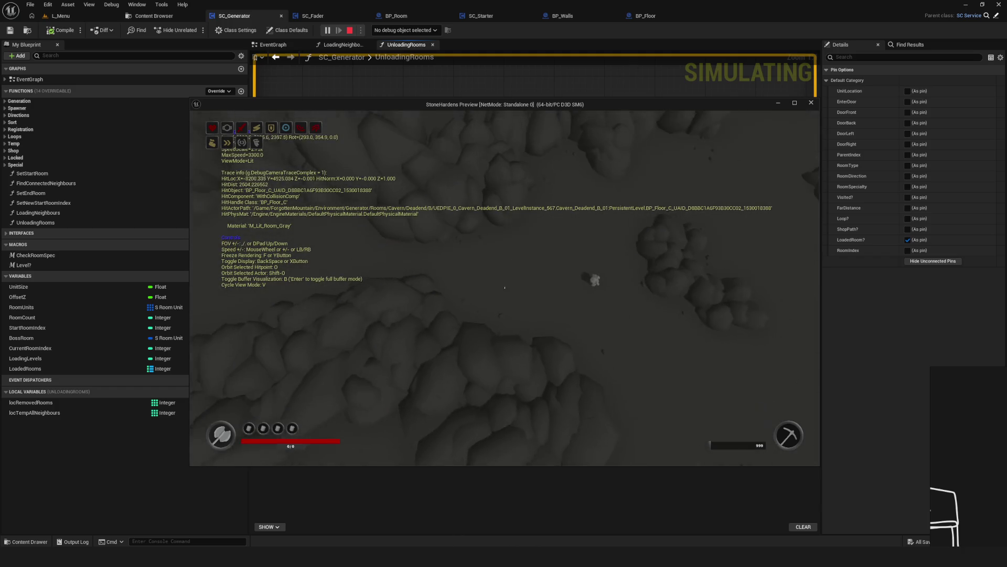
key("s")
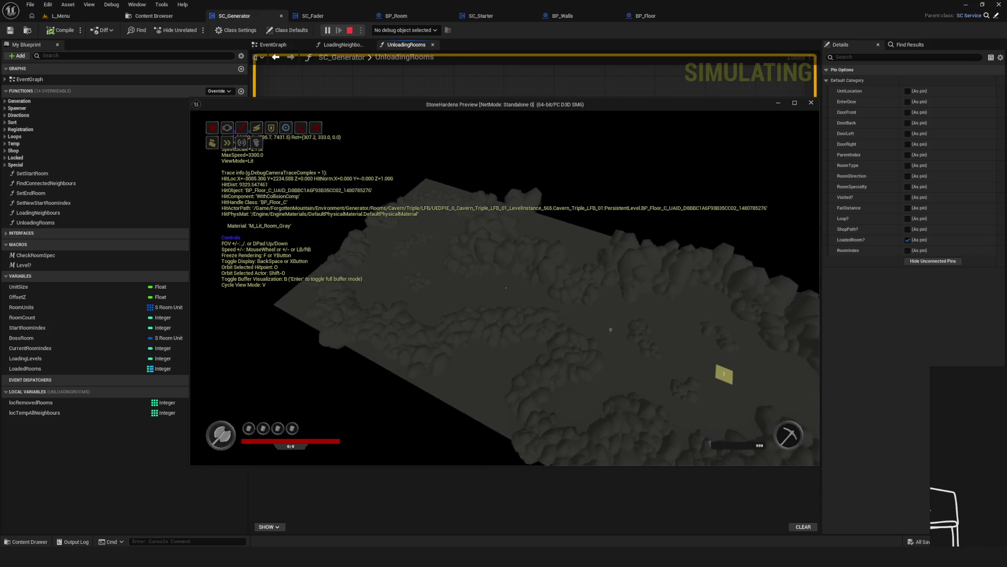
key("w")
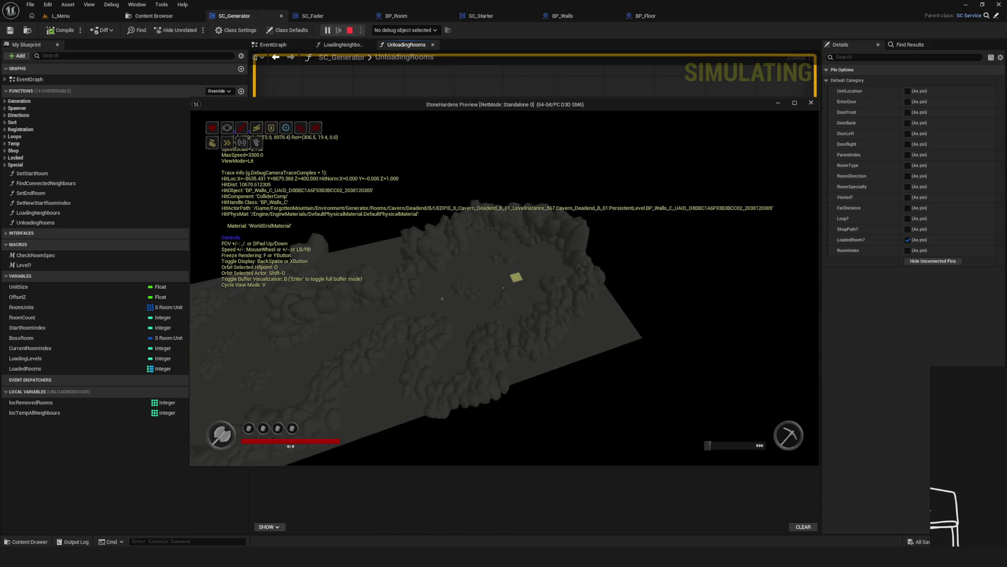
key("w")
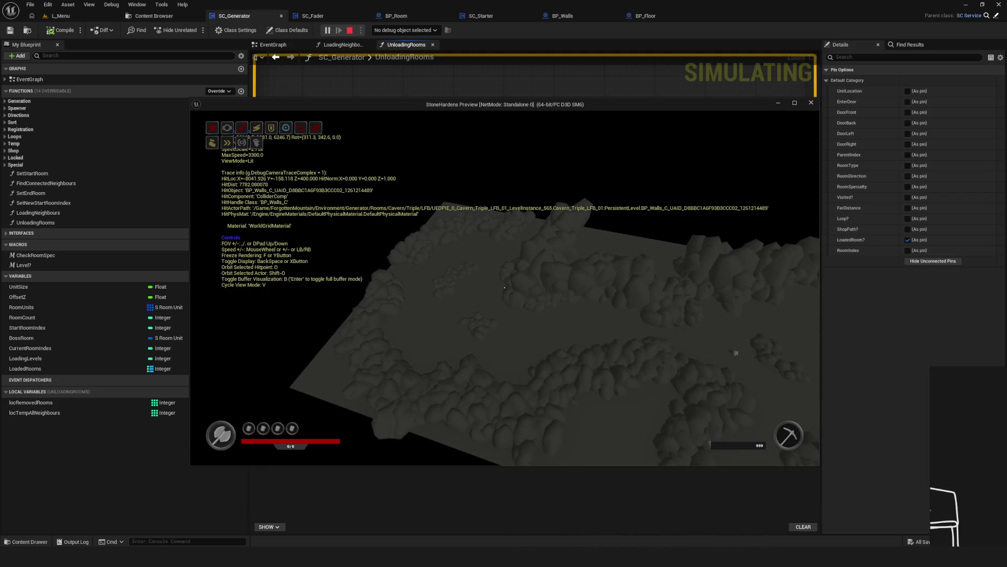
mouse_move(504, 288)
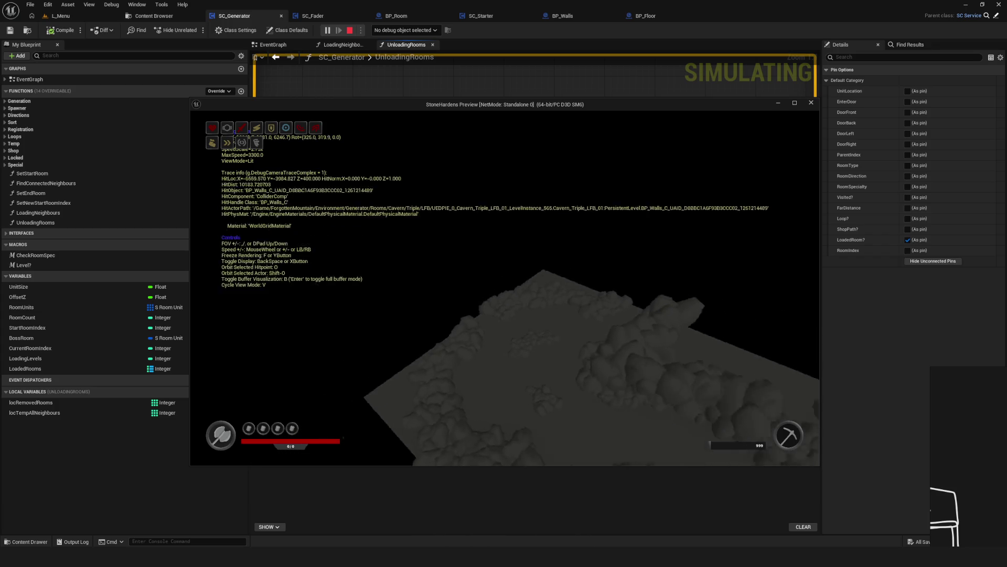
key("w")
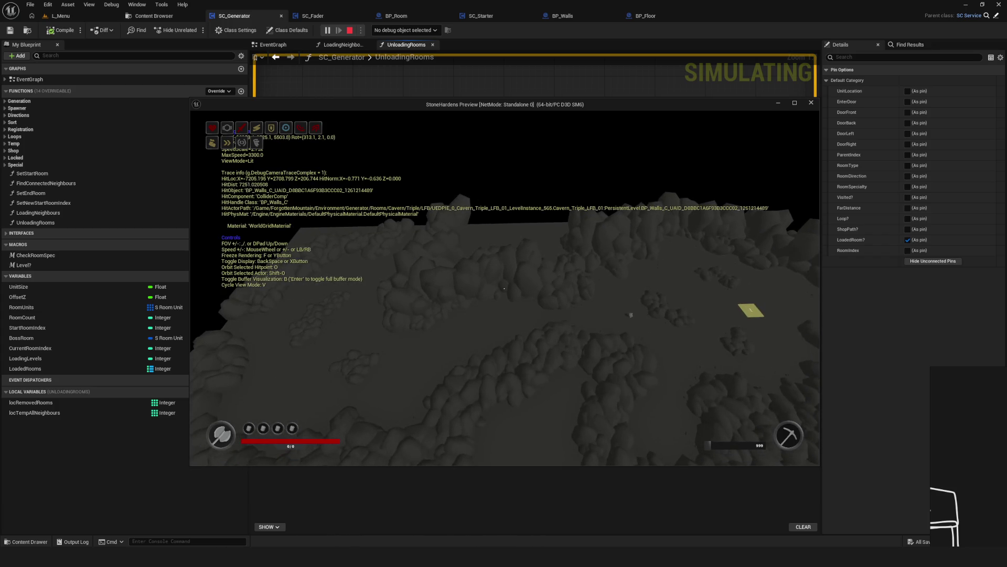
key("semicolon")
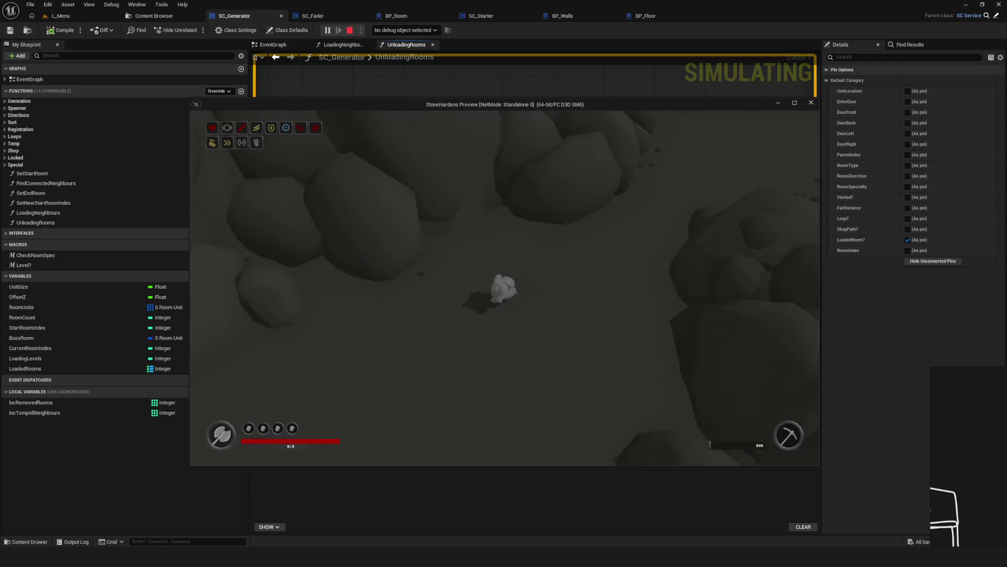
Rise above a Deadend room and survey the rooms from directly overhead.
key("semicolon")
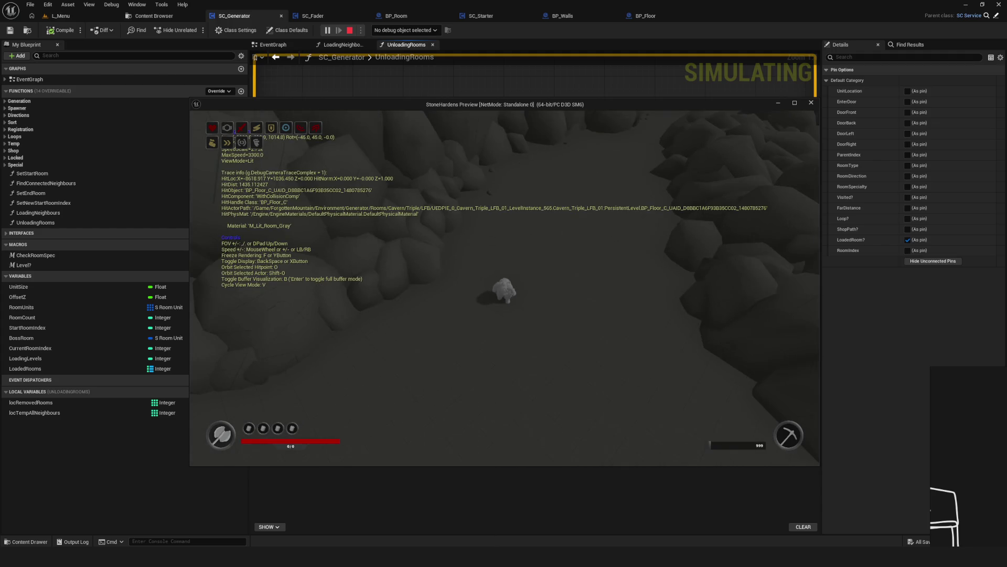
key("s")
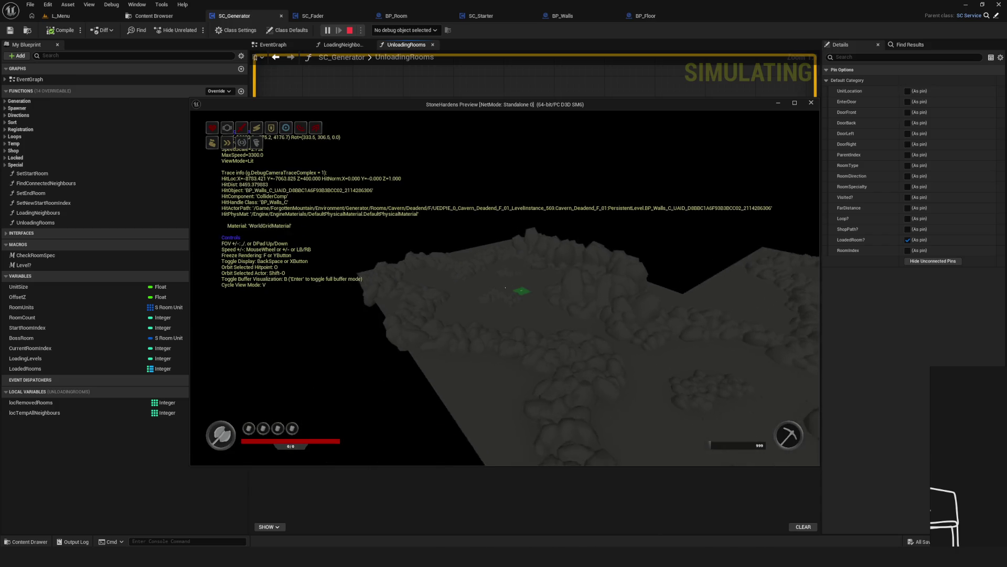
key("s")
key("w")
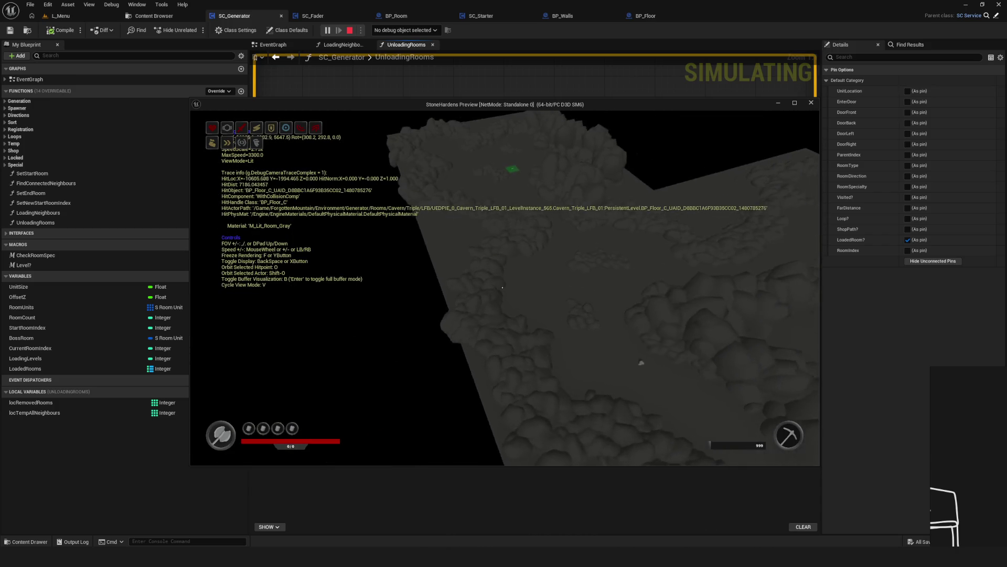
key("s")
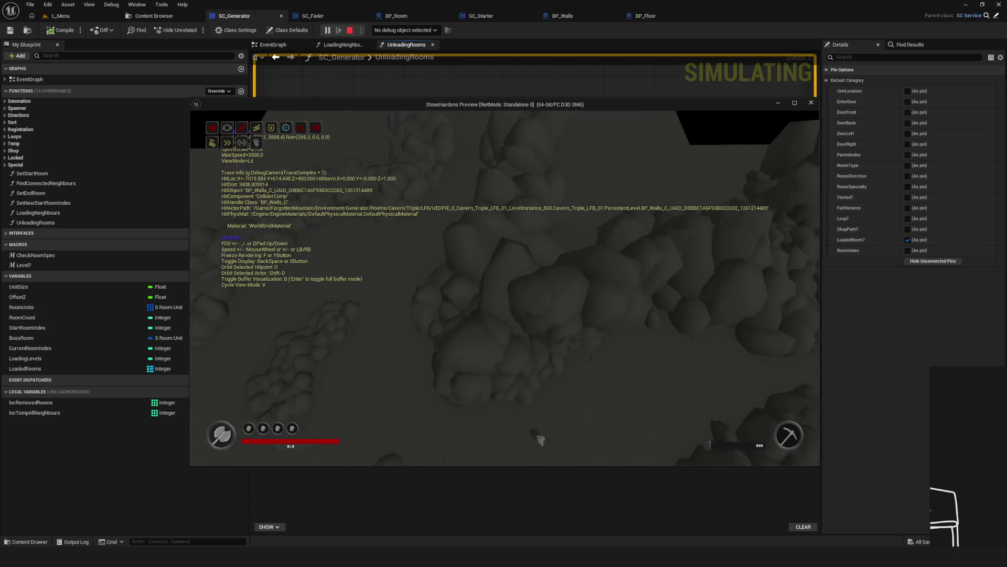
key("s")
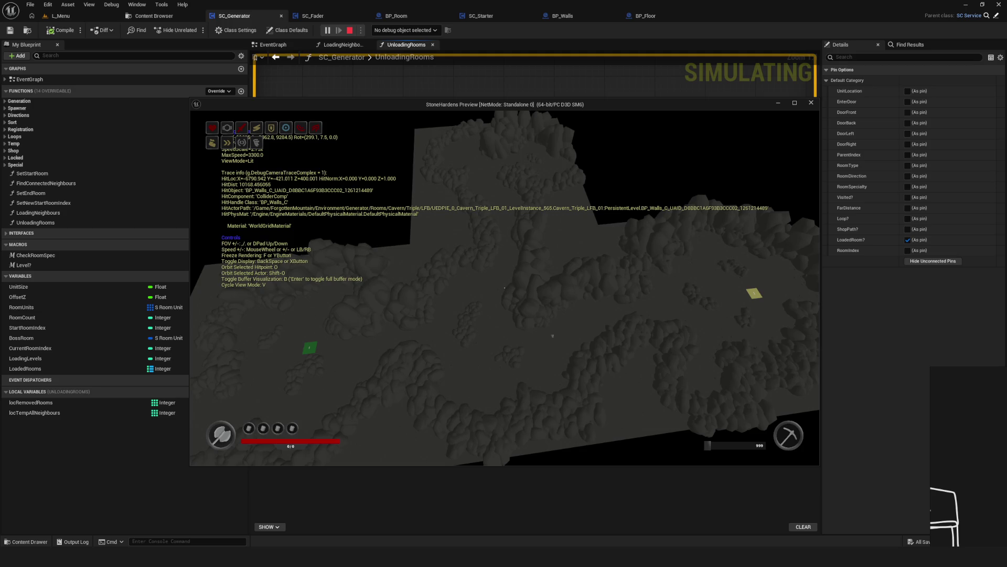
Walk the character to a new area and view the floor from a raised debug camera.
key("semicolon")
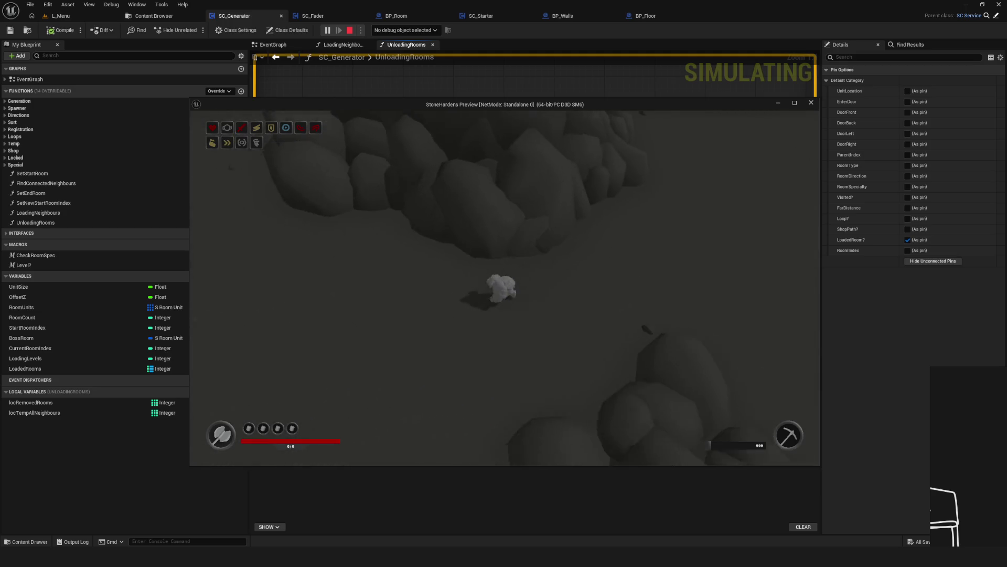
key("w")
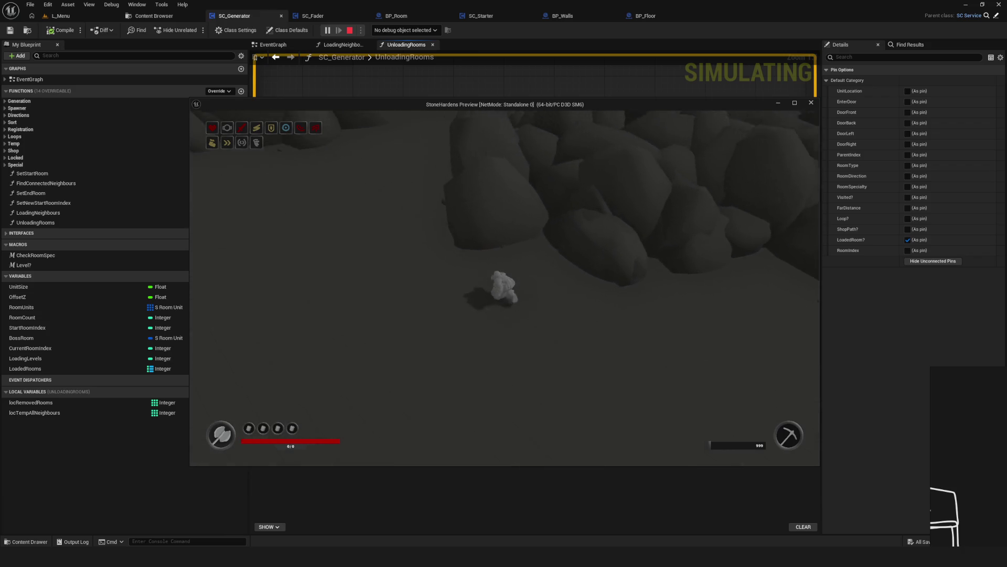
key("s")
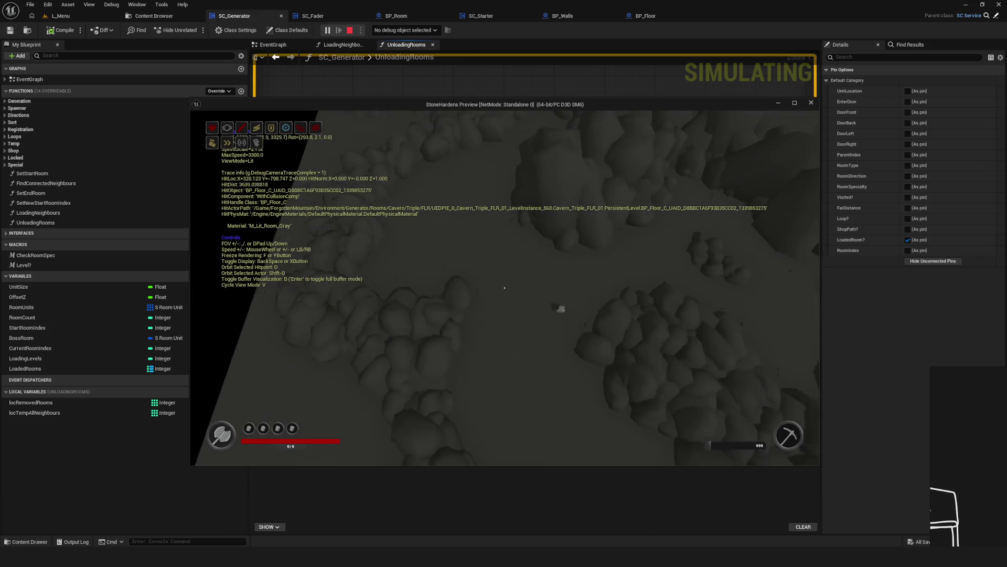
key("s")
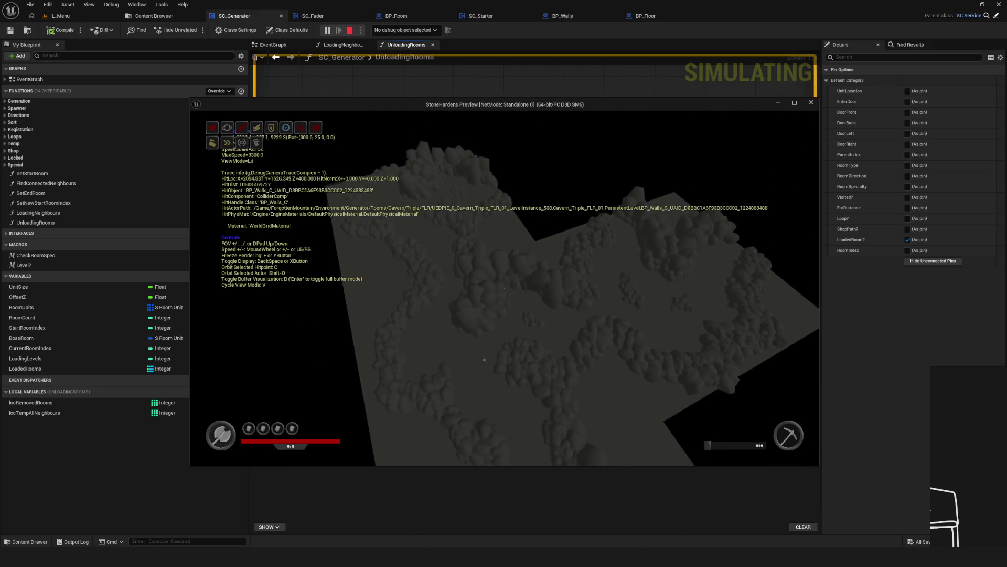
key("w")
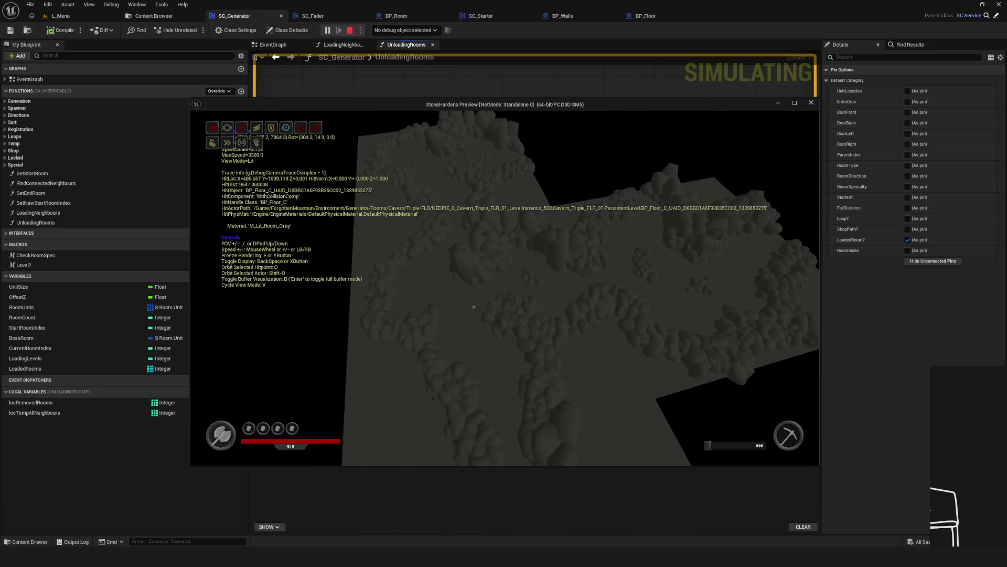
key("semicolon")
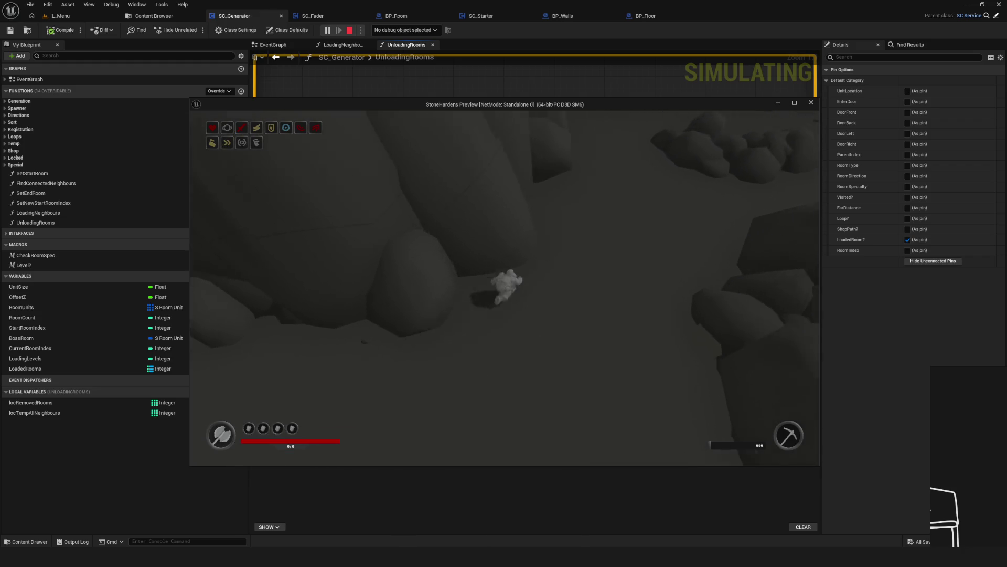
Walk further through the cavern, then pull the debug camera back for an overview.
key("w")
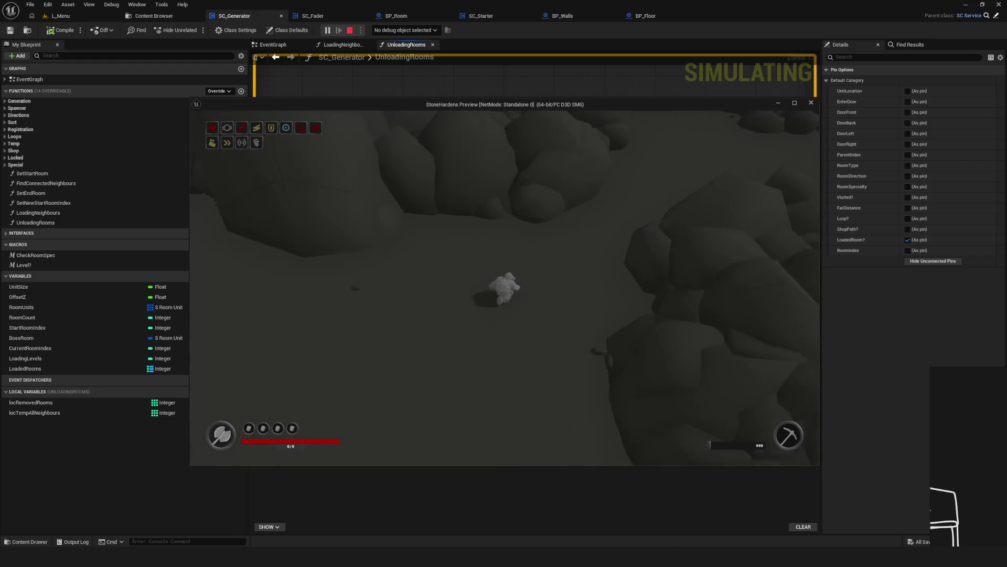
key("w")
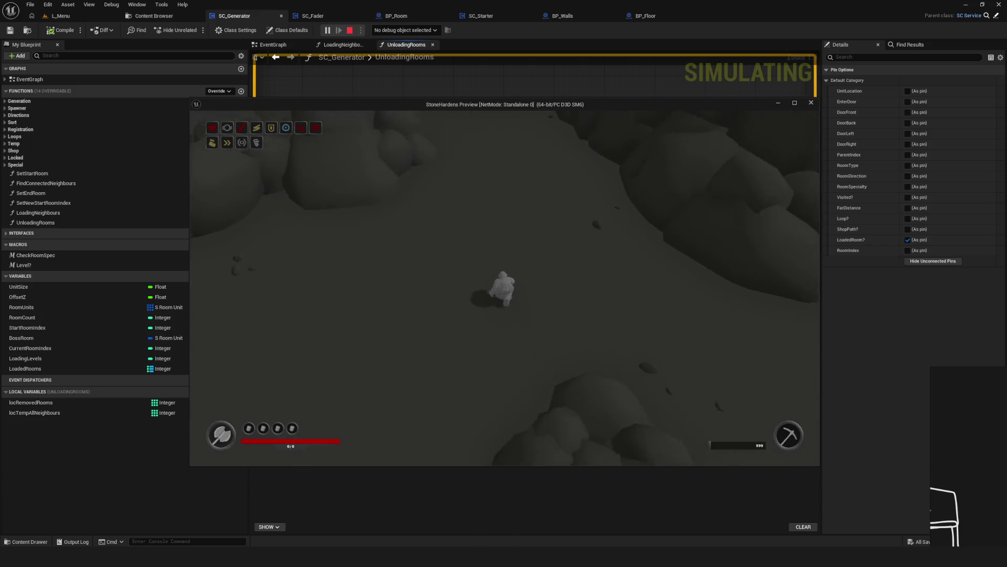
key("semicolon")
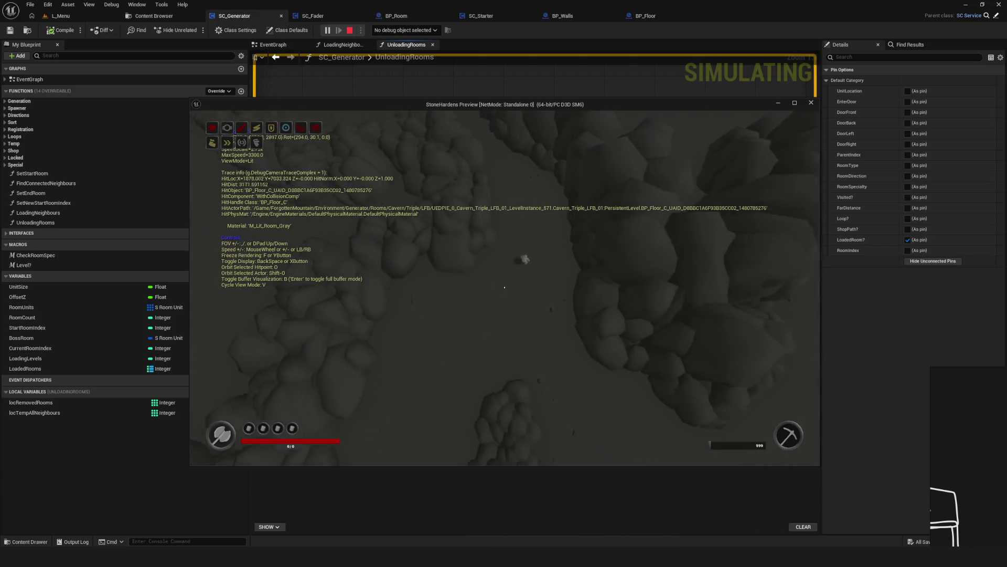
key("s")
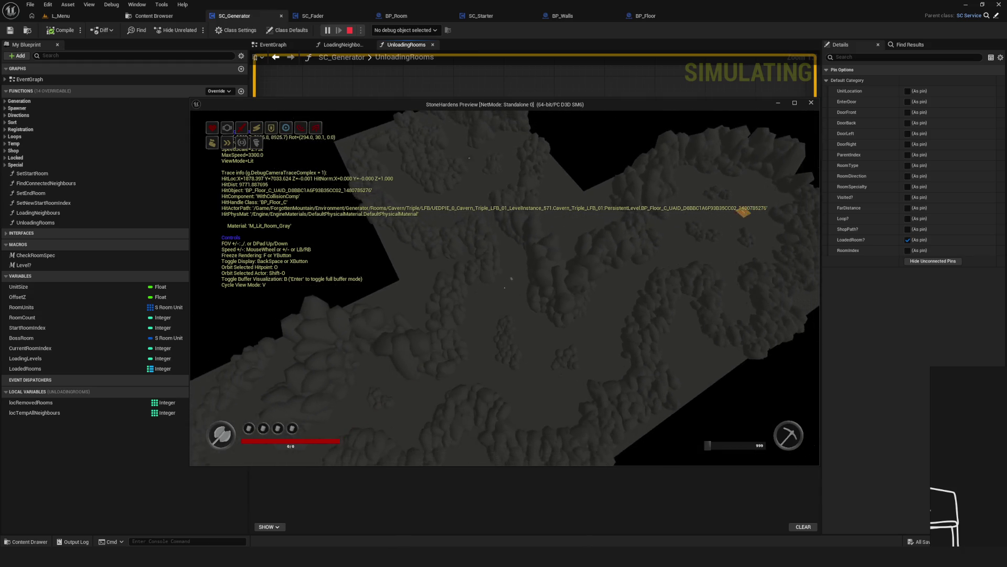
key("s")
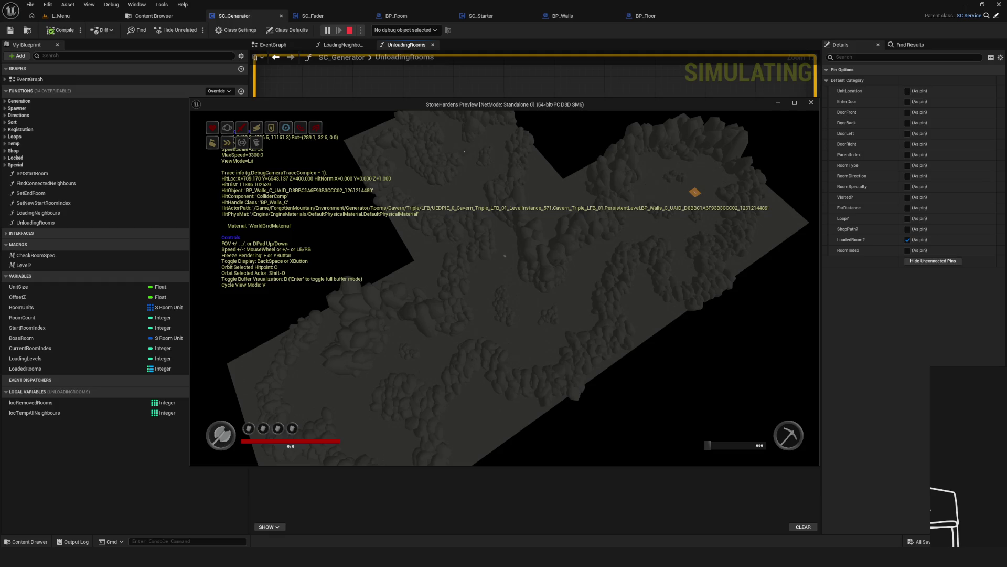
Move toward the rock wall, then look down on the terrain from the debug camera.
key("semicolon")
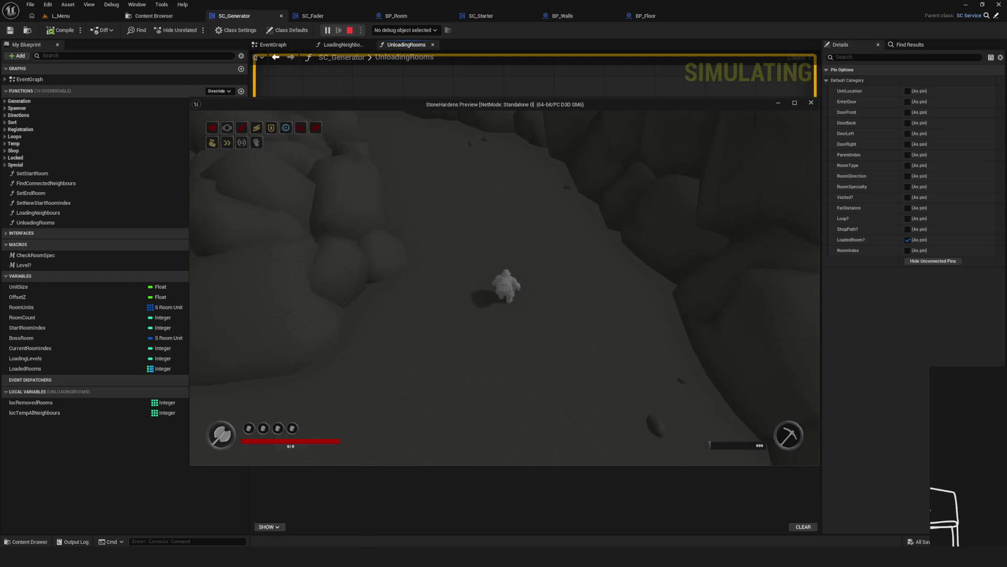
key("w")
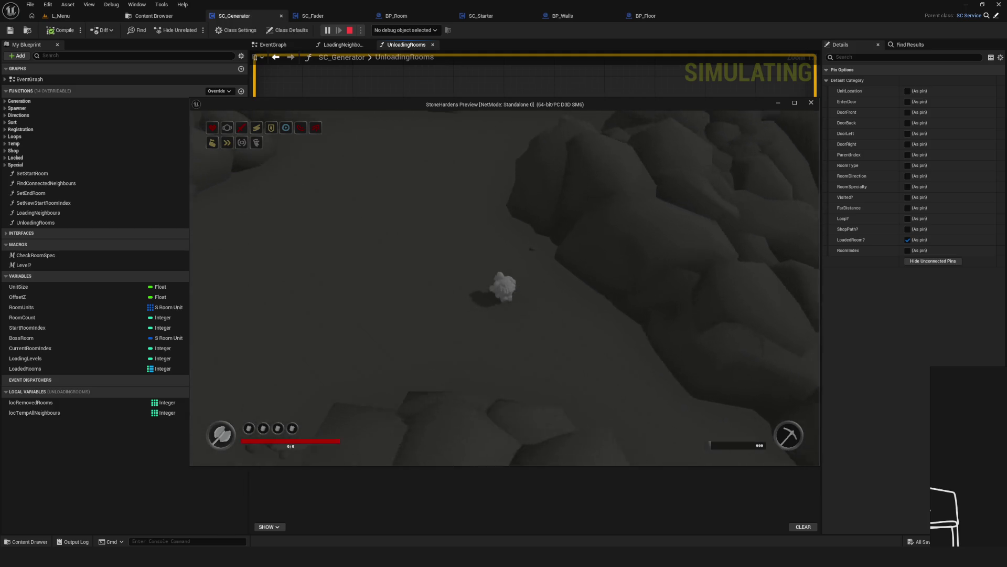
key("w")
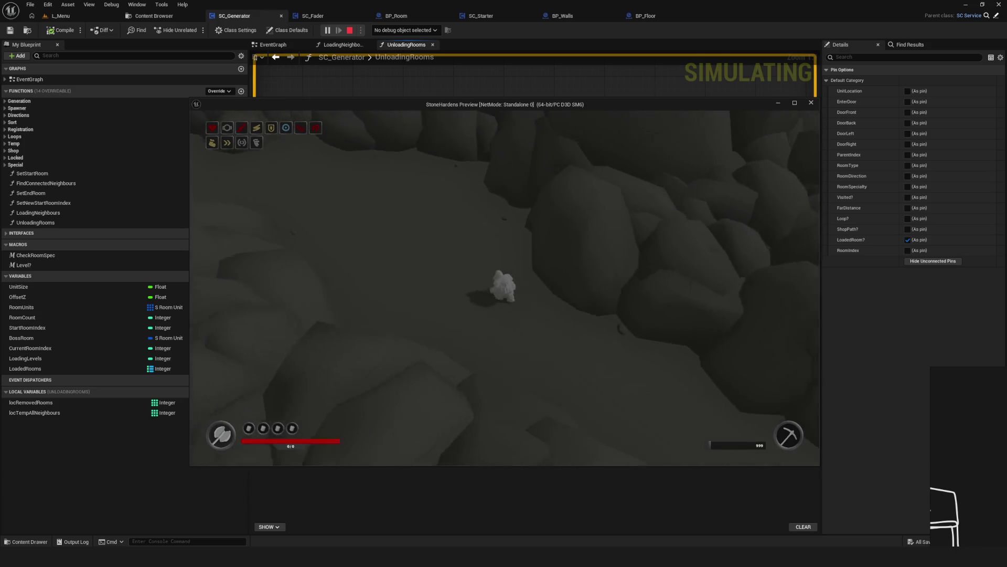
key("semicolon")
key("s")
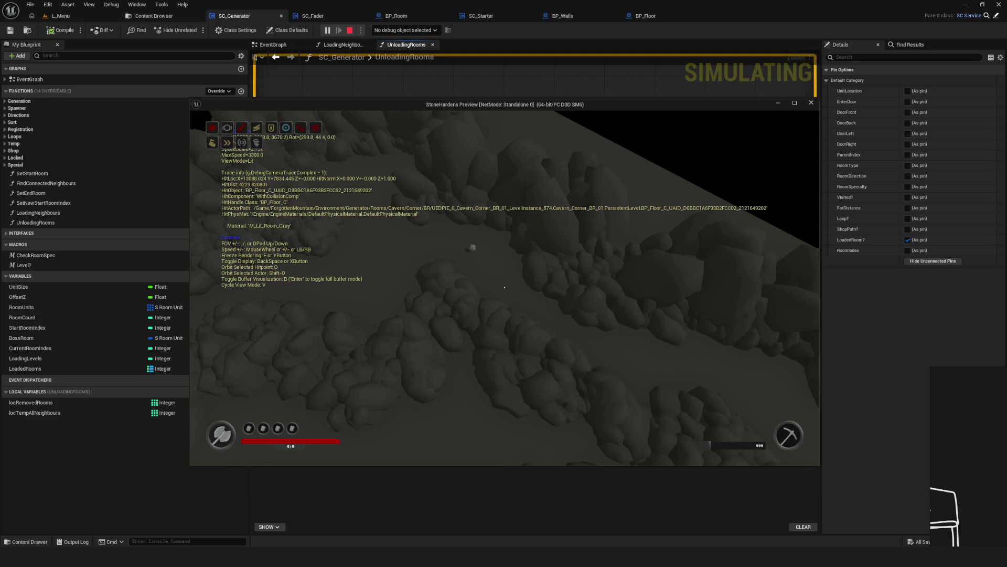
key("w")
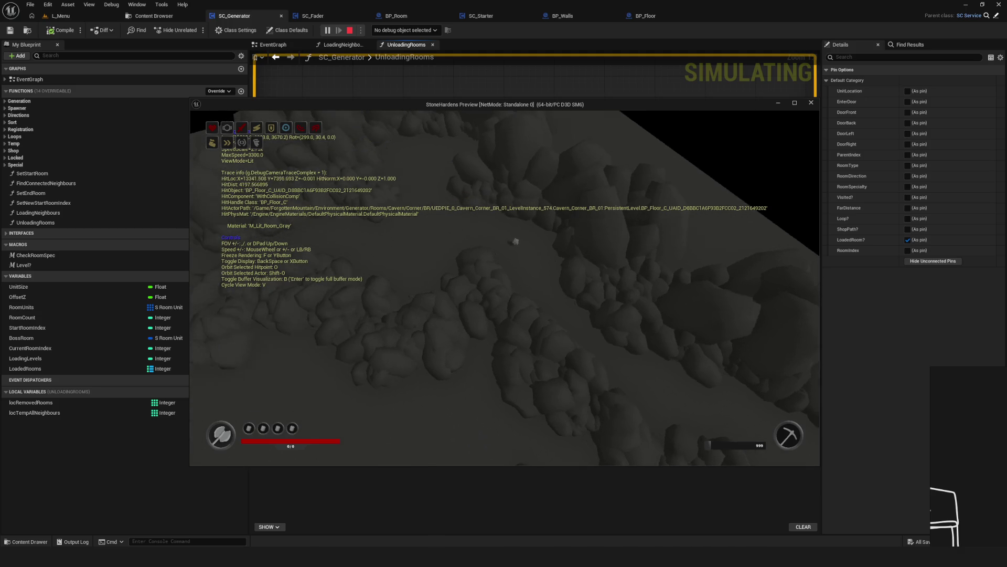
key("s")
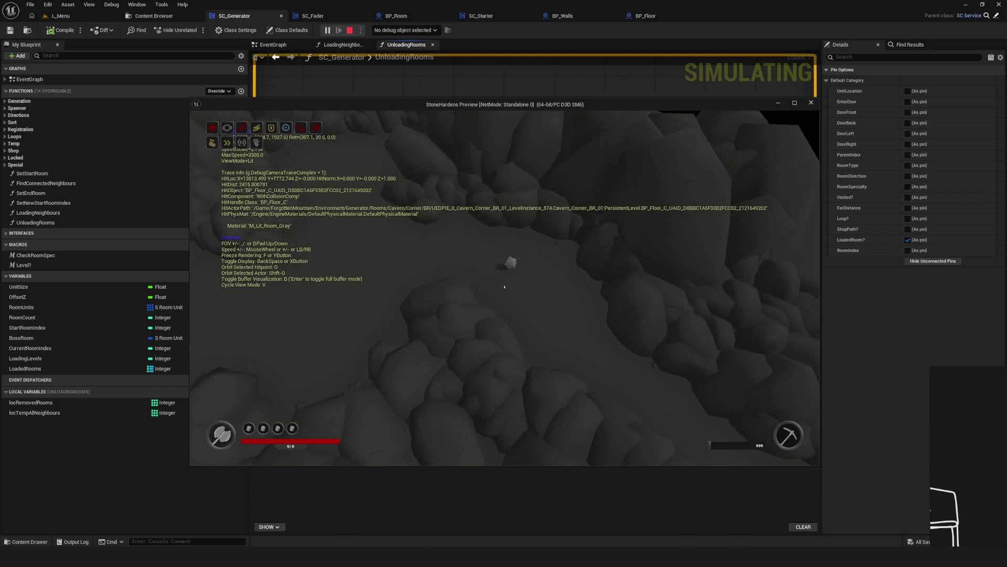
key("e")
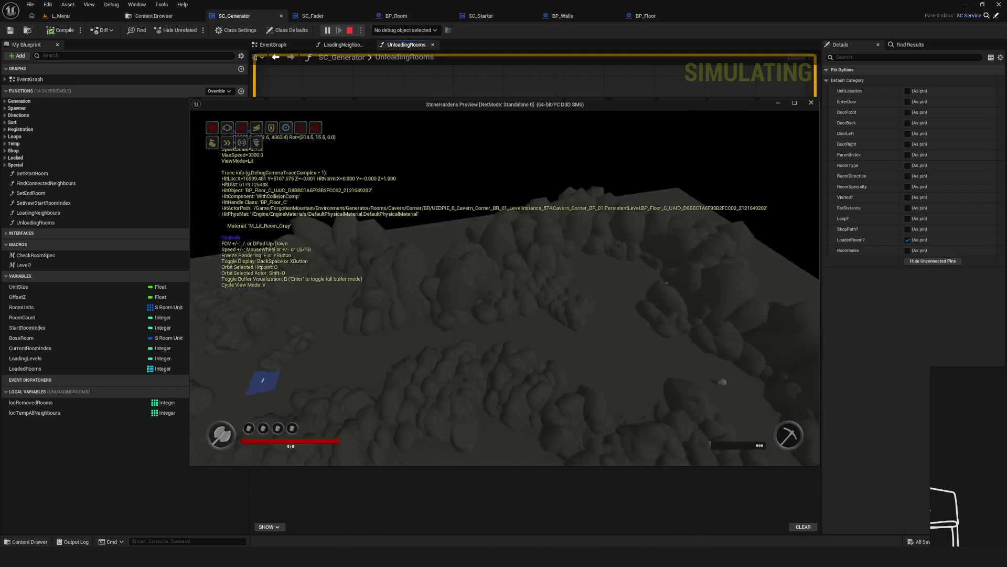
Walk the character through the rocks near the Shop area, dash, and switch back to the debug camera.
key("semicolon")
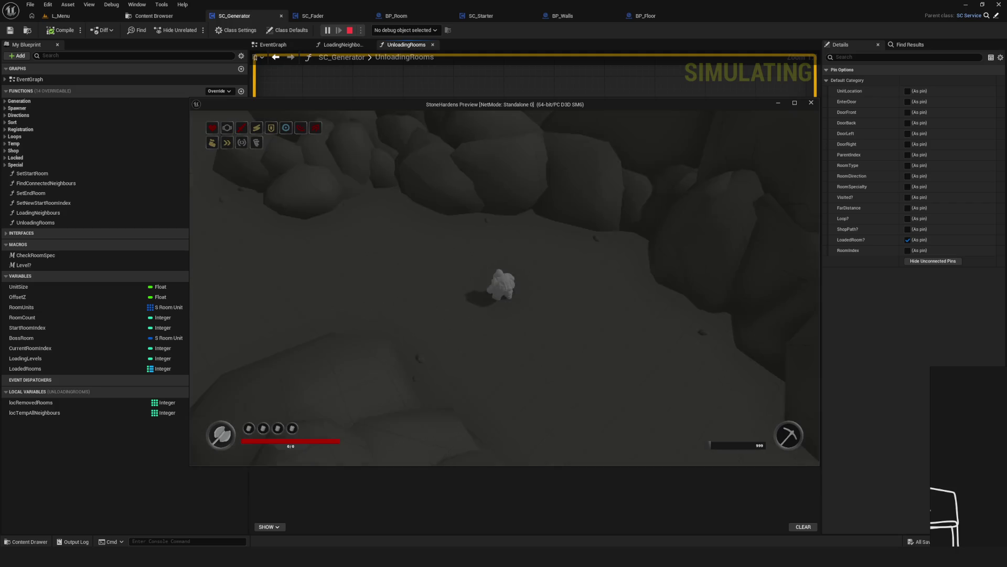
key("d")
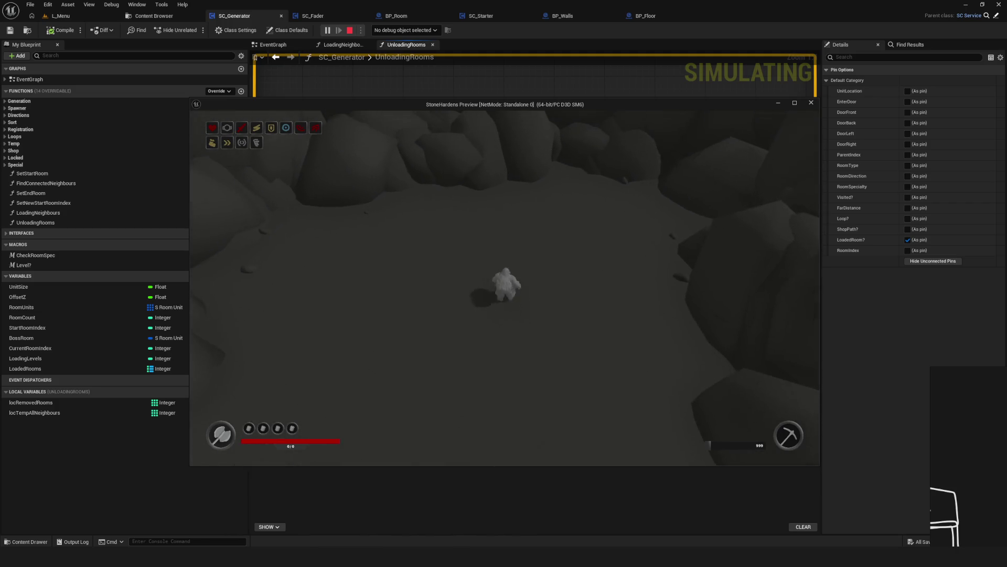
key("w")
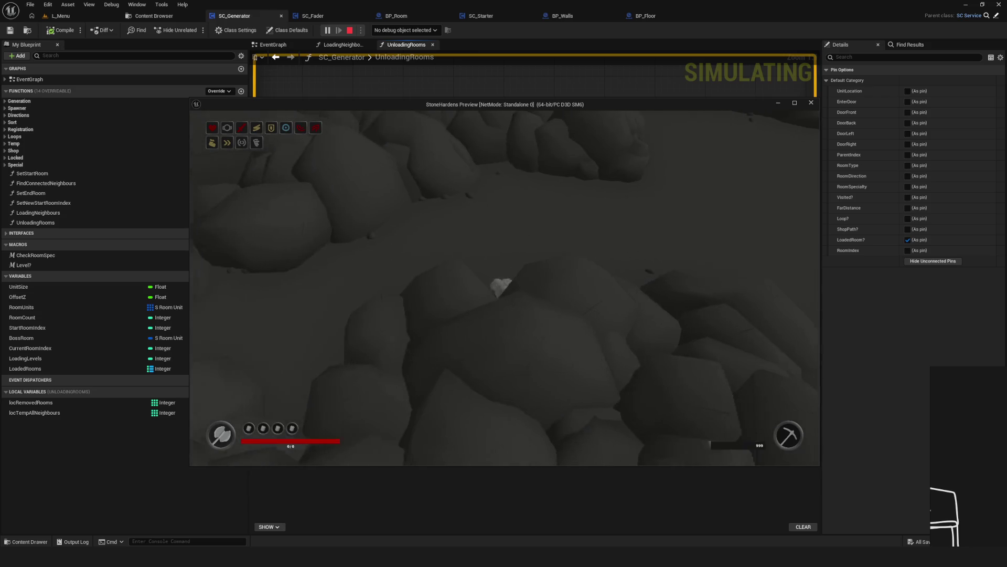
key("w")
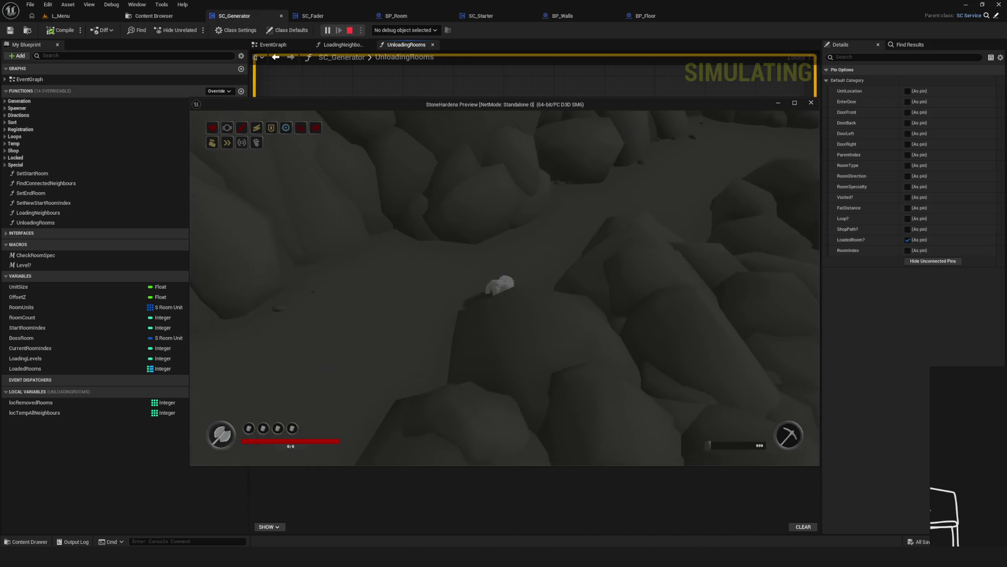
key("w")
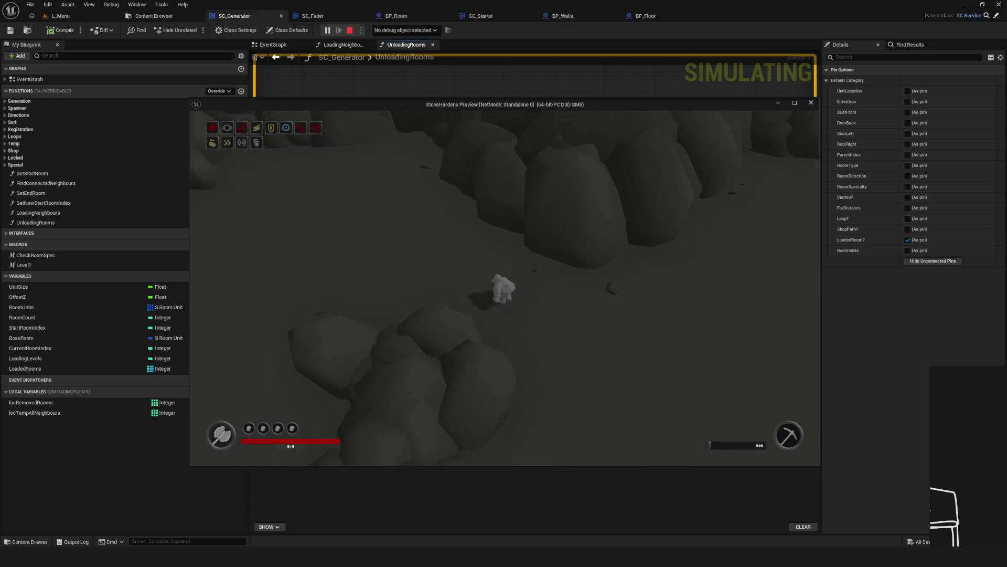
key("s")
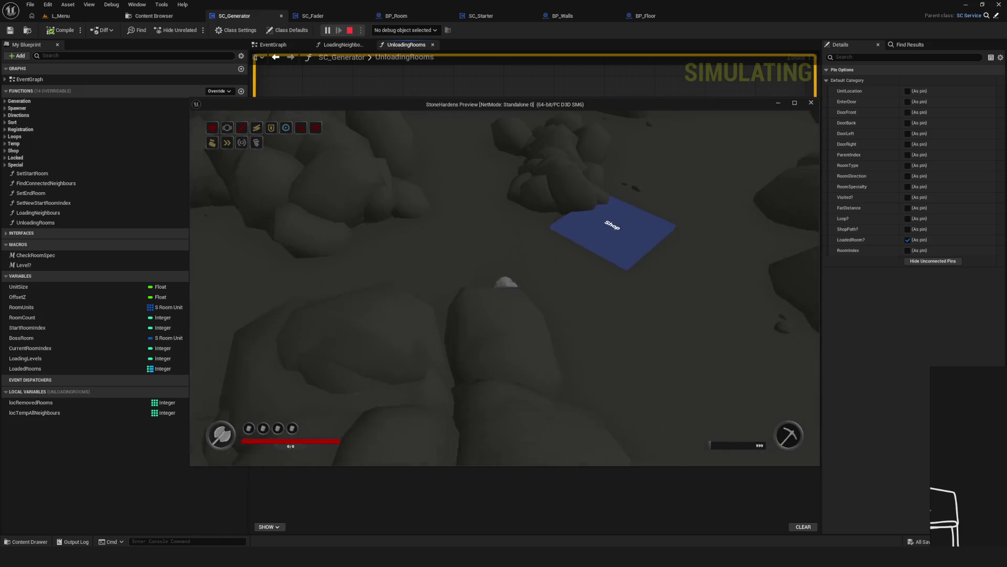
key("a")
key("d")
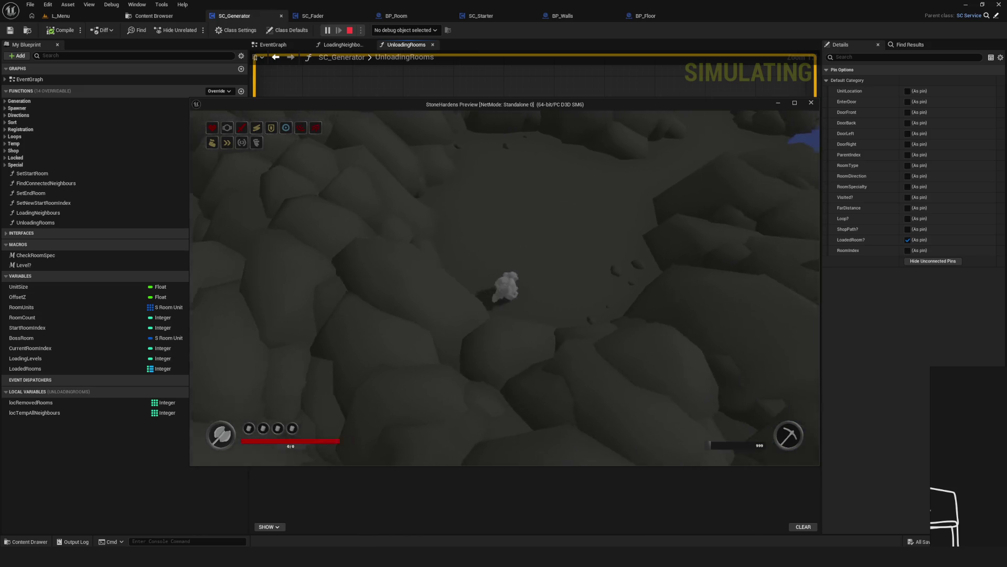
key("s")
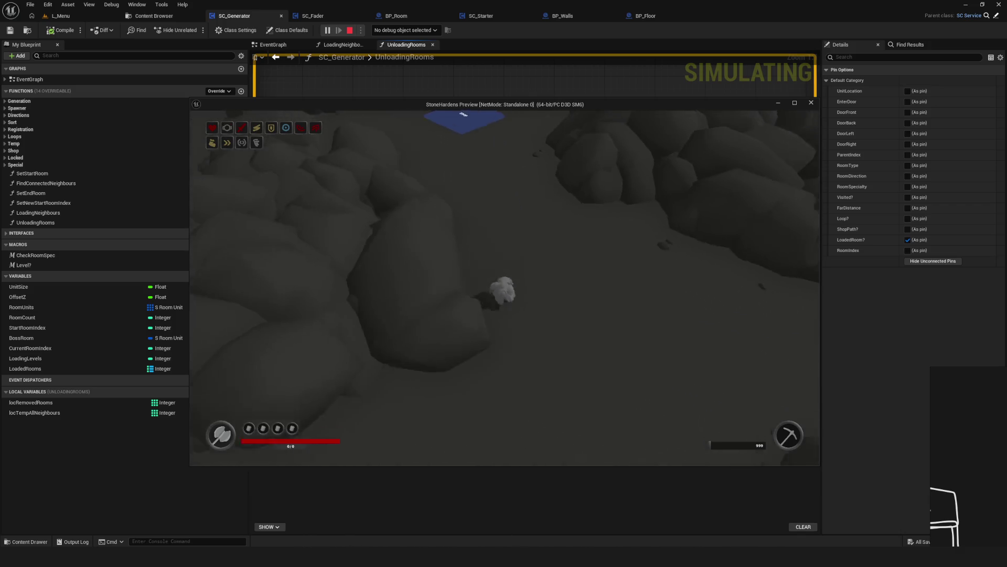
key("s")
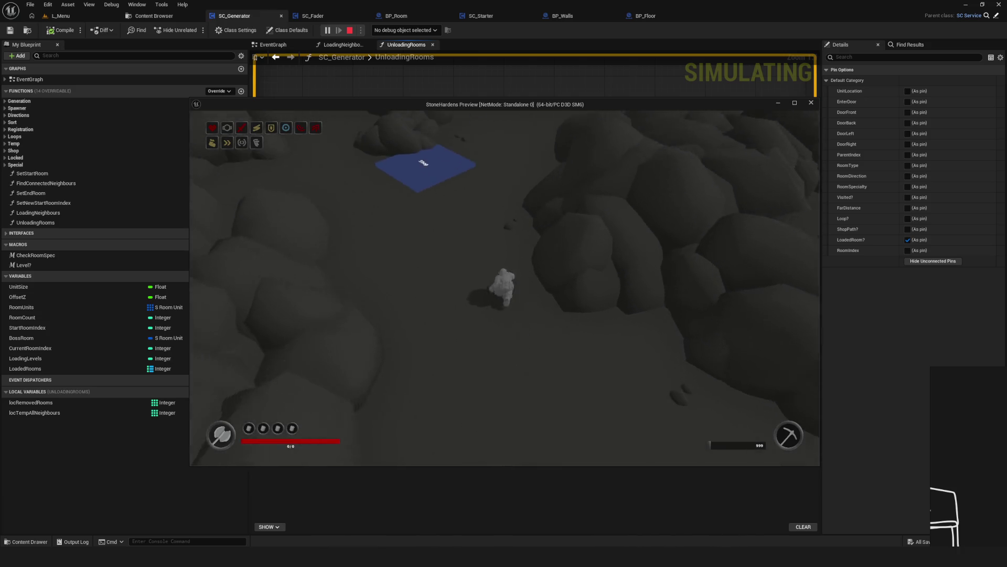
key("space")
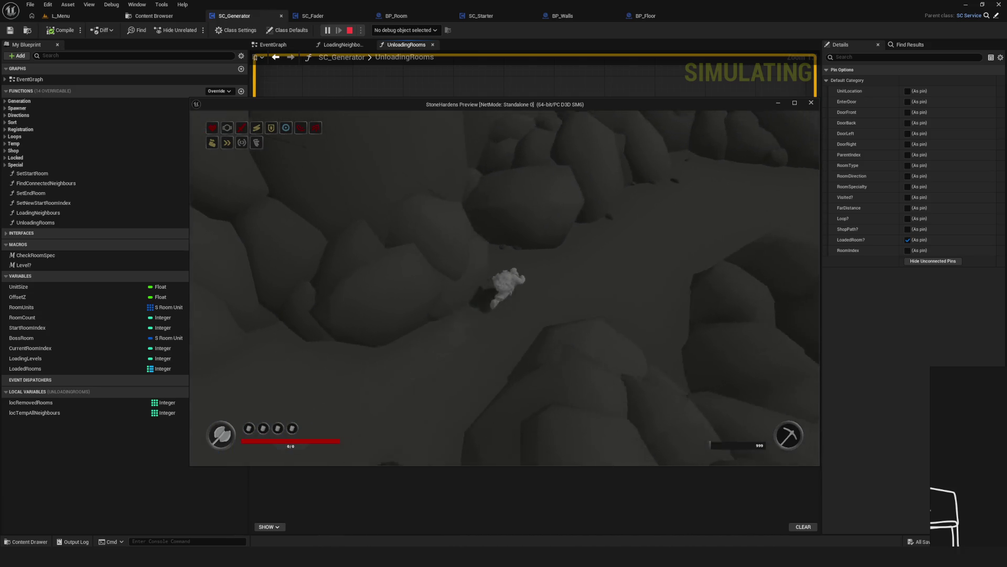
key("semicolon")
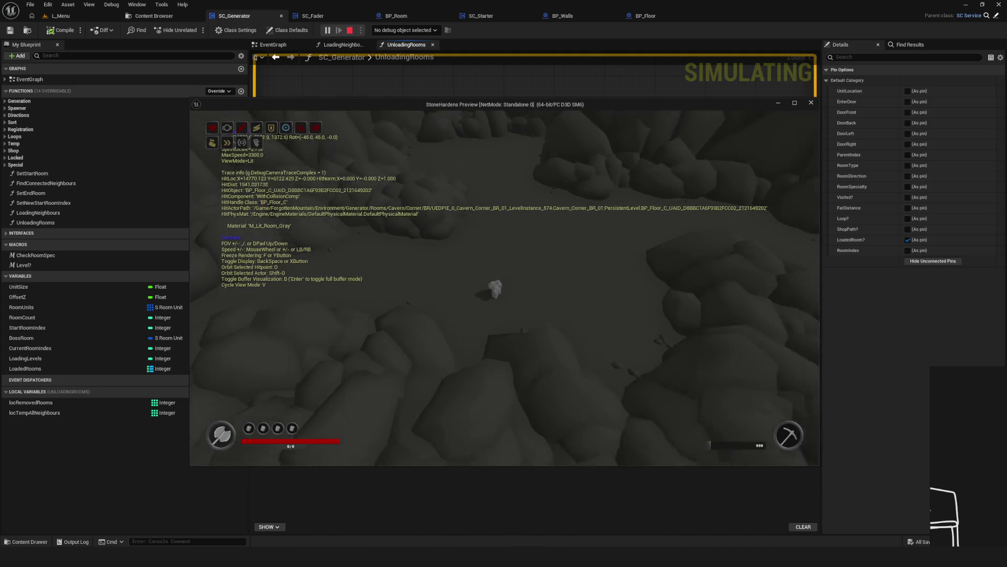
Survey the cavern from the debug camera, then walk the character past the Shop tile.
key("s")
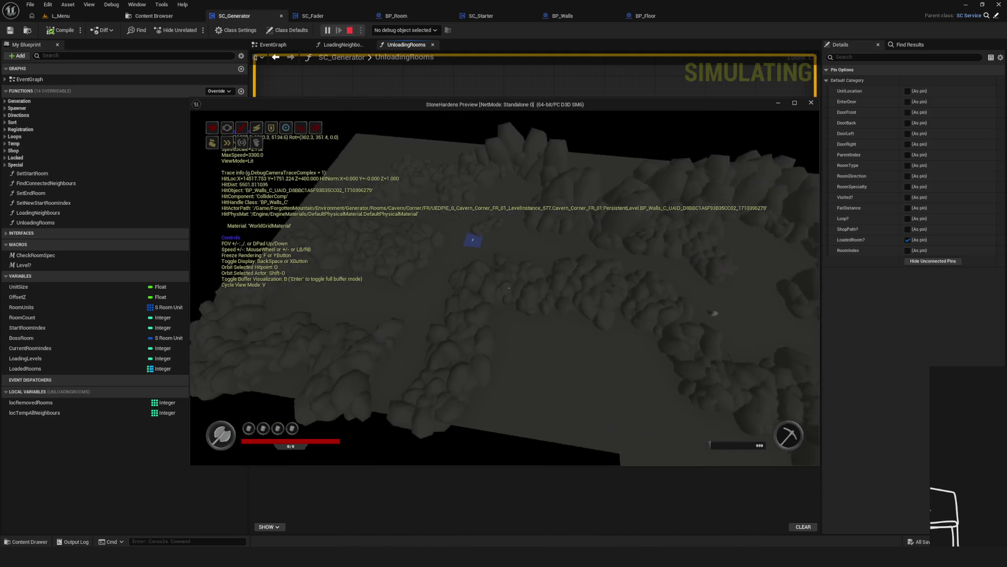
key("s")
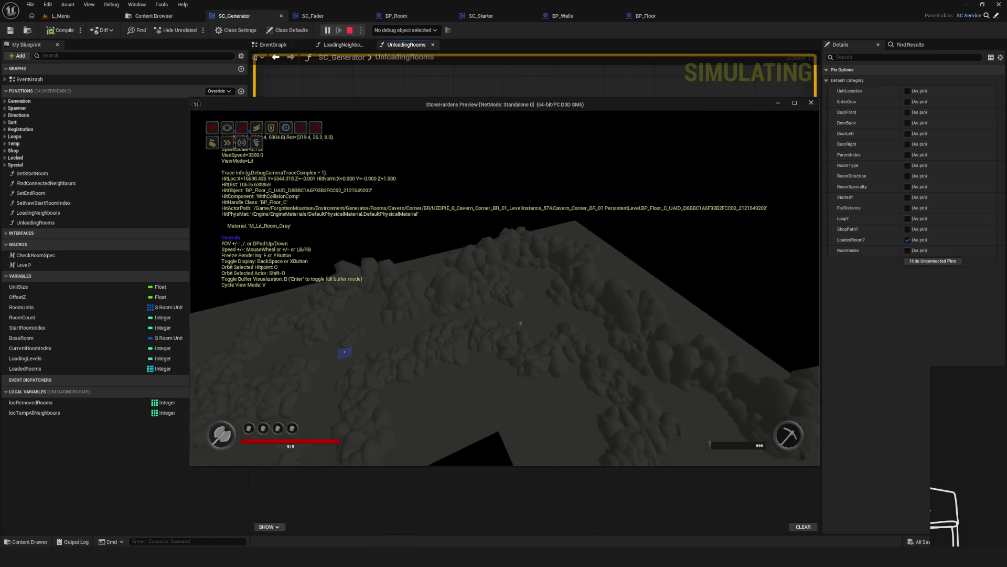
key("w")
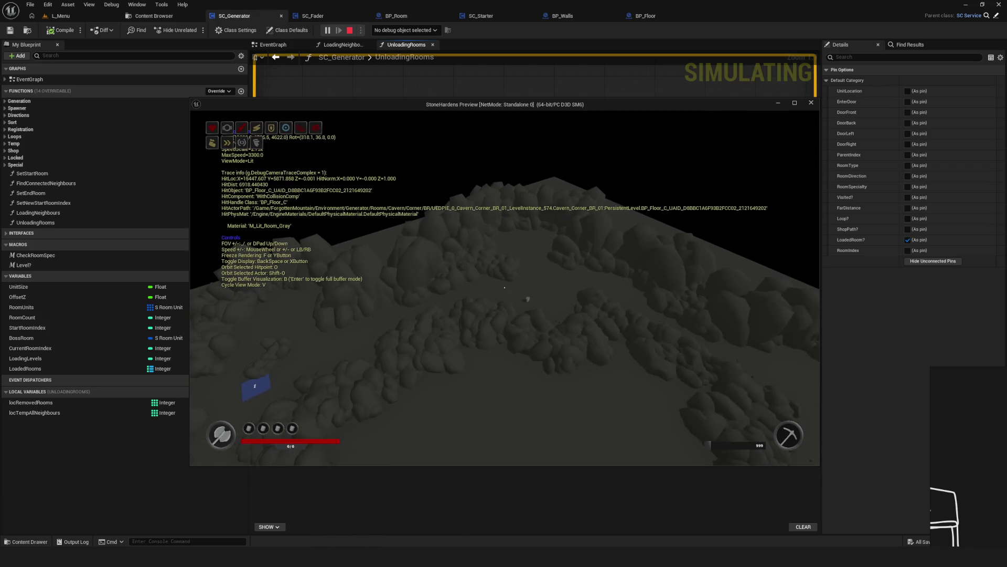
key("semicolon")
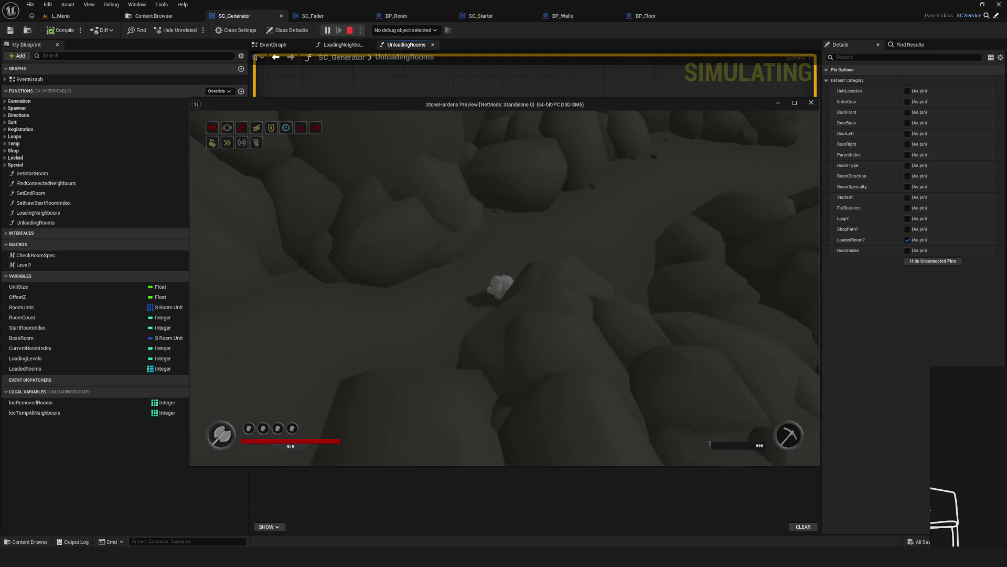
key("s")
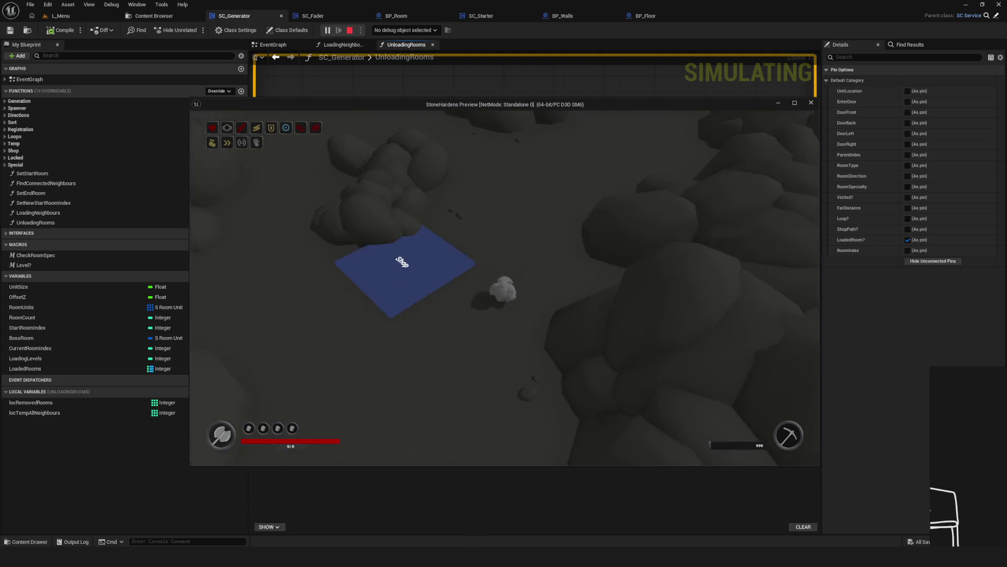
key("s")
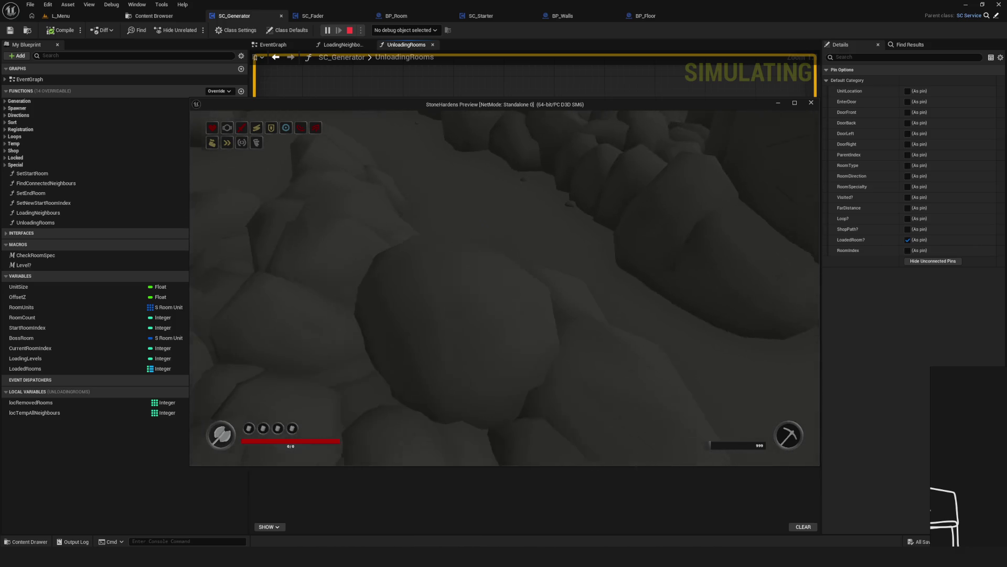
key("s")
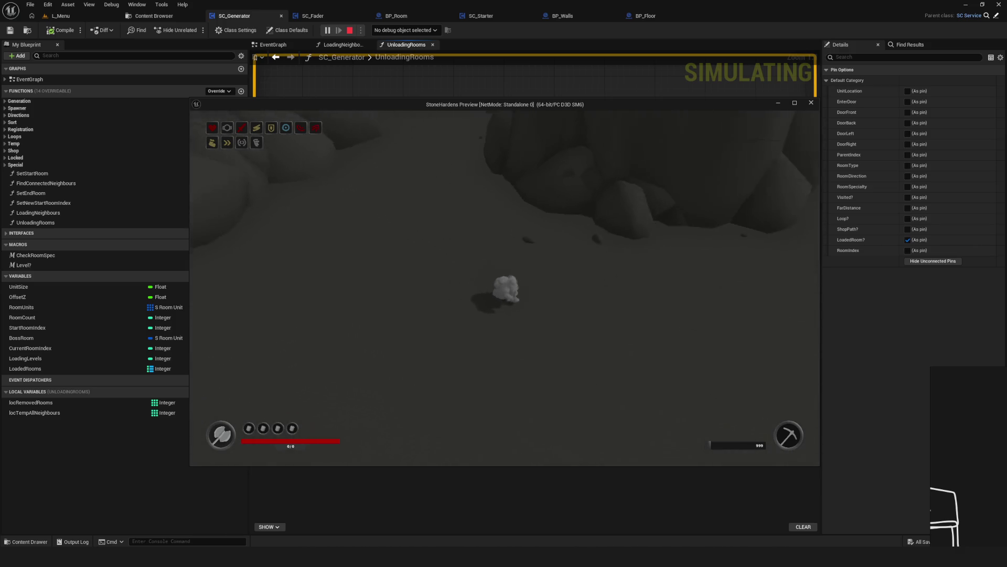
key("s")
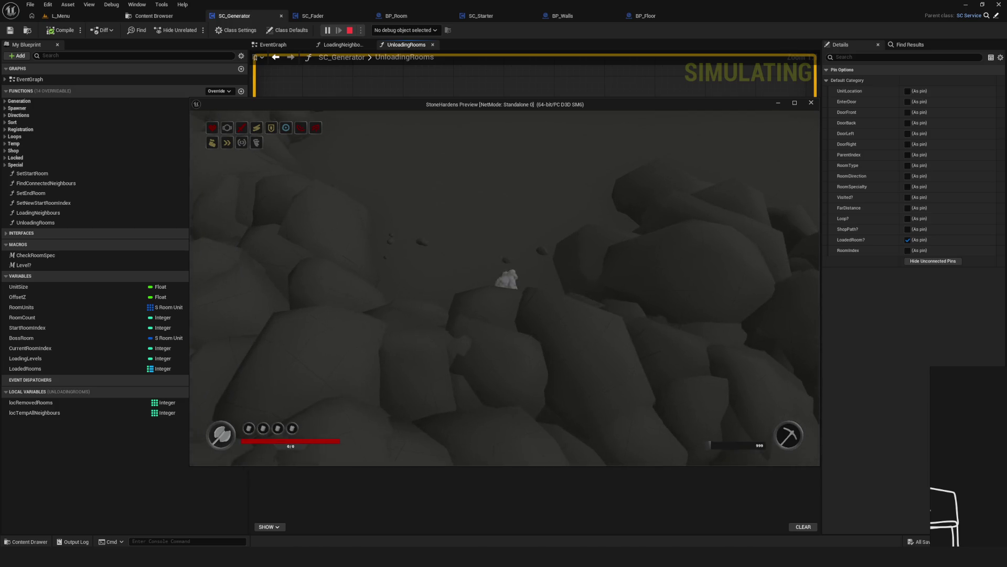
key("s")
key("w")
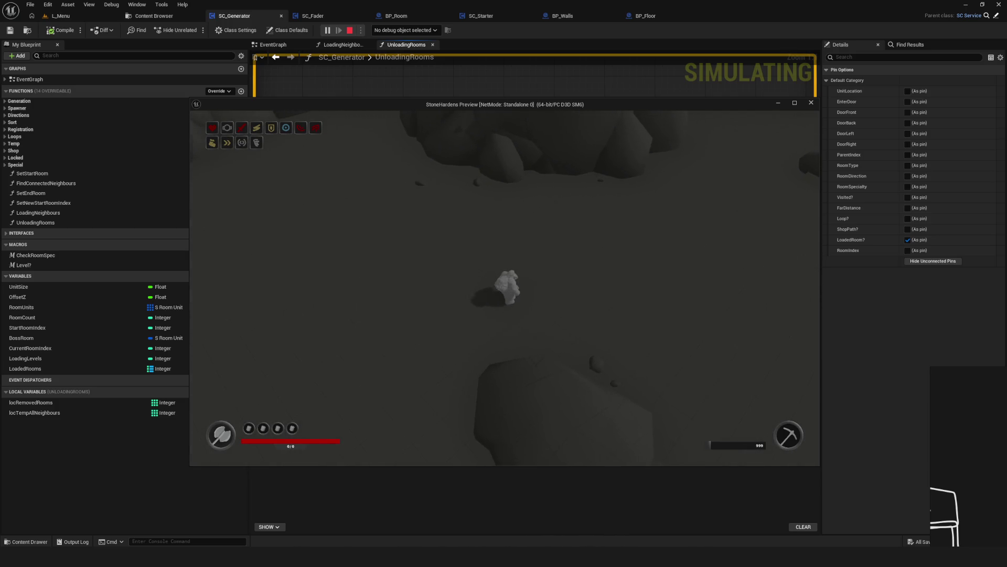
key("a")
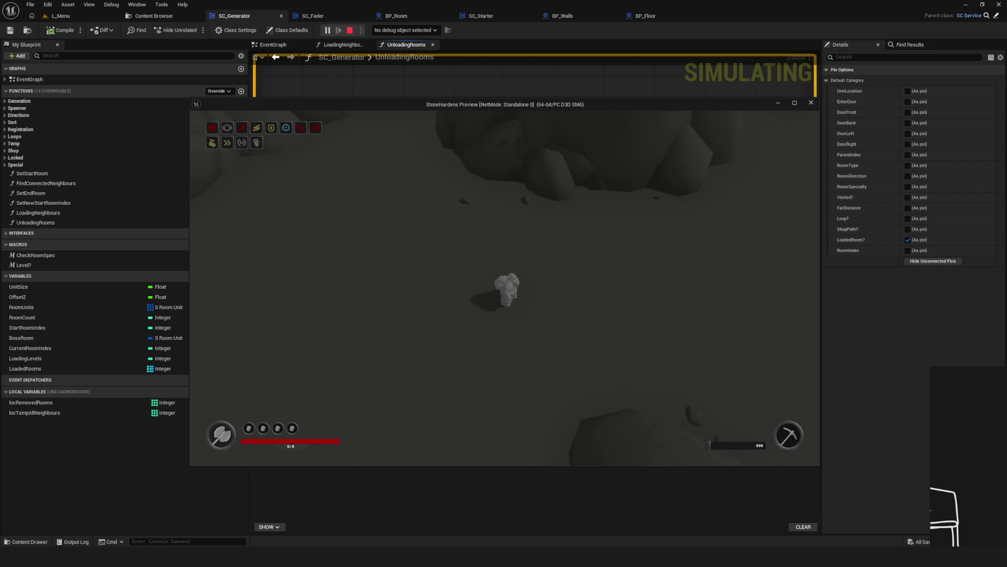
key("s")
Raise the debug camera above the cavern walls and maximize the game preview window.
key("semicolon")
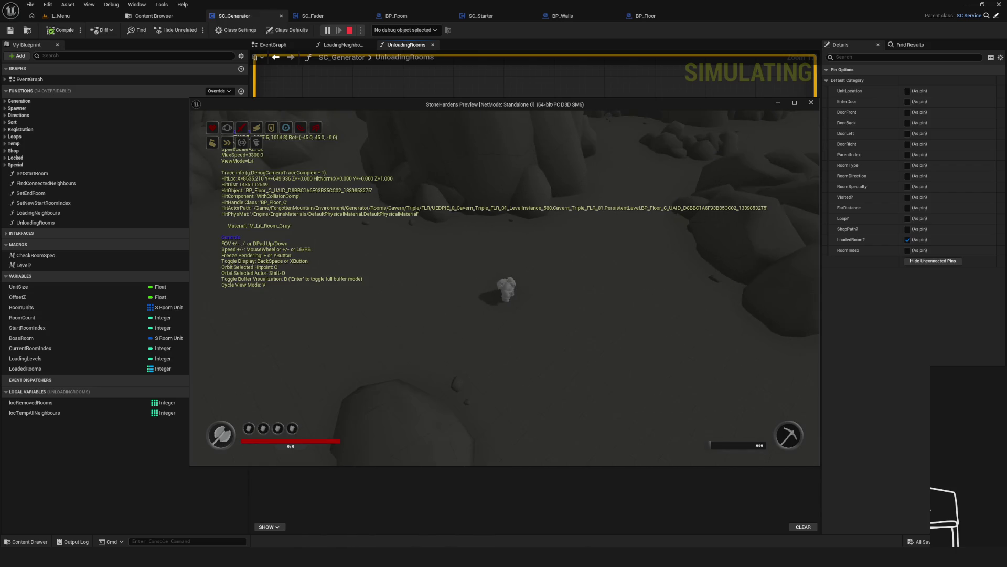
key("s")
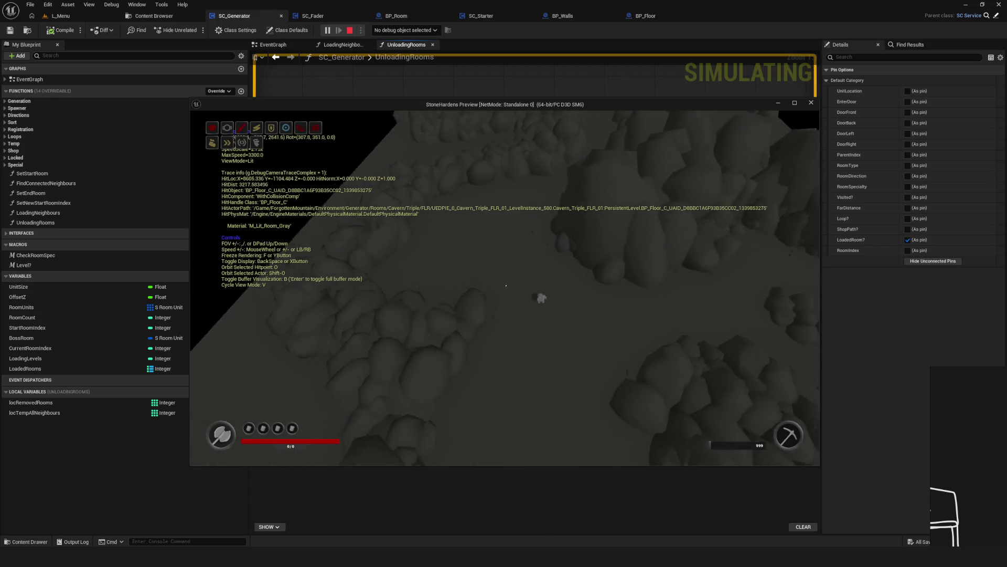
key("s")
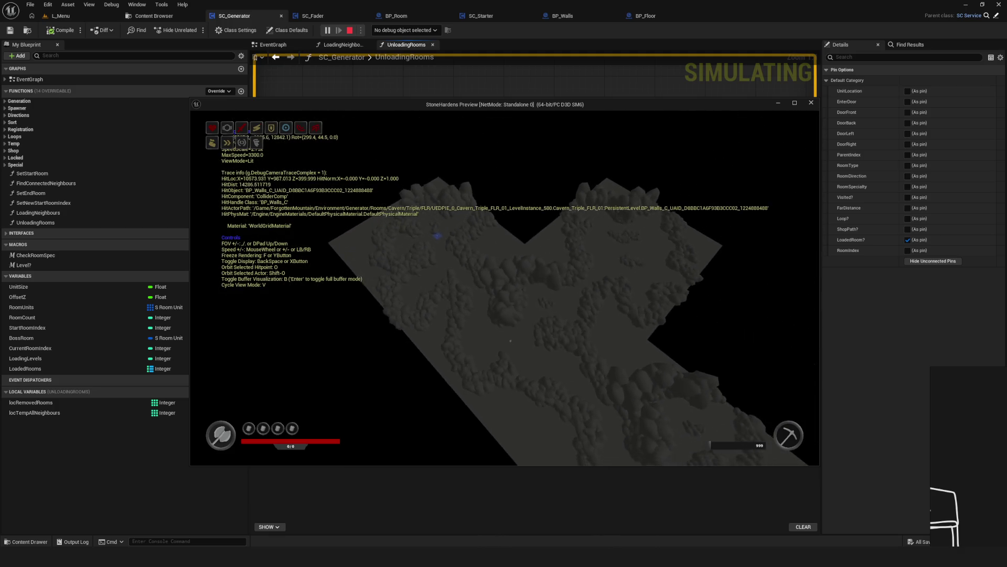
key("Print")
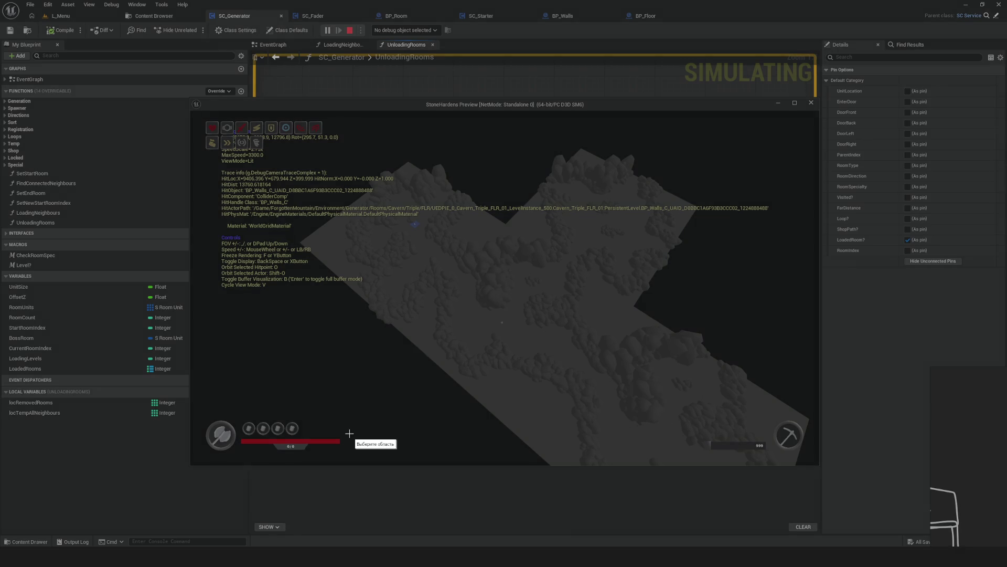
key("Escape")
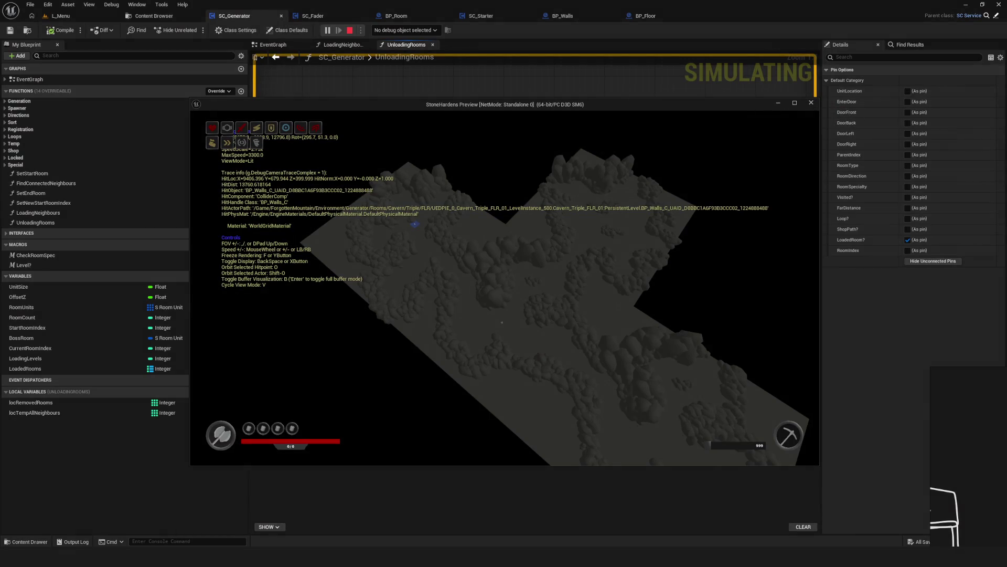
left_click(794, 102)
Fly the debug camera down and back out until the T-shaped Cavern_Cross_02 junction is framed overhead.
key("Print")
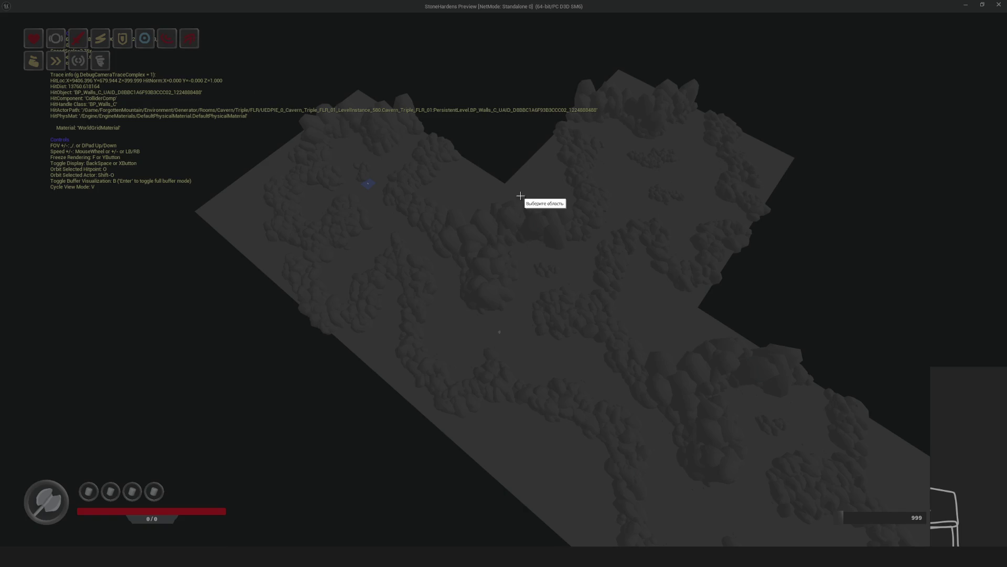
key("Escape")
key("w")
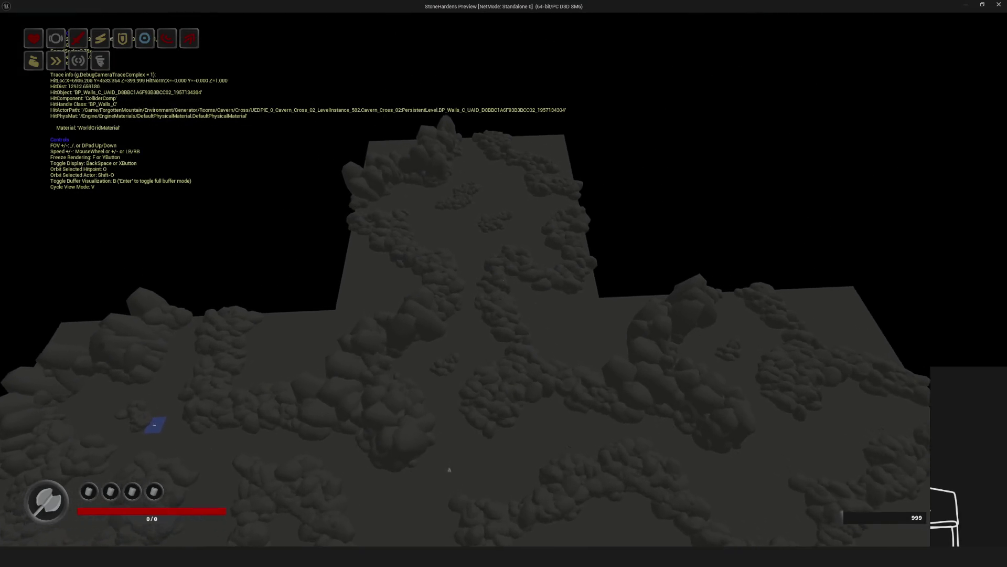
key("s")
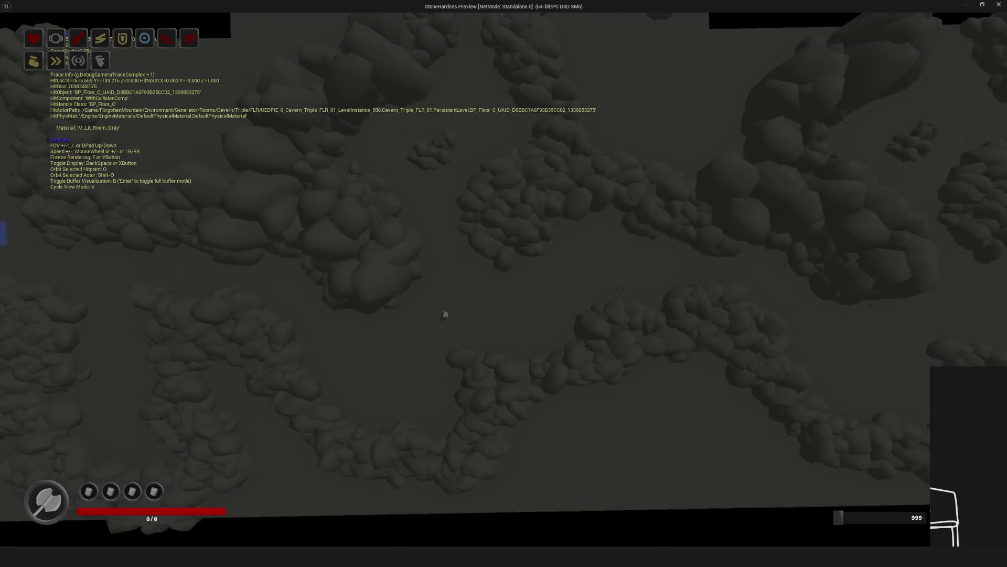
key("s")
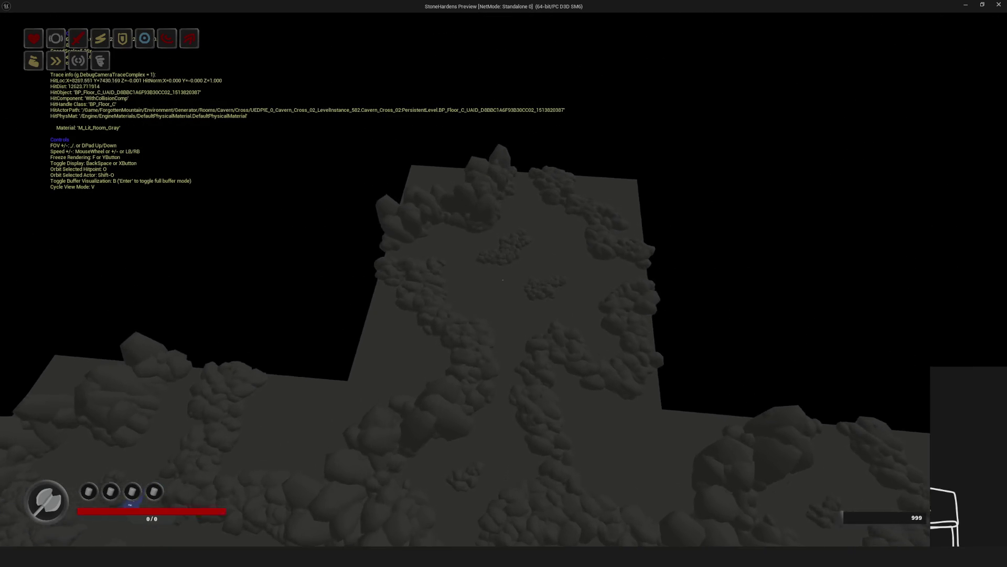
key("s")
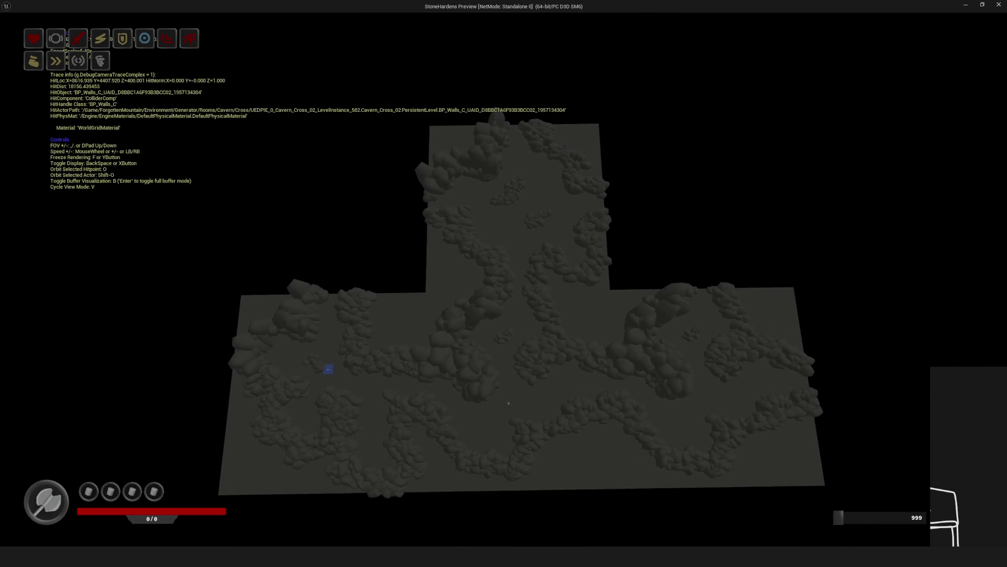
key("Print")
Capture the cavern view and draw red lines along the corridor's left, right and top edges.
mouse_move(87, 32)
left_mouse_down()
mouse_move(918, 456)
mouse_move(953, 526)
left_mouse_up()
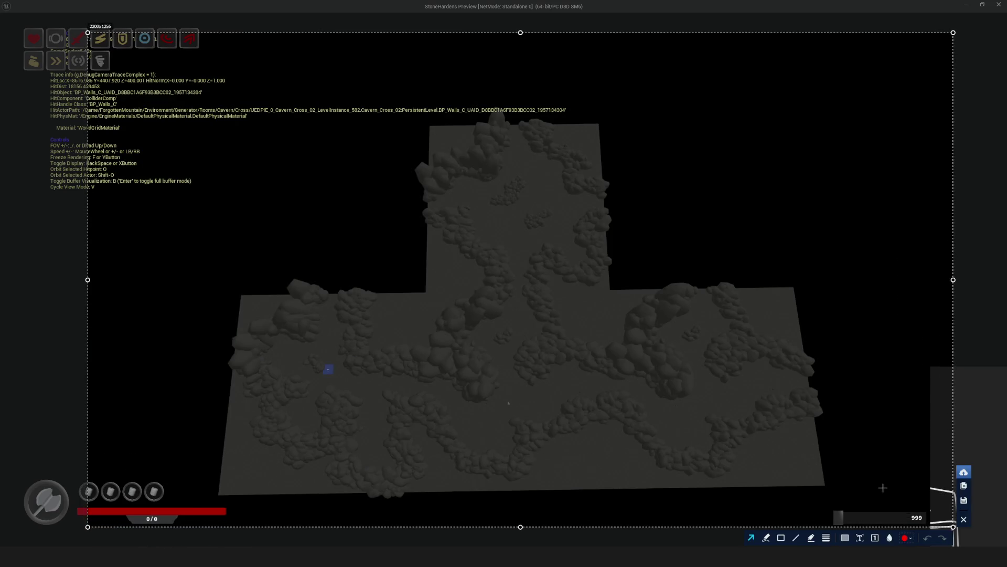
left_click(767, 538)
left_click_drag(425, 295, 426, 483)
left_click_drag(613, 290, 625, 478)
left_click_drag(427, 295, 609, 283)
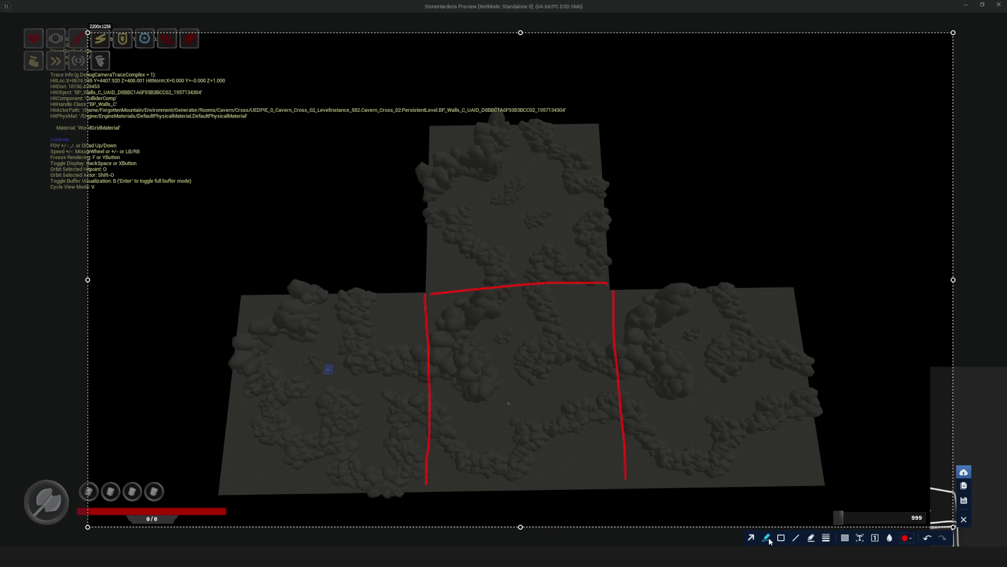
Switch the pen to green, sketch two strokes in the top room, then undo them.
left_click(906, 537)
left_click(862, 235)
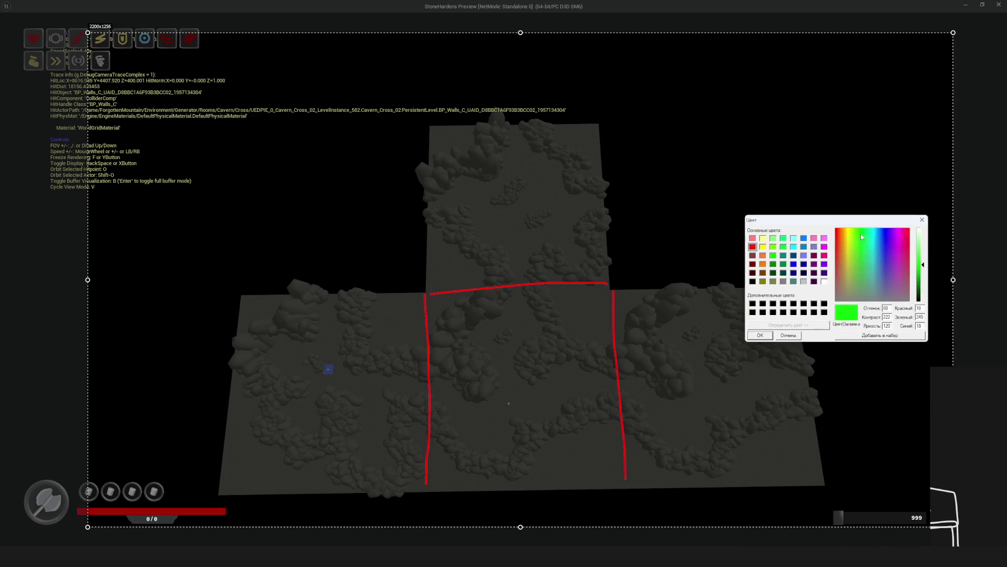
left_click(760, 336)
left_click_drag(533, 124, 588, 187)
left_click_drag(478, 141, 424, 186)
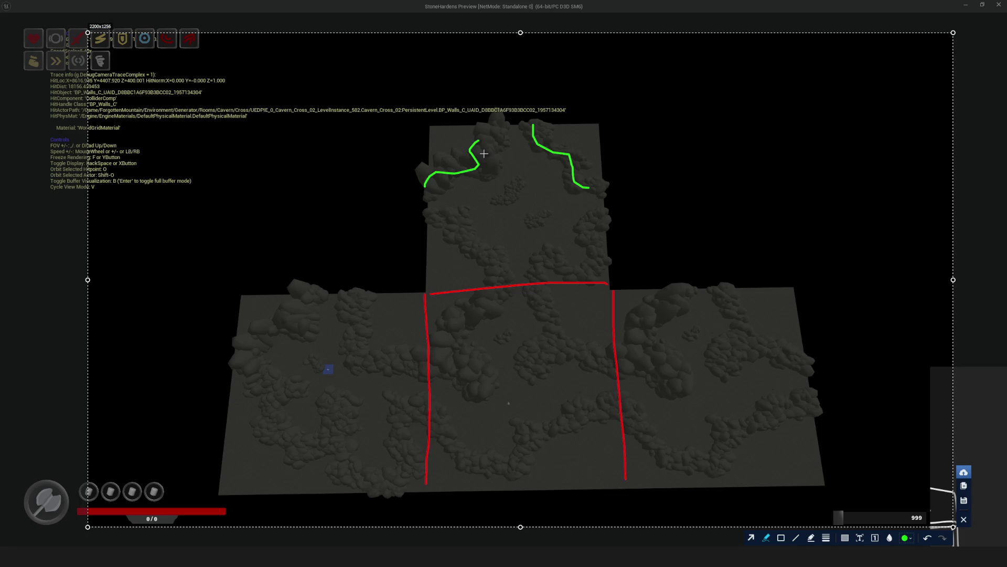
key("ctrl+z")
key("ctrl+z")
key("ctrl+z")
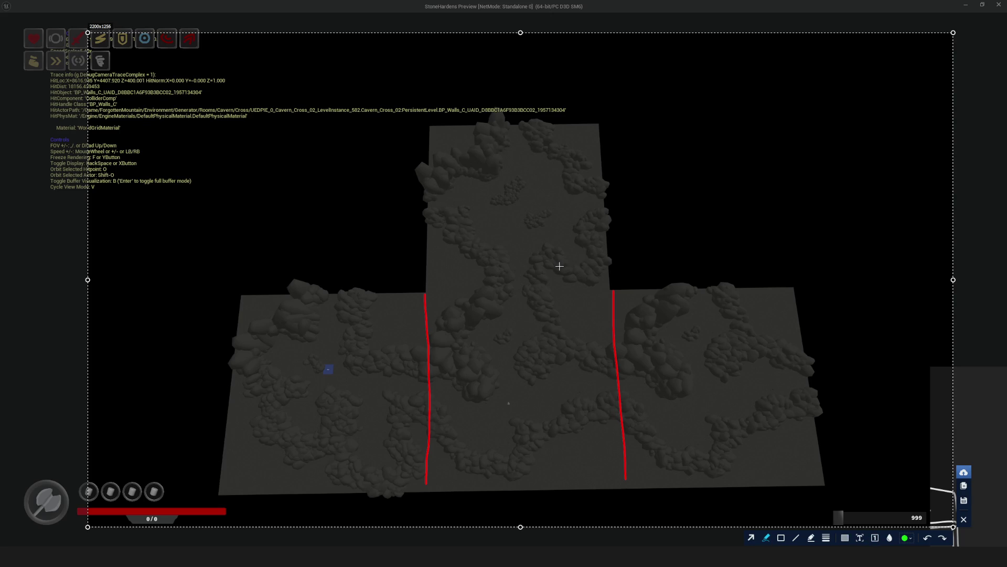
Trace green lines along the corridor edges and add green arrows toward the left room.
mouse_move(429, 334)
left_mouse_down()
mouse_move(425, 295)
mouse_move(525, 290)
mouse_move(610, 291)
mouse_move(618, 335)
mouse_move(433, 339)
mouse_move(424, 291)
mouse_move(476, 291)
mouse_move(472, 478)
mouse_move(429, 481)
left_mouse_up()
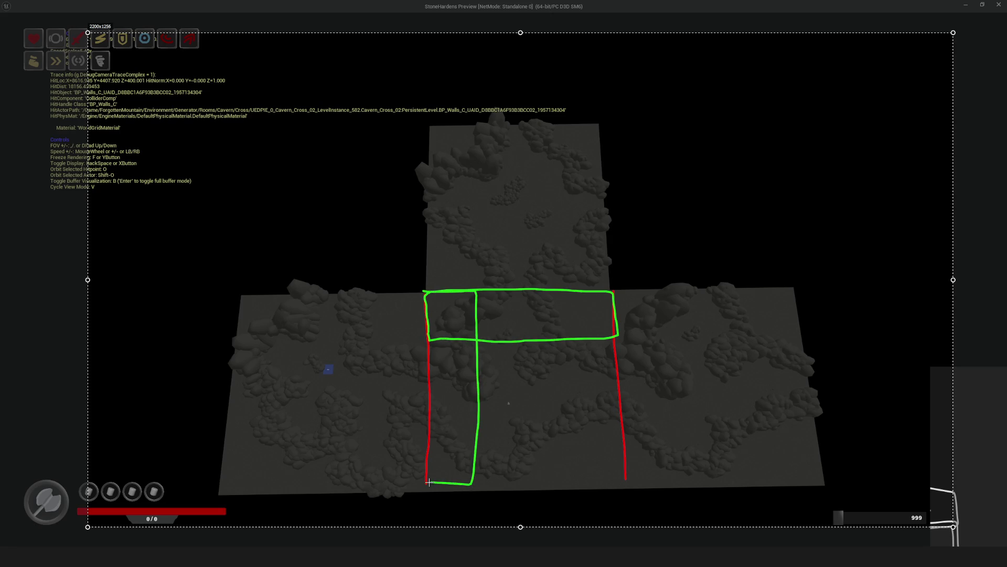
mouse_move(561, 290)
left_mouse_down()
mouse_move(577, 476)
mouse_move(624, 462)
mouse_move(624, 307)
mouse_move(584, 283)
left_mouse_up()
left_click_drag(425, 482, 427, 290)
mouse_move(511, 397)
left_mouse_down()
mouse_move(462, 416)
mouse_move(478, 408)
left_mouse_up()
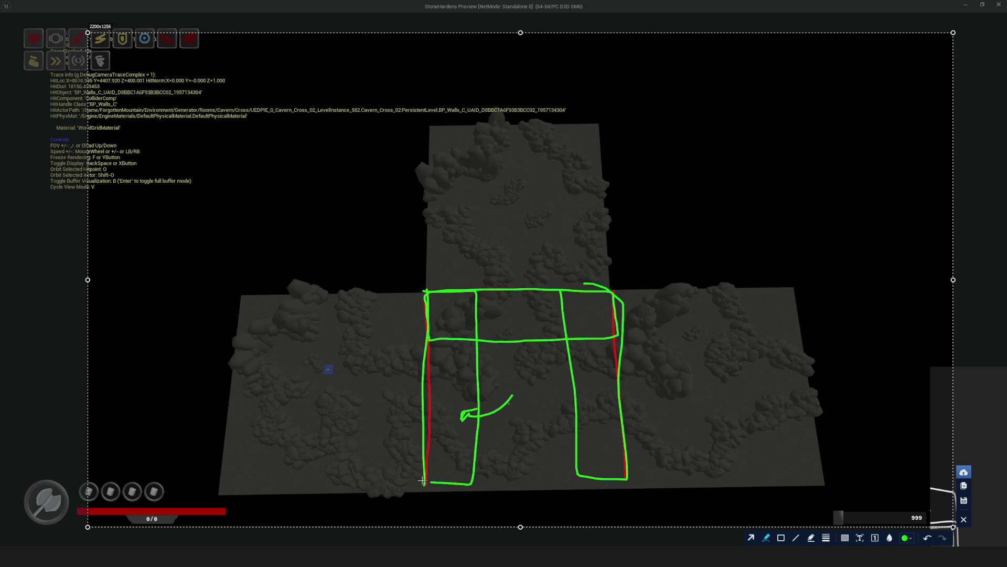
mouse_move(314, 232)
left_mouse_down()
mouse_move(340, 294)
mouse_move(358, 283)
left_mouse_up()
left_click_drag(518, 367, 523, 326)
key("ctrl+z")
Sketch green strokes, arrows and hooks in the top room and corridor, undoing the unwanted ones.
left_click_drag(493, 149, 492, 242)
mouse_move(709, 317)
left_mouse_down()
mouse_move(772, 421)
mouse_move(744, 445)
left_mouse_up()
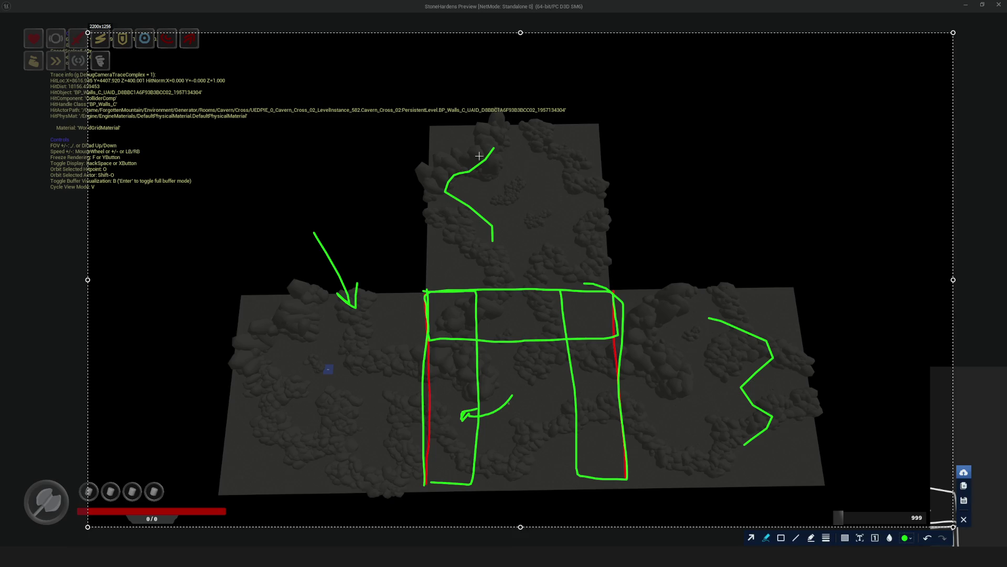
key("ctrl+z")
key("ctrl+z")
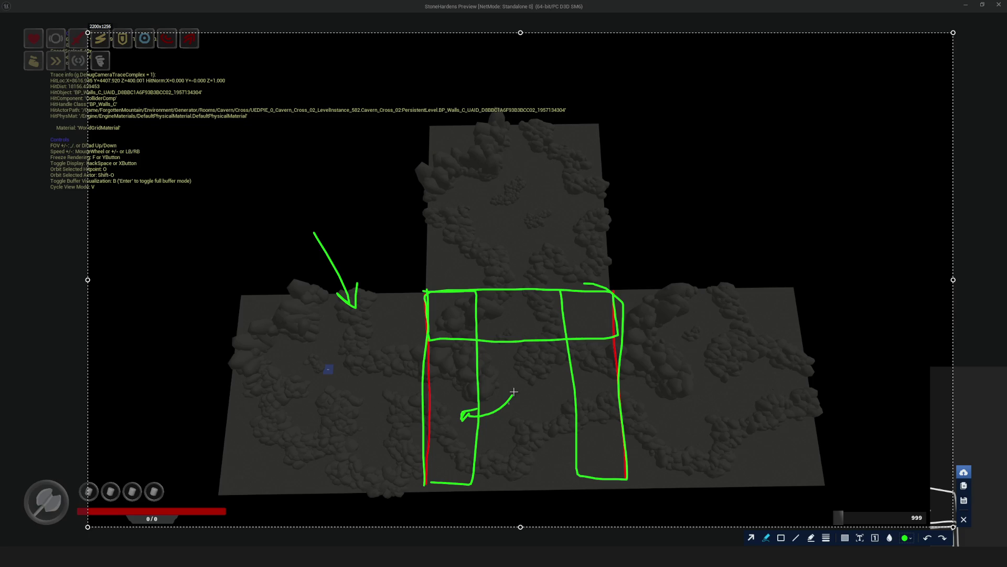
left_click_drag(521, 383, 525, 325)
mouse_move(490, 262)
left_mouse_down()
mouse_move(461, 220)
mouse_move(498, 128)
mouse_move(571, 263)
mouse_move(541, 265)
left_mouse_up()
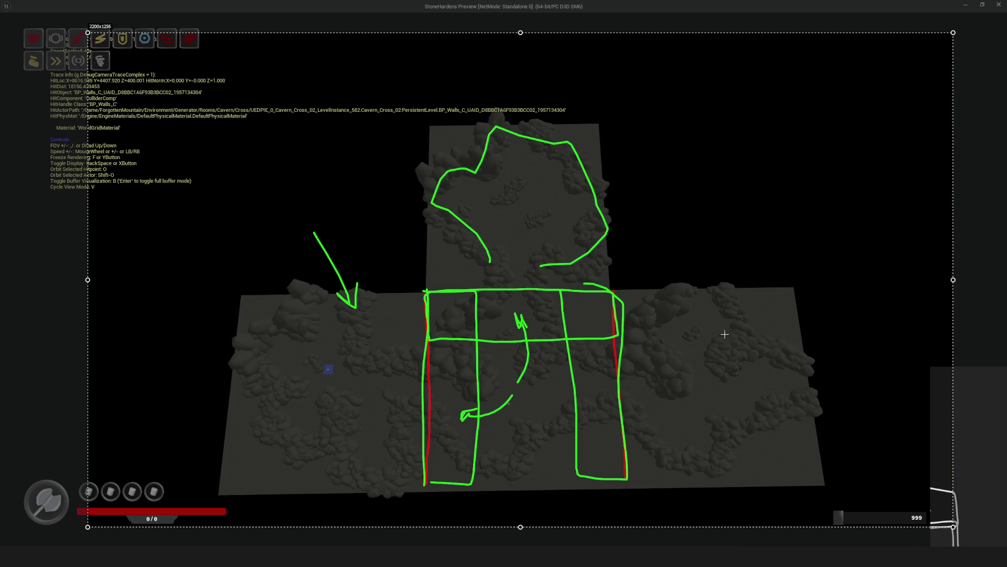
key("ctrl+z")
key("ctrl+z")
left_click_drag(516, 330, 528, 352)
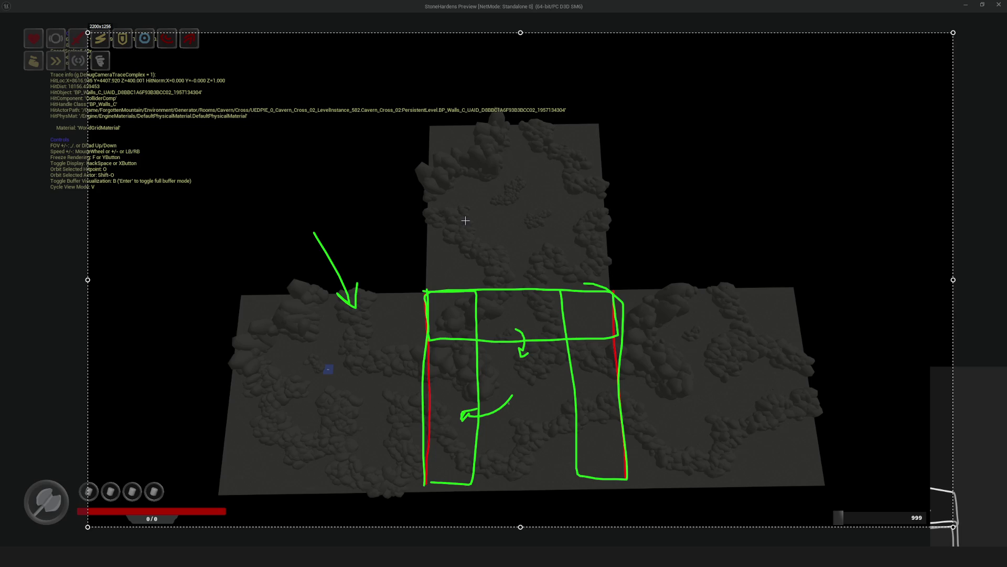
left_click_drag(475, 231, 484, 250)
key("ctrl+z")
key("ctrl+z")
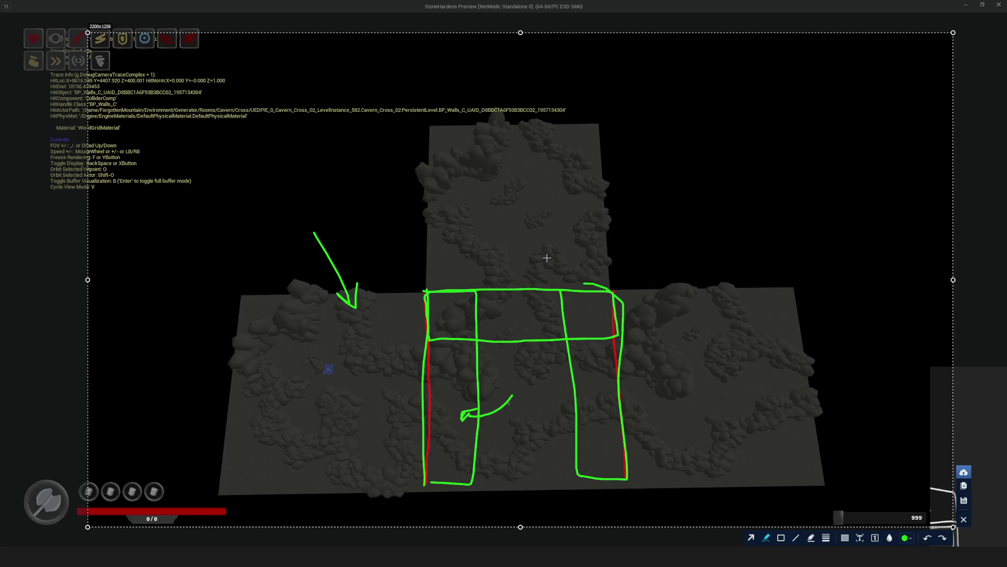
key("ctrl+z")
key("ctrl+z")
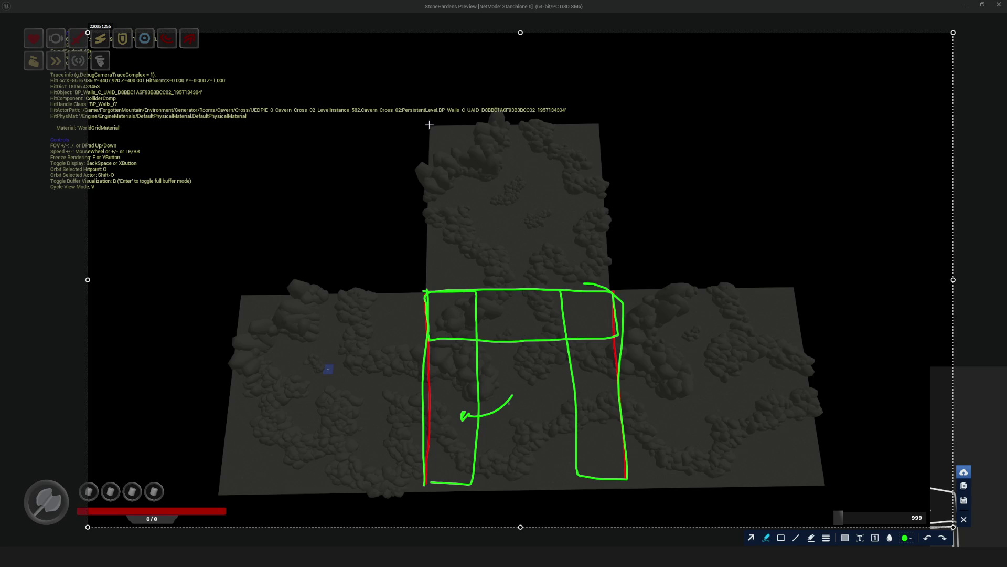
Draw green outlines around the top room, undo them, and close the capture without saving.
mouse_move(428, 316)
left_mouse_down()
mouse_move(425, 210)
mouse_move(472, 82)
mouse_move(606, 103)
mouse_move(607, 321)
mouse_move(535, 342)
mouse_move(433, 322)
mouse_move(432, 180)
left_mouse_up()
key("ctrl+z")
mouse_move(428, 321)
left_mouse_down()
mouse_move(422, 115)
mouse_move(539, 81)
mouse_move(604, 127)
mouse_move(610, 336)
mouse_move(432, 338)
left_mouse_up()
mouse_move(367, 117)
left_mouse_down()
mouse_move(652, 124)
mouse_move(670, 263)
mouse_move(511, 283)
mouse_move(387, 212)
left_mouse_up()
left_click_drag(391, 172, 393, 119)
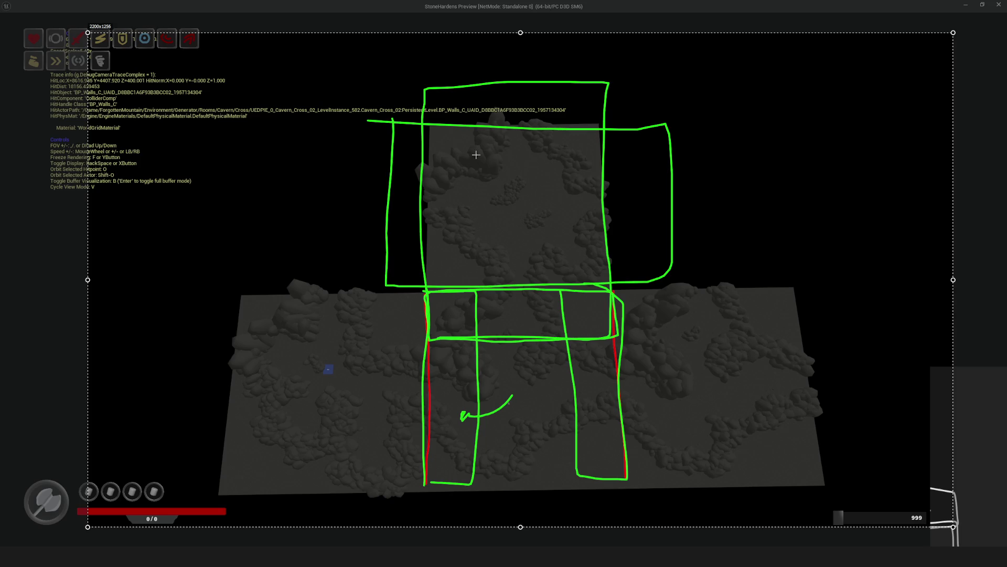
key("ctrl+z")
key("ctrl+z")
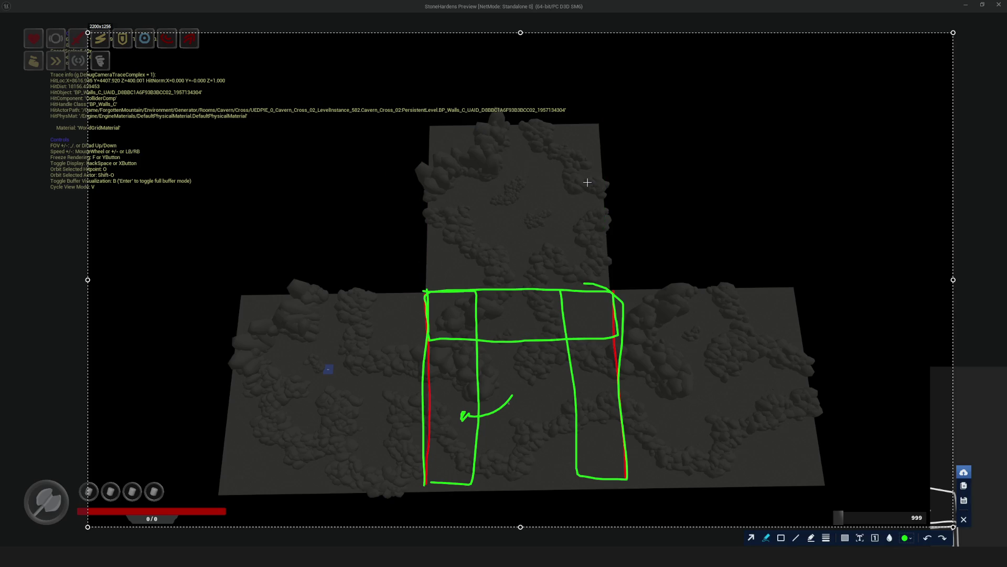
key("Escape")
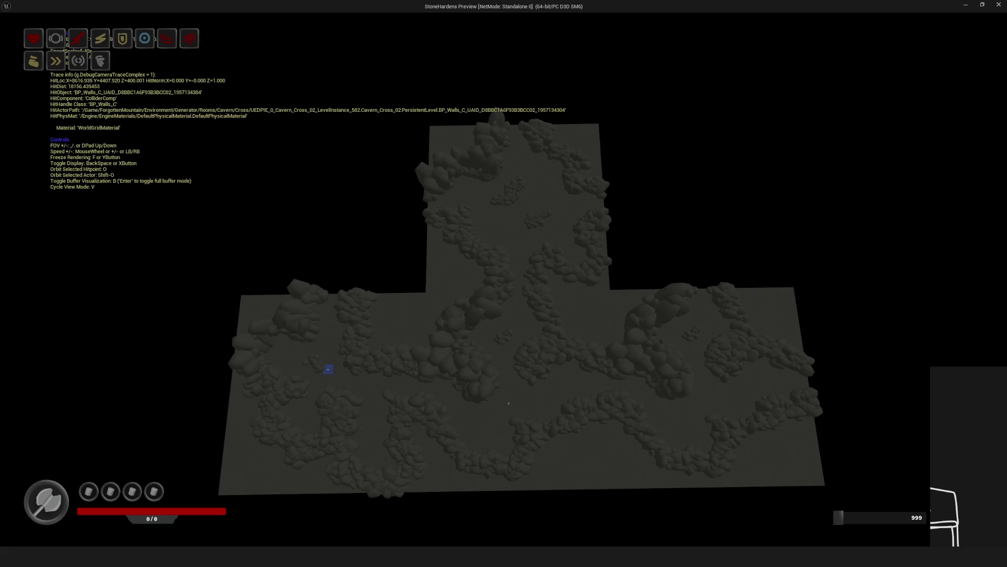
Select the floor actor, take a quick capture of the junction with a green arrow, and discard it.
left_click(509, 403)
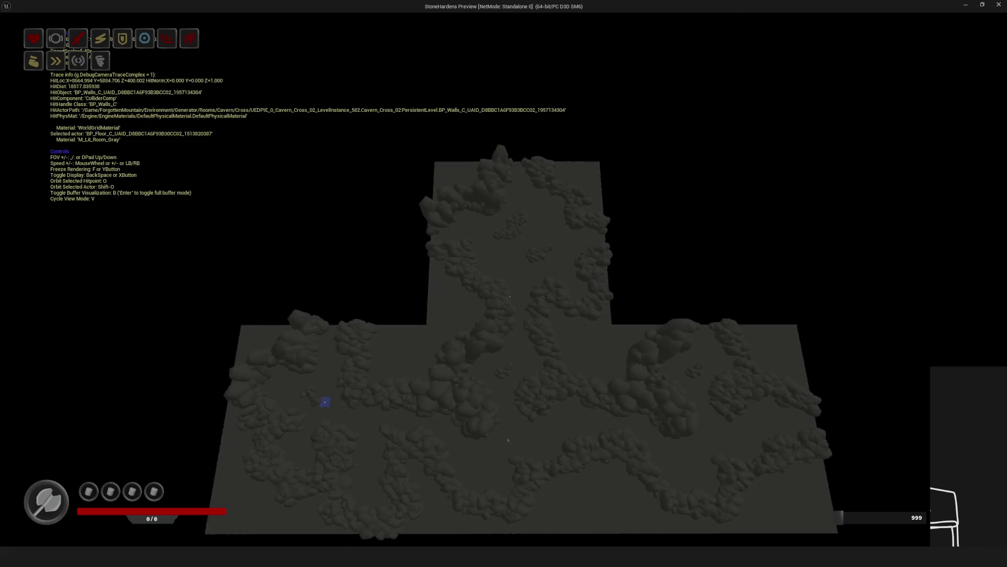
key("alt+Tab")
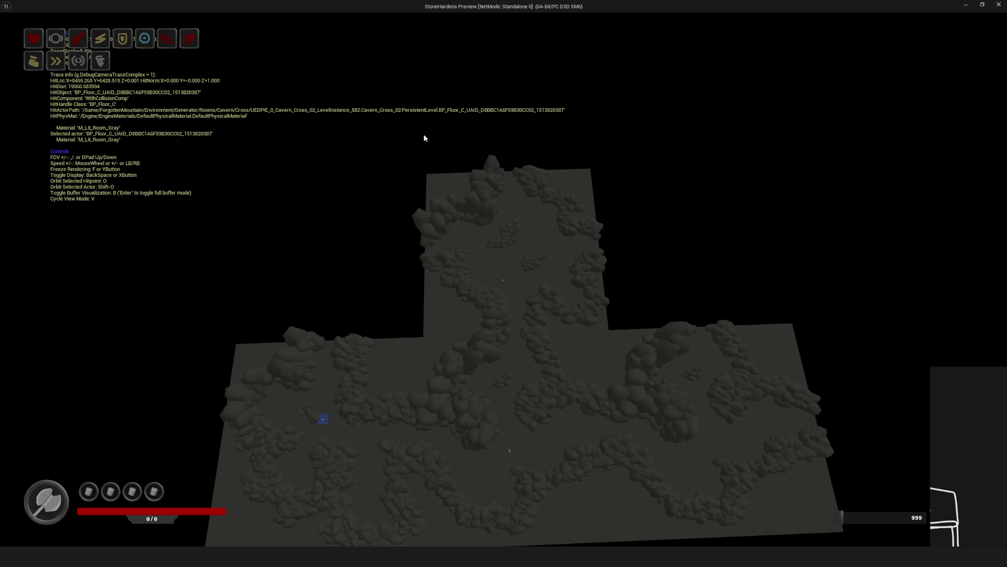
key("Print")
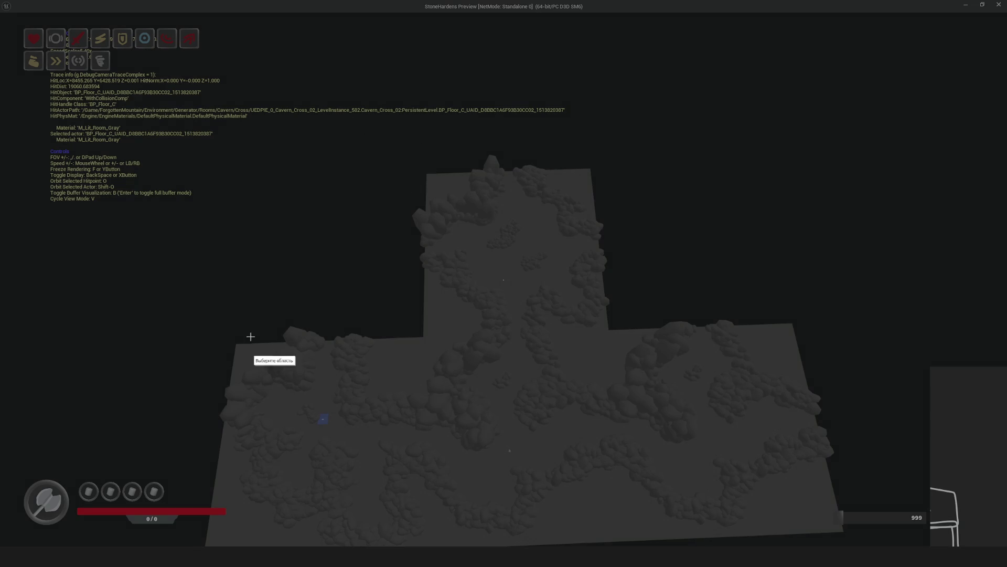
left_click_drag(191, 51, 847, 522)
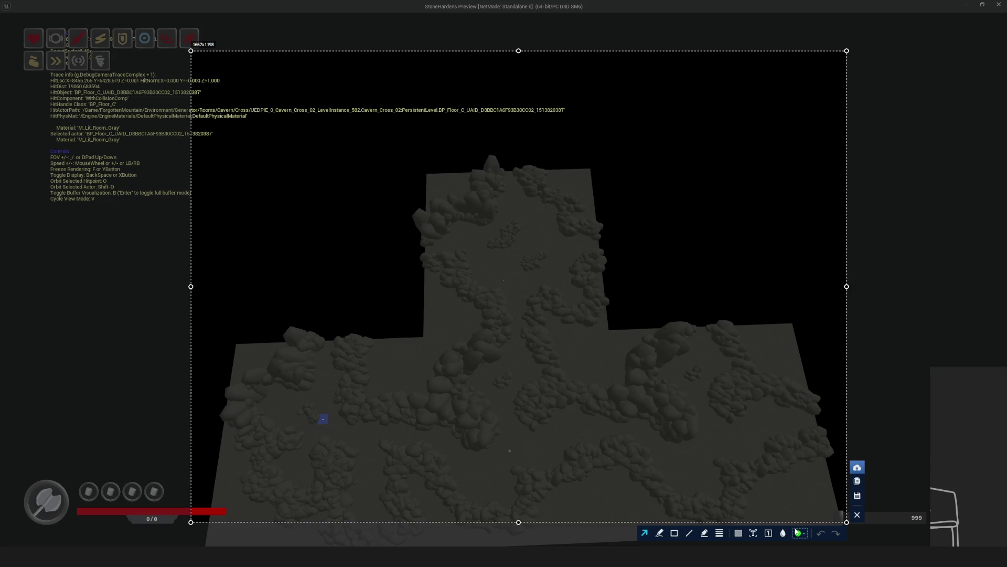
left_click_drag(386, 352, 380, 188)
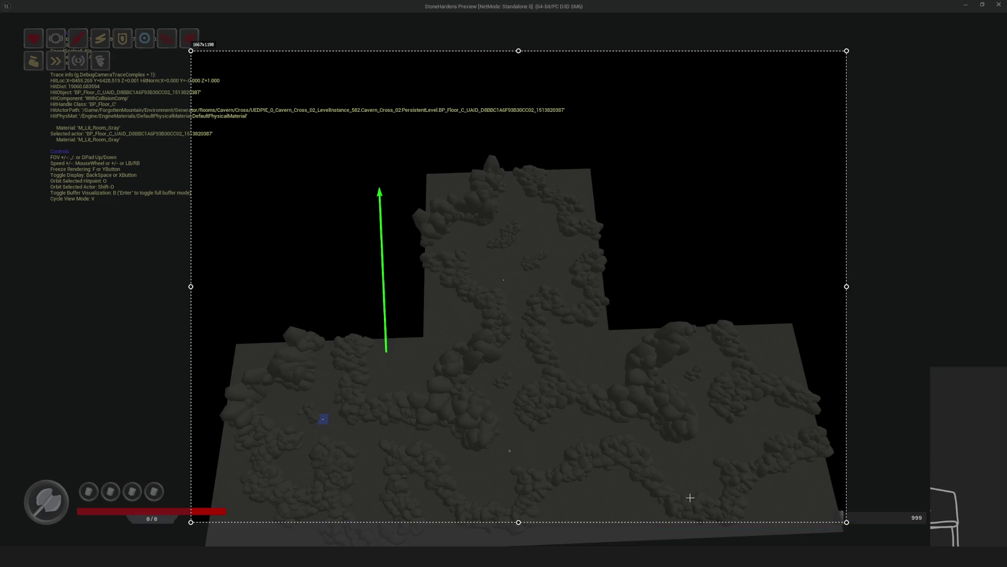
key("ctrl+c")
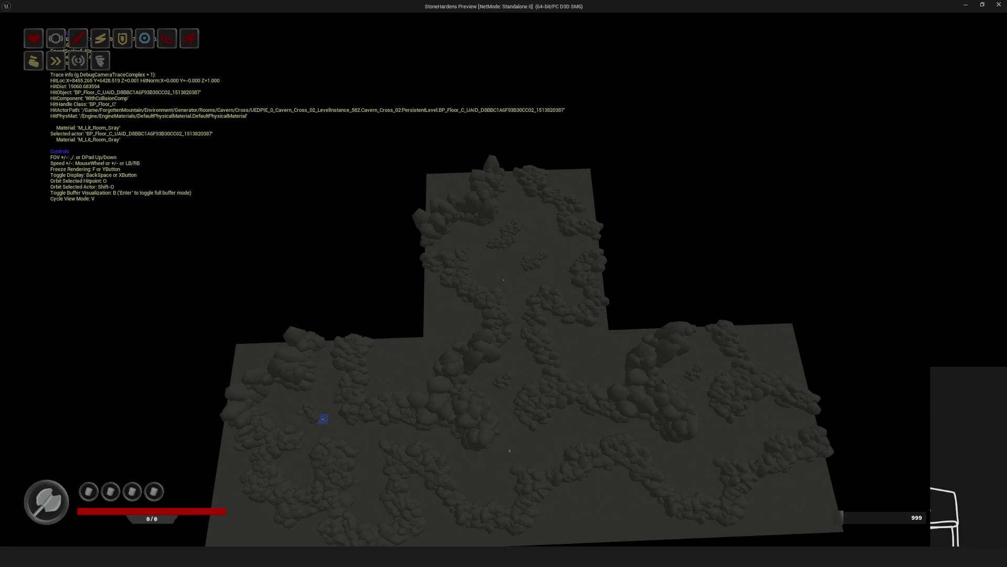
Recapture the junction, outline the top, left and central rooms with green arrows, then discard it.
key("Print")
mouse_move(172, 47)
left_mouse_down()
mouse_move(314, 220)
mouse_move(849, 501)
left_mouse_up()
left_click(662, 513)
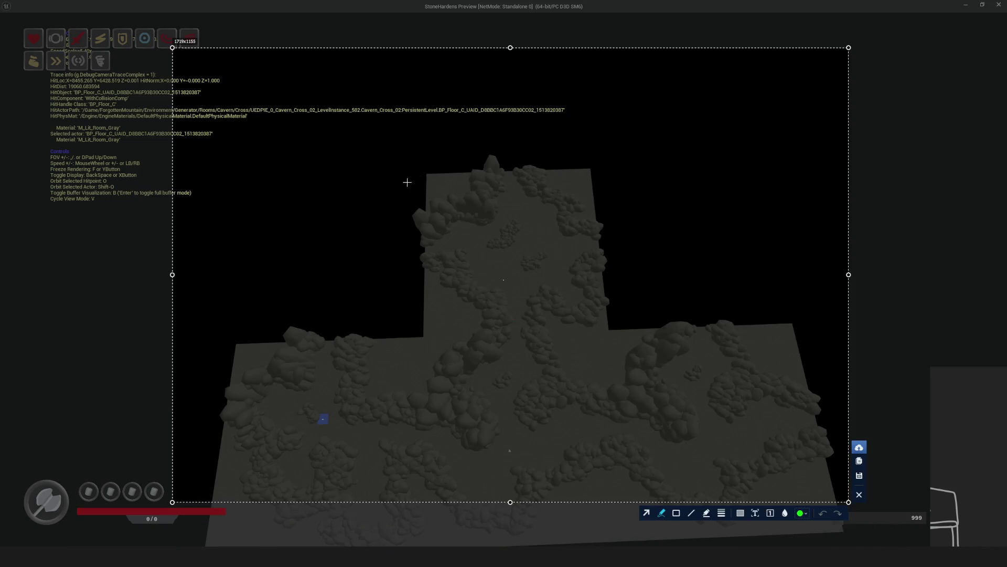
mouse_move(385, 155)
left_mouse_down()
mouse_move(387, 364)
mouse_move(570, 365)
mouse_move(640, 329)
mouse_move(624, 141)
mouse_move(386, 143)
left_mouse_up()
mouse_move(213, 301)
left_mouse_down()
mouse_move(459, 309)
mouse_move(467, 496)
mouse_move(384, 542)
mouse_move(247, 545)
mouse_move(207, 318)
left_mouse_up()
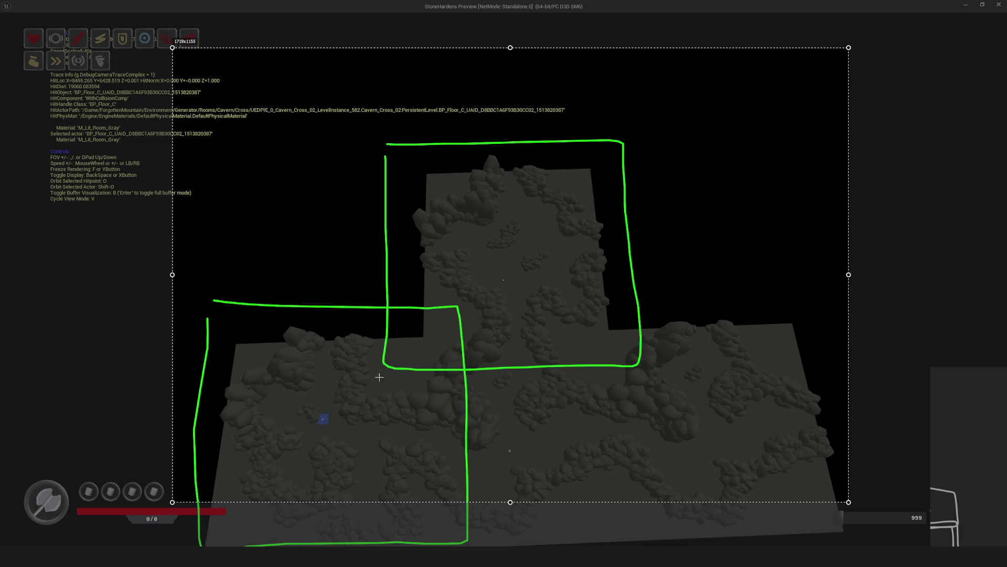
mouse_move(384, 533)
left_mouse_down()
mouse_move(393, 323)
mouse_move(387, 560)
mouse_move(366, 556)
left_mouse_up()
mouse_move(390, 488)
left_mouse_down()
mouse_move(395, 326)
mouse_move(618, 283)
mouse_move(653, 516)
mouse_move(366, 494)
left_mouse_up()
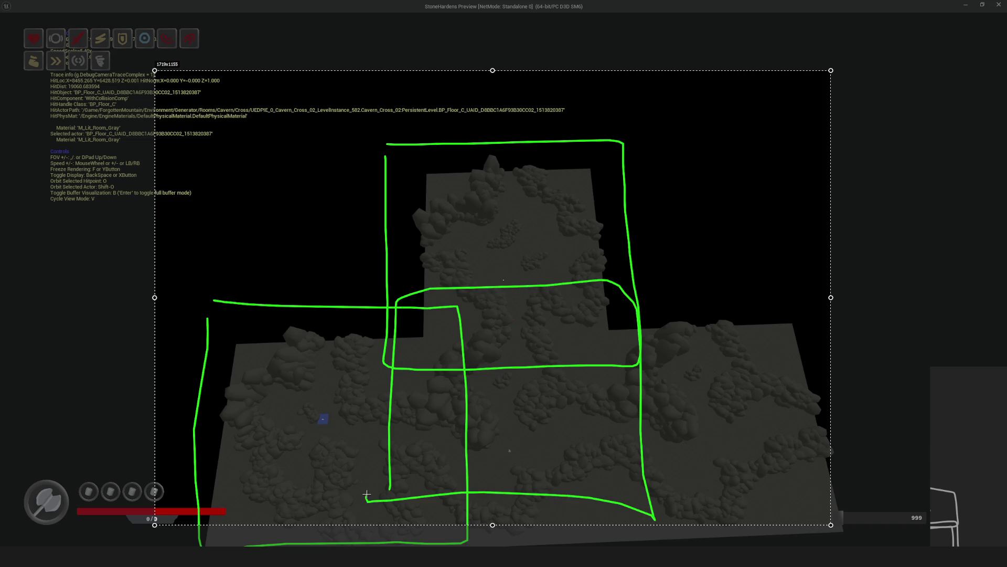
mouse_move(512, 432)
left_mouse_down()
mouse_move(533, 357)
mouse_move(514, 370)
mouse_move(509, 425)
left_mouse_up()
left_click_drag(437, 230, 331, 240)
mouse_move(513, 148)
left_mouse_down()
mouse_move(520, 101)
mouse_move(519, 111)
left_mouse_up()
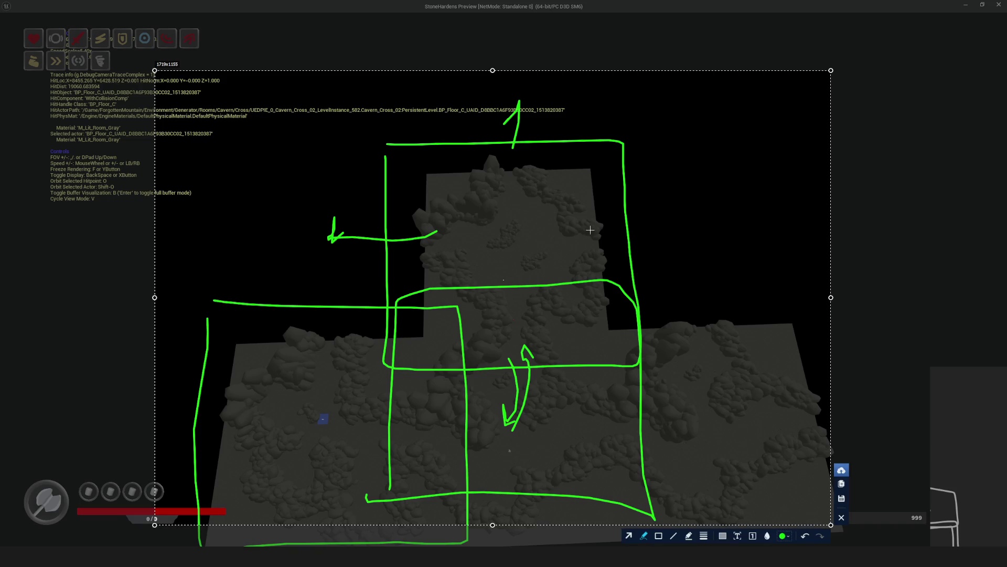
key("ctrl+c")
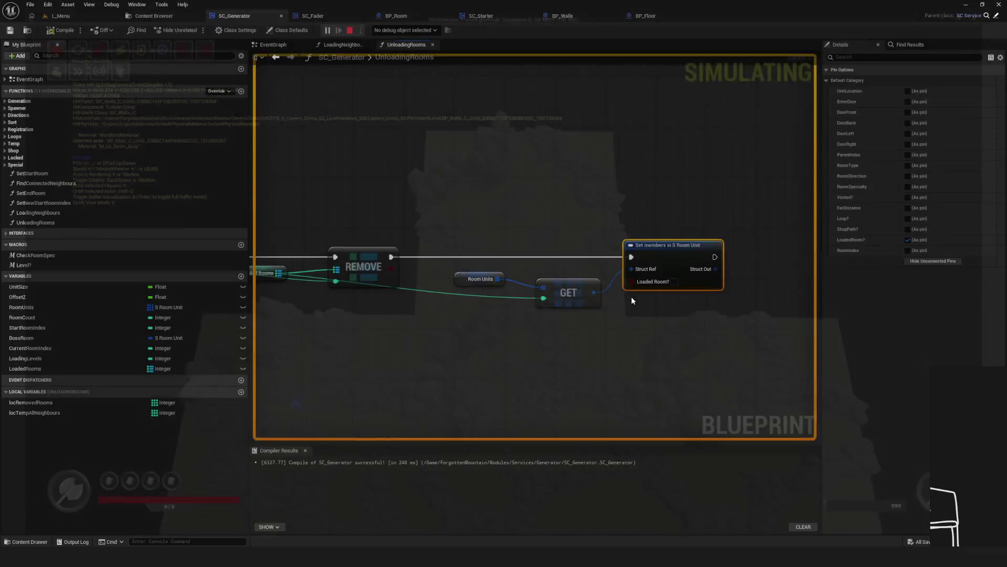
Play L_Menu, load SavedGame0, toggle the debug camera on and off, and stop.
scroll(454, 184, "down", 8)
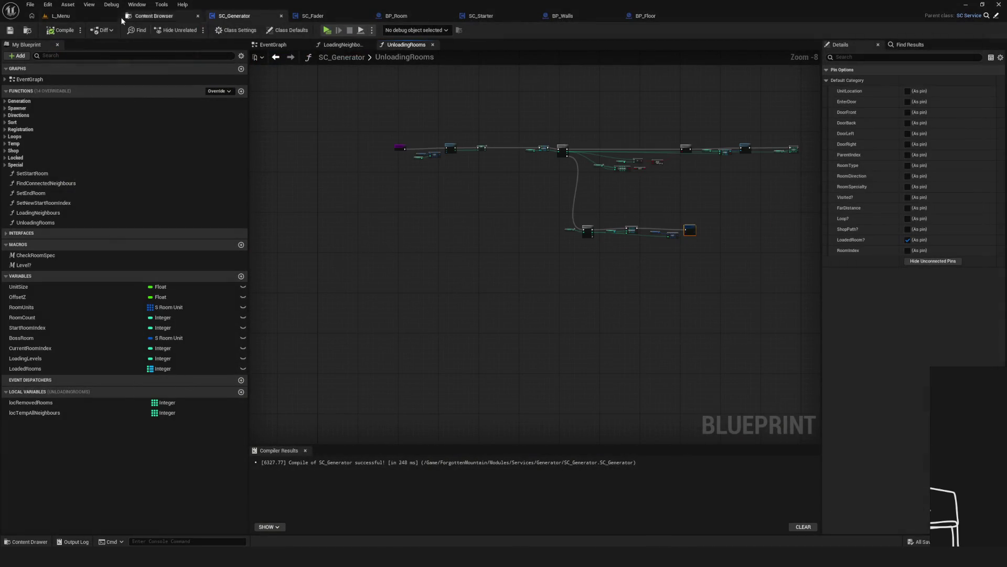
left_click(61, 16)
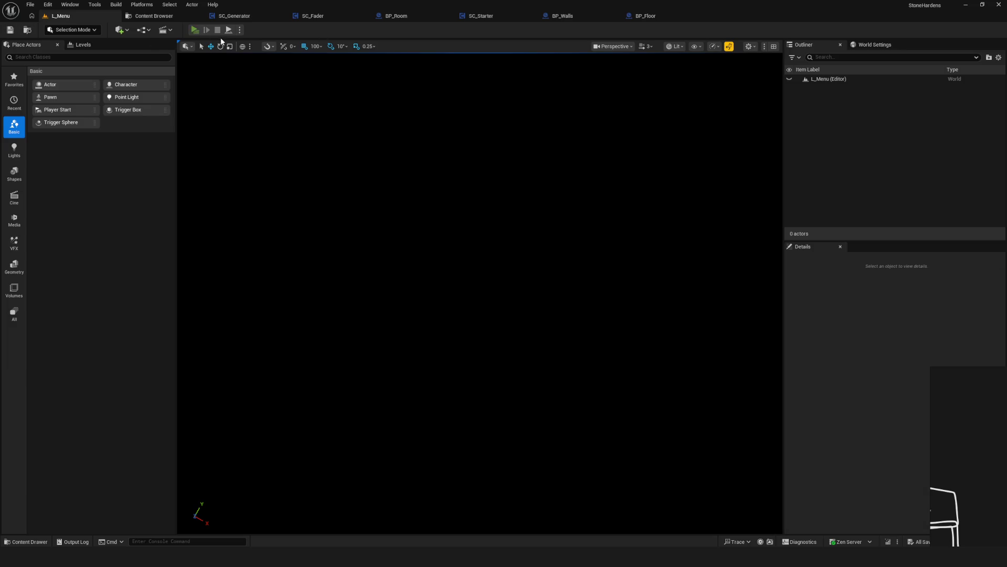
left_click(198, 31)
left_click(522, 233)
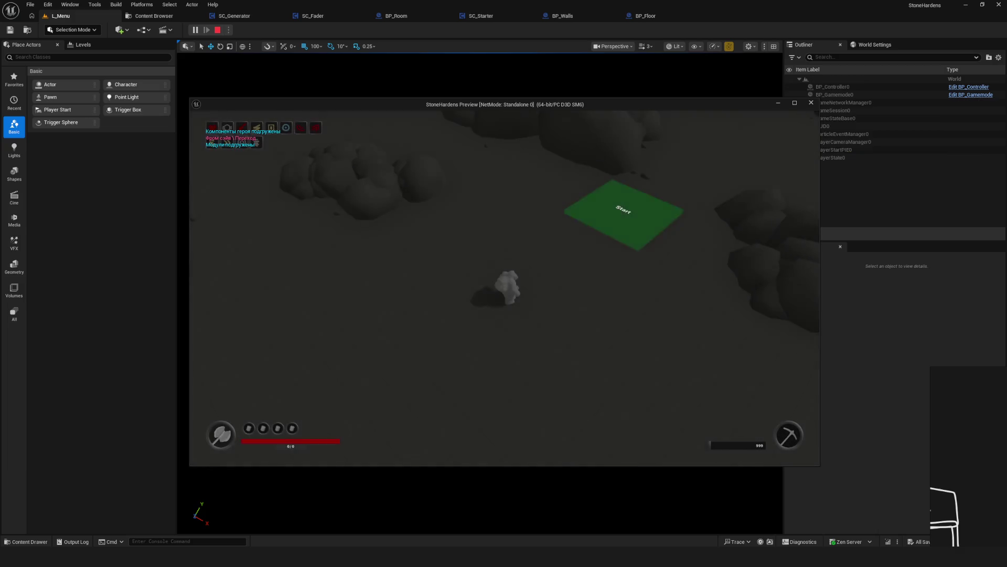
key("semicolon")
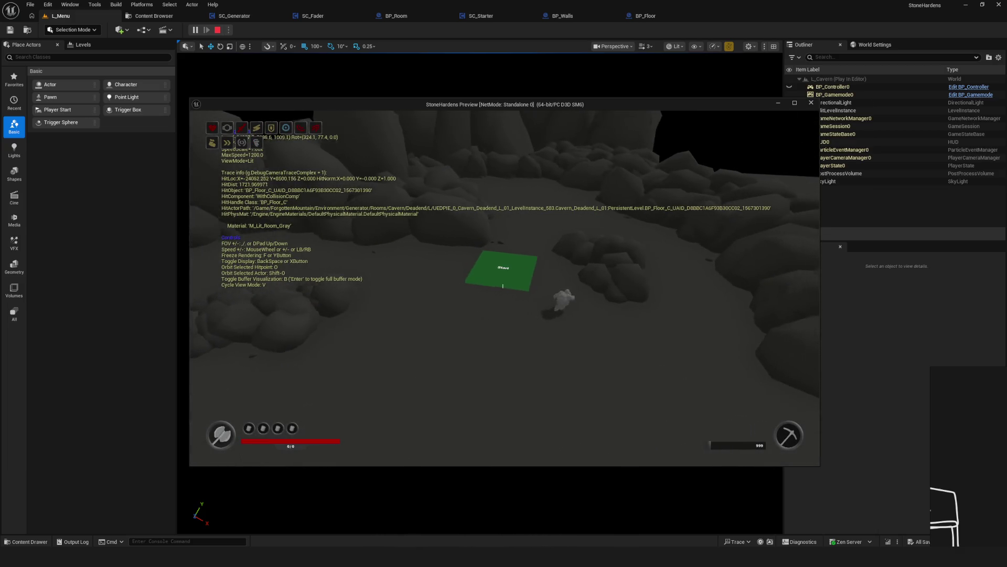
key("semicolon")
key("Escape")
Replay the level, bring up the save slots, stop the preview, and go to the Content Browser.
left_click(195, 30)
left_click(503, 269)
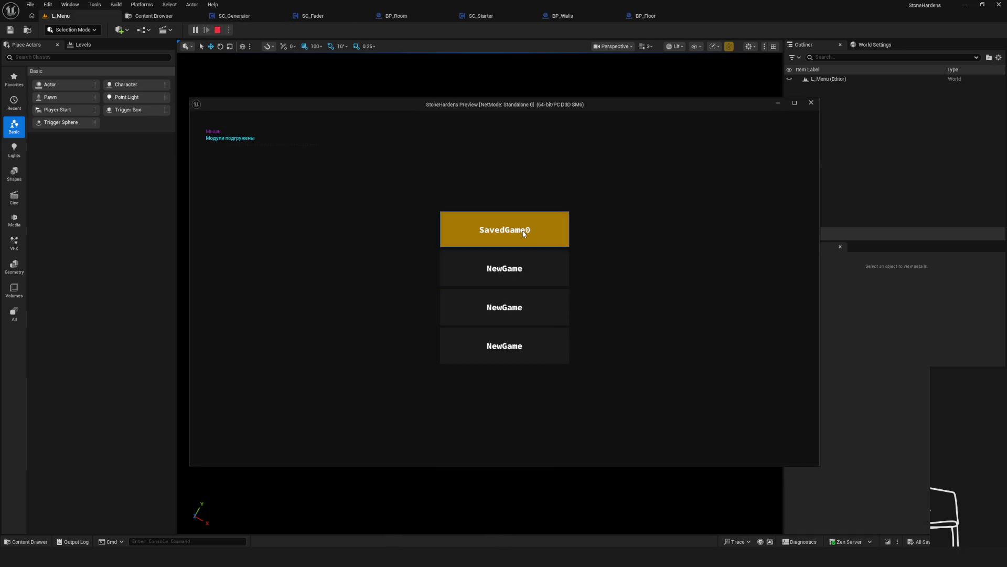
left_click(811, 102)
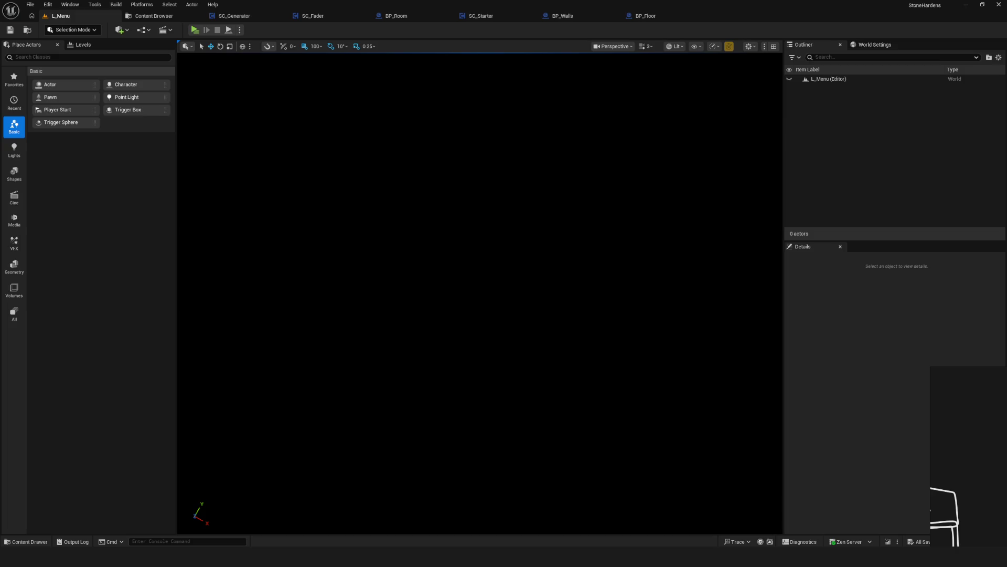
left_click(152, 16)
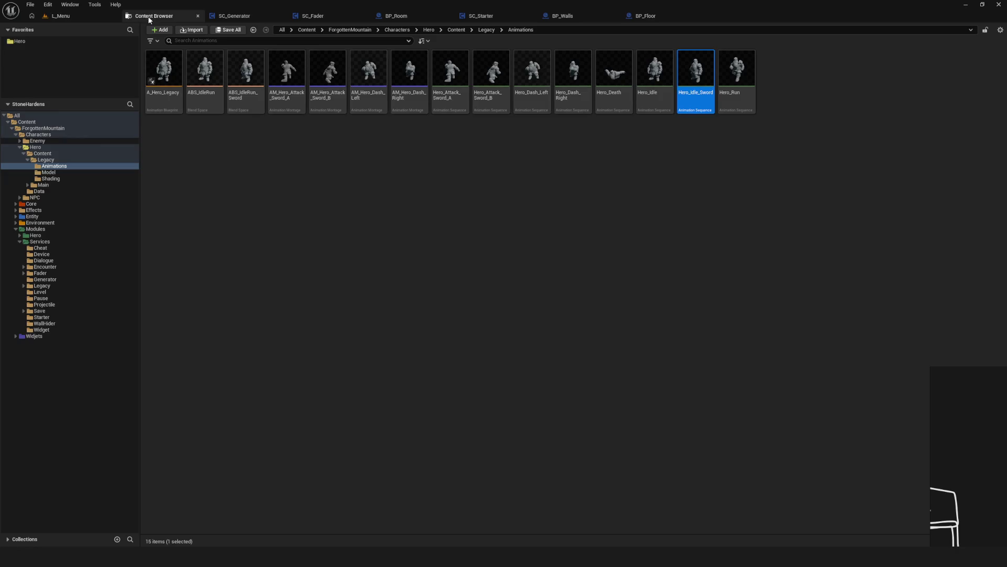
Open Core > Game > BP_Controller and locate the 5 key event wired to Getter Current Room.
double_click(31, 203)
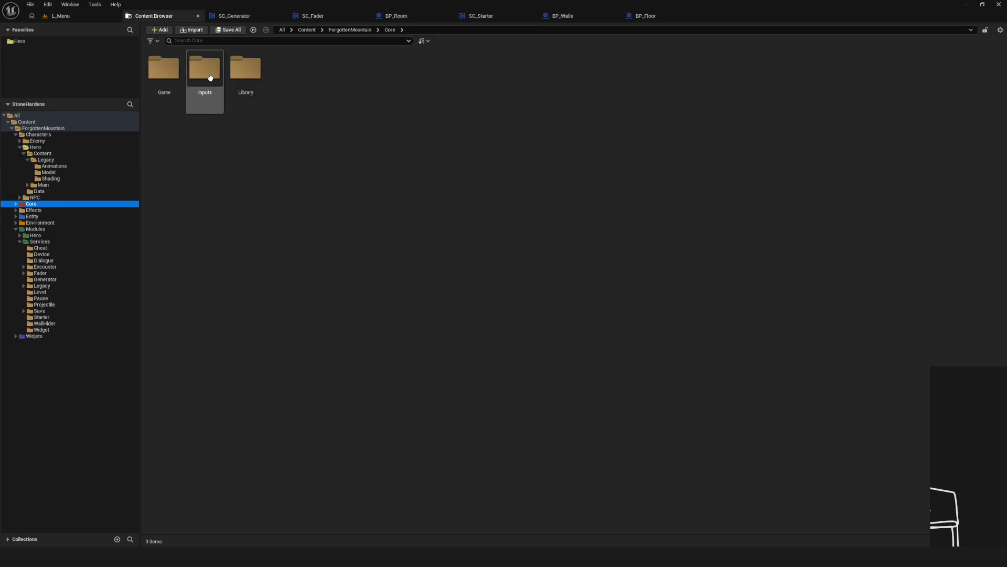
double_click(164, 71)
double_click(164, 70)
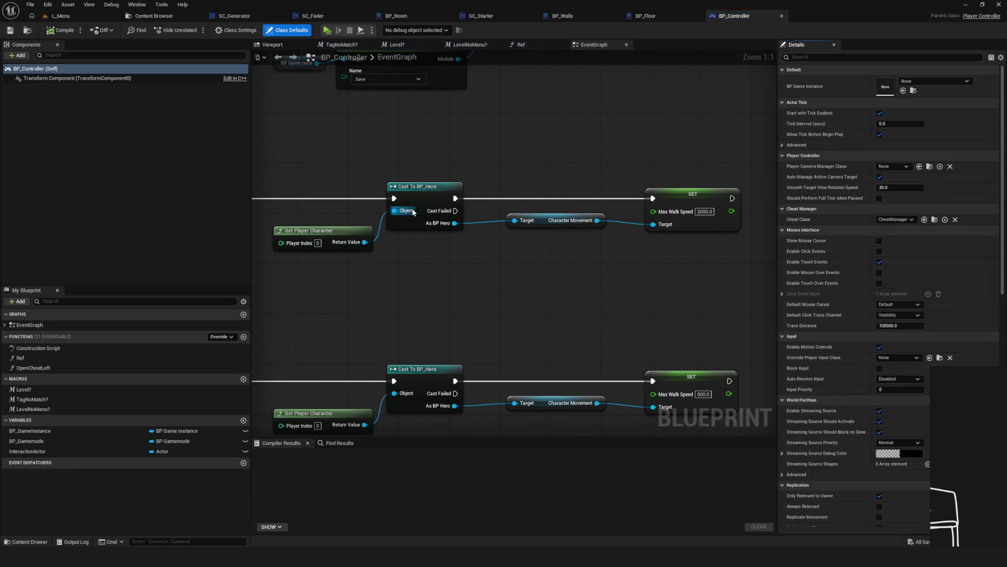
left_click_drag(414, 212, 616, 236)
scroll(615, 236, "down", 5)
scroll(459, 144, "up", 5)
left_click_drag(459, 145, 490, 317)
mouse_move(483, 157)
left_mouse_down()
mouse_move(452, 210)
mouse_move(472, 371)
left_mouse_up()
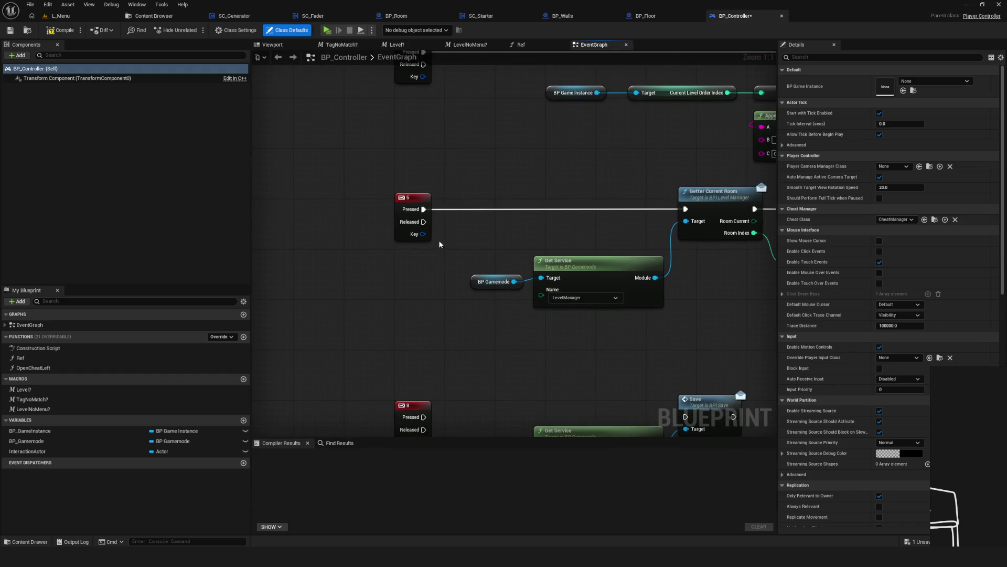
Unlink 5 Pressed from Getter Current Room, compile and save, then replay L_Menu from the save.
left_click(424, 209, "alt")
left_click(62, 30)
left_click(10, 30)
left_click(61, 15)
left_click(195, 30)
left_click(483, 271)
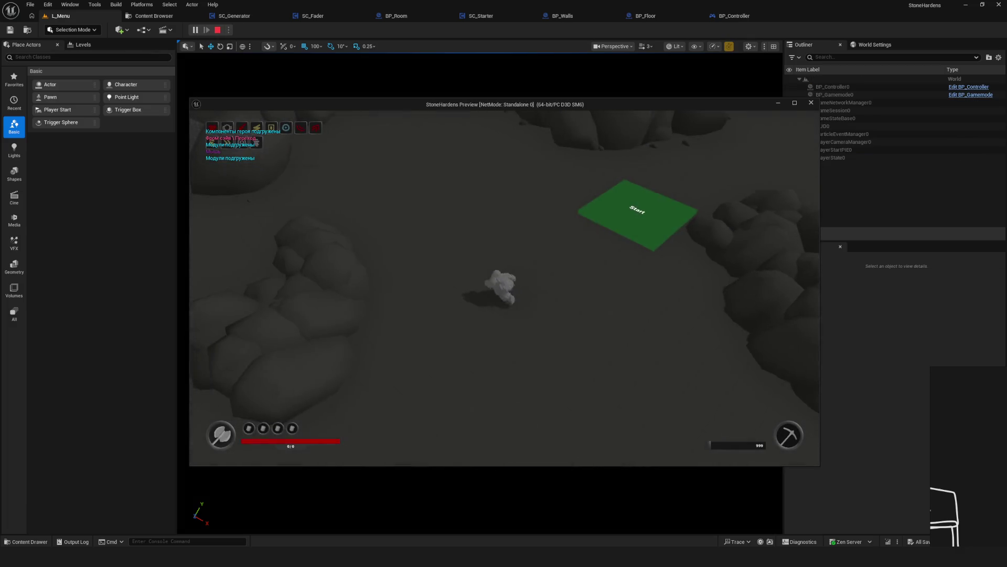
Fly the debug camera up to survey the cavern from above, then return to the gameplay camera.
key("semicolon")
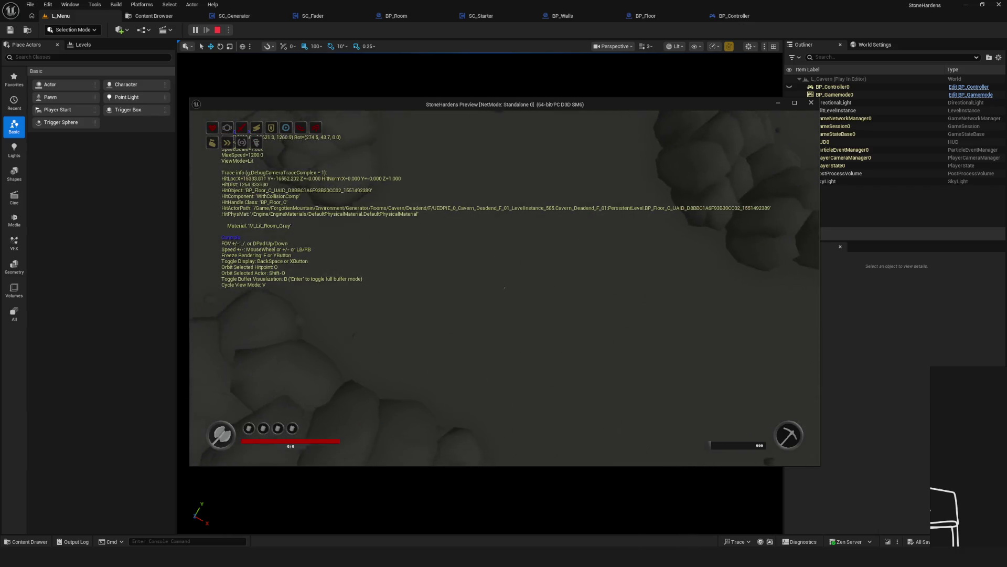
scroll(505, 287, "up", 2)
key("s")
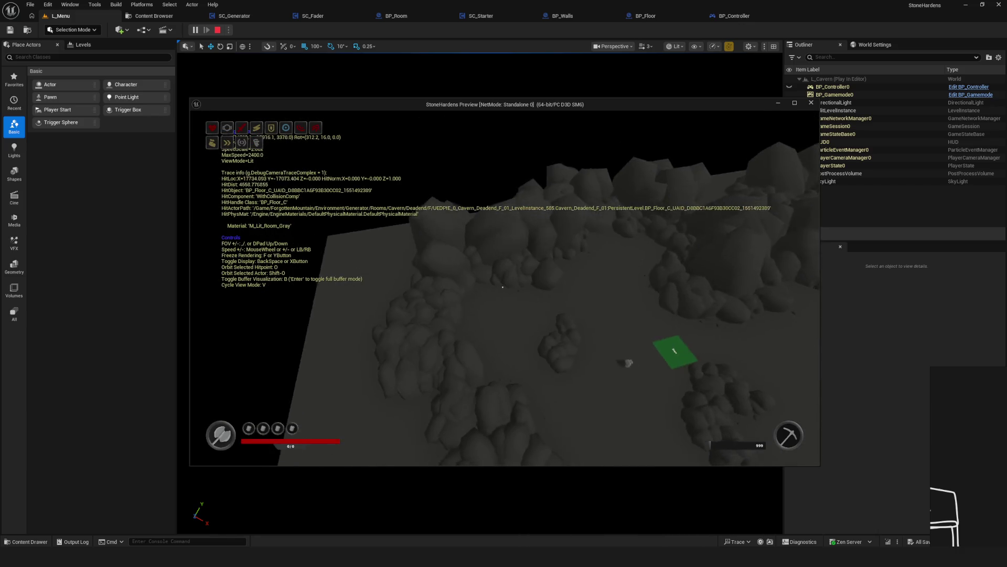
key("semicolon")
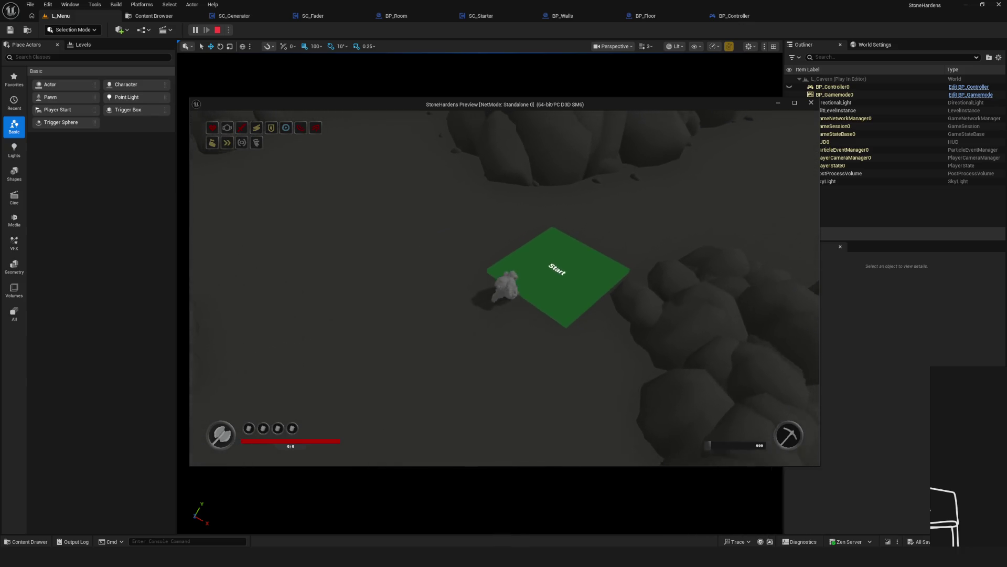
Walk the character forward across the cavern floor, then stop the play session.
key("w")
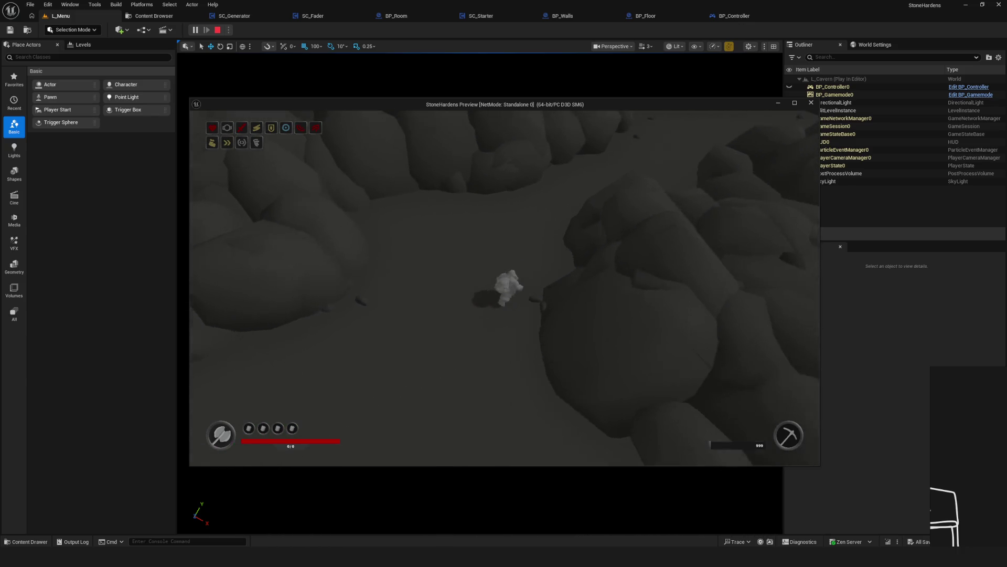
key("w")
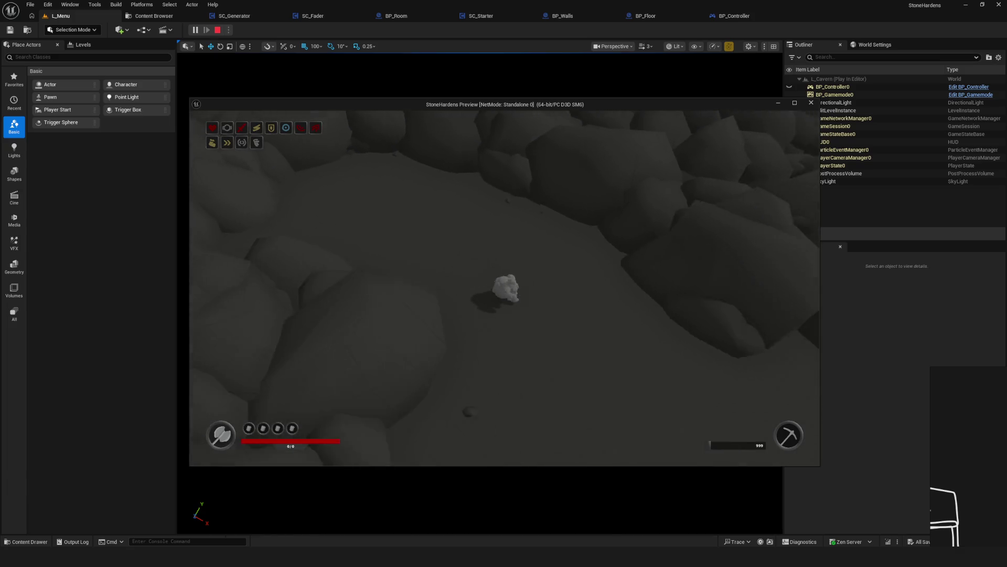
key("w")
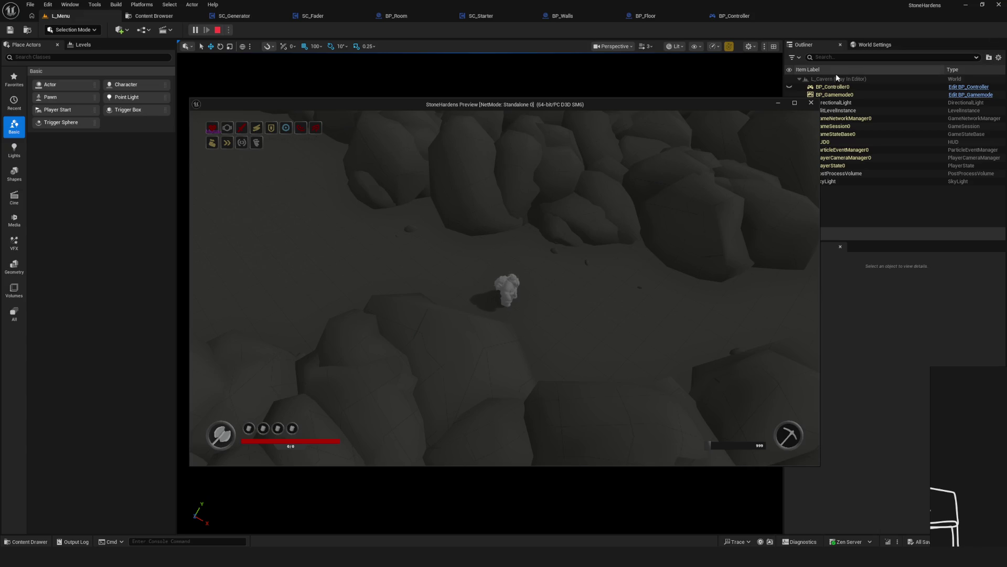
left_click(811, 103)
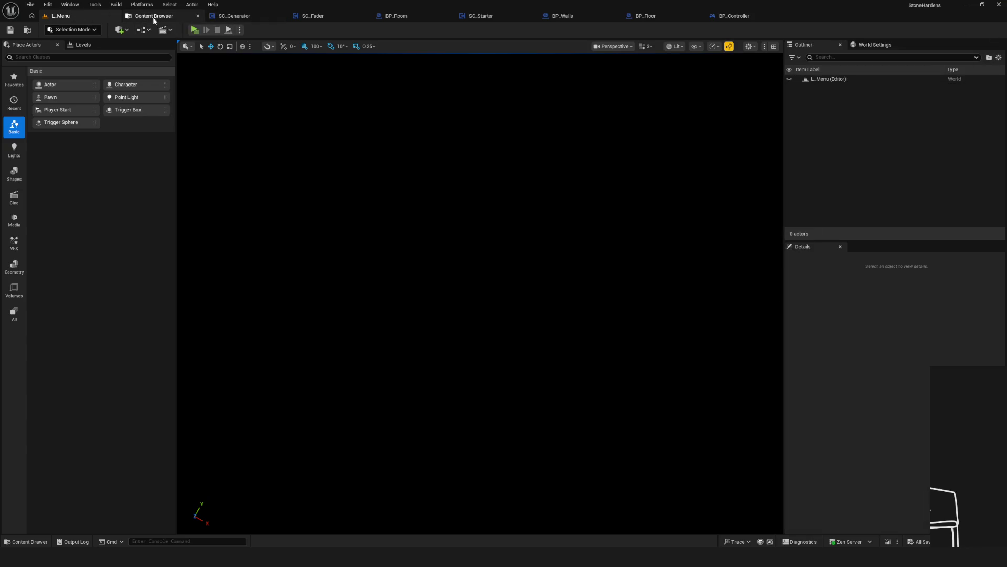
Browse the Content Browser to Environment > Levels and open the L_Cavern level.
left_click(153, 17)
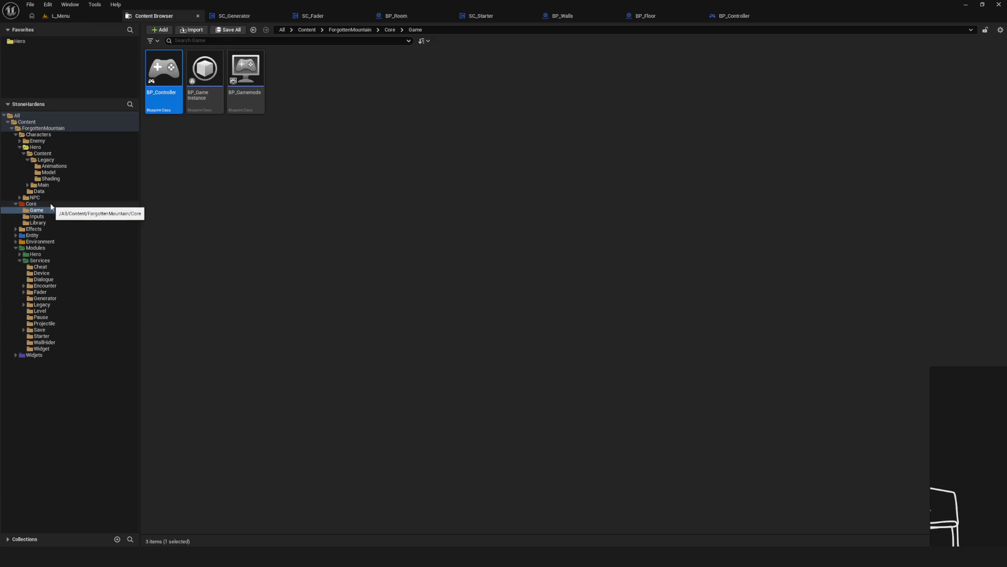
left_click(49, 167)
left_click(43, 154)
left_click(46, 159)
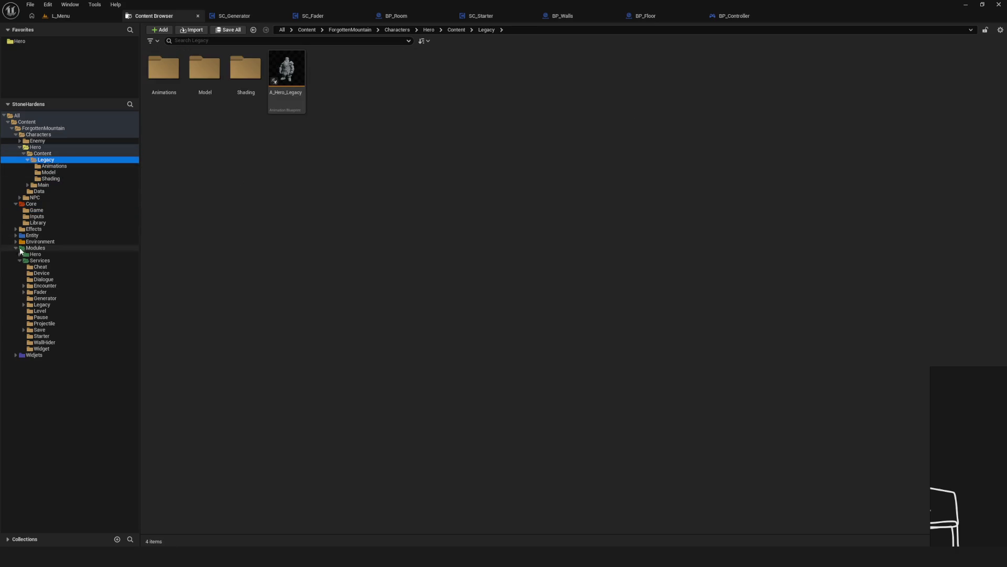
left_click(16, 241)
left_click(37, 272)
double_click(204, 70)
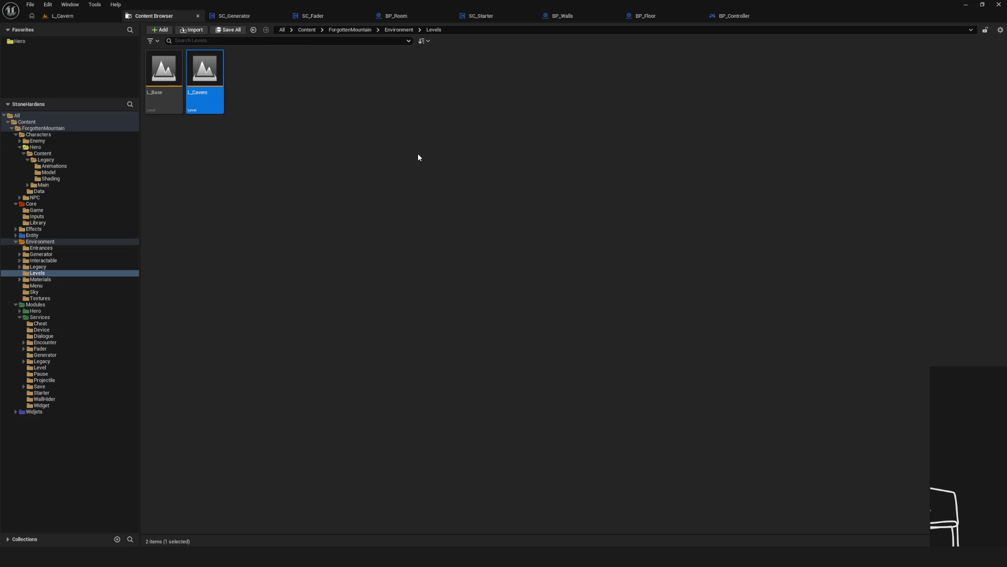
left_click(80, 16)
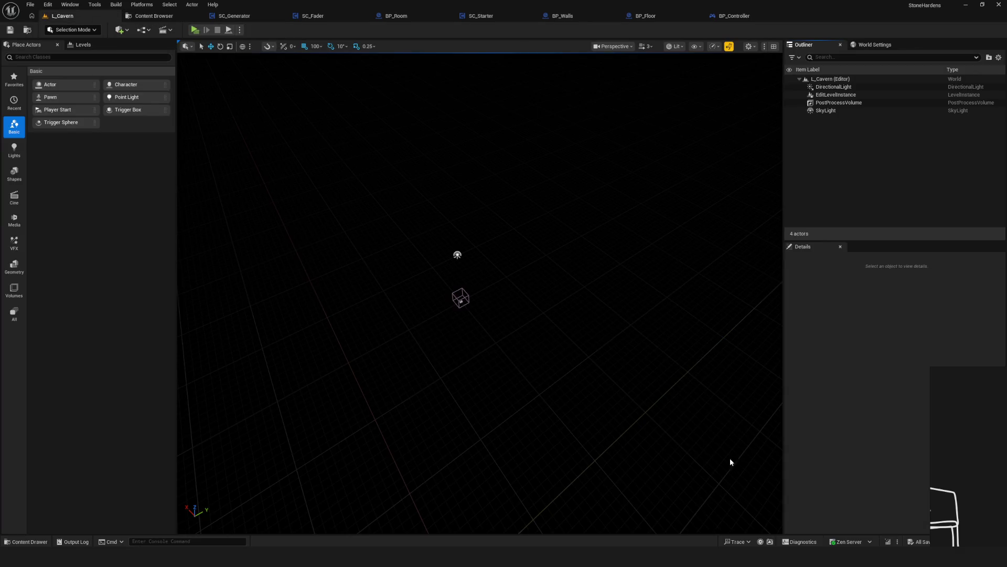
Inspect the EditLevelInstance actor and the Outliner's filter and settings menus, then deselect it.
left_click(849, 95)
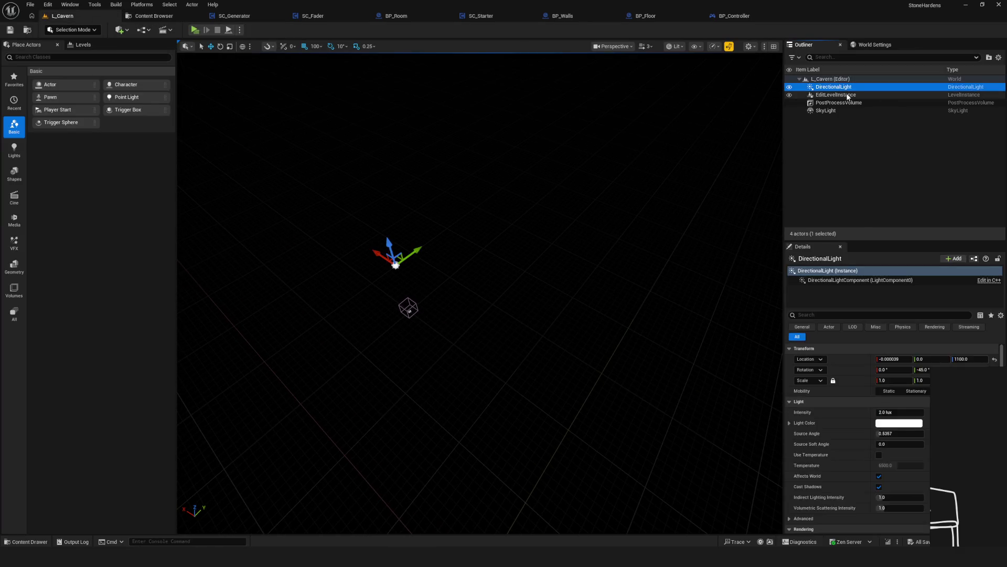
left_click_drag(577, 275, 577, 275)
left_click(794, 57)
left_click(831, 73)
left_click(999, 58)
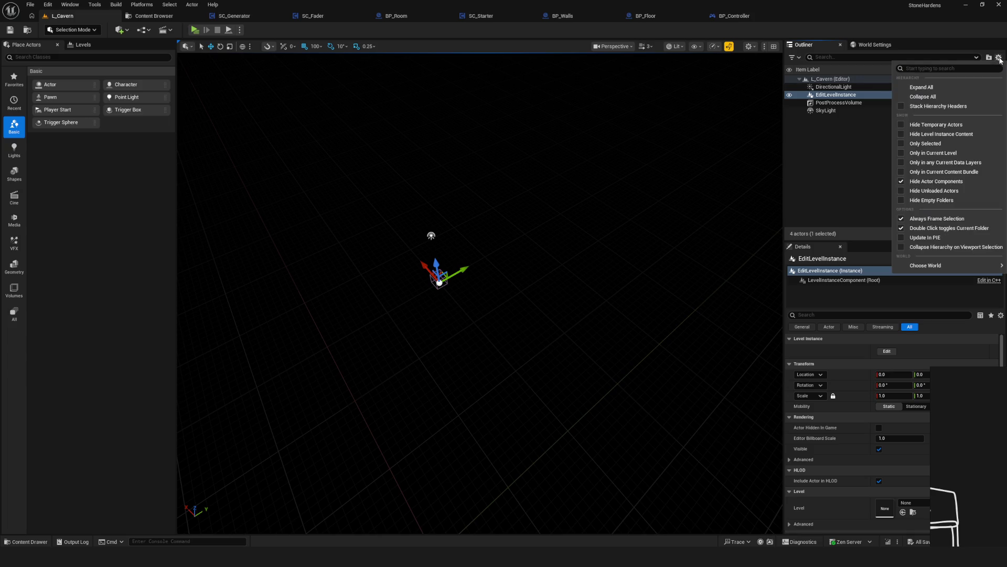
left_click(998, 58)
right_click(812, 47)
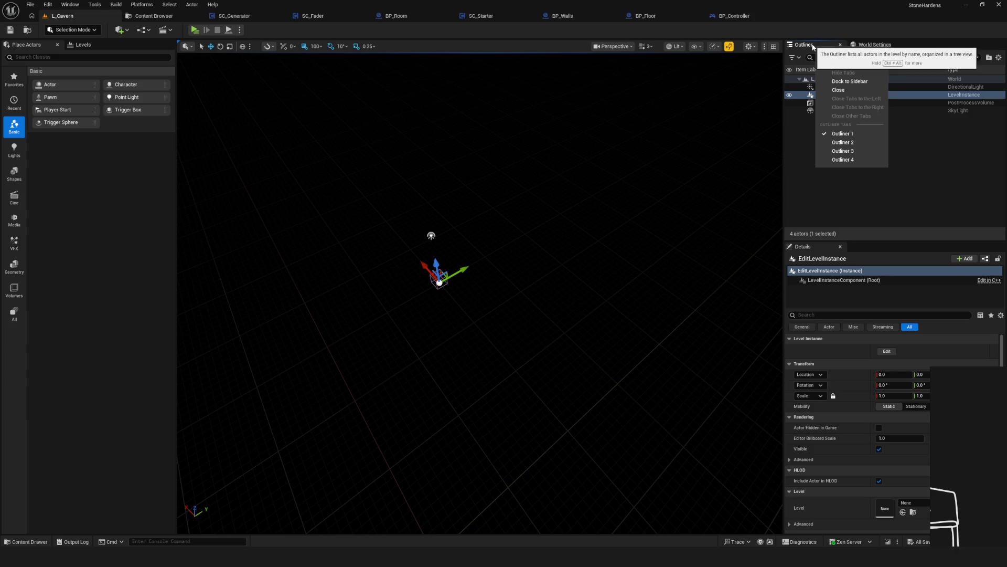
left_click(823, 48)
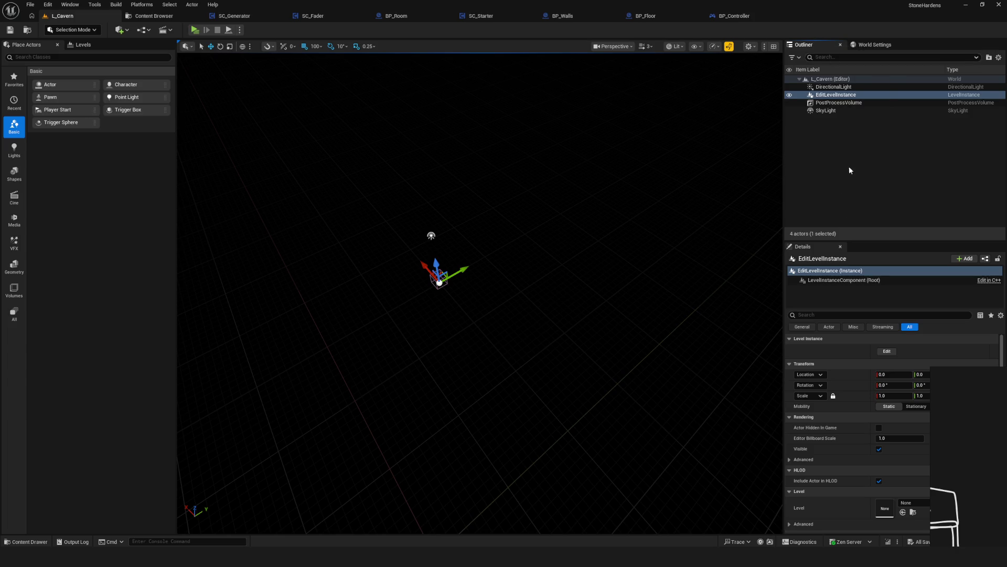
scroll(867, 257, "down", 5)
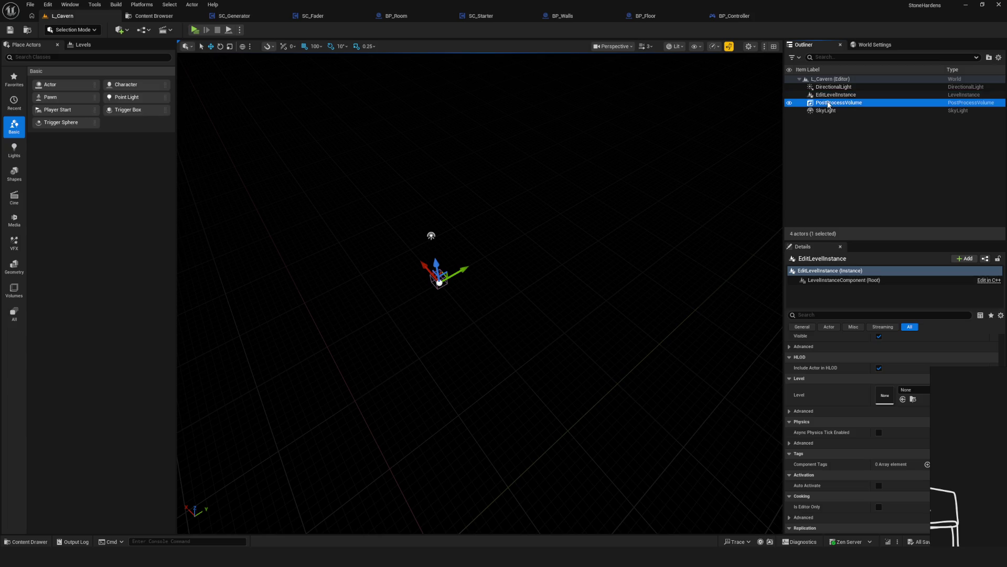
left_click(834, 150)
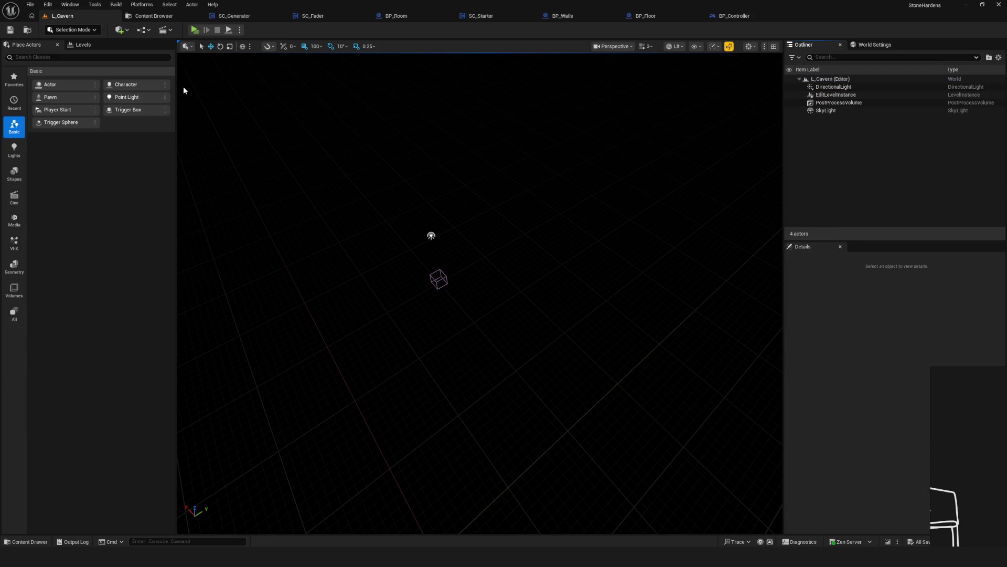
Search the placeable actors for 'cube' and drag a Cube into the L_Cavern level.
left_click(42, 57)
type("cube")
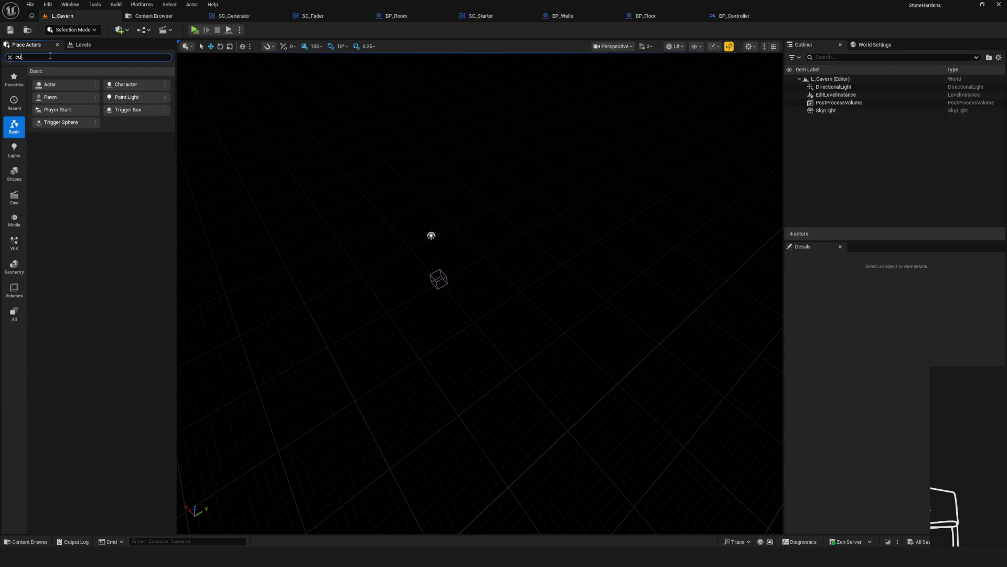
left_click_drag(119, 81, 582, 283)
Frame the Cube in the viewport and review its context-menu actions.
key("f")
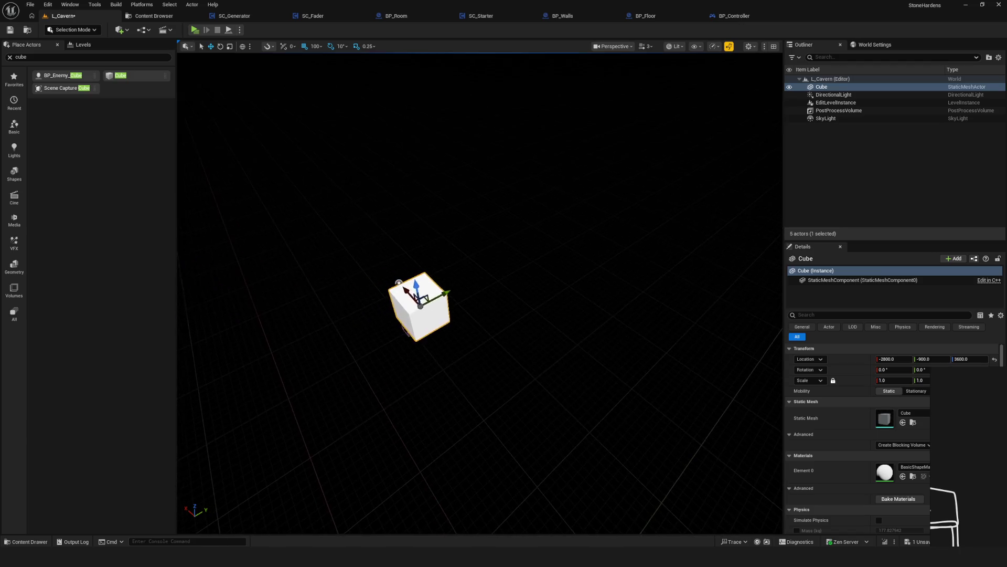
right_click(832, 88)
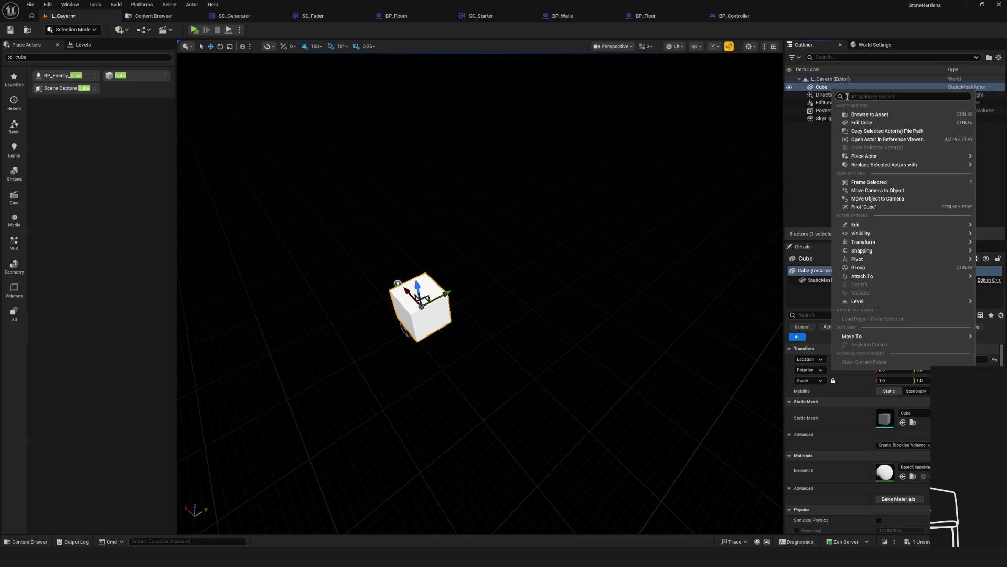
key("Escape")
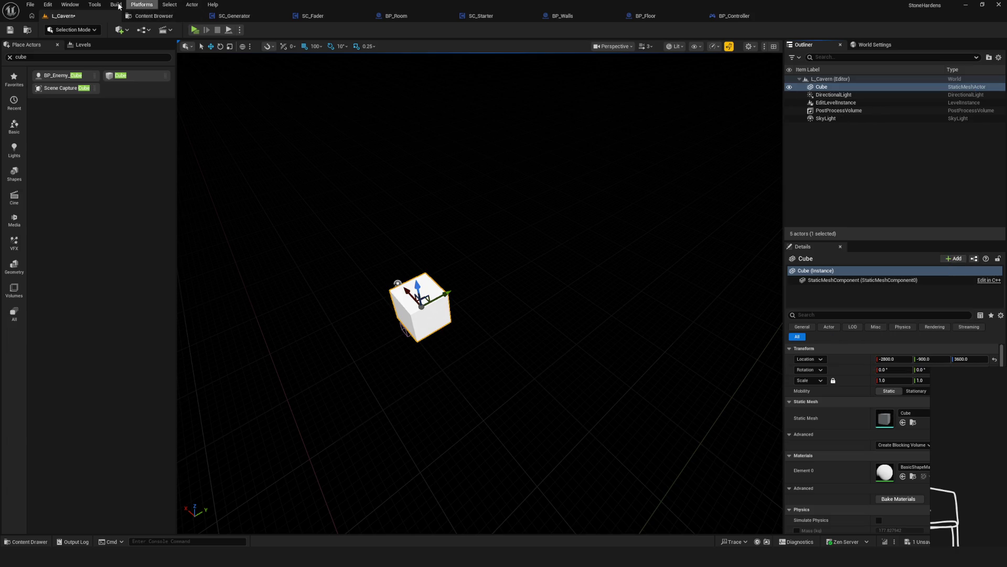
left_click(78, 7)
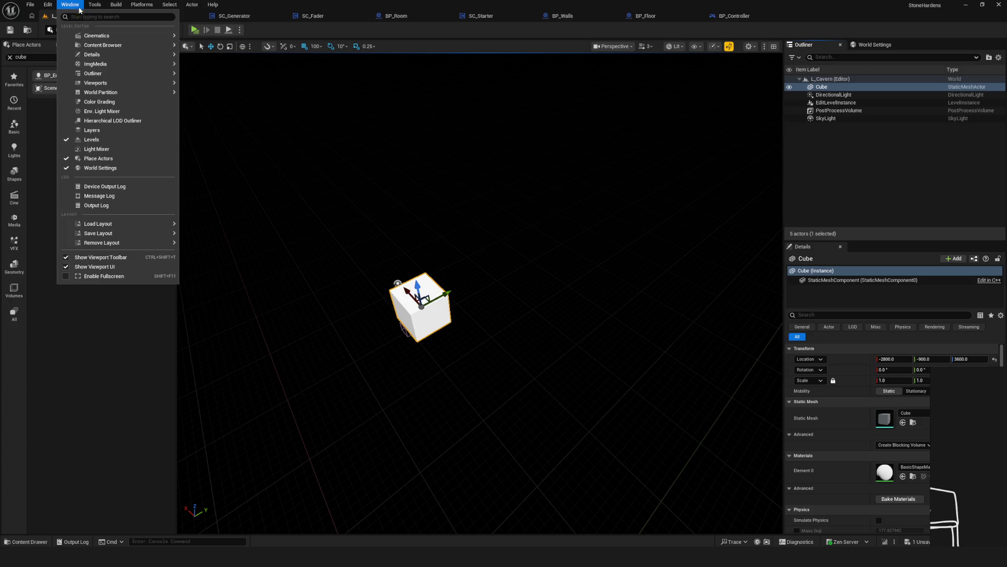
Show the Levels panel and select the Persistent Level.
left_click(106, 139)
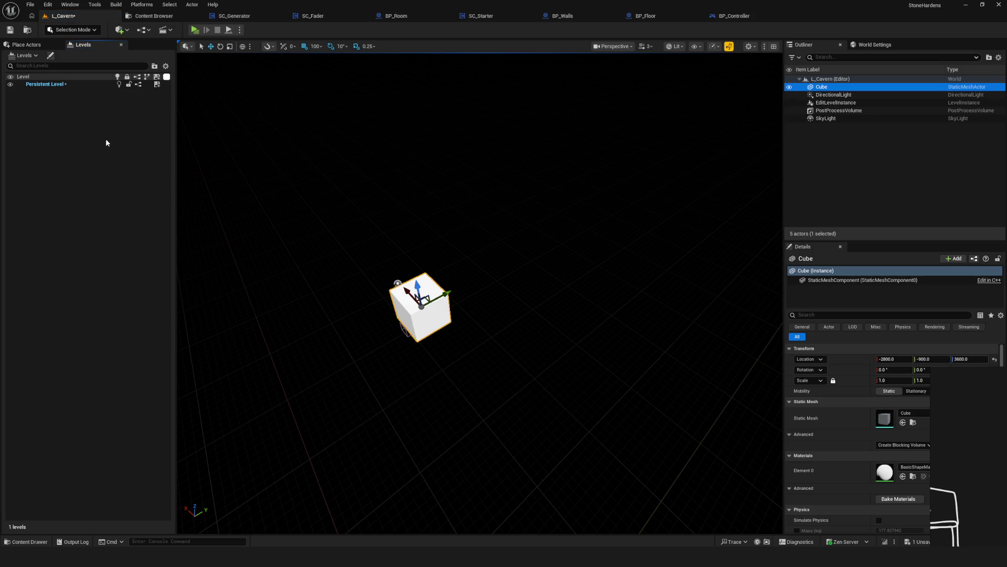
left_click(47, 86)
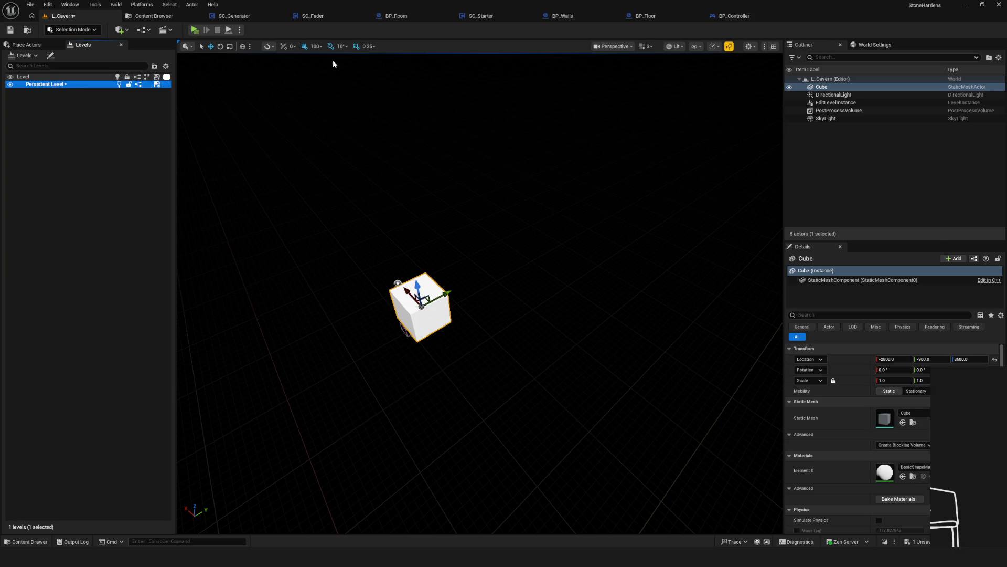
mouse_move(523, 320)
left_mouse_down()
mouse_move(504, 356)
mouse_move(523, 378)
left_mouse_up()
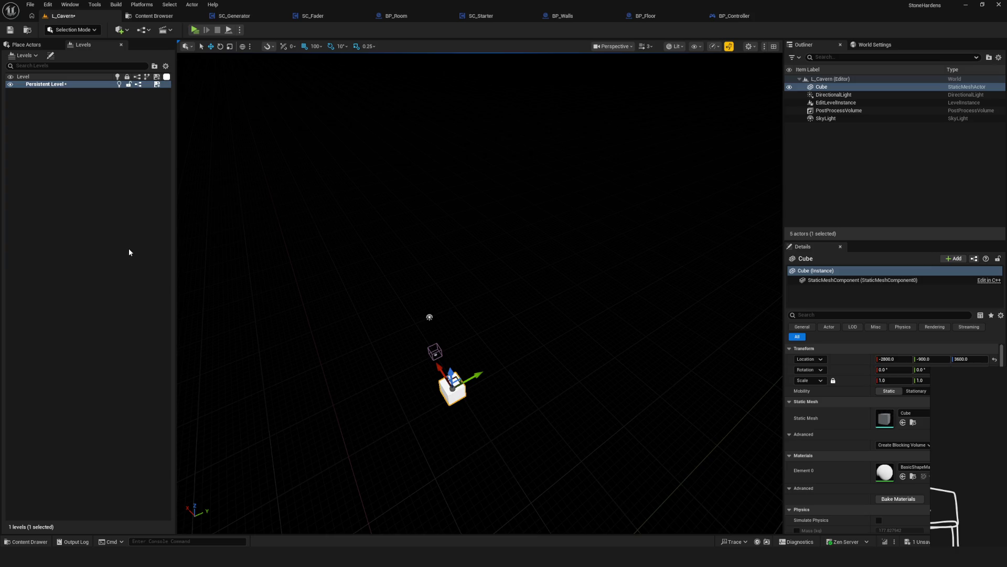
left_click(27, 56)
left_click(145, 93)
Delete the Cube and undo it, then bring up the Level Details window.
key("Delete")
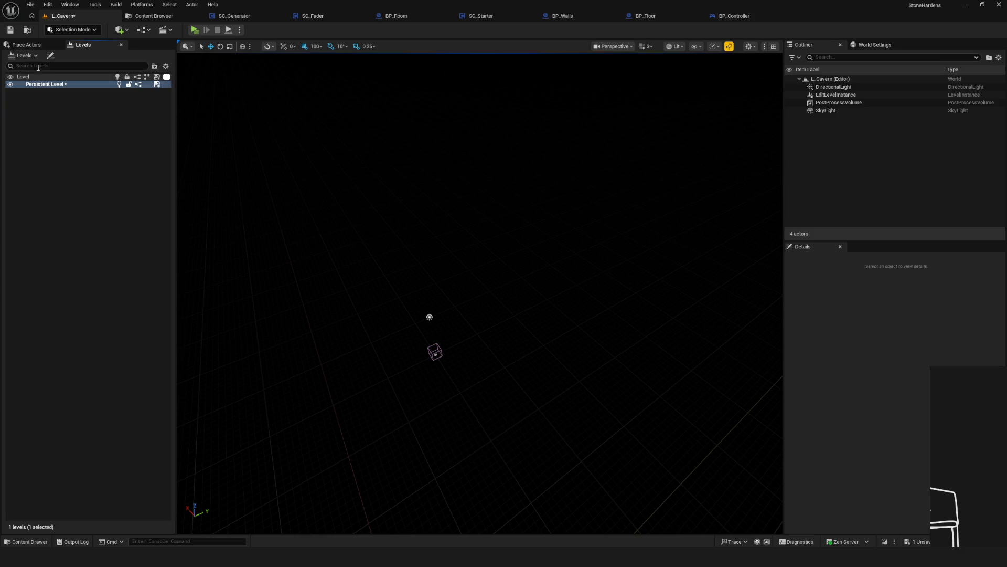
key("ctrl+z")
left_click(31, 56)
left_click(38, 55)
left_click(53, 56)
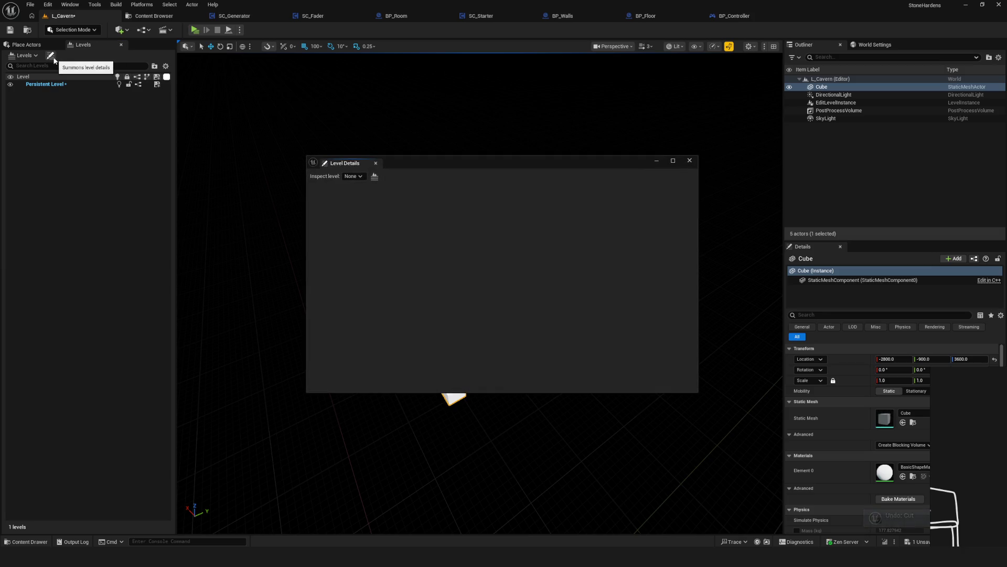
Create a NewMap level from the selected Cube, saved in ForgottenMountain/Environment/Levels.
left_click(689, 160)
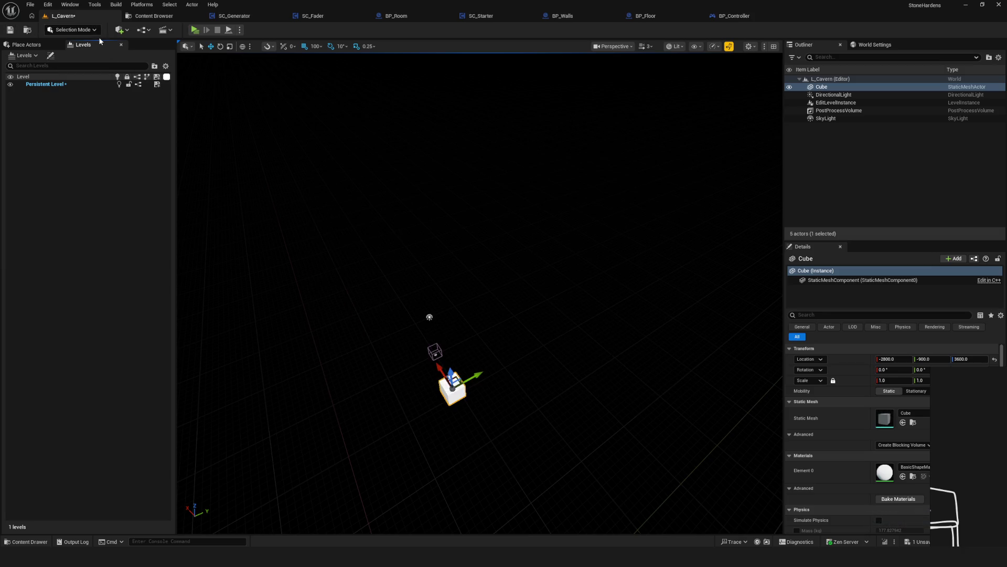
left_click(31, 57)
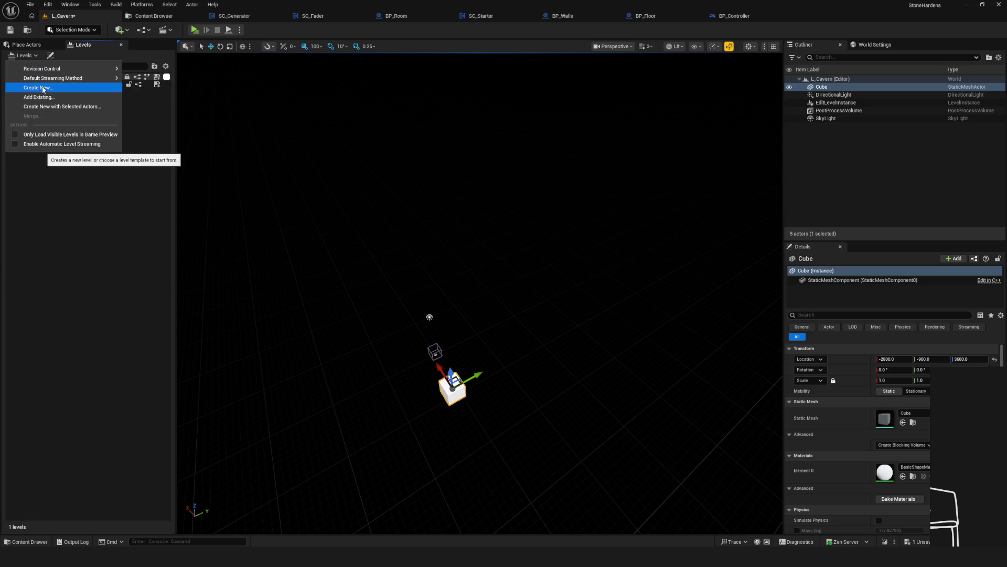
left_click(69, 107)
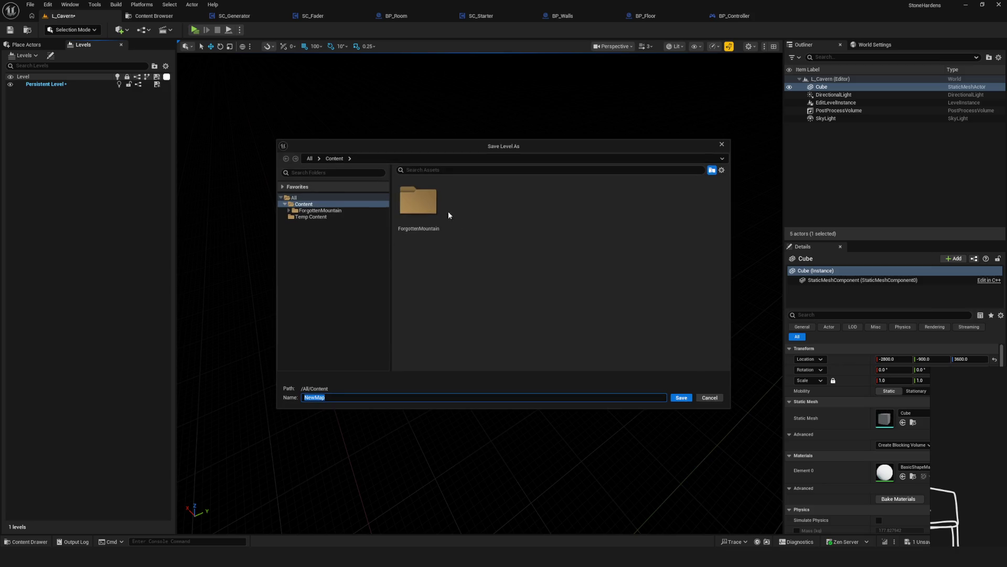
left_click(289, 210)
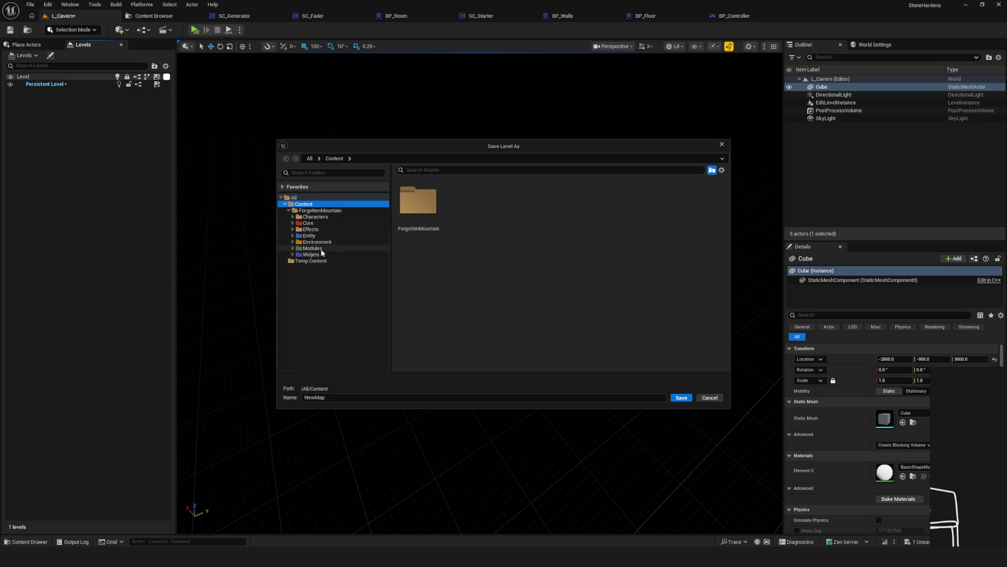
left_click(313, 236)
left_click(316, 242)
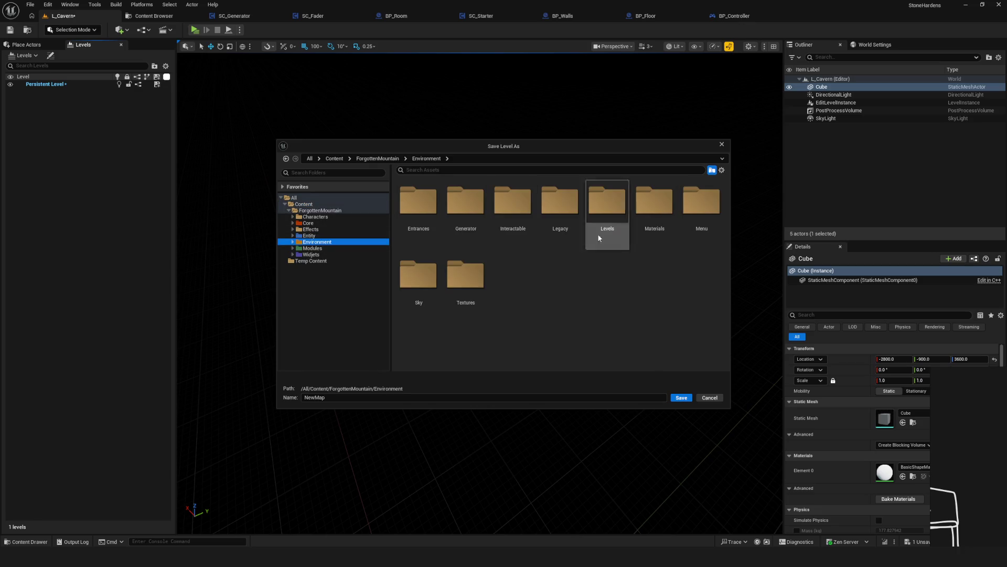
double_click(603, 216)
key("Return")
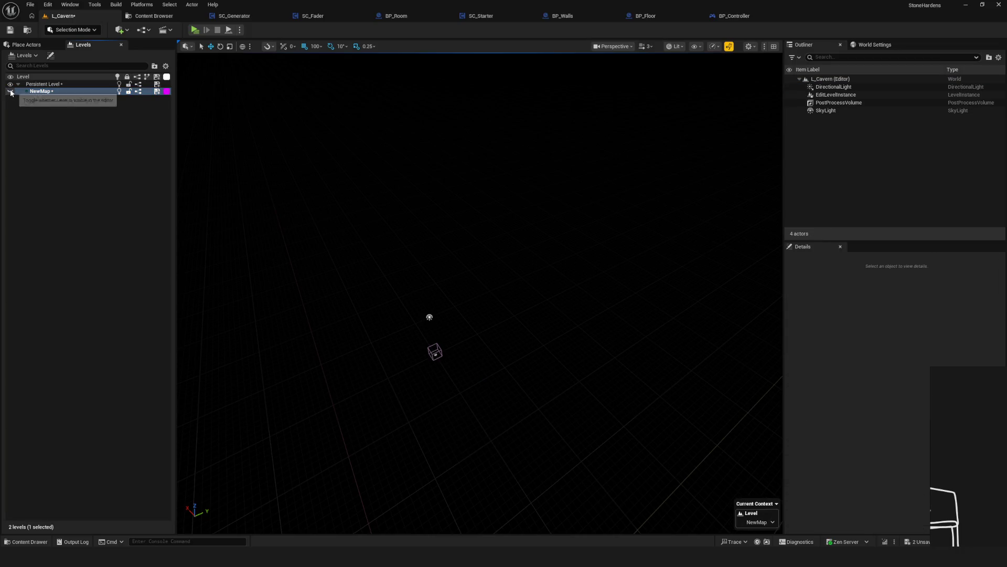
Select NewMap and make it the current level.
left_click(54, 92)
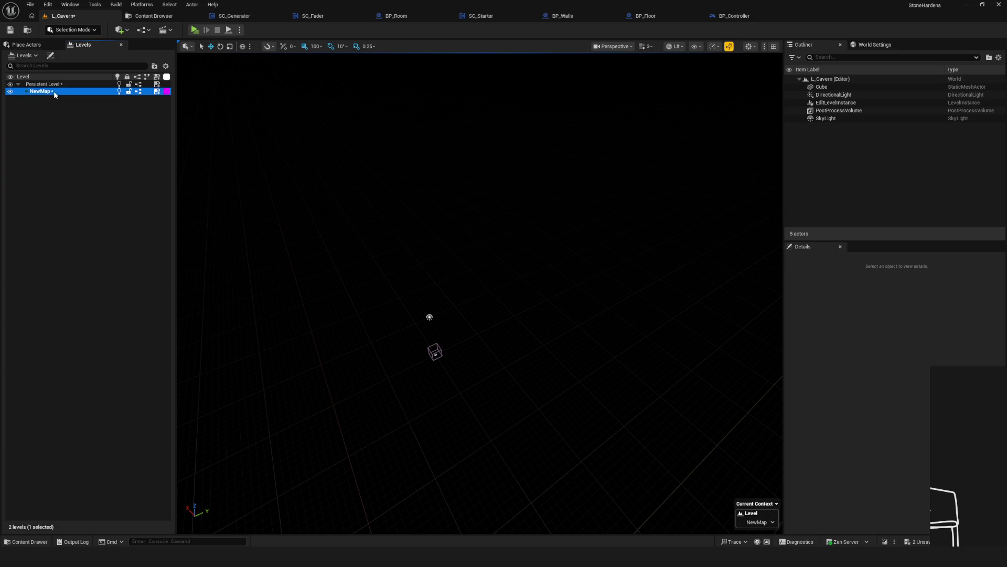
left_click(760, 522)
left_click(766, 500)
left_click(748, 522)
left_click(746, 510)
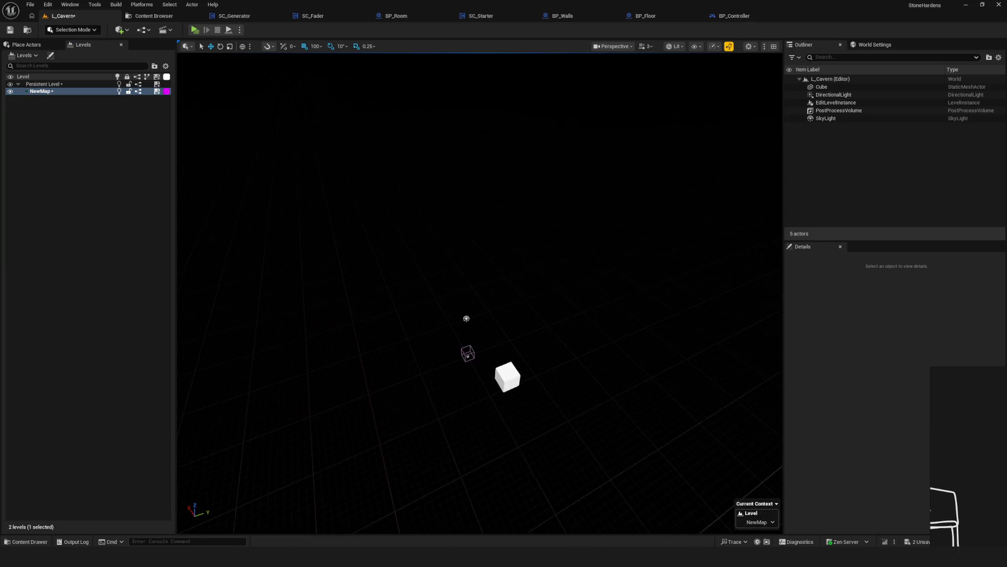
Toggle NewMap's visibility off and back on to test it.
left_click(10, 92)
left_click(10, 91)
left_click(10, 91)
left_click(10, 92)
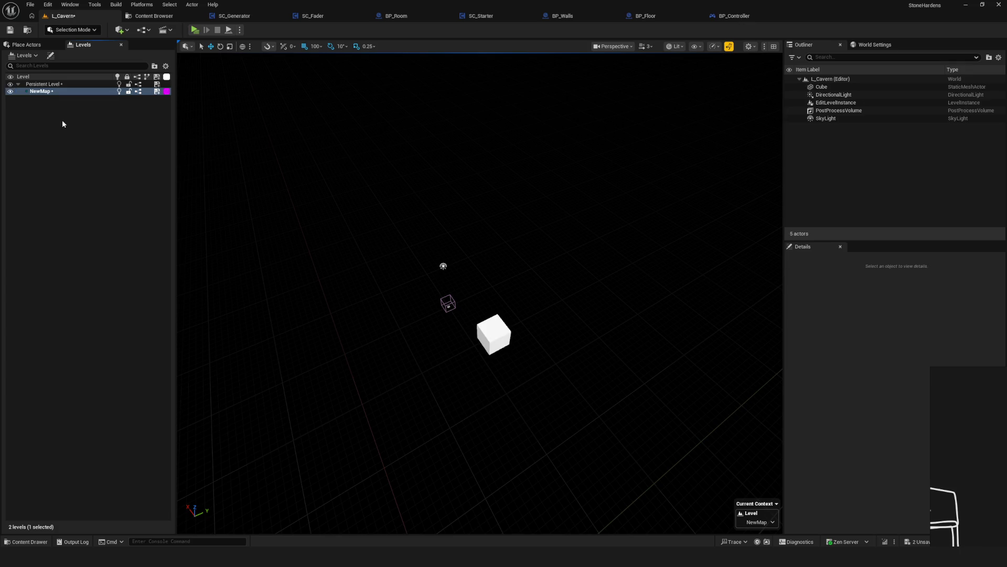
left_click(45, 91)
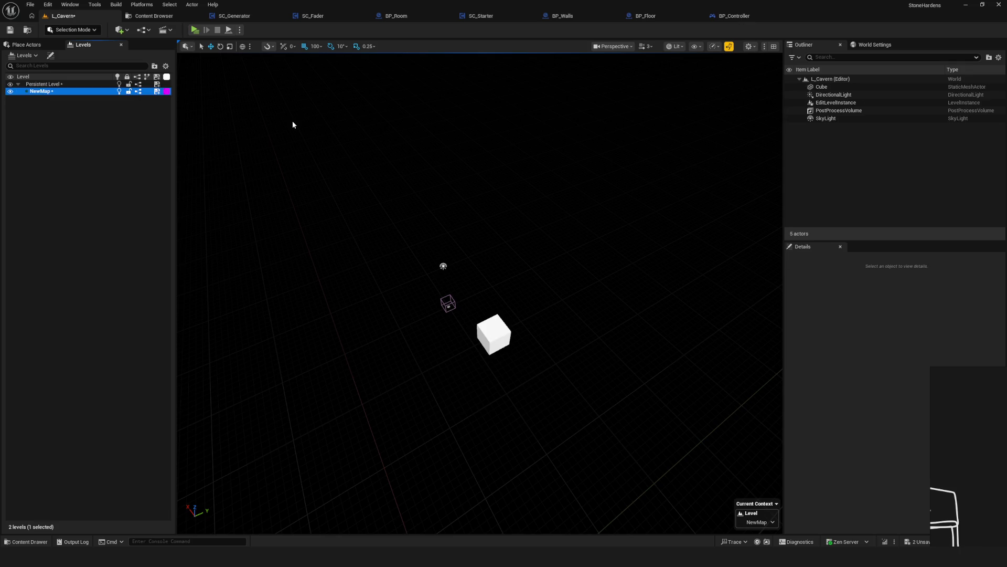
left_click(10, 92)
left_click(10, 92)
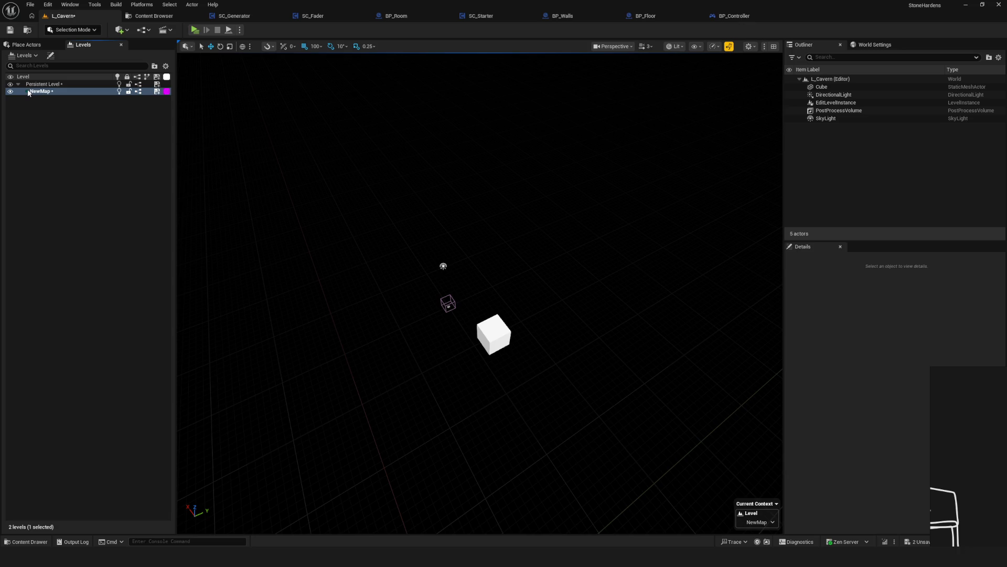
Remove the NewMap level from the world, confirm with Yes, and save L_Cavern.
left_click(58, 91)
key("Delete")
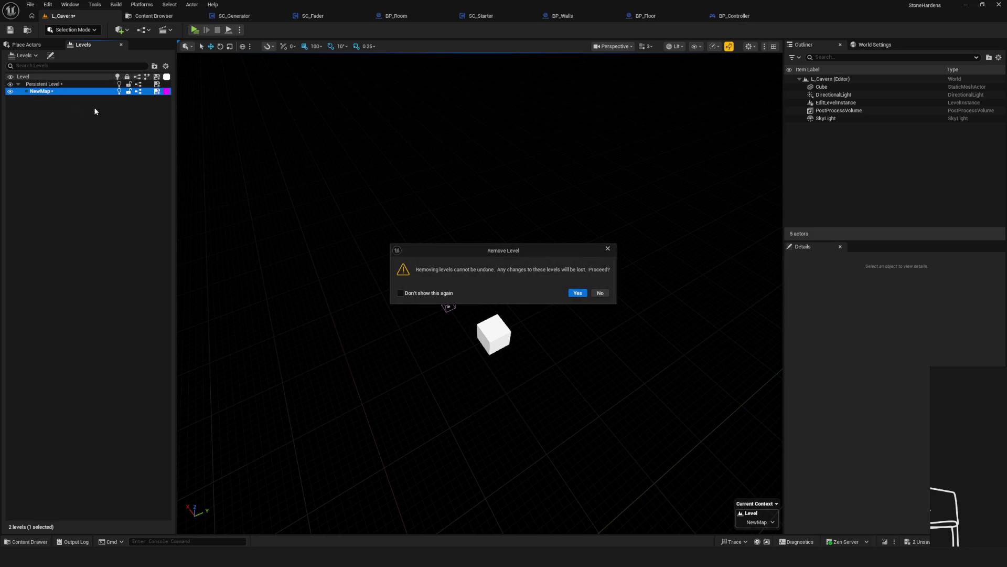
left_click(576, 293)
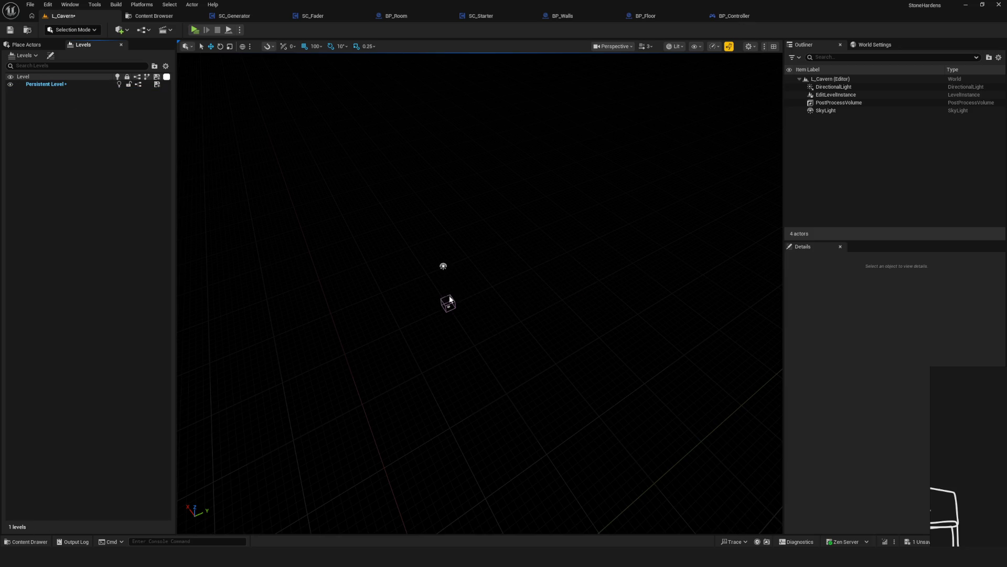
left_click(11, 35)
Check the Levels folder in the Content Browser, then launch a play preview from L_Cavern.
left_click_drag(584, 290, 474, 298)
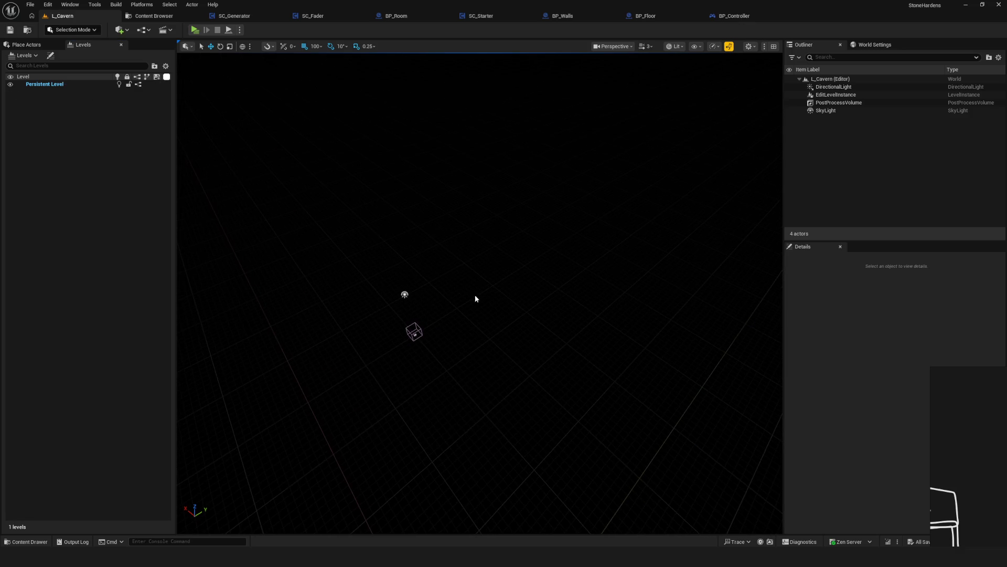
left_click(153, 16)
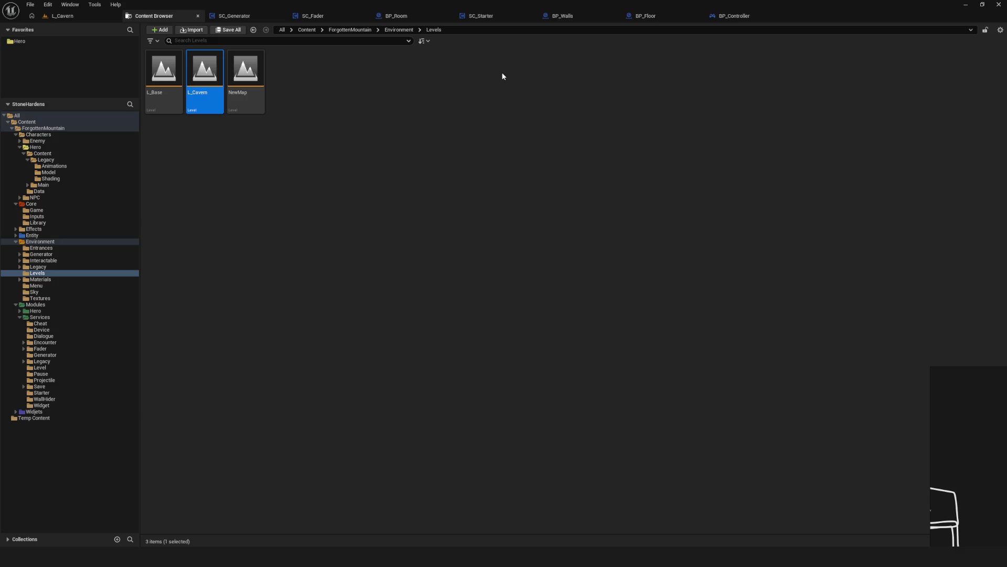
left_click(62, 16)
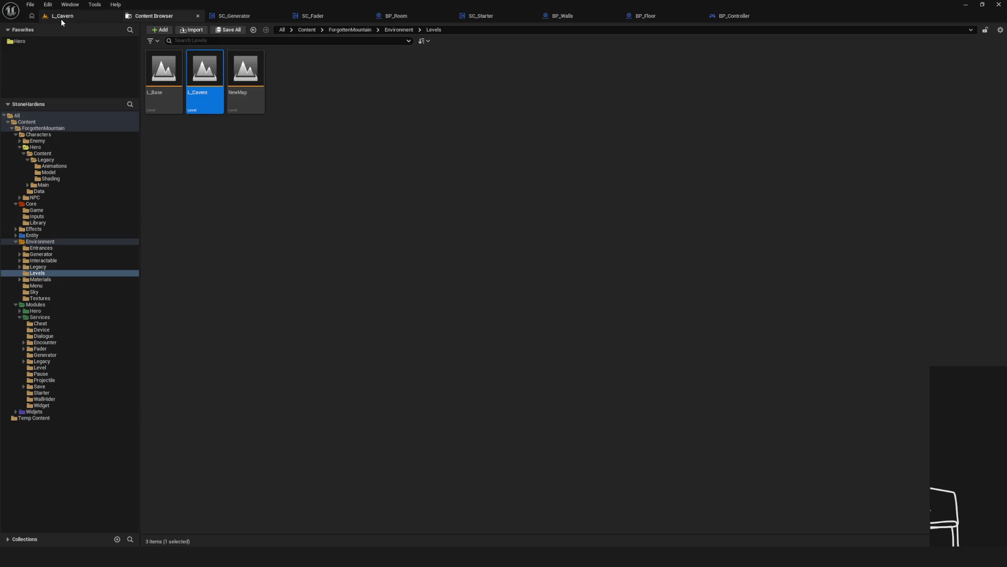
key("alt+p")
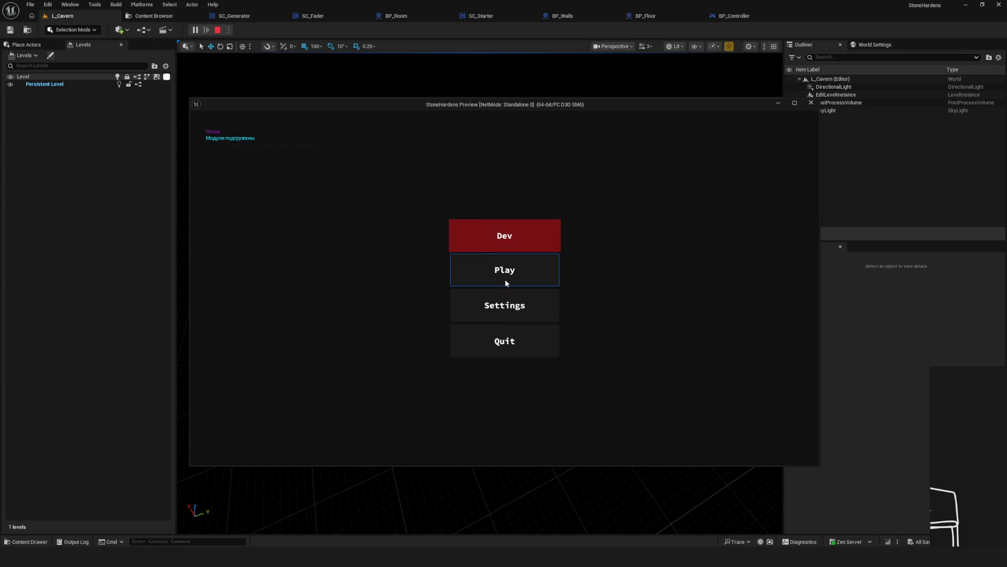
Start the game from the main menu and fly the debug camera up over the cavern.
left_click(520, 267)
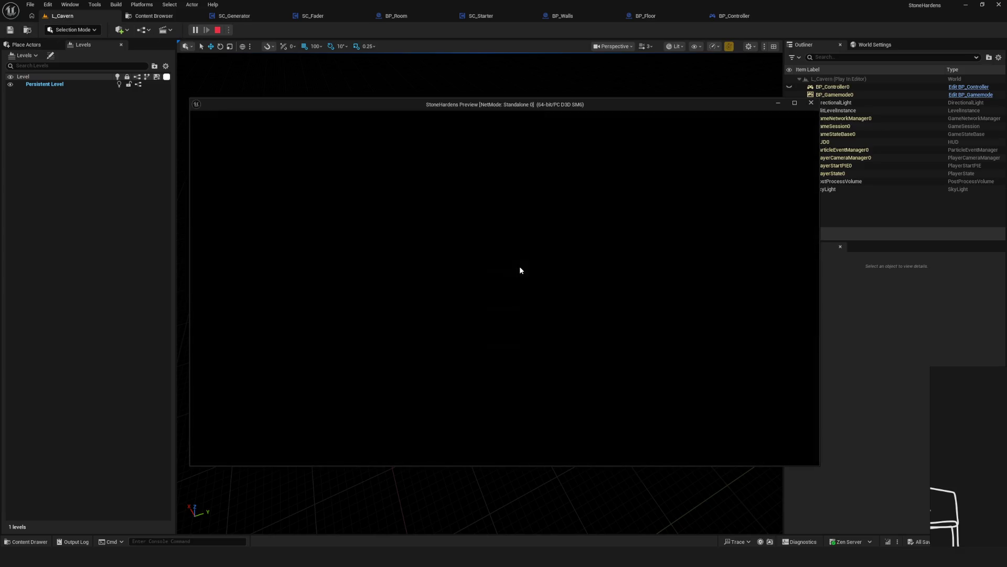
key("semicolon")
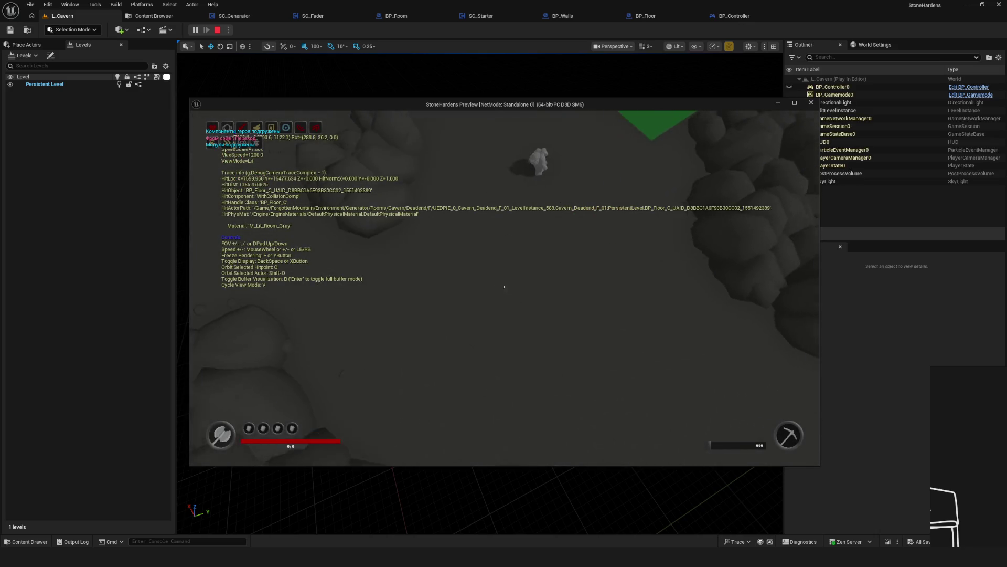
scroll(504, 288, "up", 3)
key("s")
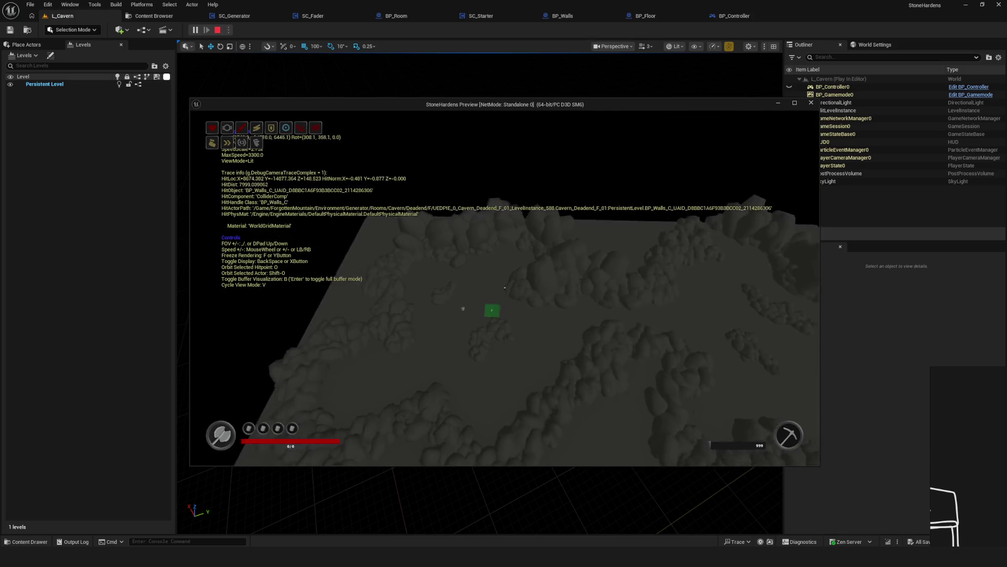
key("semicolon")
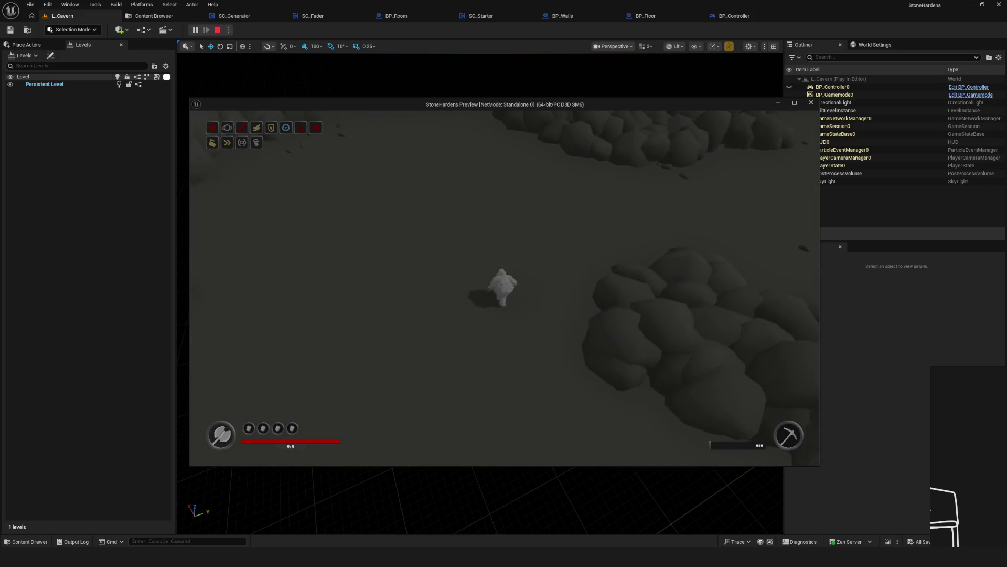
Toggle the debug camera once more, then stop the play session with Escape.
key("semicolon")
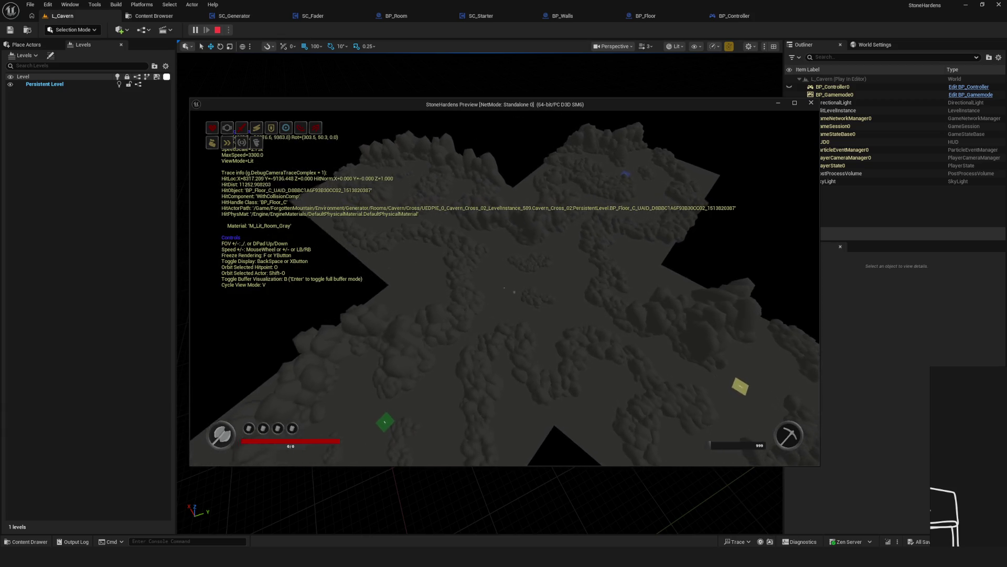
key("semicolon")
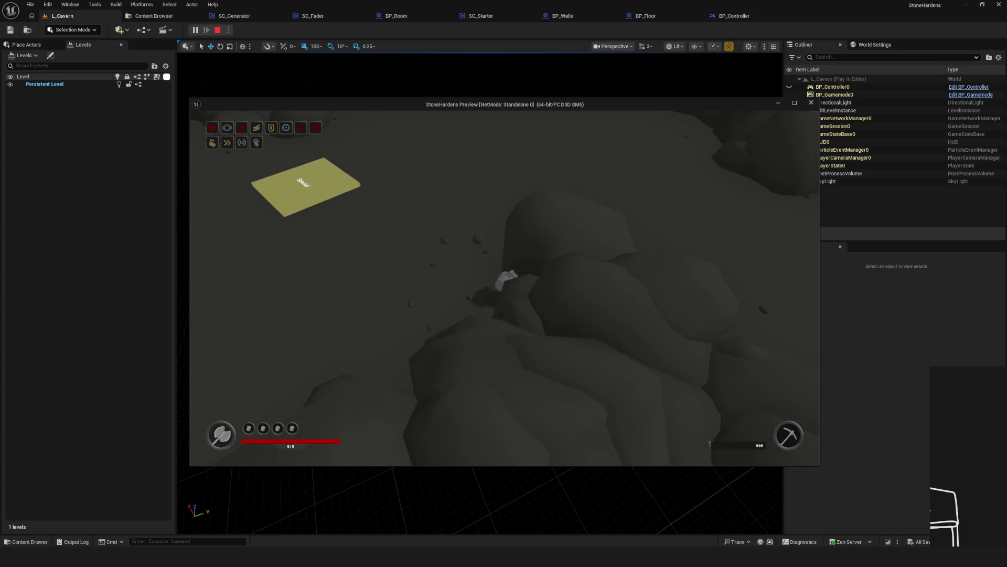
key("Escape")
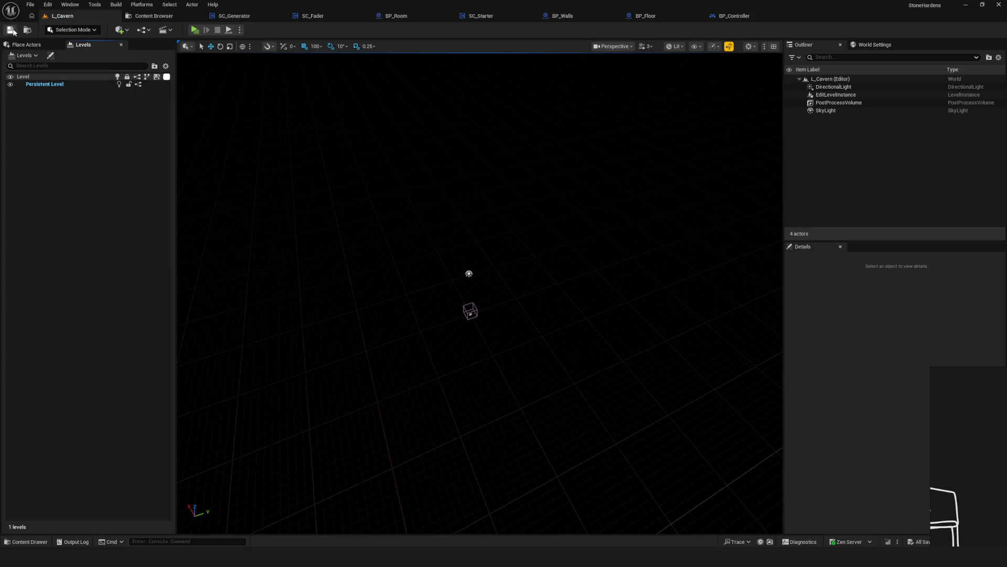
key("alt+p")
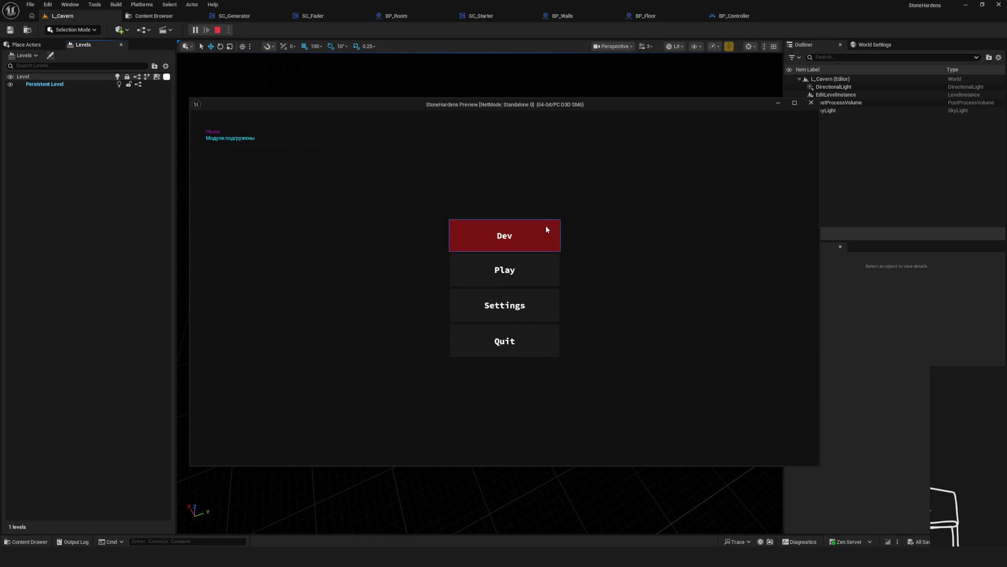
left_click(546, 225)
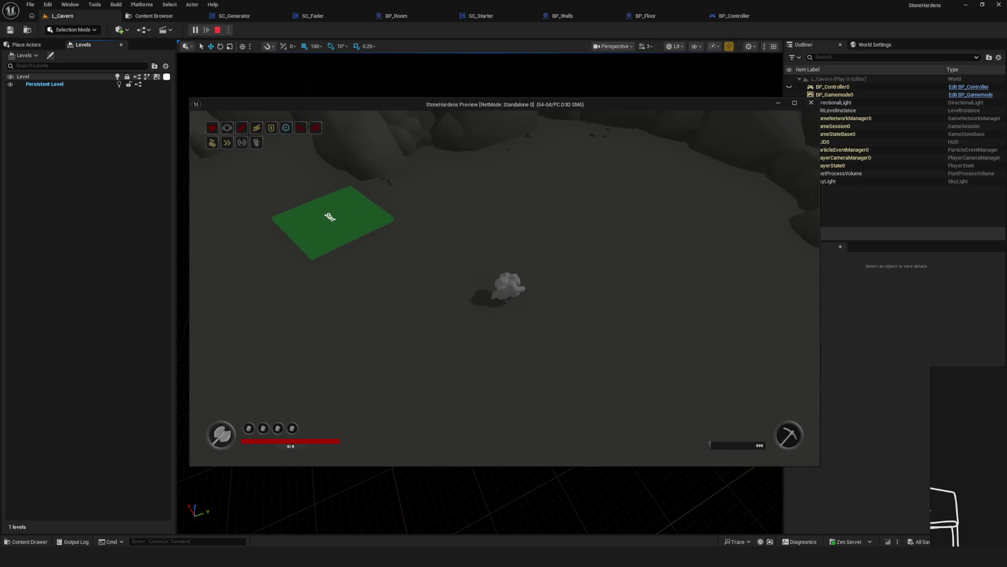
key("Escape")
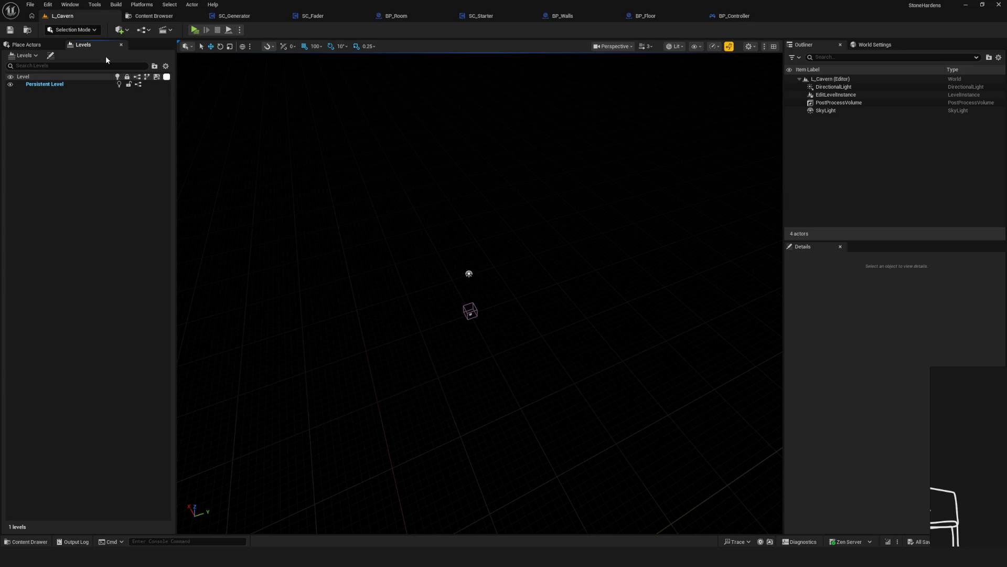
left_click(194, 30)
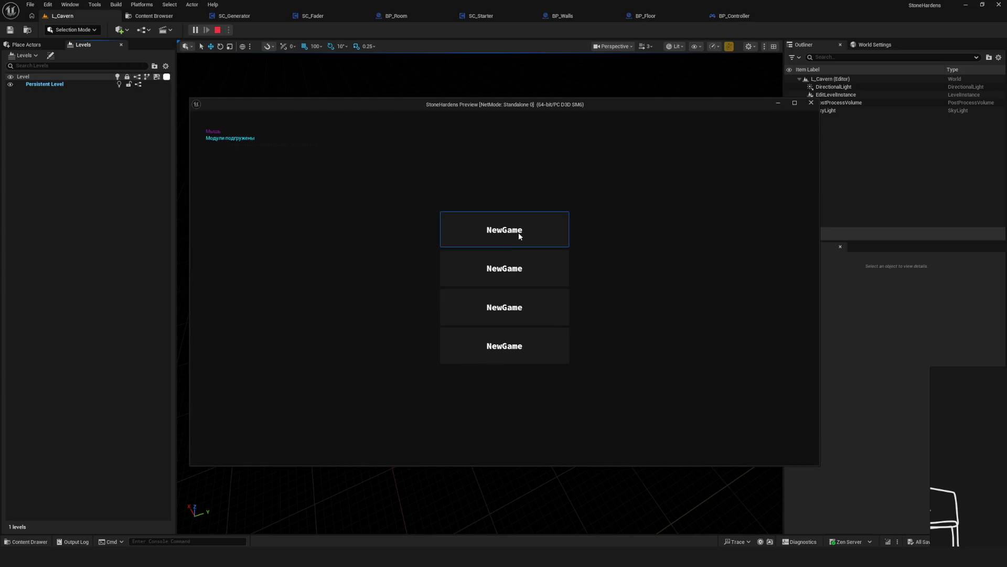
left_click(518, 232)
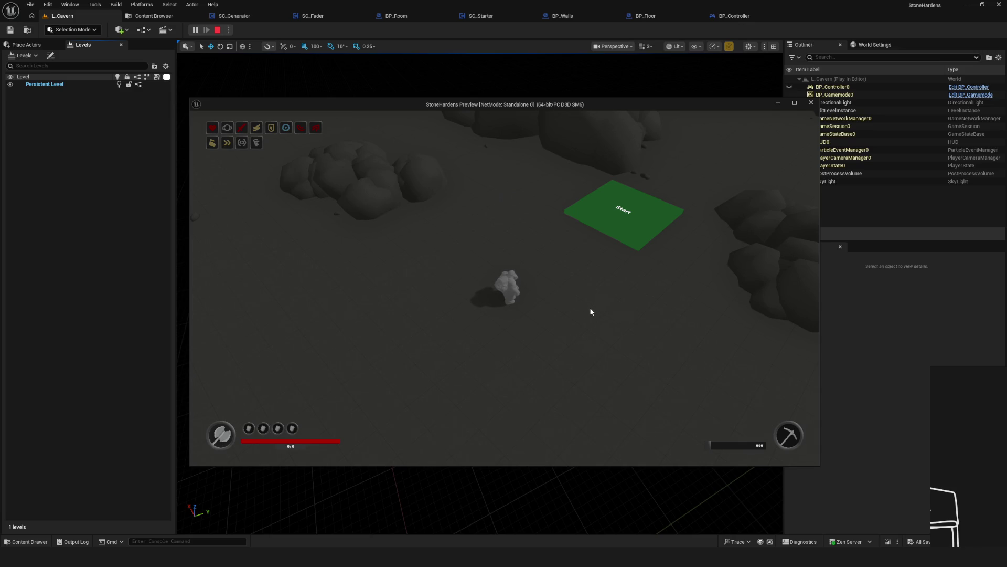
key("q")
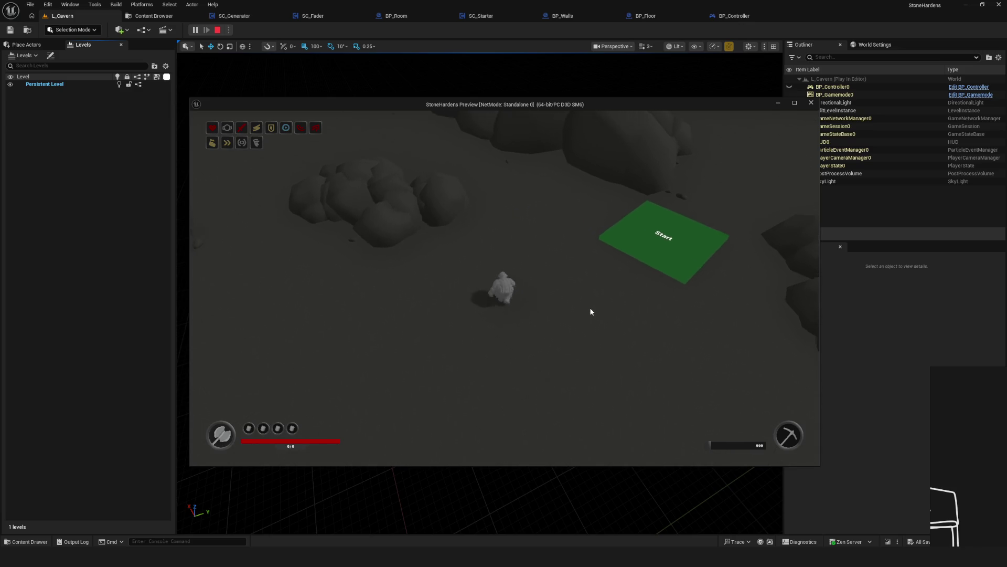
key("q")
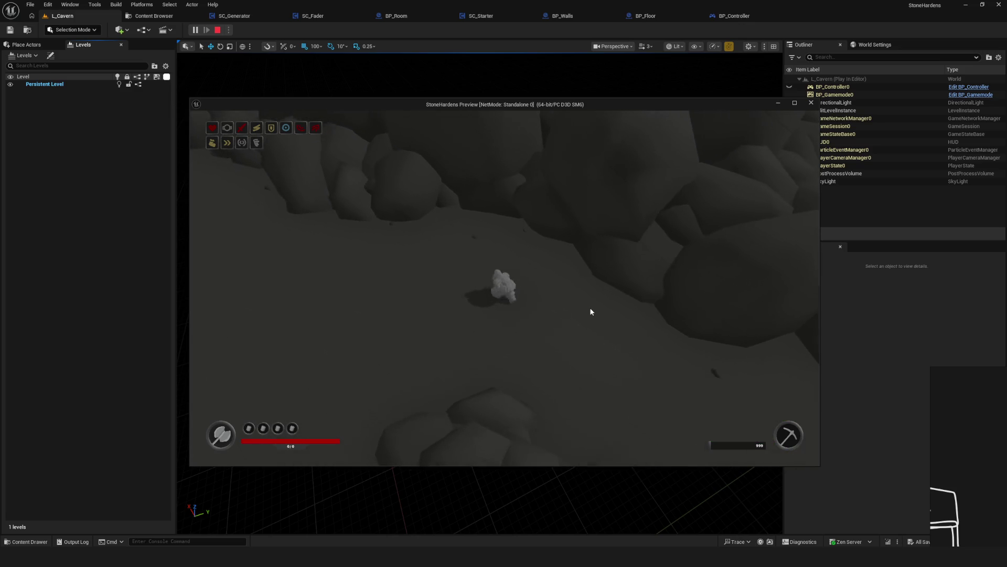
key("q")
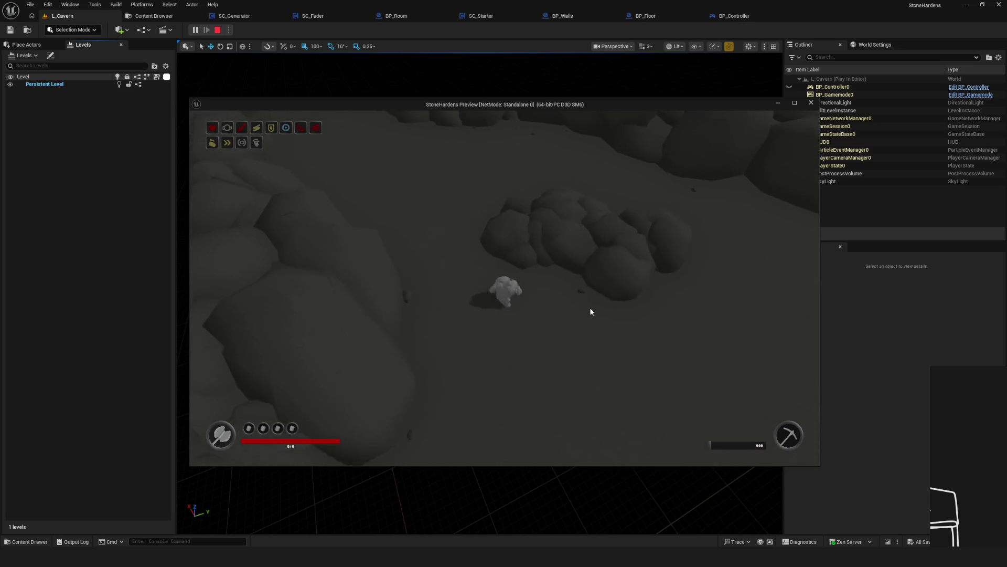
key("Escape")
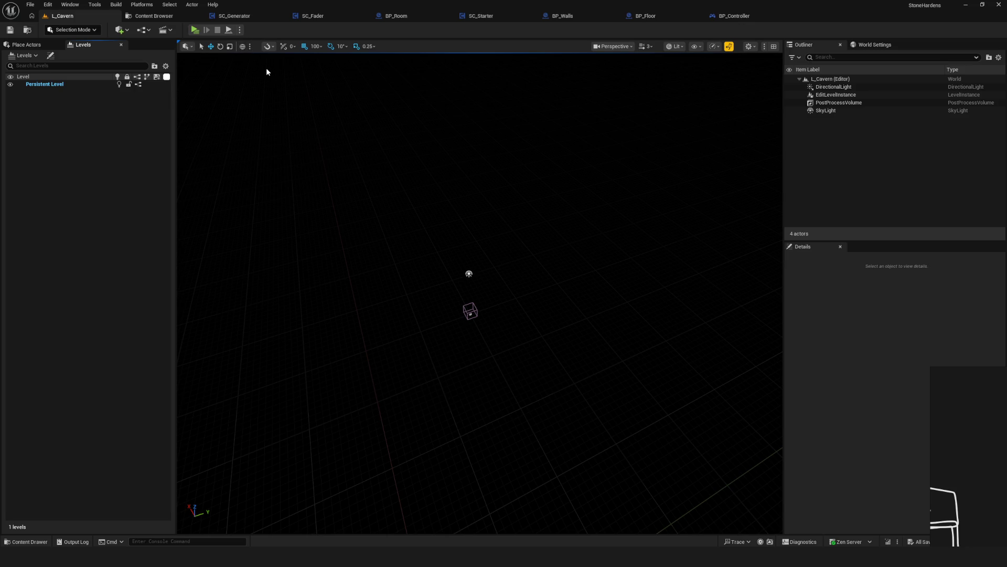
left_click(204, 30)
left_click(488, 270)
left_click(497, 233)
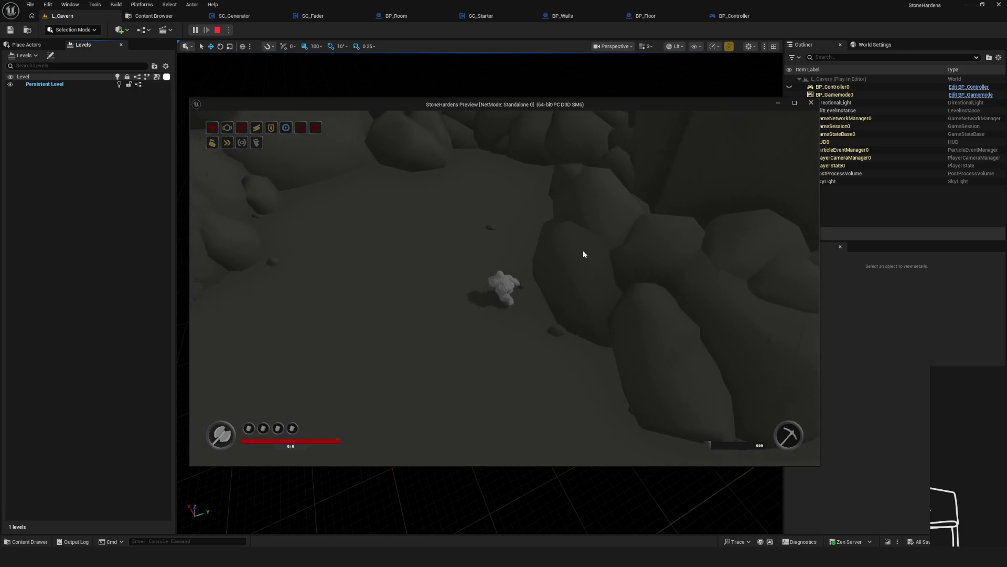
key("semicolon")
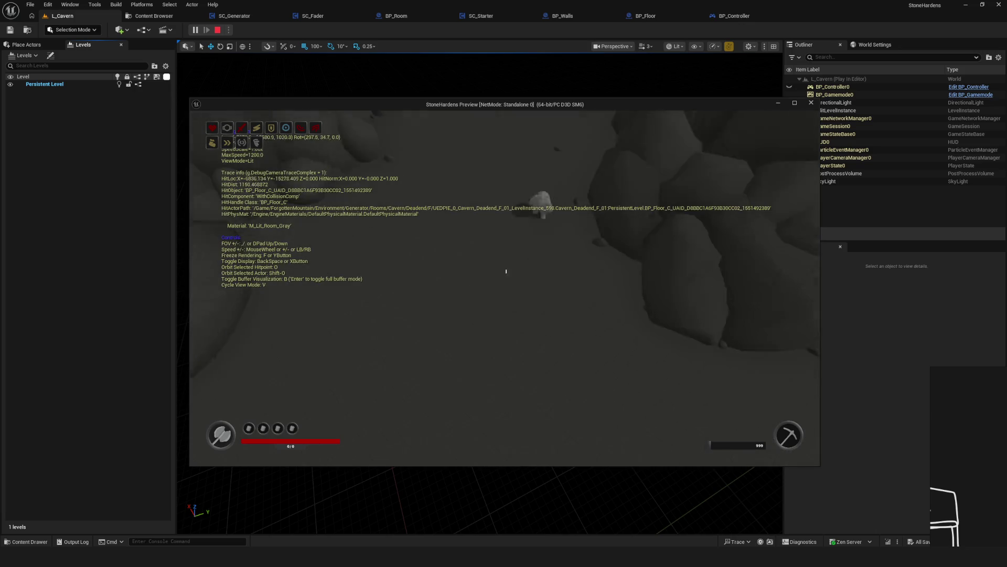
scroll(504, 288, "up", 3)
key("e")
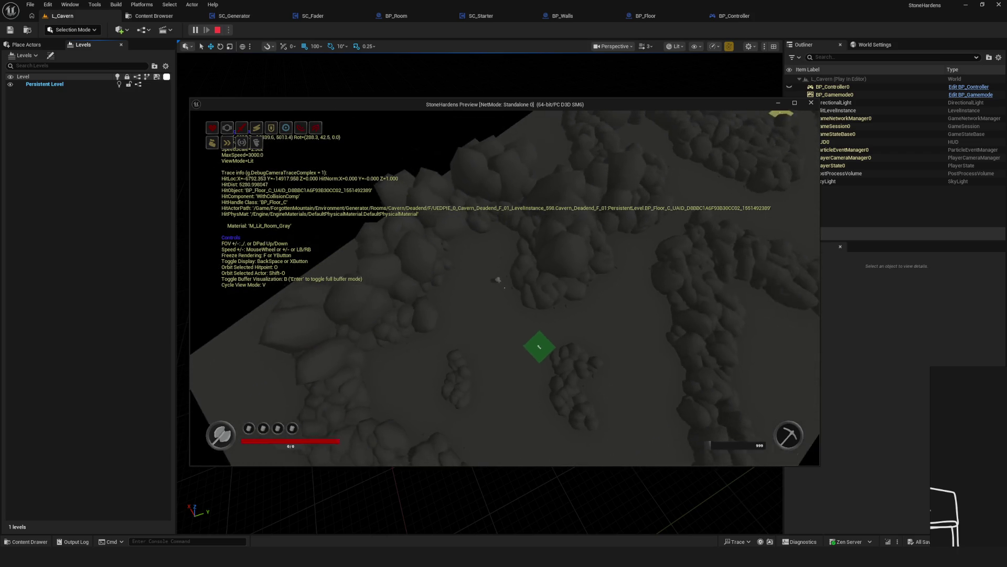
key("e")
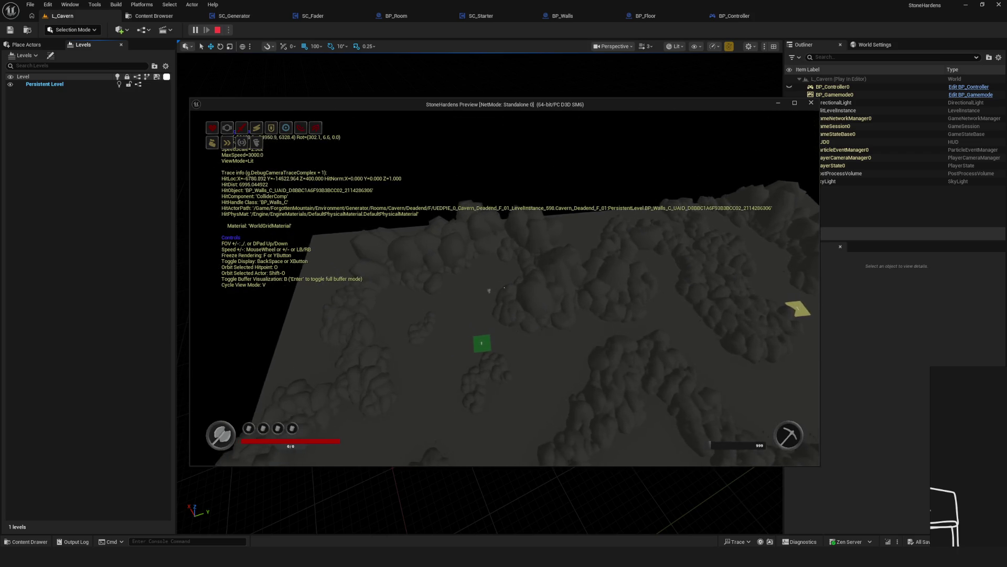
key("d")
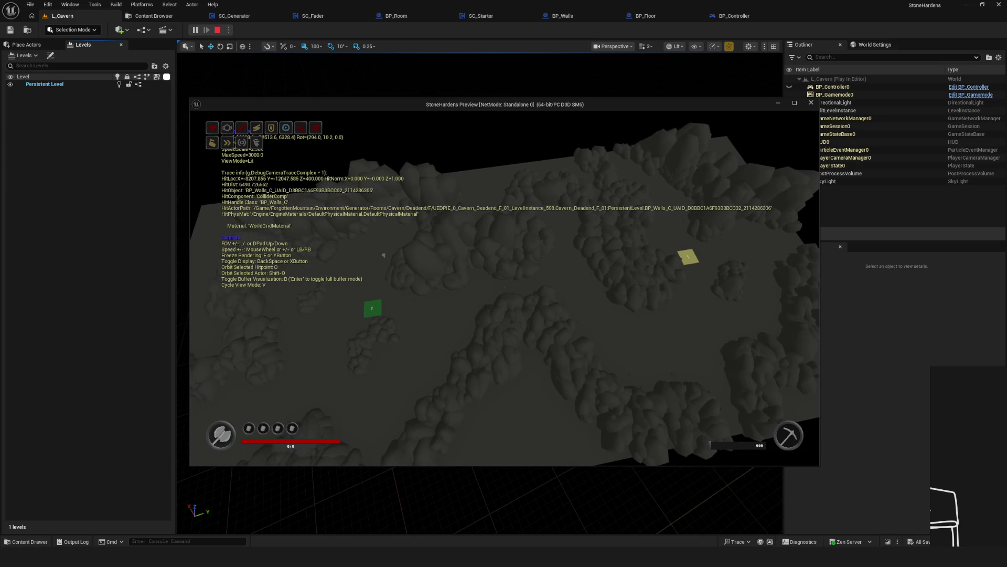
key("Escape")
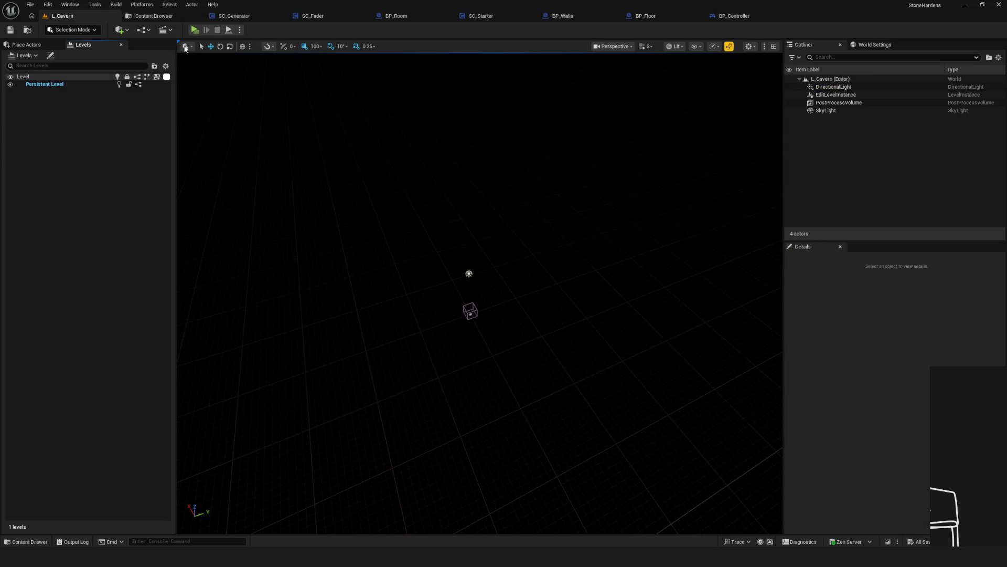
left_click(167, 17)
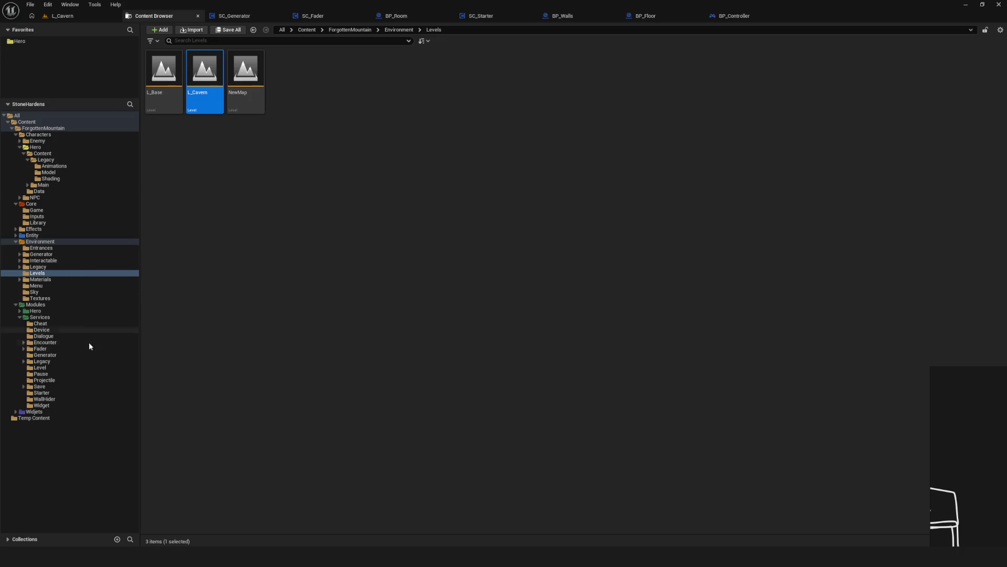
Browse to Environment > Generator > Rooms > General > Actors and open BP_Room.
left_click(49, 267)
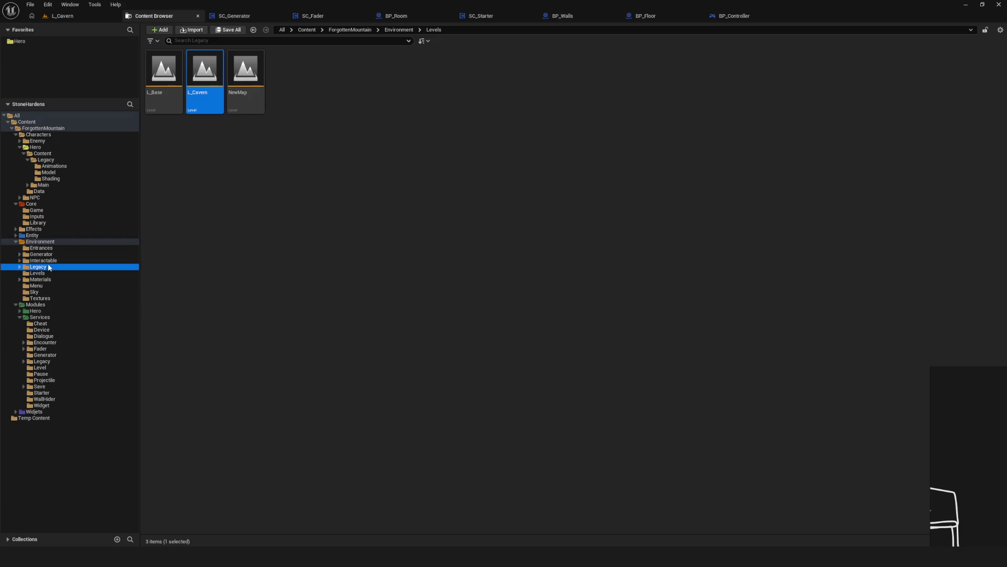
left_click(39, 298)
left_click(37, 273)
left_click(39, 260)
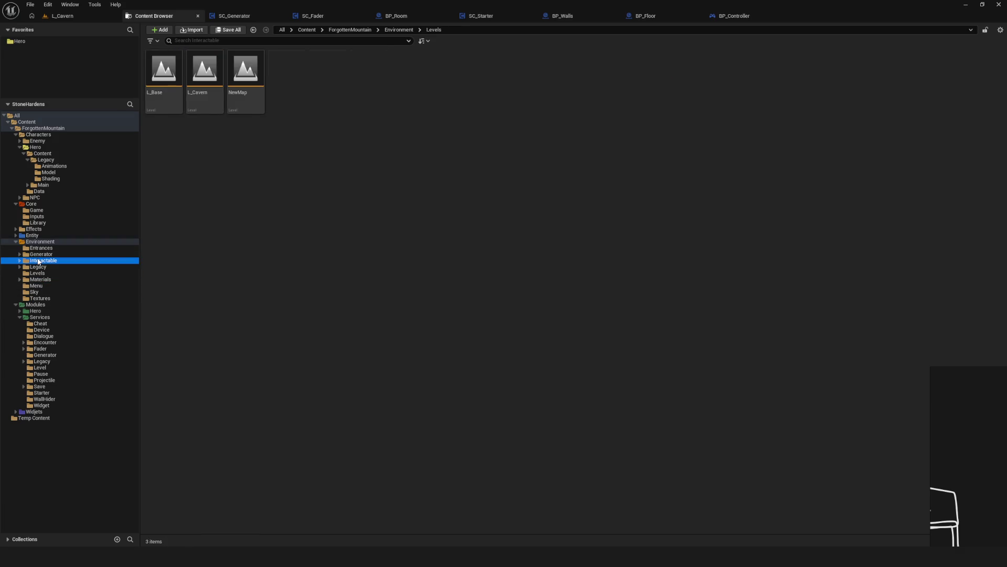
left_click(39, 243)
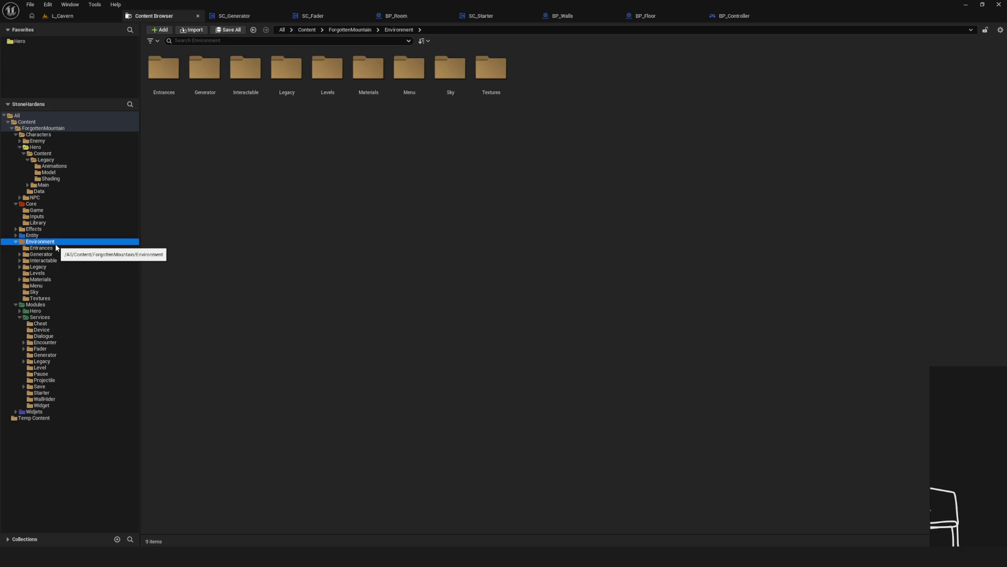
left_click(58, 254)
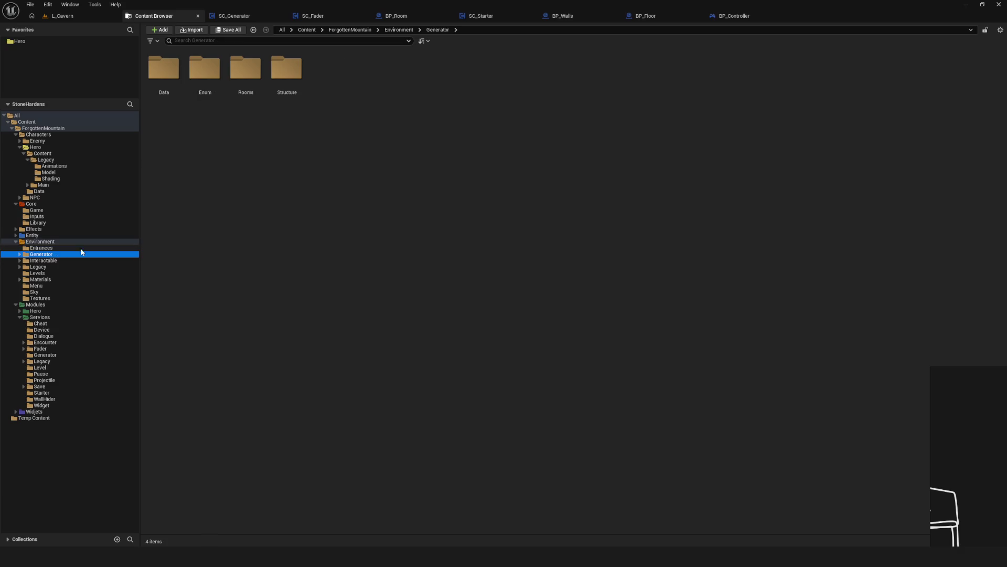
double_click(256, 84)
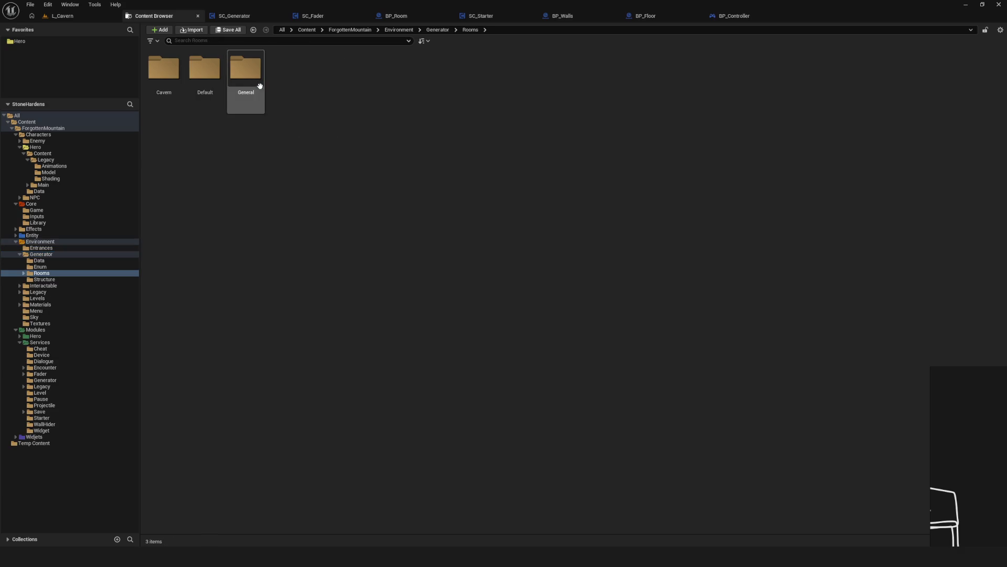
double_click(252, 77)
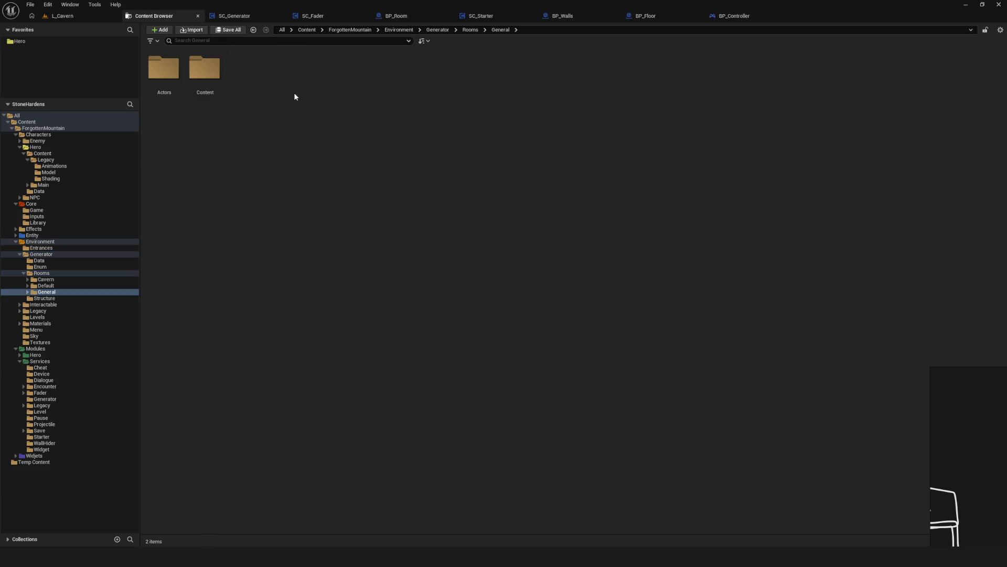
double_click(164, 68)
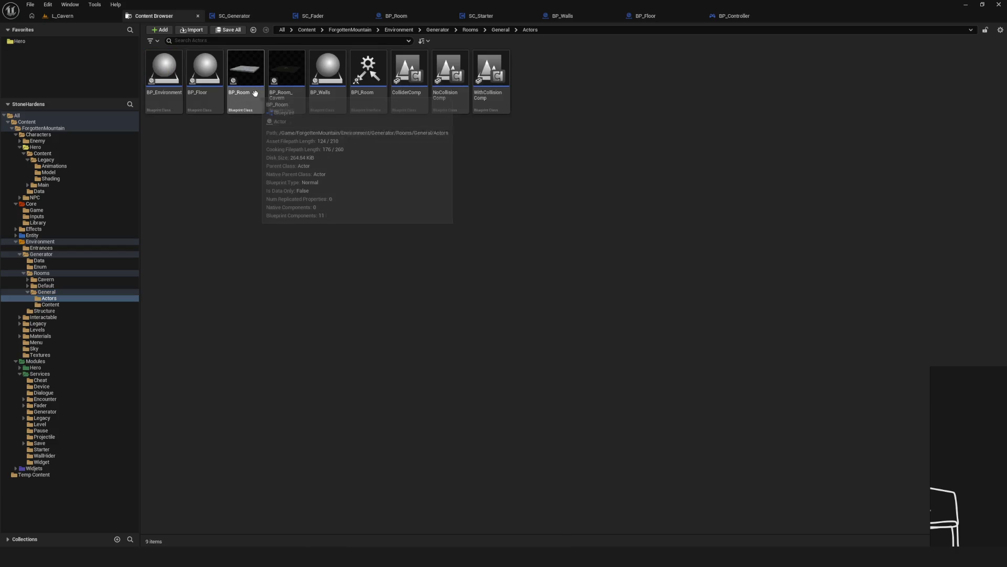
left_click(250, 112)
double_click(251, 111)
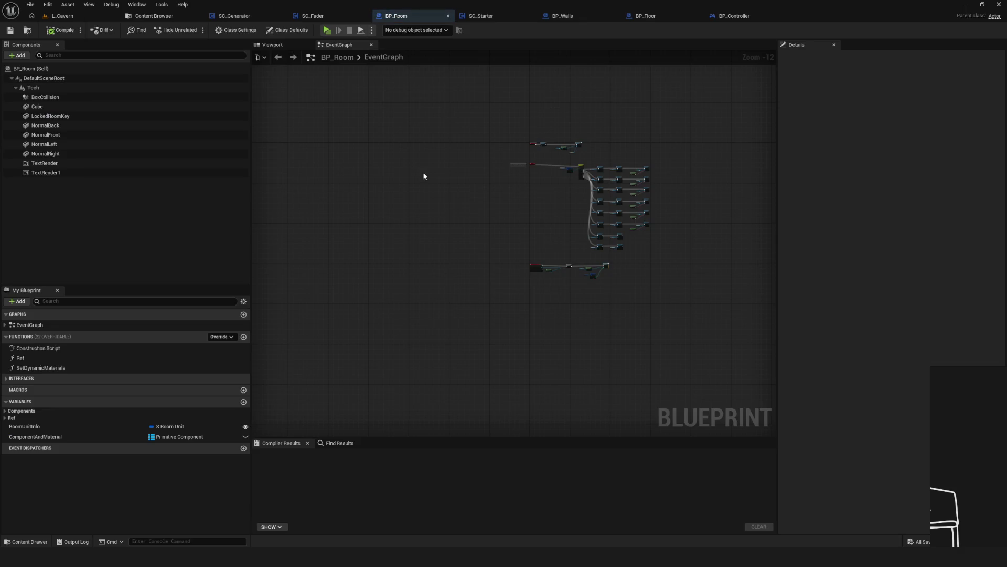
Rename the BoxCollision component to LevelInstanceTrigger, then compile and save BP_Room.
left_click(271, 48)
scroll(514, 250, "up", 10)
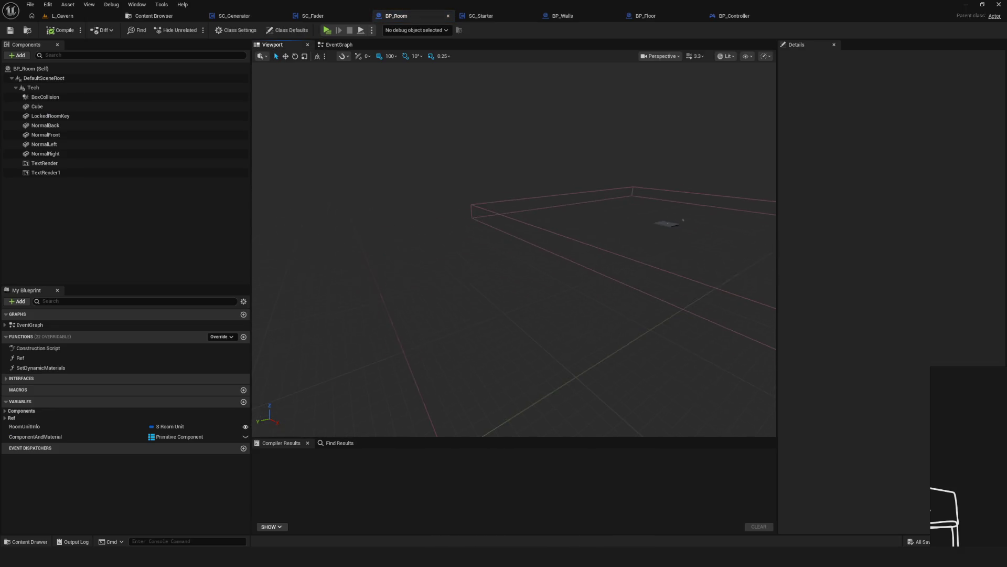
scroll(514, 249, "down", 5)
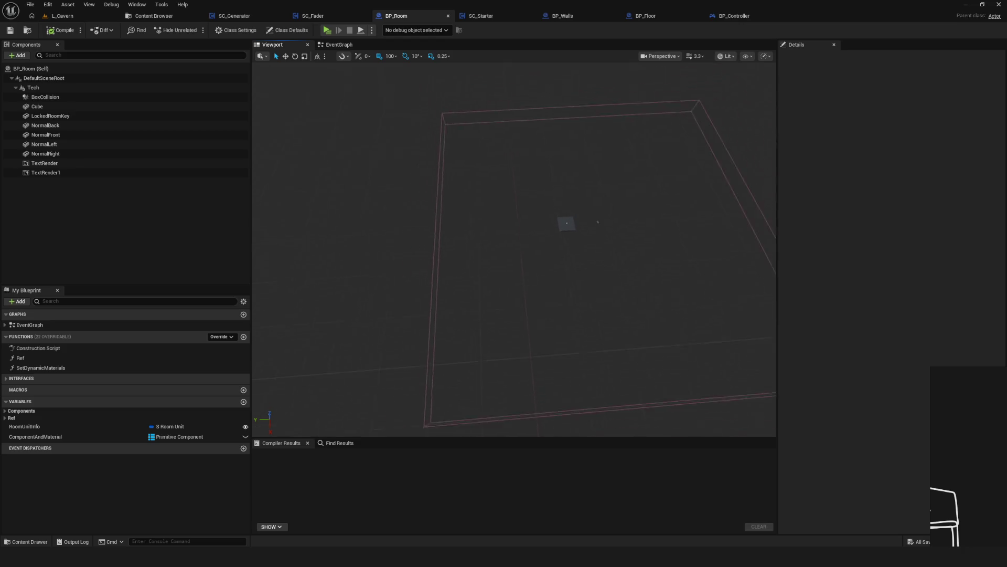
left_click(41, 98)
left_click(40, 98)
type("LevelInstanceTrigger")
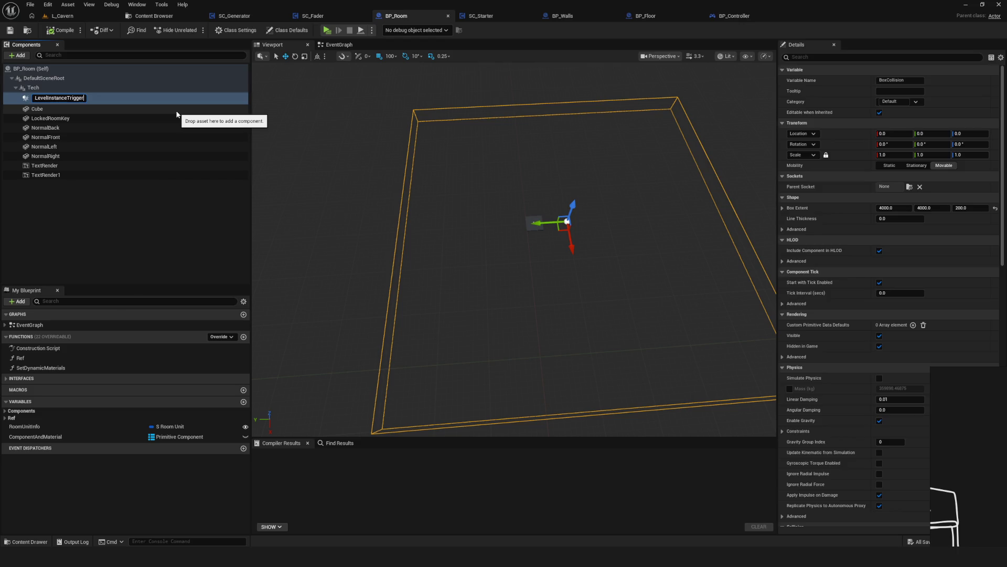
key("Return")
left_click(61, 30)
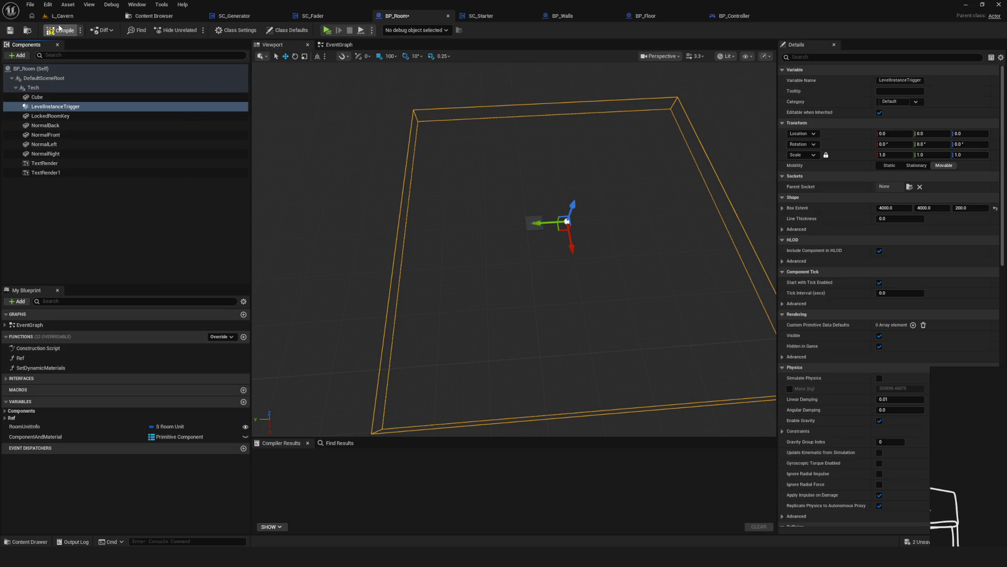
left_click(9, 31)
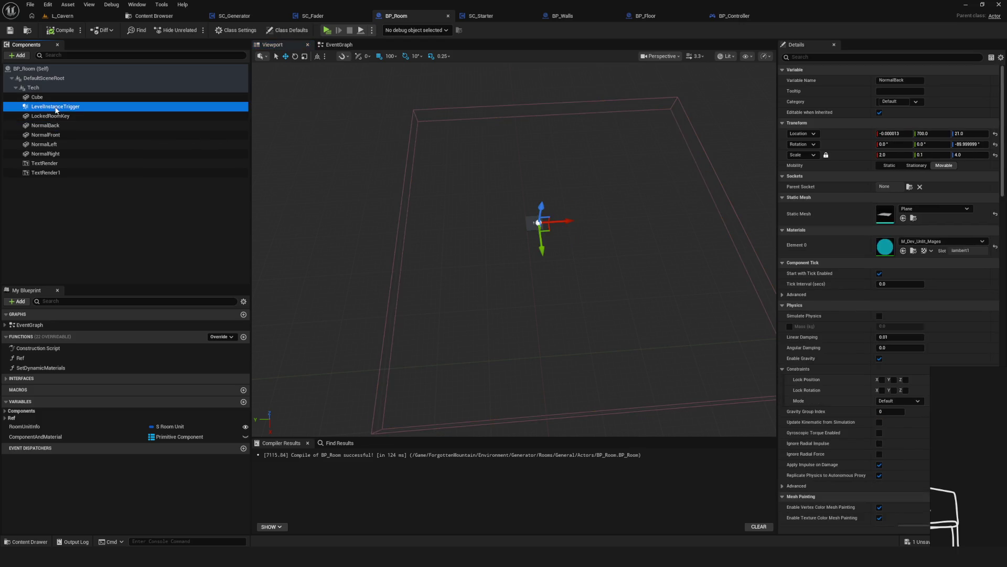
Duplicate LevelInstanceTrigger and name the copy LevelStreamingTrigger.
key("ctrl+d")
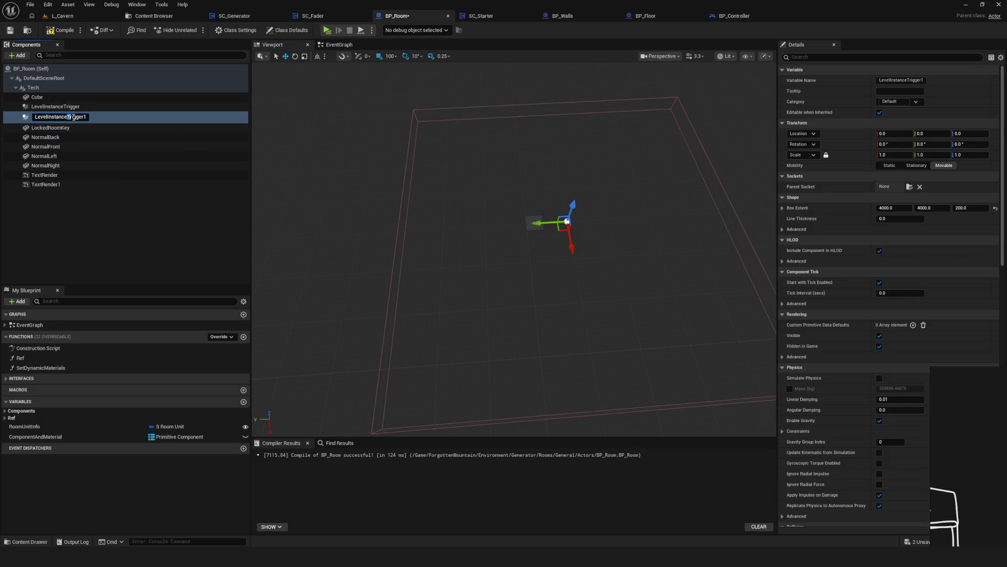
key("ctrl+a")
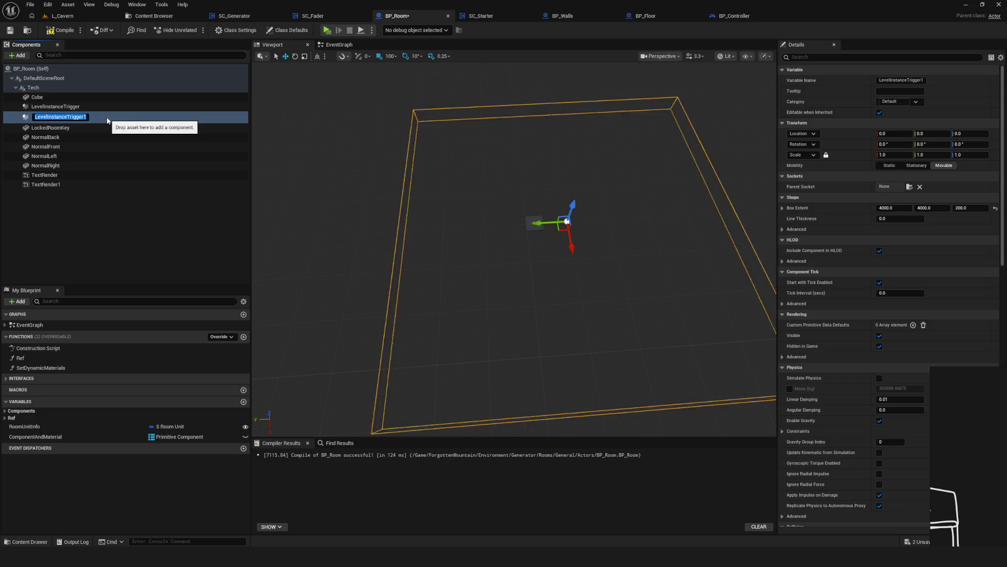
type("Level")
type("Trigger")
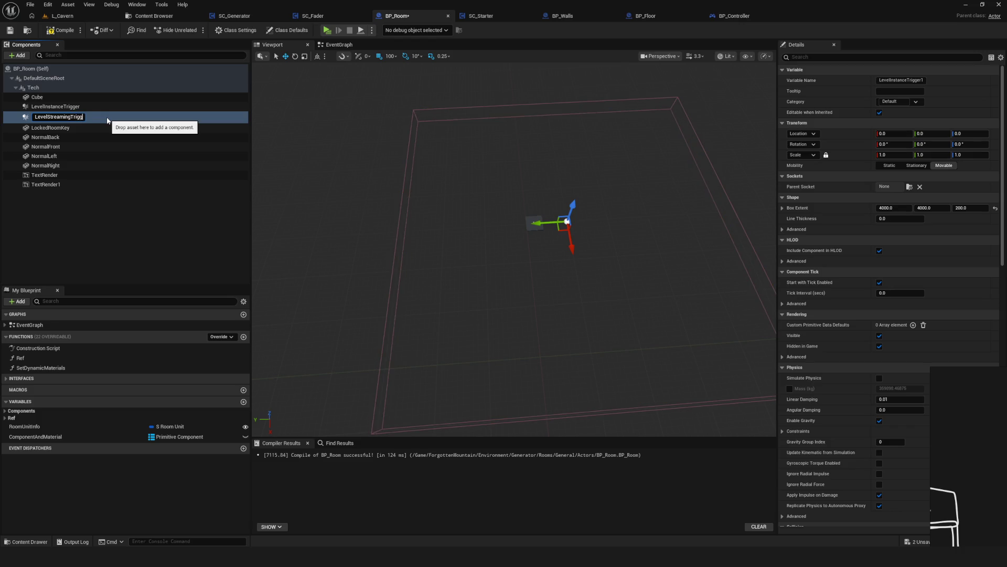
key("Return")
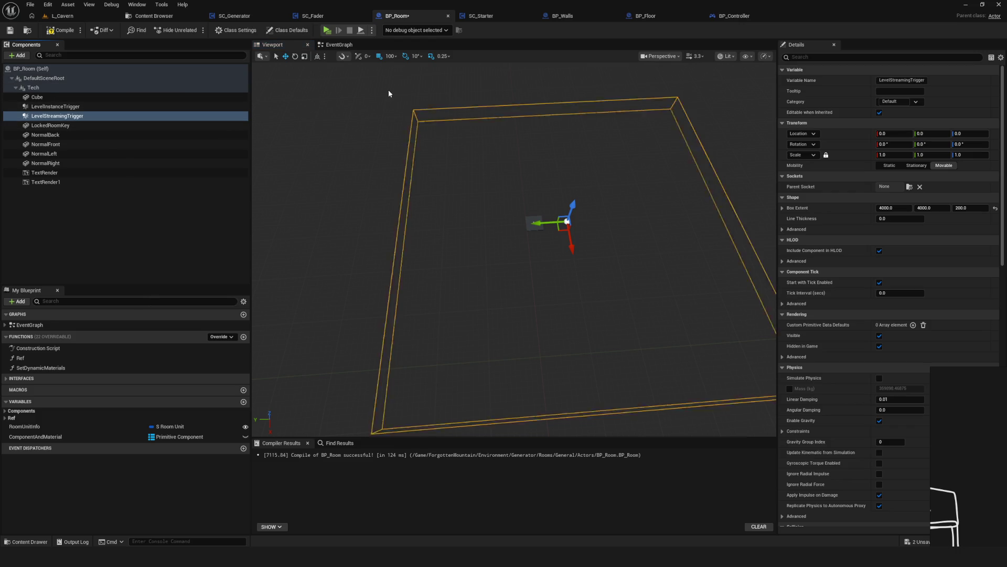
Set the LevelStreamingTrigger box extent X and Y to 5000.
left_click_drag(550, 185, 549, 226)
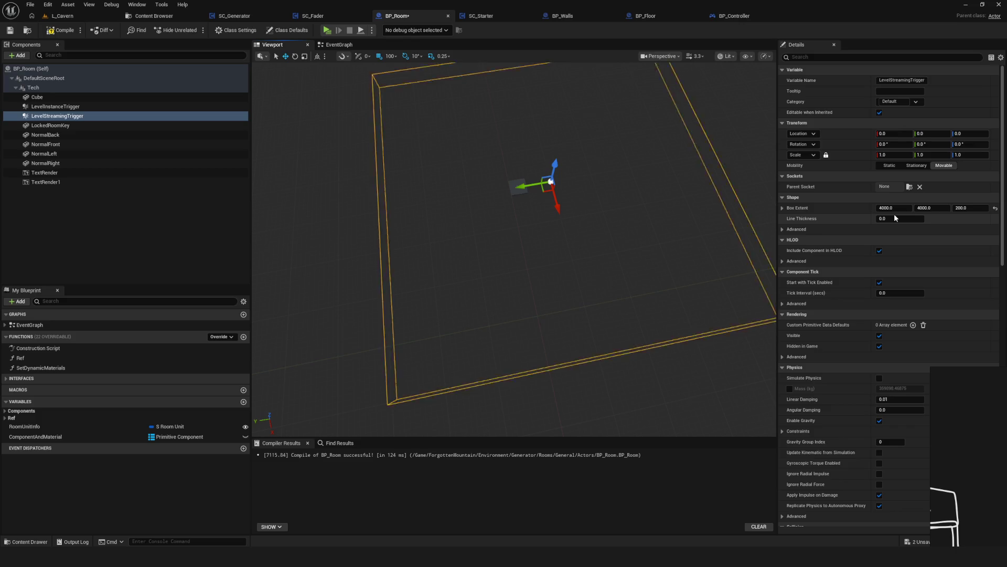
left_click(893, 208)
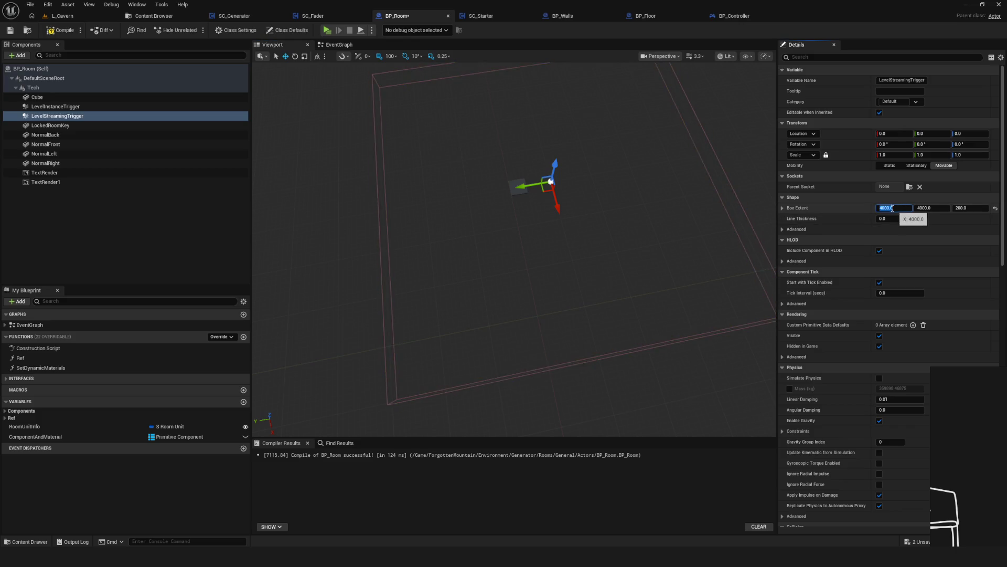
type("5000")
key("Tab")
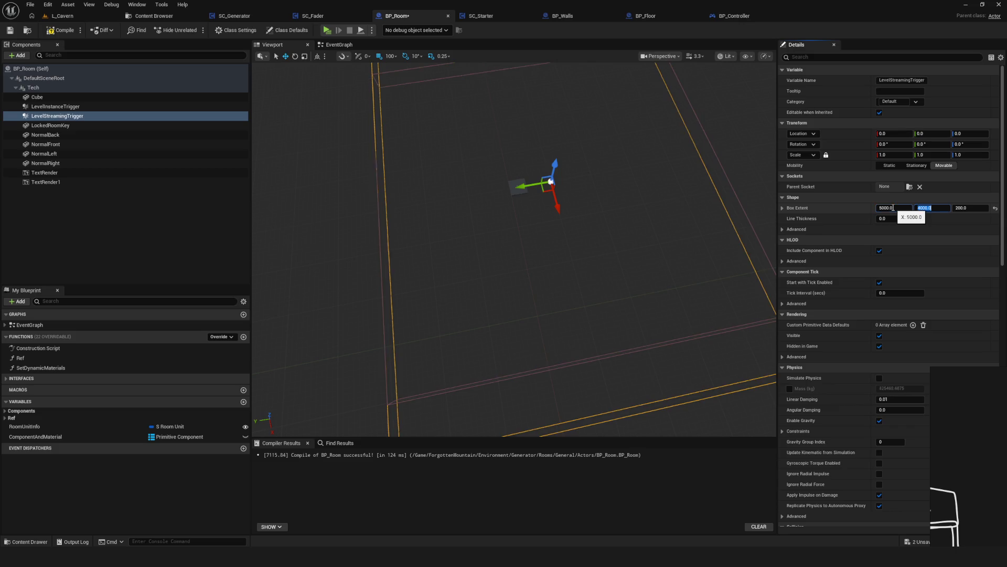
type("5000")
key("Return")
Enlarge the trigger box extent further to 5500 on both X and Y.
mouse_move(681, 265)
left_mouse_down()
mouse_move(630, 241)
mouse_move(608, 262)
mouse_move(603, 252)
mouse_move(593, 278)
mouse_move(583, 268)
mouse_move(566, 293)
mouse_move(535, 263)
mouse_move(545, 251)
left_mouse_up()
left_click(895, 208)
type("55")
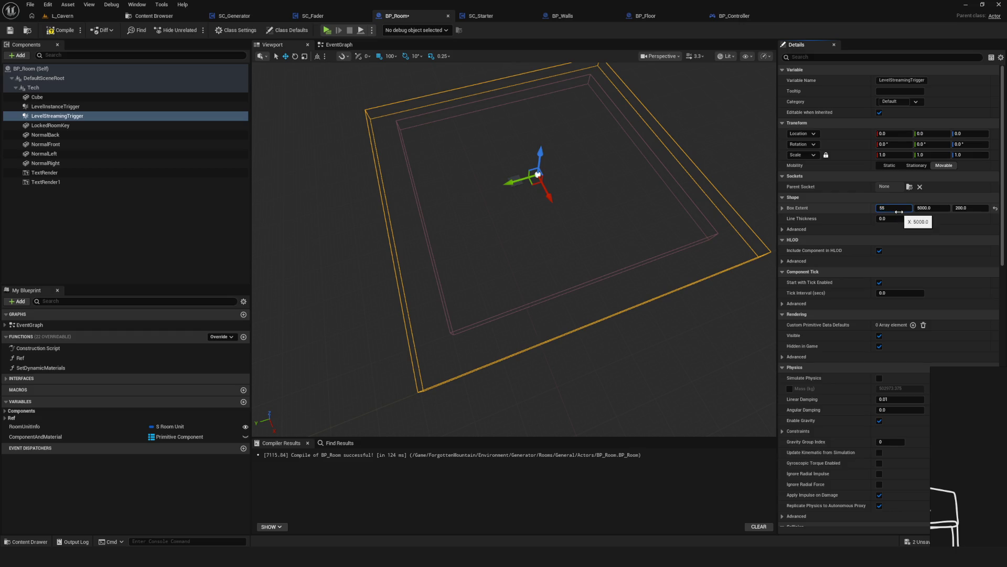
key("Return")
key("Tab")
type("55")
key("Return")
Compile and save BP_Room, then bring up the Content Browser.
left_click_drag(580, 177, 575, 100)
mouse_move(661, 315)
left_mouse_down()
mouse_move(661, 333)
mouse_move(573, 280)
left_mouse_up()
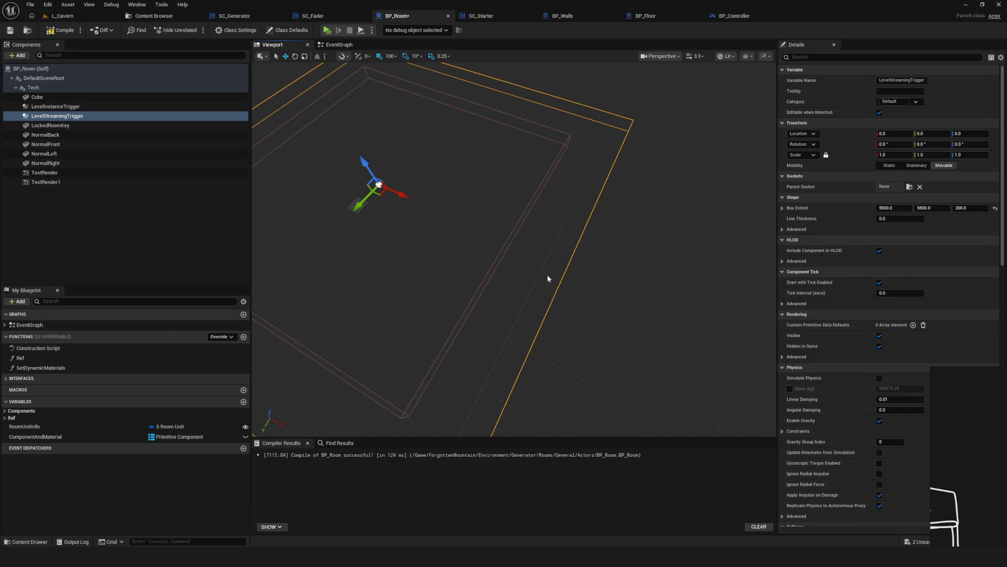
mouse_move(553, 272)
left_mouse_down()
mouse_move(552, 244)
mouse_move(453, 293)
left_mouse_up()
left_click(52, 30)
left_click(10, 31)
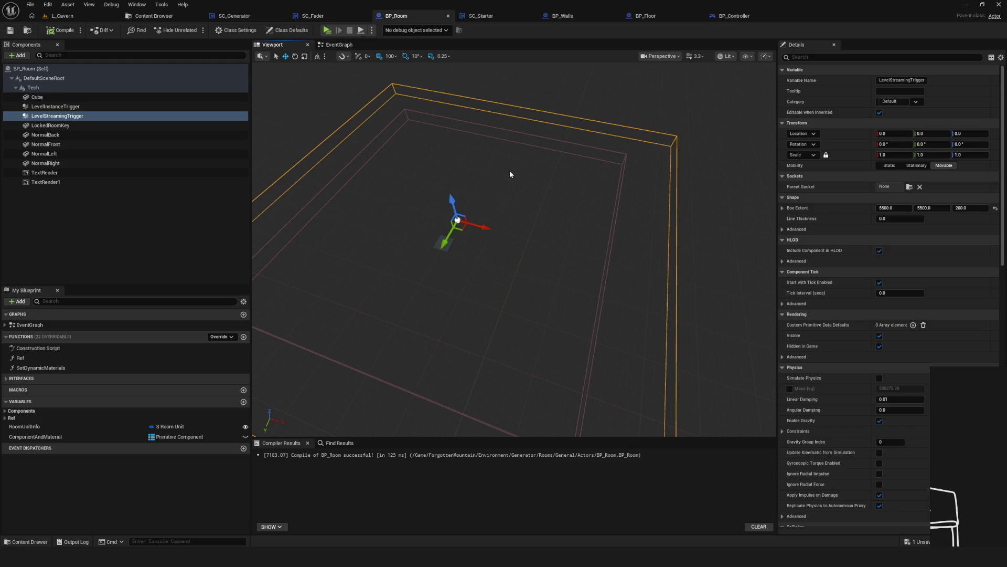
left_click_drag(403, 209, 378, 173)
left_click(10, 30)
mouse_move(563, 213)
left_mouse_down()
mouse_move(563, 226)
mouse_move(563, 194)
left_mouse_up()
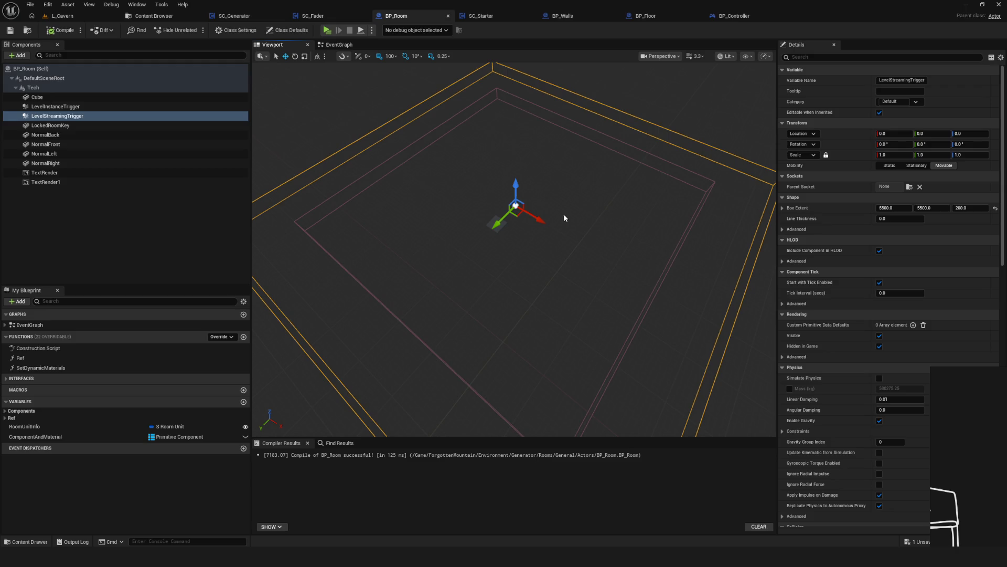
left_click_drag(454, 201, 451, 225)
key("ctrl+b")
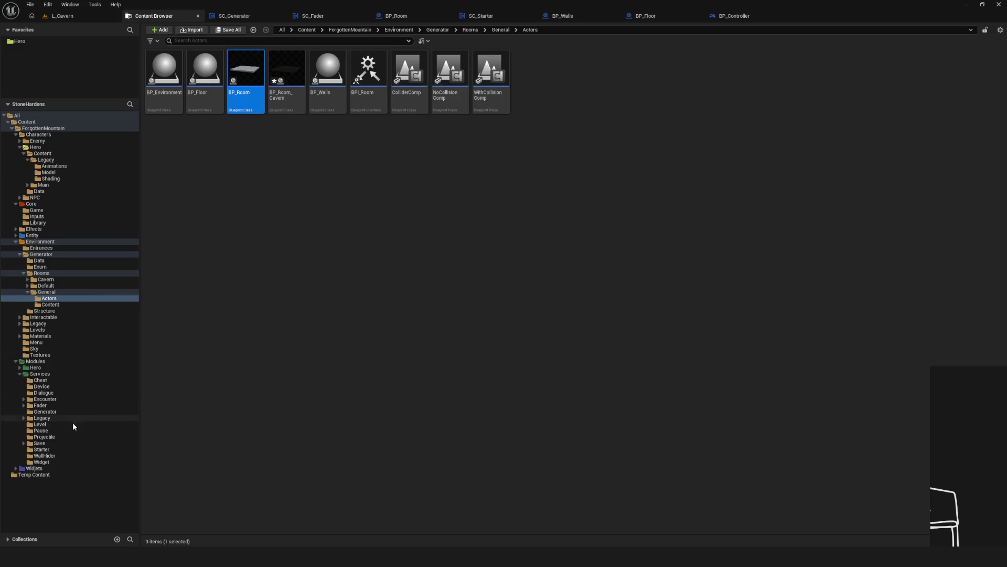
Browse Services Legacy to the LevelOpener folder and open the SC_LevelOpener Blueprint.
left_click(110, 418)
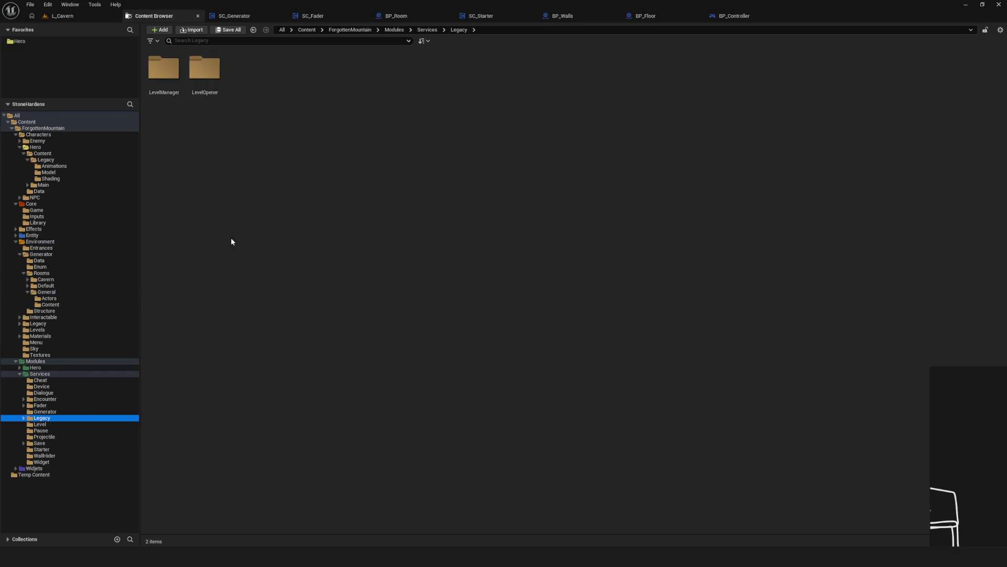
left_click(164, 71)
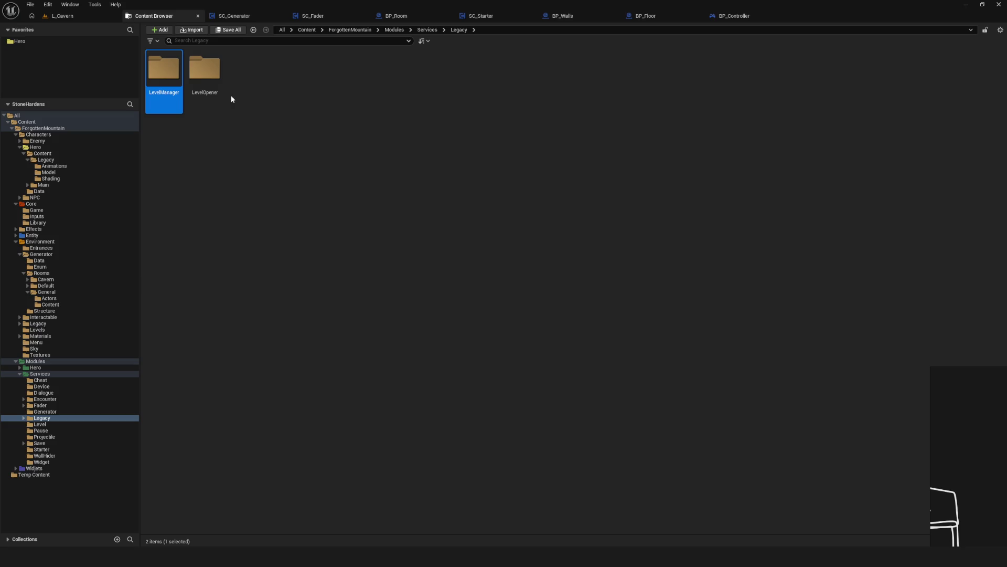
double_click(215, 84)
left_click(220, 80)
double_click(220, 80)
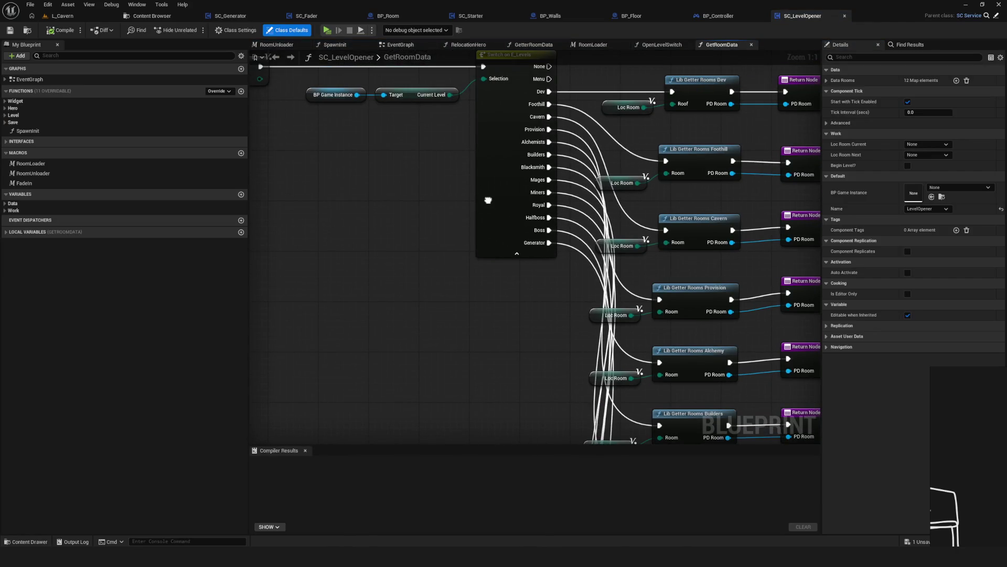
Open the RoomLoader macro graph from SC_LevelOpener's EventGraph.
left_click_drag(488, 200, 698, 341)
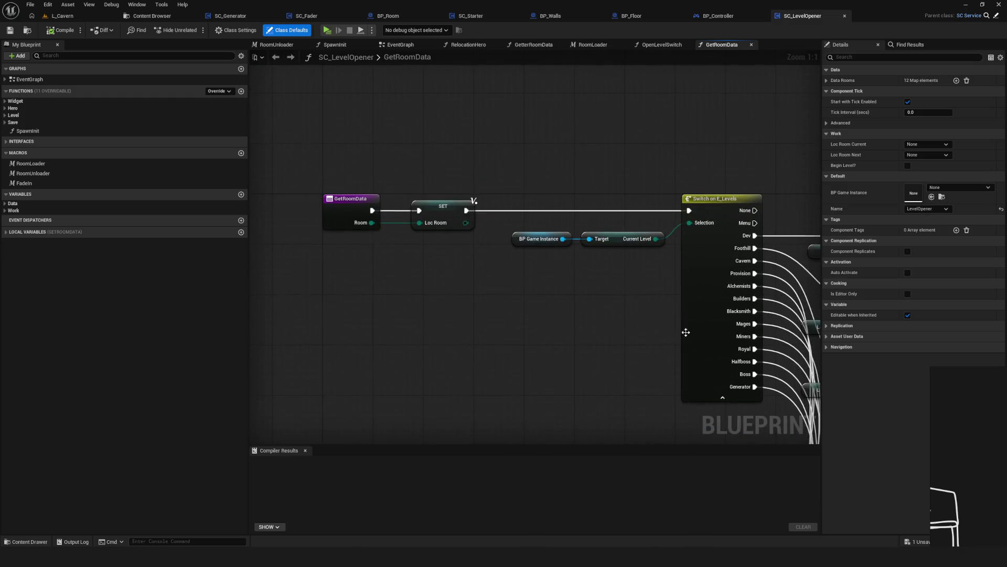
left_click(400, 45)
scroll(497, 232, "down", 5)
scroll(497, 232, "up", 10)
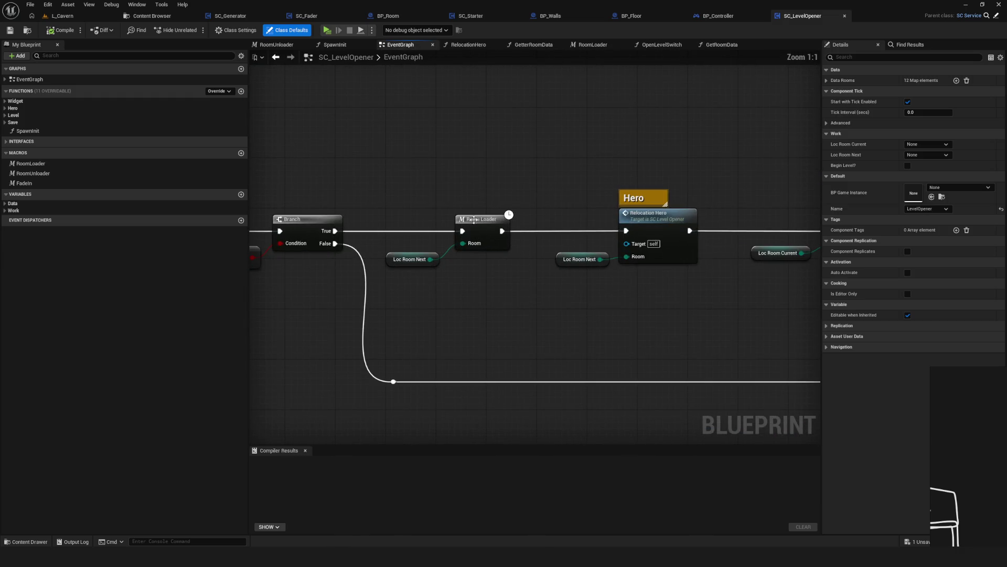
double_click(486, 235)
left_click_drag(485, 236, 349, 228)
Inspect the Load Stream Level node chain and the macro's Inputs node.
mouse_move(613, 169)
left_mouse_down()
mouse_move(645, 313)
mouse_move(678, 361)
left_mouse_up()
left_click_drag(574, 145, 634, 345)
left_click_drag(569, 337, 617, 338)
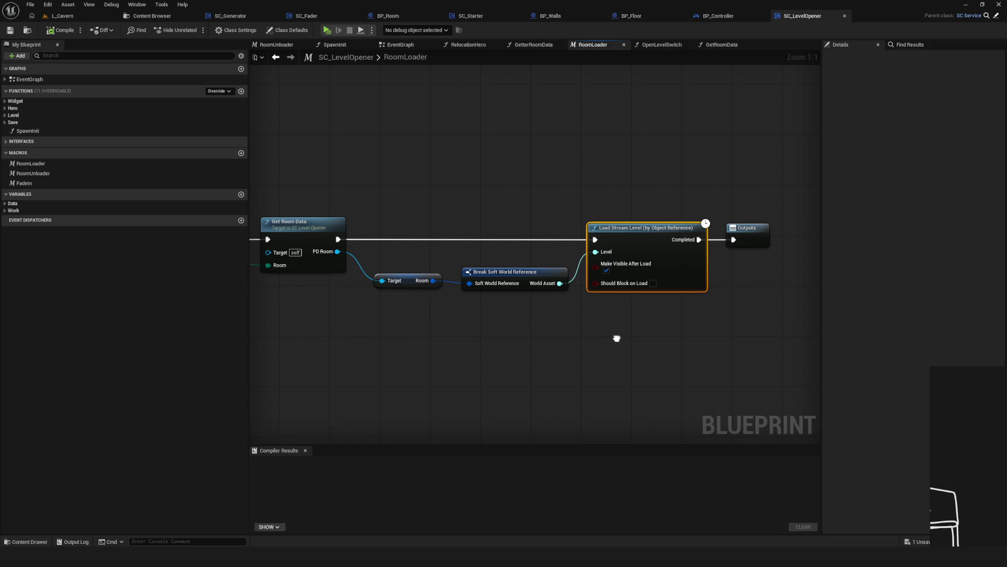
mouse_move(617, 338)
left_mouse_down()
mouse_move(674, 322)
mouse_move(780, 319)
mouse_move(619, 340)
mouse_move(626, 332)
left_mouse_up()
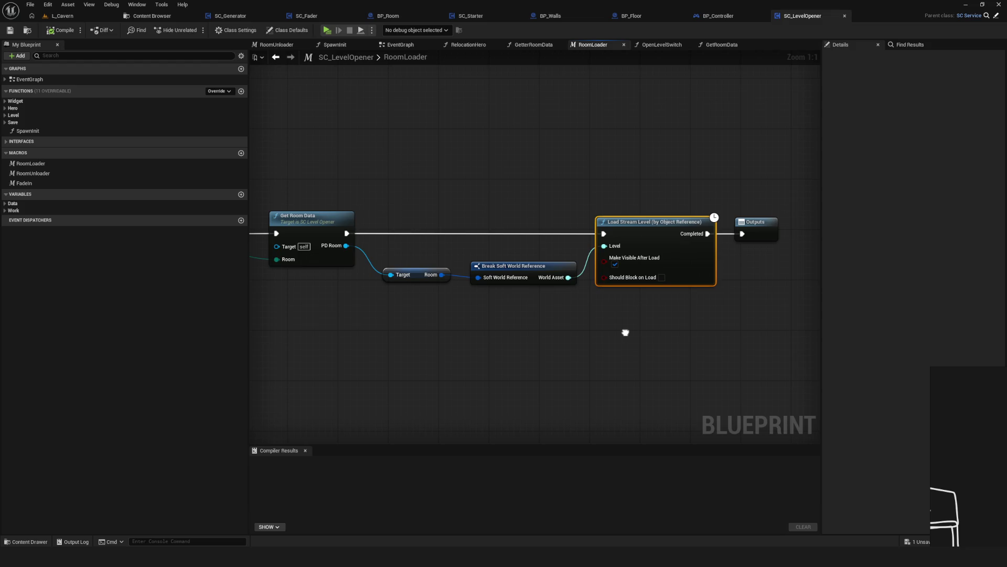
left_click_drag(626, 332, 625, 333)
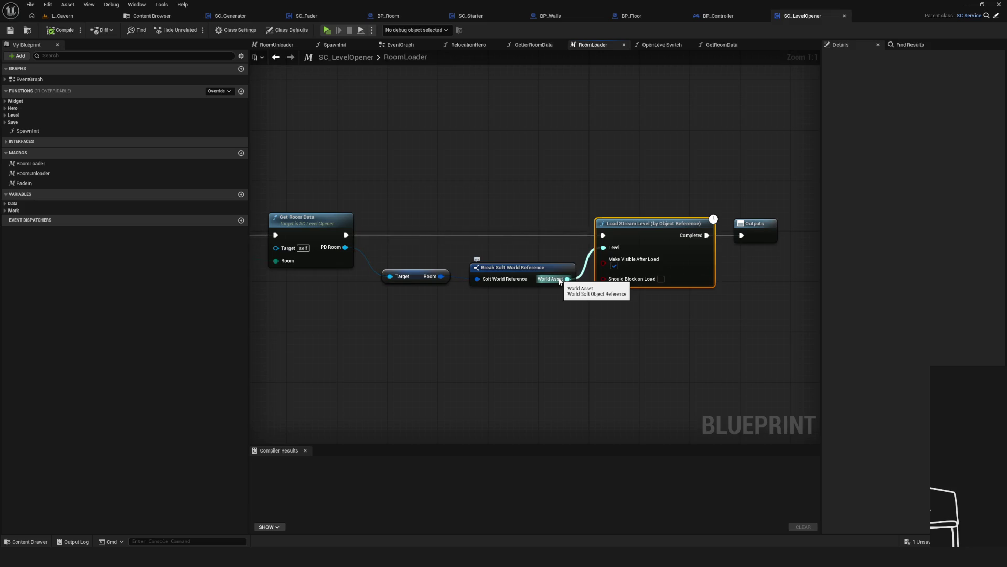
left_click_drag(360, 271, 449, 272)
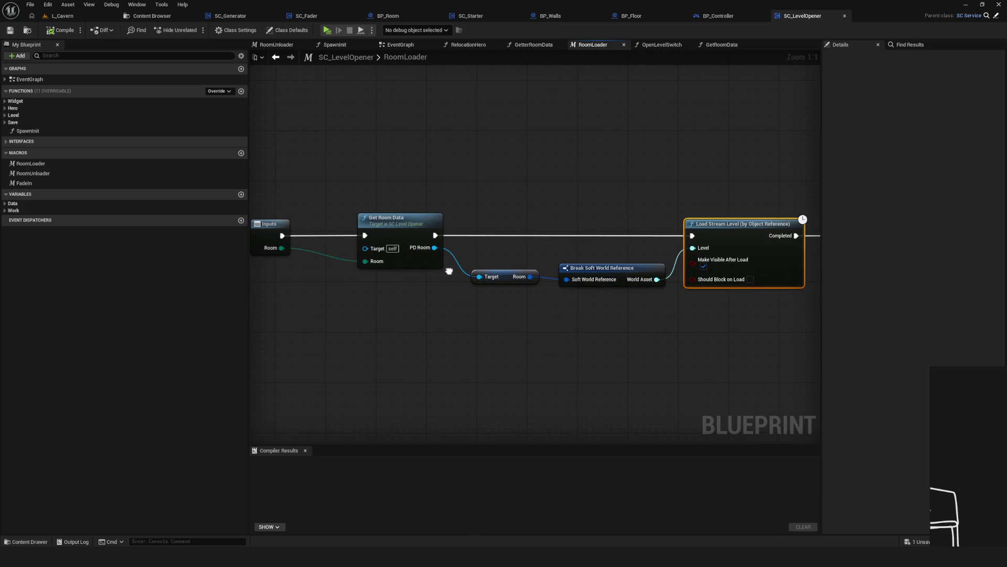
Compile and save SC_LevelOpener, then review the RoomLoader Outputs node.
key("F7")
key("ctrl+s")
left_click_drag(575, 205, 472, 190)
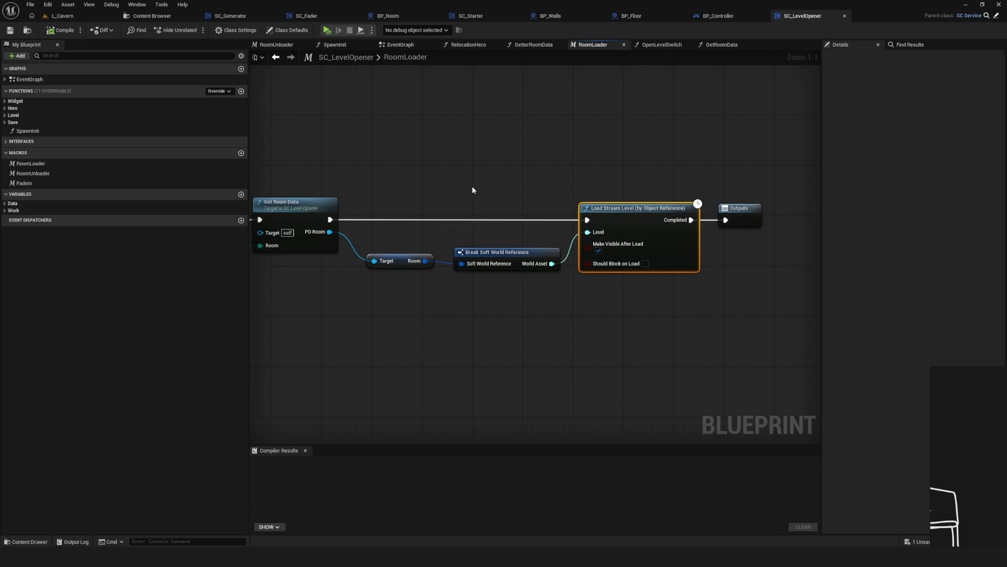
left_click_drag(441, 194, 519, 202)
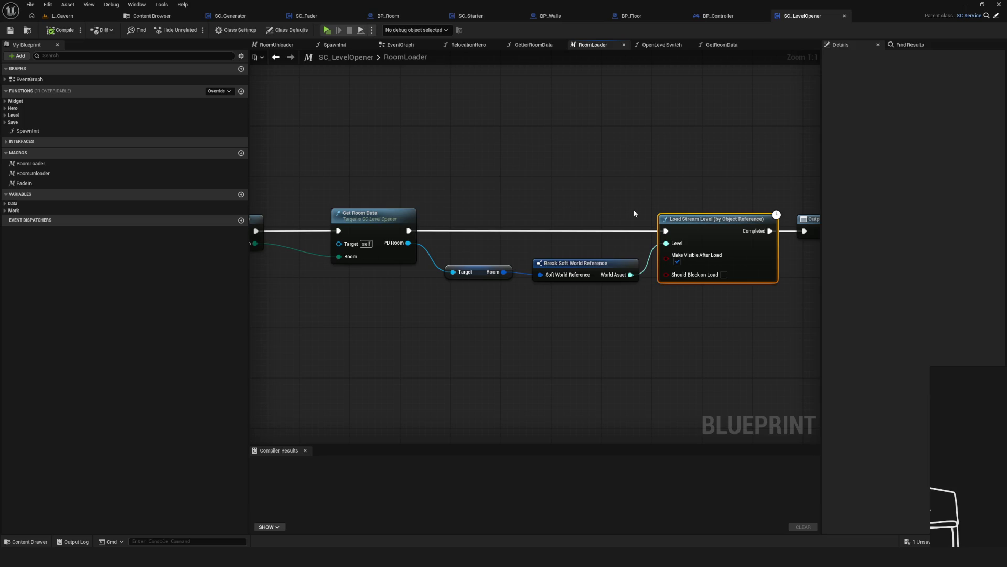
Pan the RoomLoader graph to view its stream-loading nodes, then return to the L_Cavern level.
left_click_drag(634, 209, 513, 205)
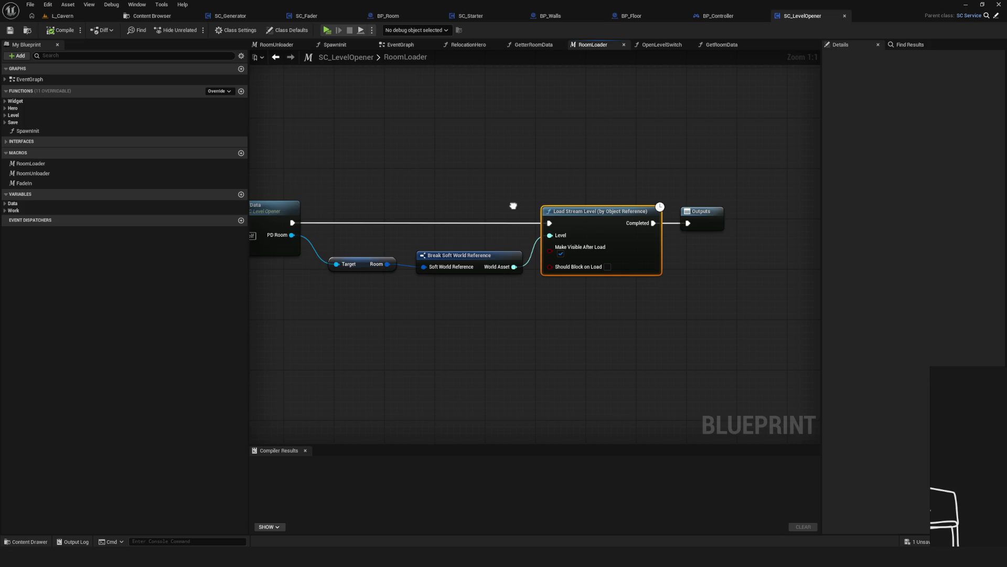
left_click(72, 16)
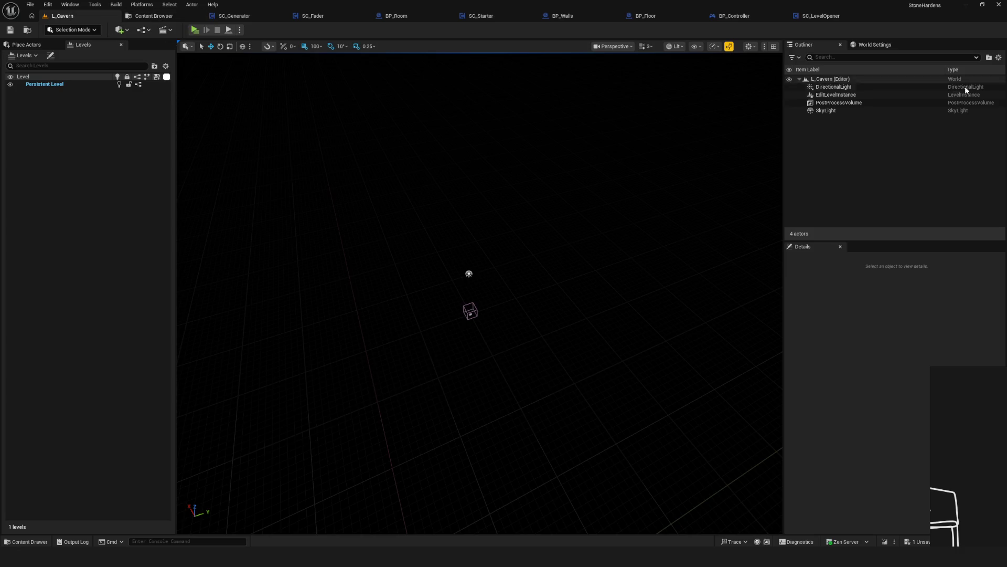
Set the EditLevelInstance actor's Level to Cavern_Corner_BL_01 in Details.
left_click(864, 95)
left_click_drag(944, 391, 50, 391)
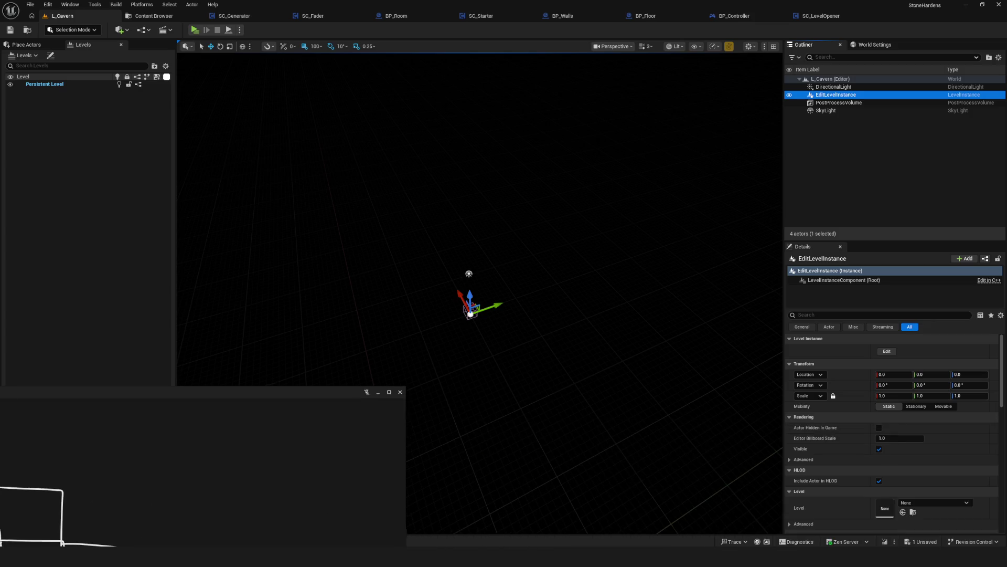
left_click(374, 391)
scroll(976, 391, "down", 5)
left_click(953, 403)
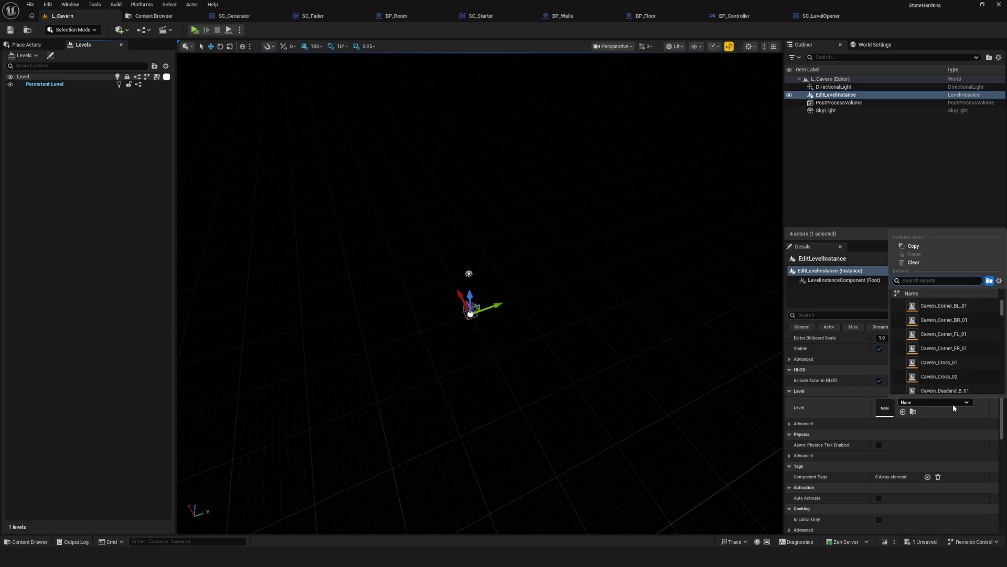
left_click(944, 305)
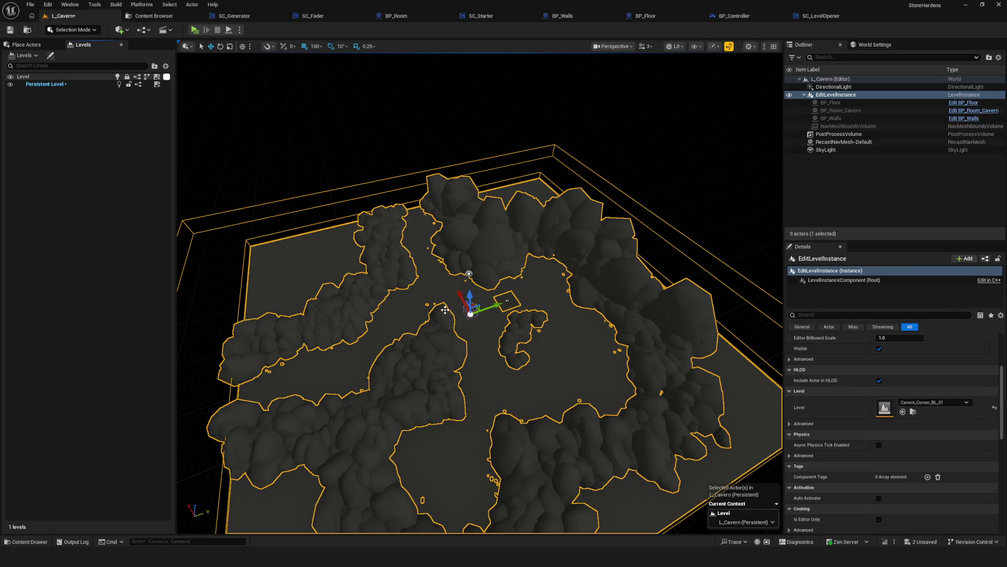
Enter Level Instance Edit on the cavern room and fly into it.
mouse_move(372, 275)
left_mouse_down()
mouse_move(372, 252)
mouse_move(336, 246)
mouse_move(336, 210)
mouse_move(315, 221)
mouse_move(325, 247)
left_mouse_up()
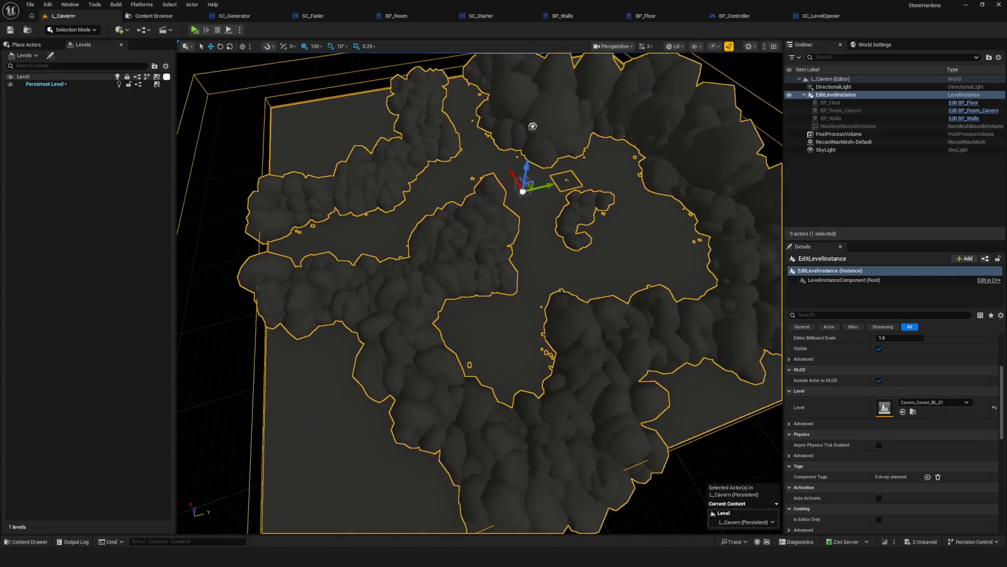
double_click(388, 298)
left_click_drag(405, 305, 404, 257)
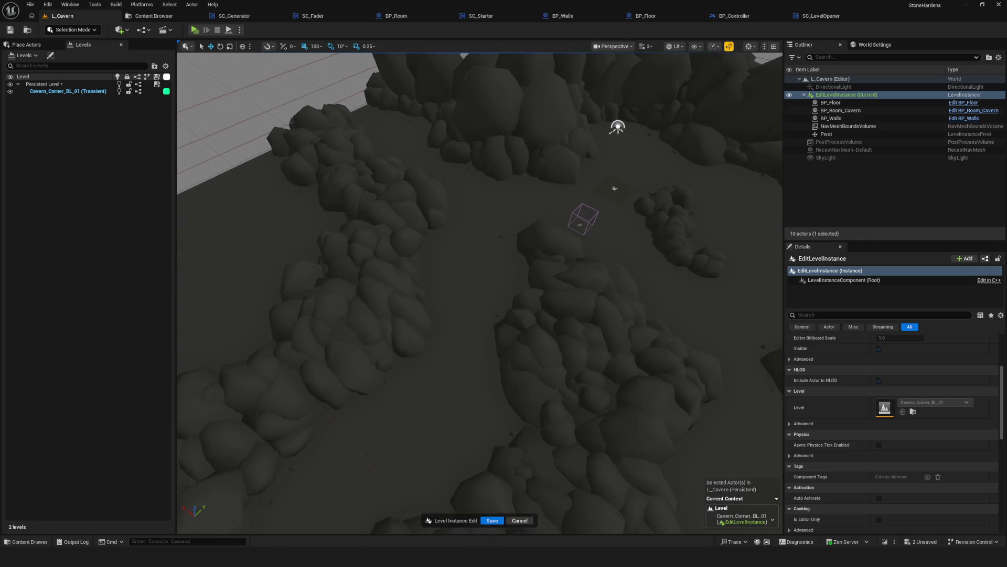
Frame the level instance, then select and focus on the cavern walls.
key("f")
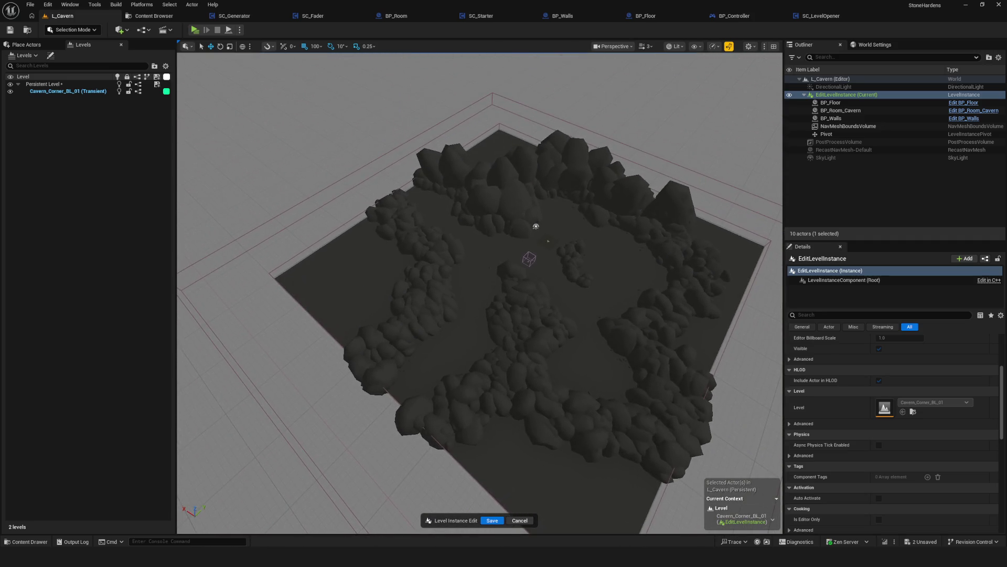
left_click(502, 197)
key("f")
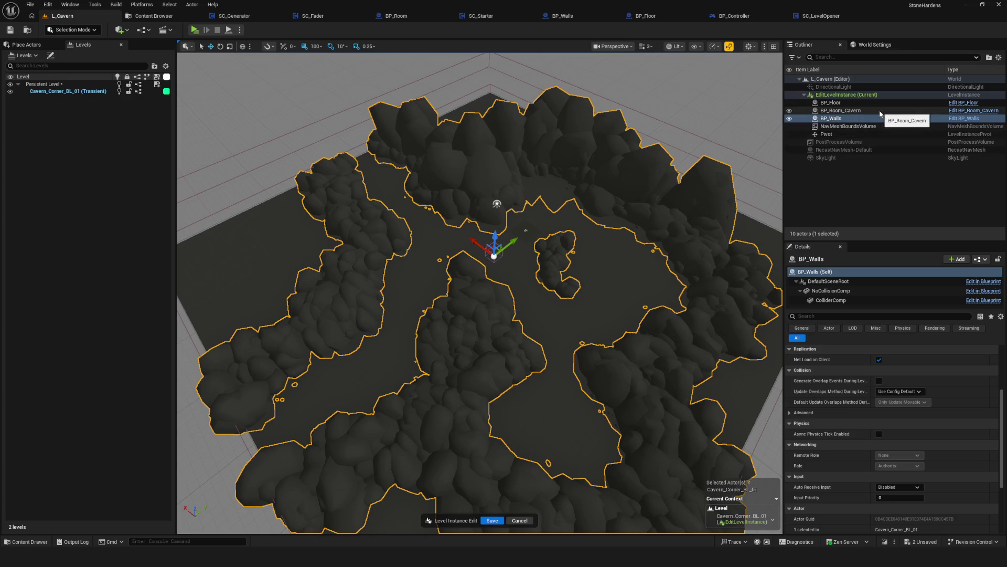
Select and frame BP_Room_Cavern, toggling its visibility off and on to check it.
left_click(834, 111)
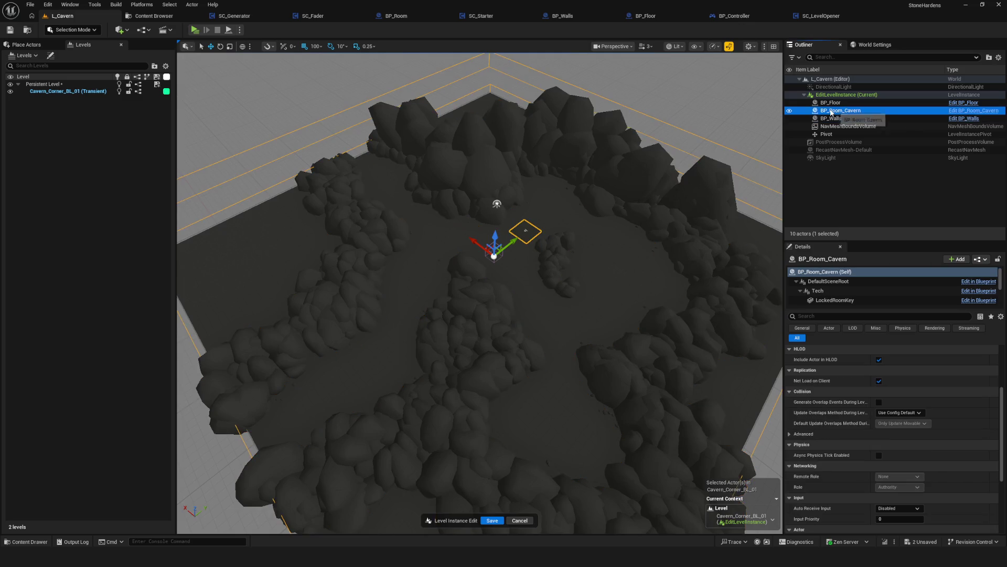
double_click(833, 111)
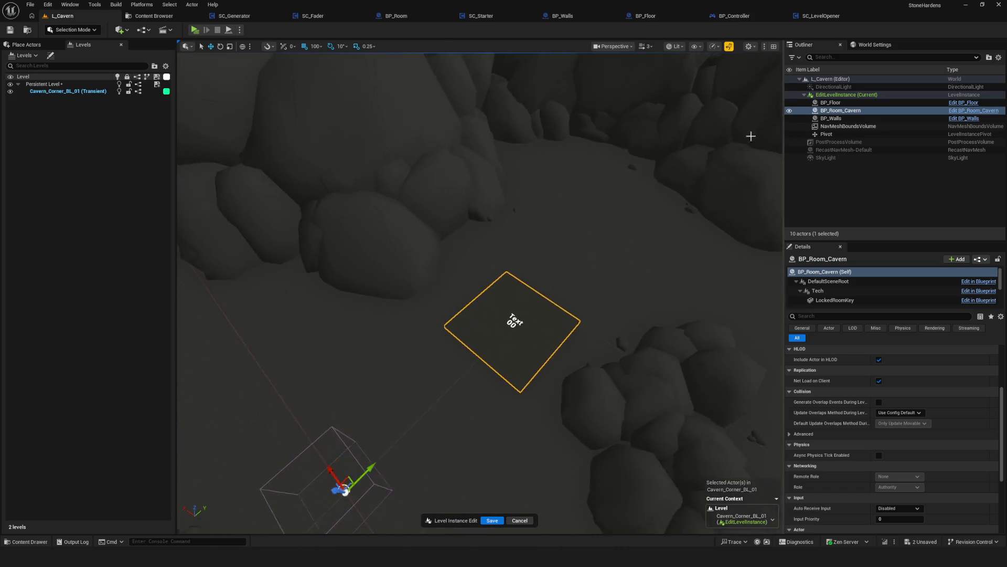
left_click(790, 111)
left_click(789, 110)
mouse_move(551, 210)
left_mouse_down()
mouse_move(551, 241)
mouse_move(551, 210)
mouse_move(567, 246)
left_mouse_up()
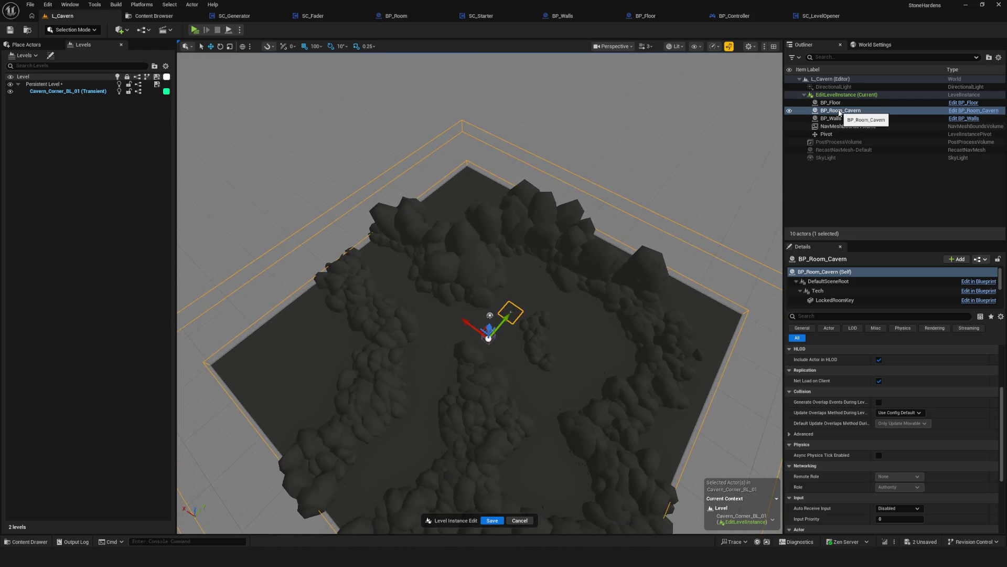
left_click(790, 111)
left_click(789, 111)
left_click(790, 111)
left_click(789, 111)
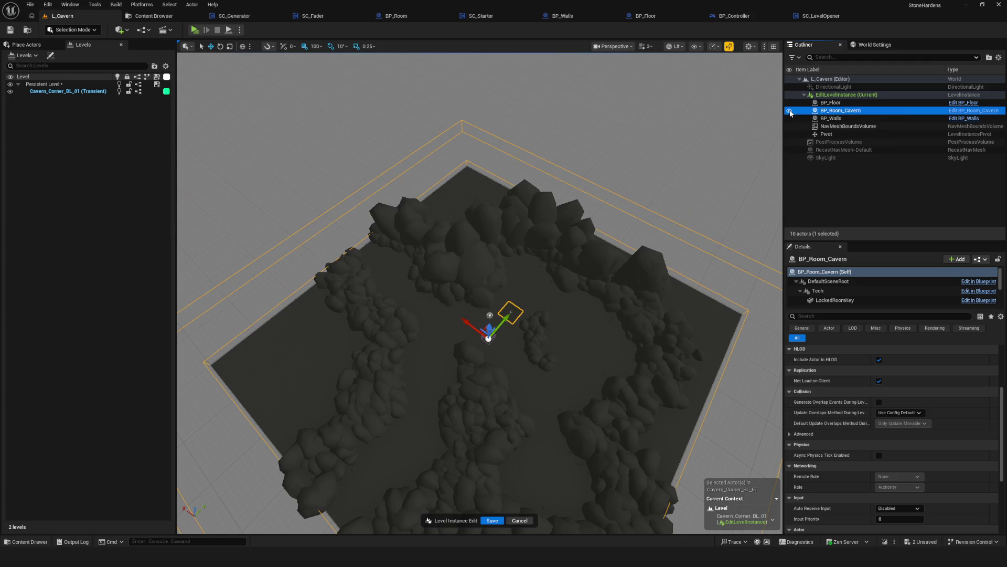
Check the room's corner by toggling BP_Room_Cavern, then save the level instance.
mouse_move(525, 263)
left_mouse_down()
mouse_move(535, 215)
mouse_move(511, 291)
left_mouse_up()
left_click(790, 111)
left_click(790, 111)
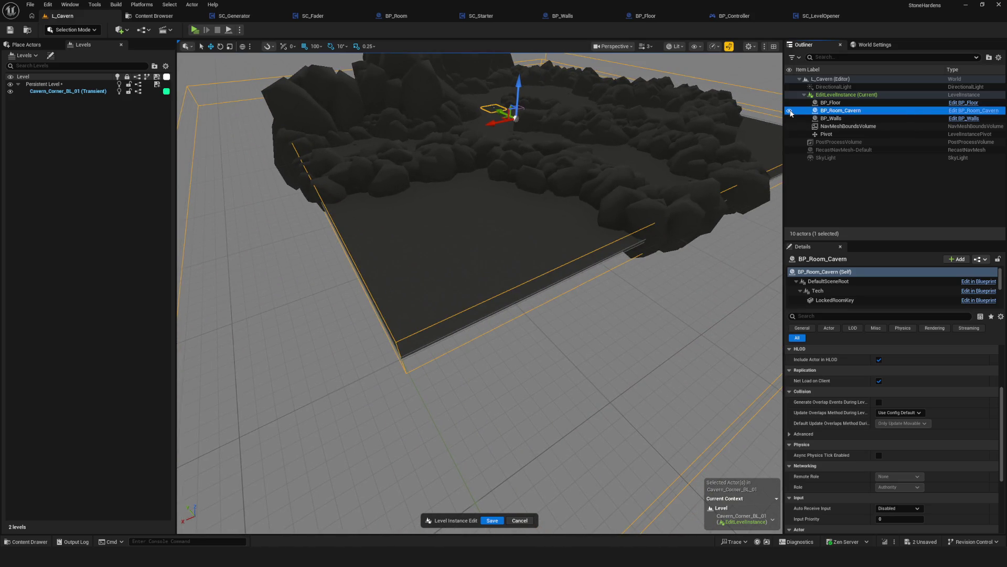
left_click_drag(596, 162, 434, 249)
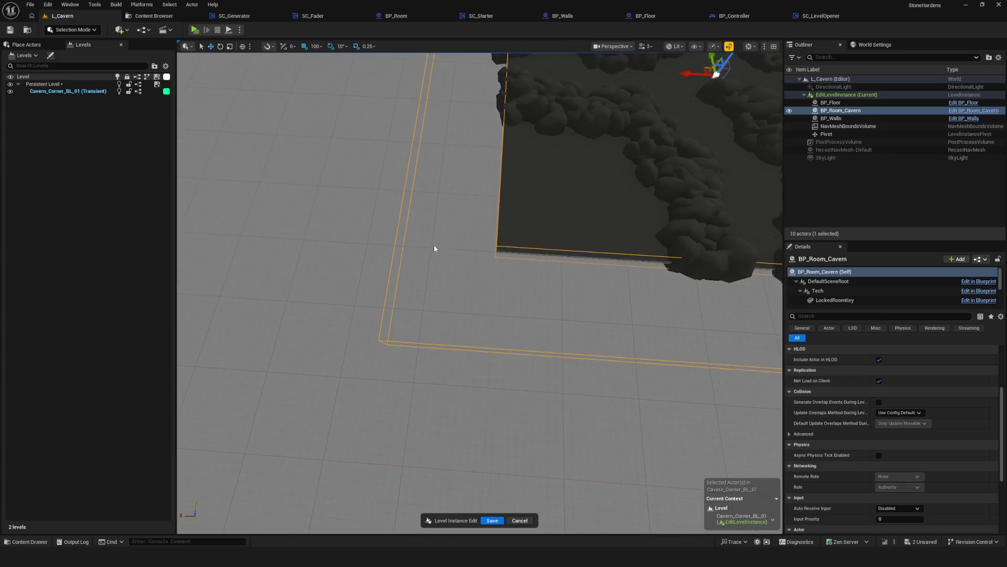
key("f")
scroll(480, 294, "up", 2)
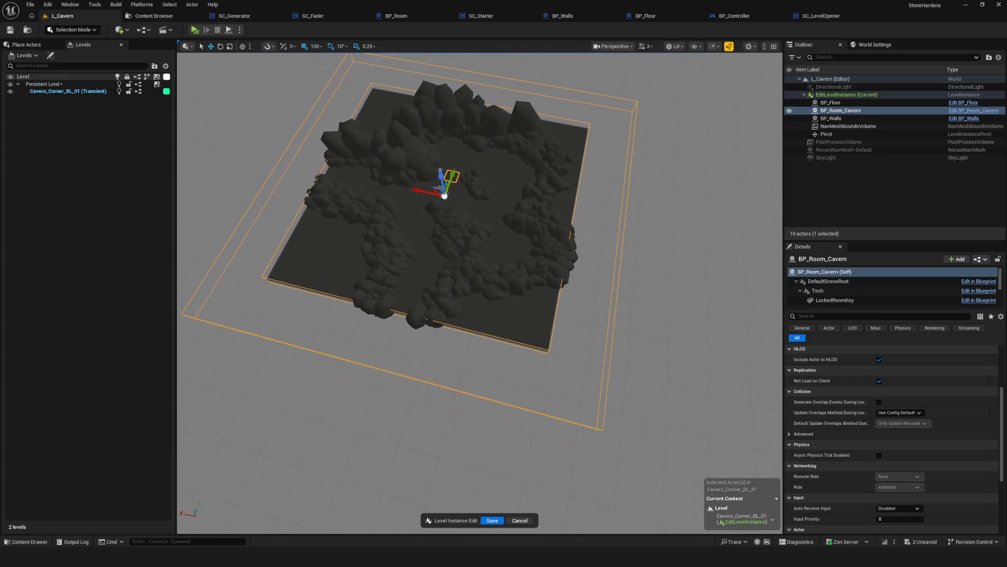
scroll(441, 214, "up", 2)
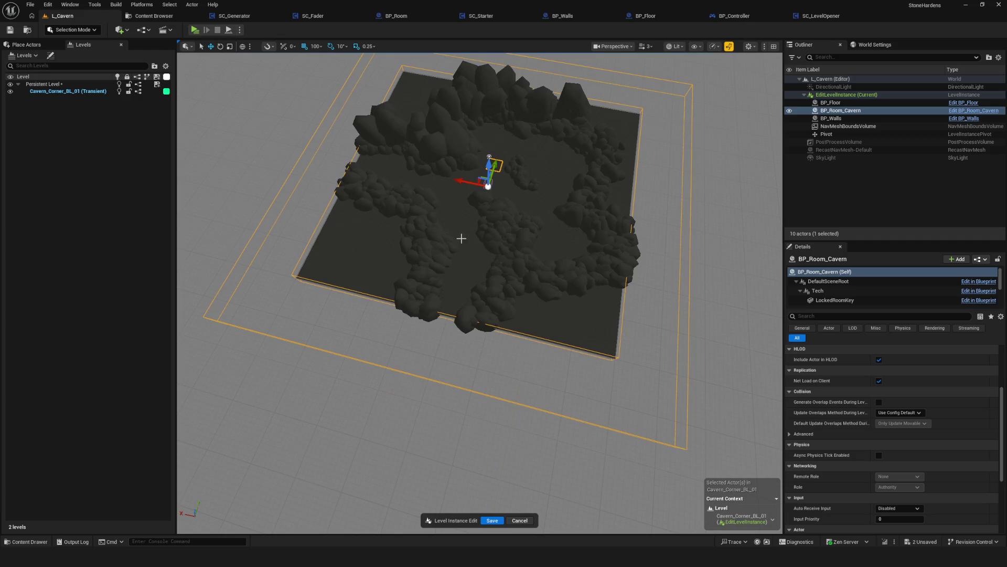
left_click(492, 520)
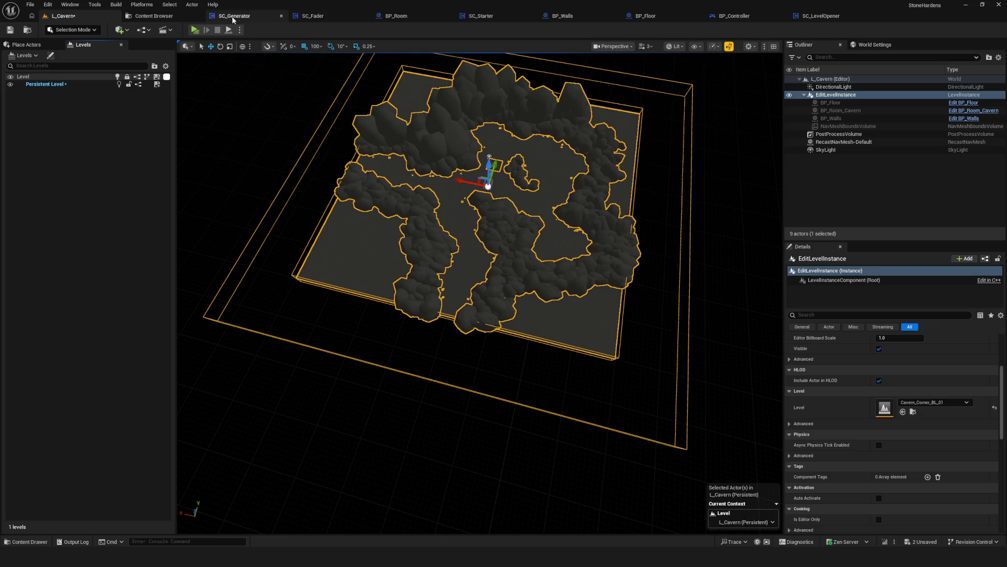
Inspect BP_Room's LevelStreamingTrigger, compile BP_Room, and reopen the cavern level instance in L_Cavern.
left_click(420, 16)
left_click_drag(460, 187, 281, 157)
left_click(58, 116)
left_click_drag(472, 236, 478, 263)
mouse_move(524, 211)
left_mouse_down()
mouse_move(505, 217)
mouse_move(525, 212)
left_mouse_up()
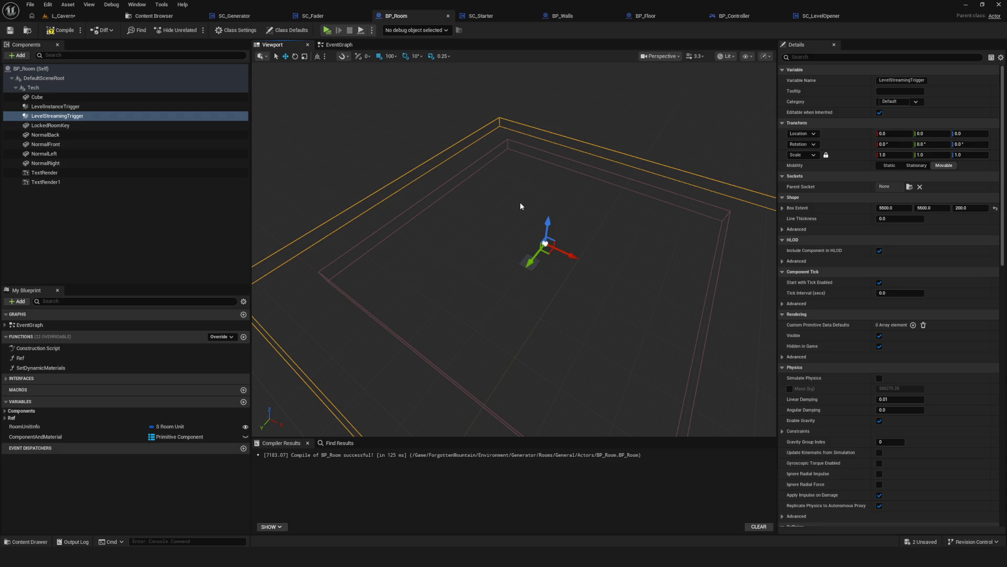
left_click(12, 30)
left_click(73, 15)
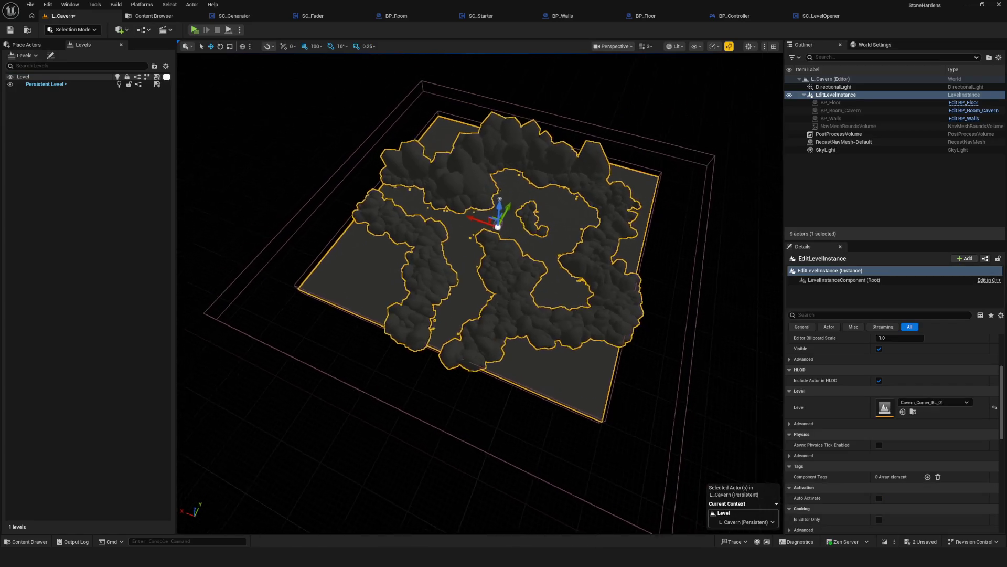
double_click(570, 214)
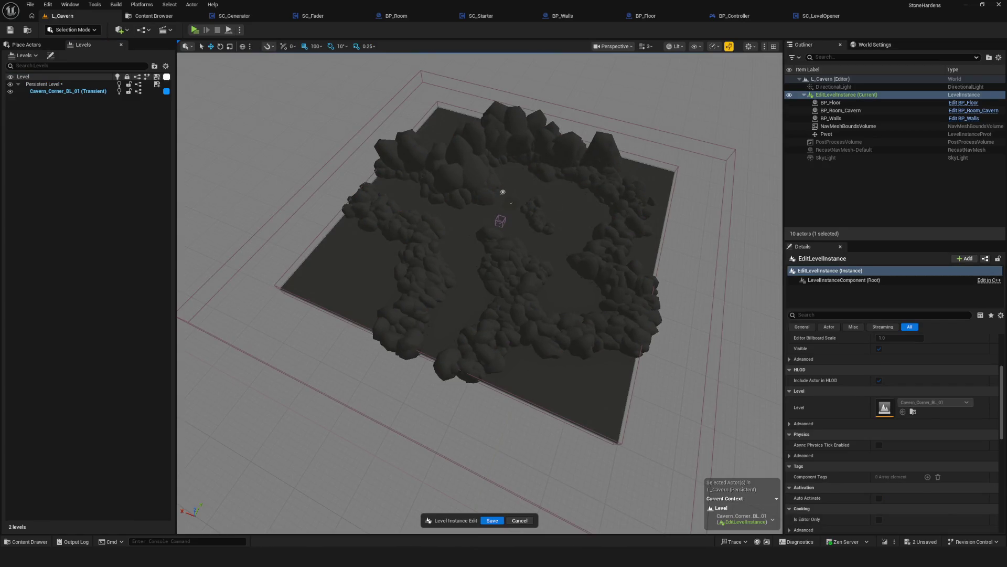
Frame the cavern walls, toggle floor and walls visibility, and leave only BP_Walls selected.
left_click(544, 162)
key("f")
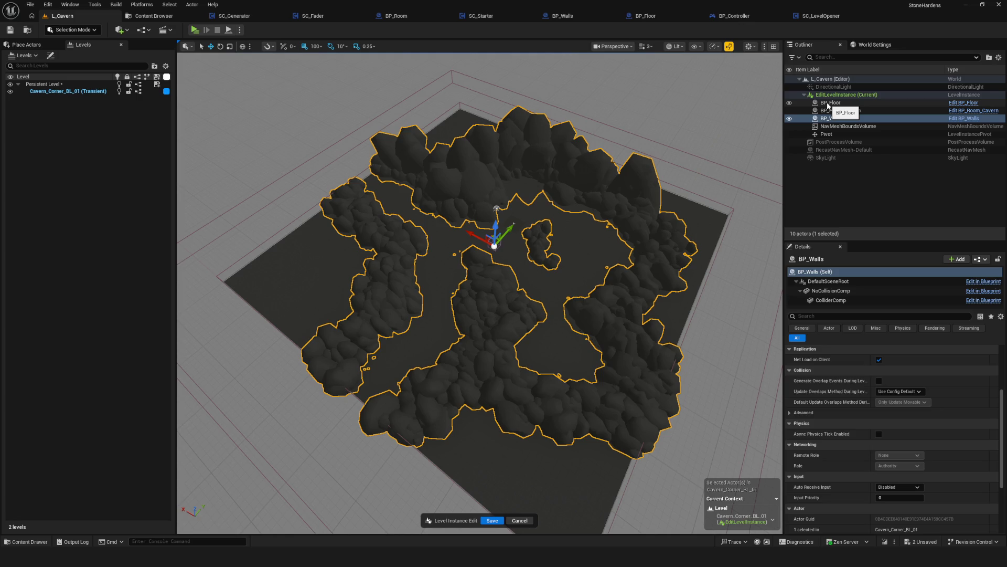
left_click(829, 103, "ctrl")
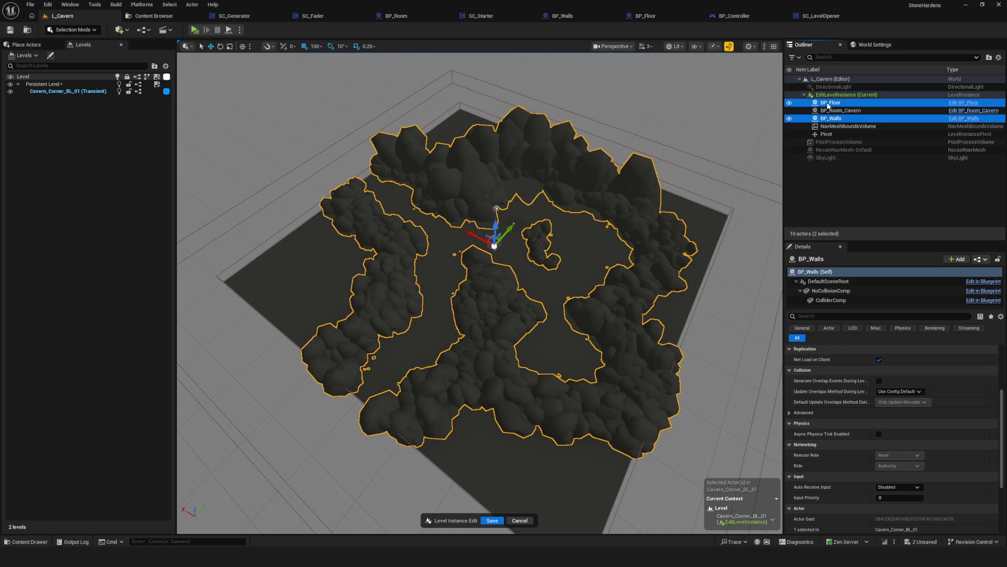
left_click(790, 102)
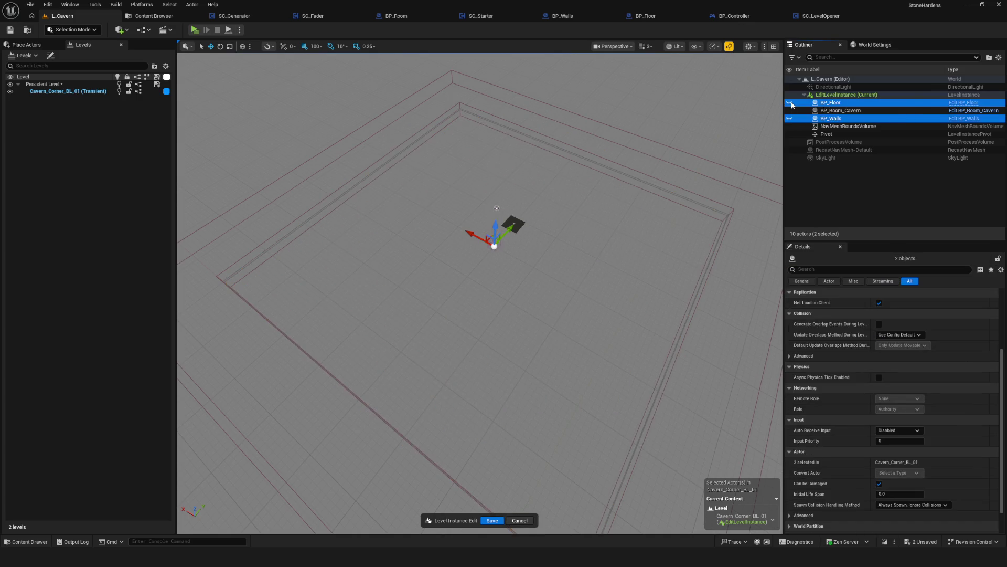
left_click(790, 102)
left_click(821, 118)
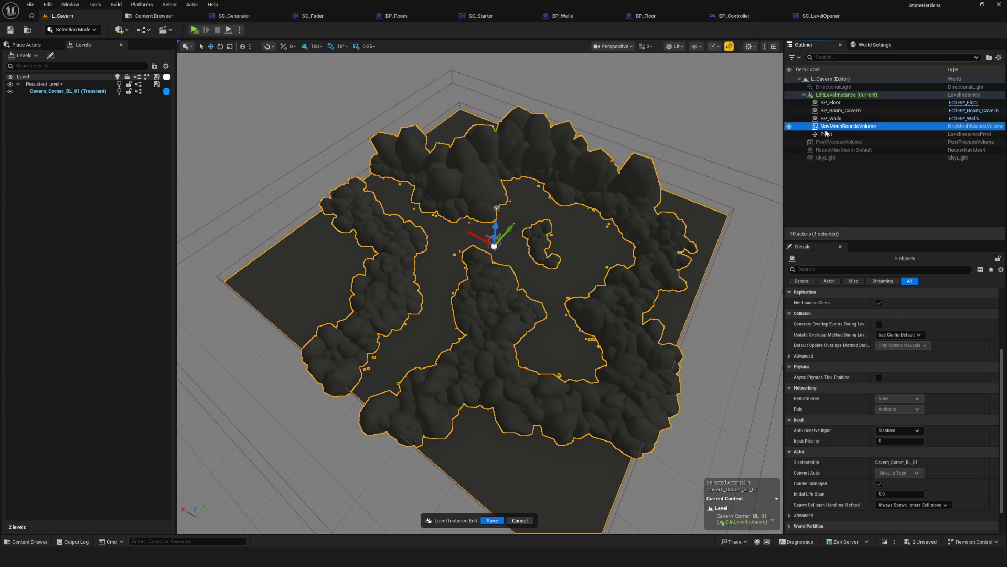
mouse_move(596, 238)
left_mouse_down()
mouse_move(625, 225)
mouse_move(603, 236)
mouse_move(583, 215)
mouse_move(600, 240)
mouse_move(557, 254)
left_mouse_up()
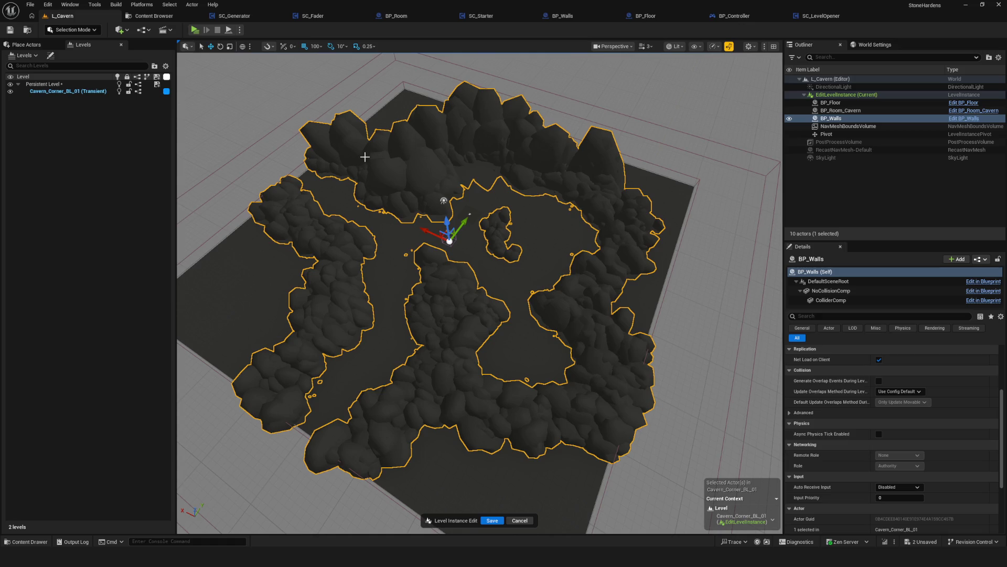
left_click_drag(504, 236, 488, 252)
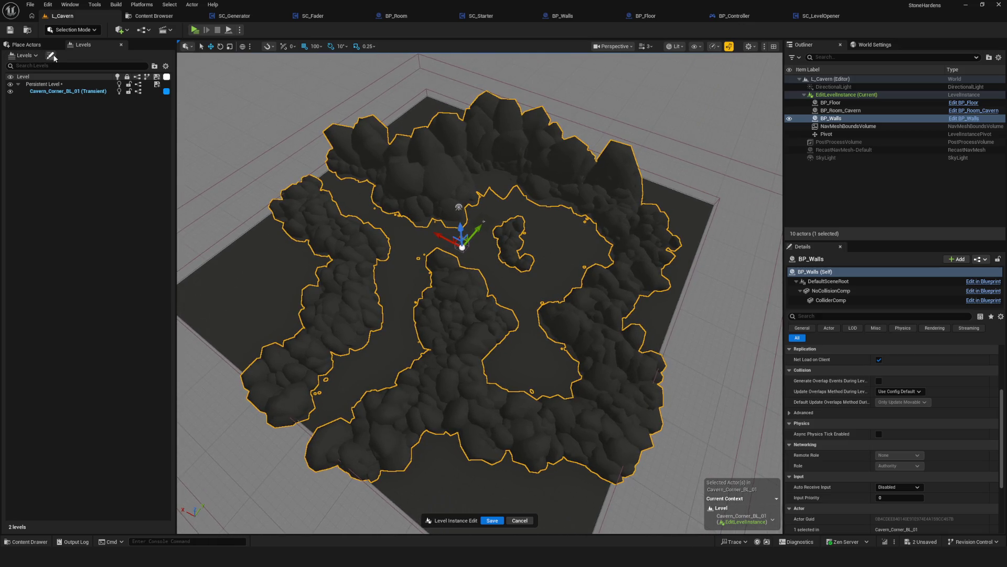
Open the Levels panel's Levels dropdown for new-level options.
left_click(53, 56)
left_click(689, 161)
left_click(23, 55)
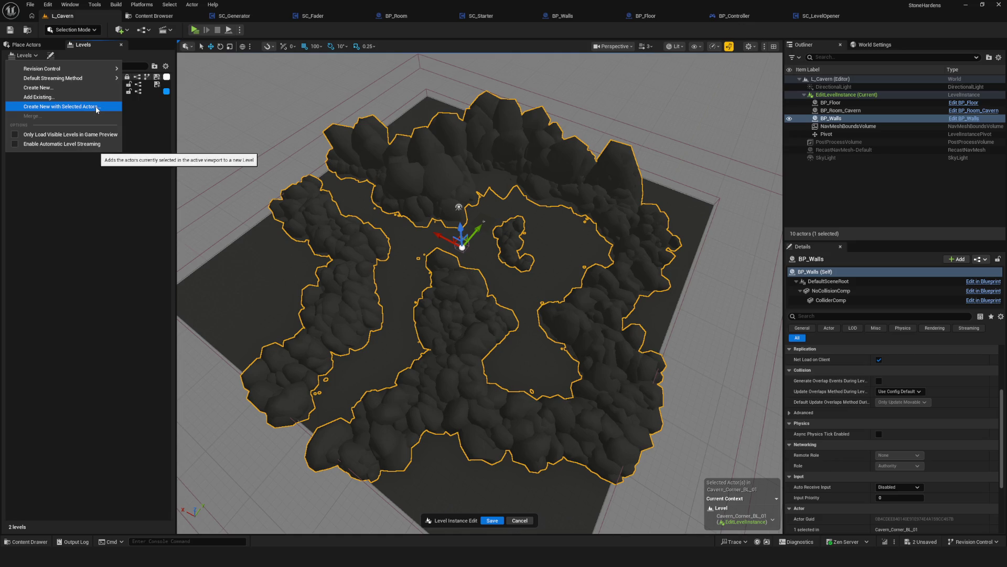
Toggle Cavern_Corner_BL_01's visibility in the Levels panel and dismiss the new-level template chooser.
left_click(152, 110)
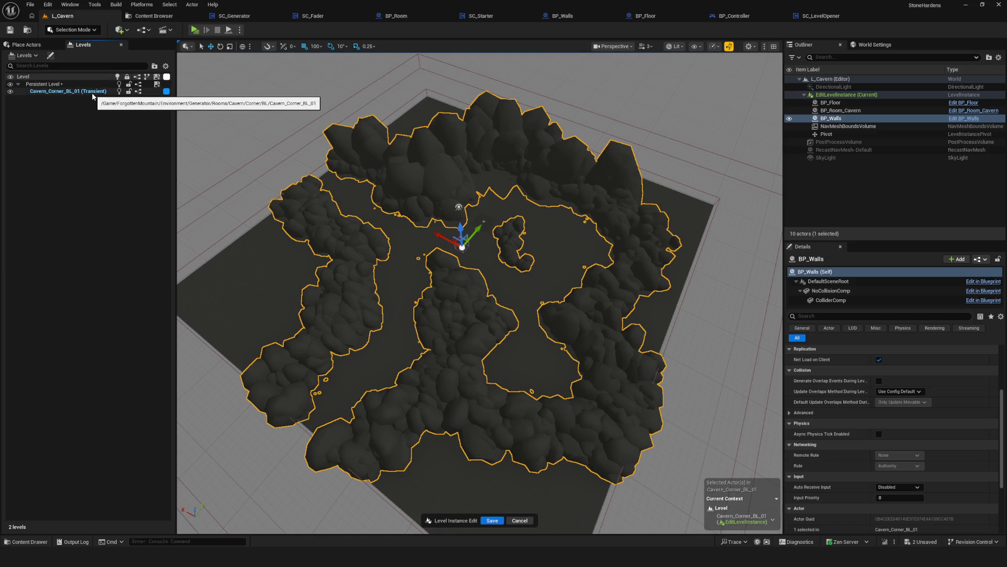
left_click(11, 92)
left_click(11, 91)
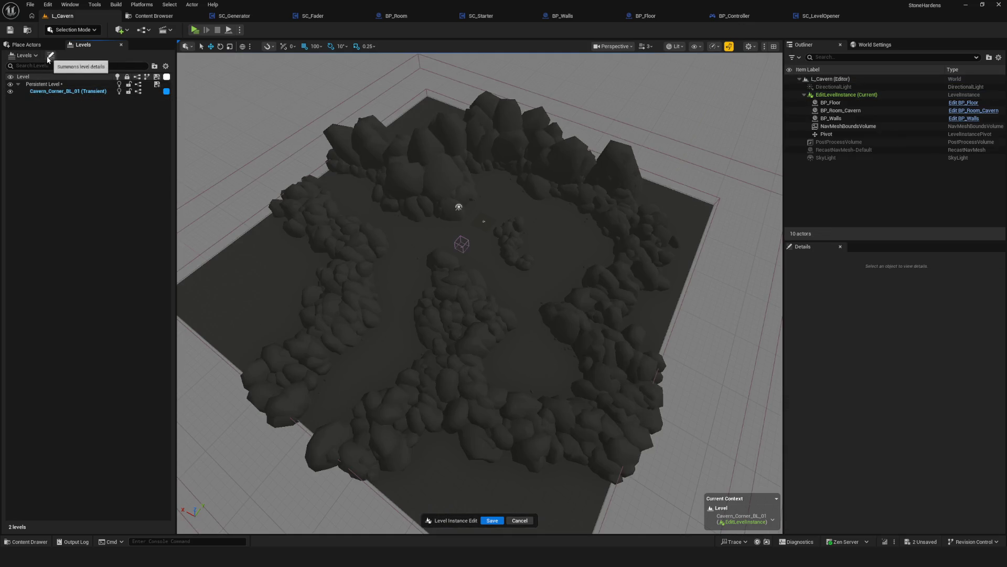
left_click(31, 57)
left_click(46, 92)
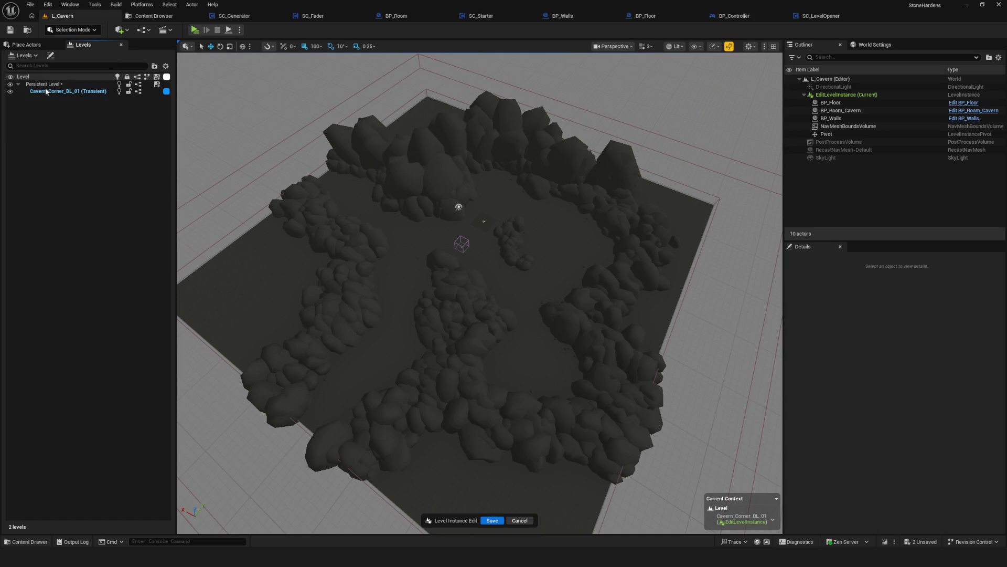
left_click(599, 189)
With the cave walls selected, choose Create New with Selected Actors to bring up Save Level As.
left_click(30, 56)
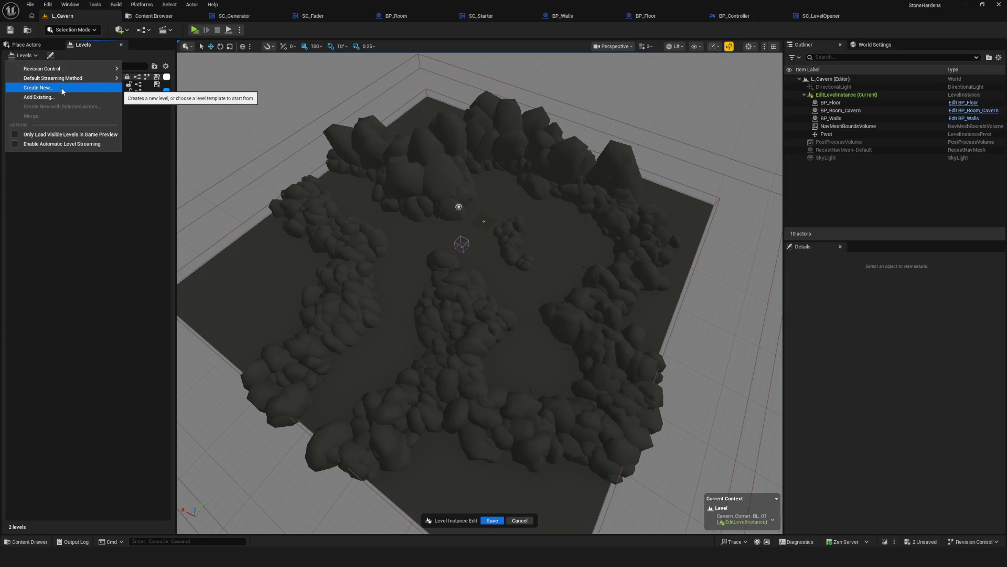
left_click(397, 158)
left_click(31, 55)
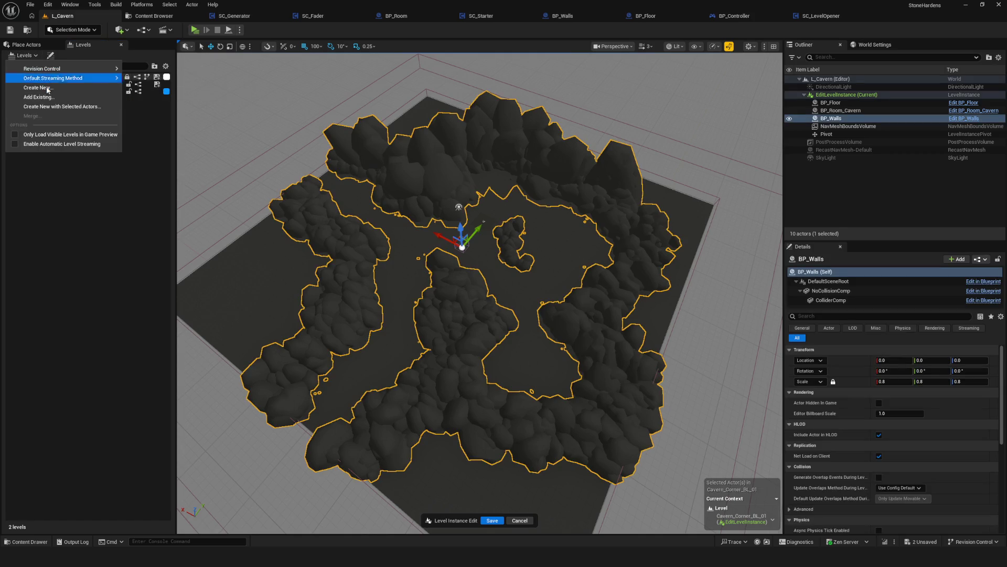
left_click(61, 108)
mouse_move(523, 145)
left_mouse_down()
mouse_move(572, 138)
mouse_move(562, 140)
left_mouse_up()
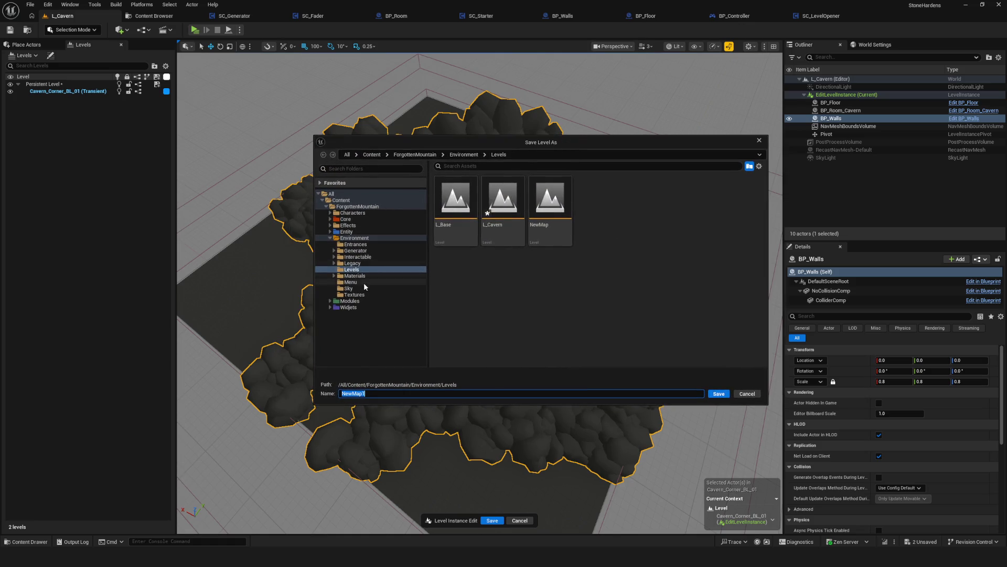
Save the walls as Cavern_Corner_BL_01_Stream in Generator/Rooms/Cavern/Corner/BL.
left_click(334, 251)
left_click(356, 269)
double_click(455, 207)
double_click(461, 209)
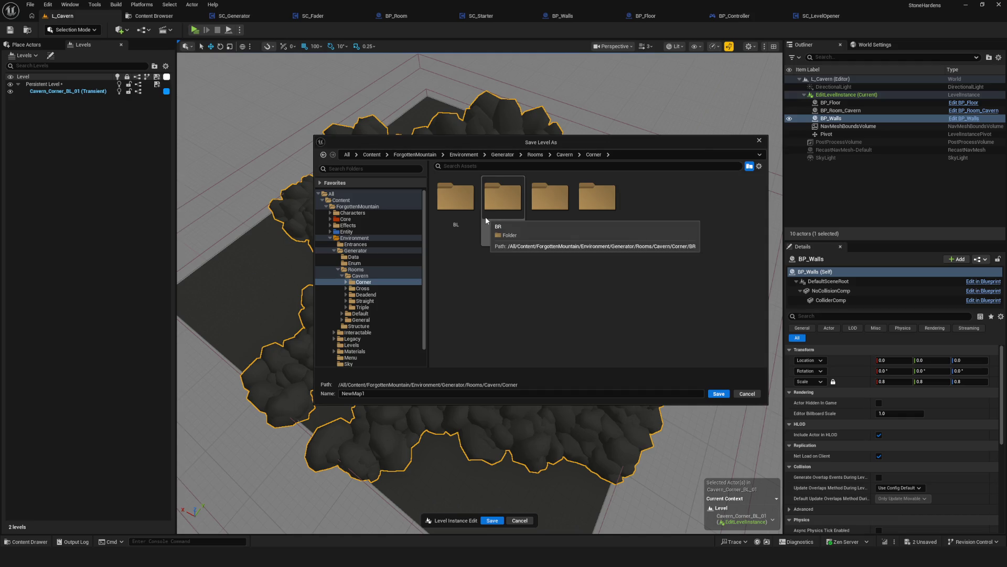
double_click(455, 198)
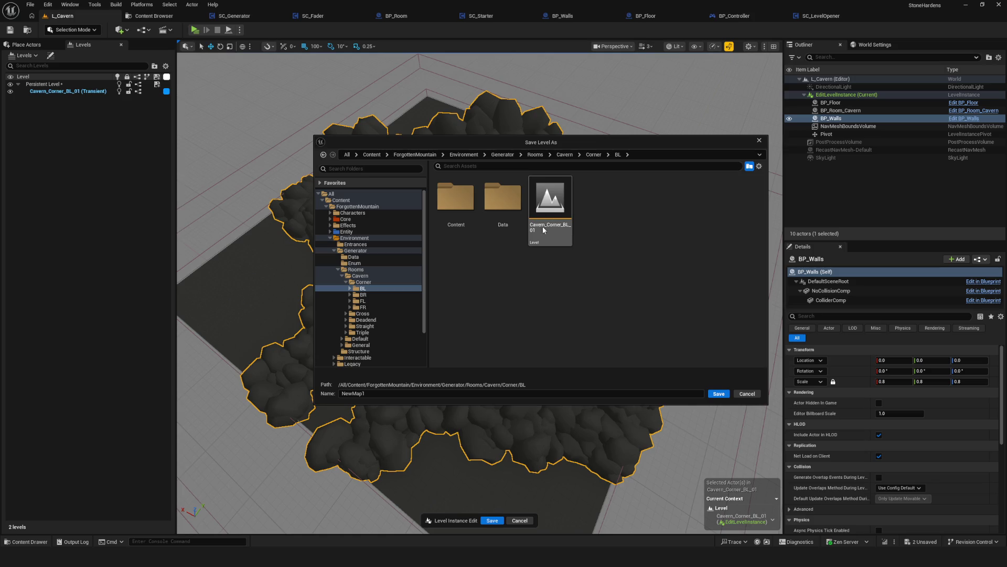
left_click(569, 232)
left_click(400, 393)
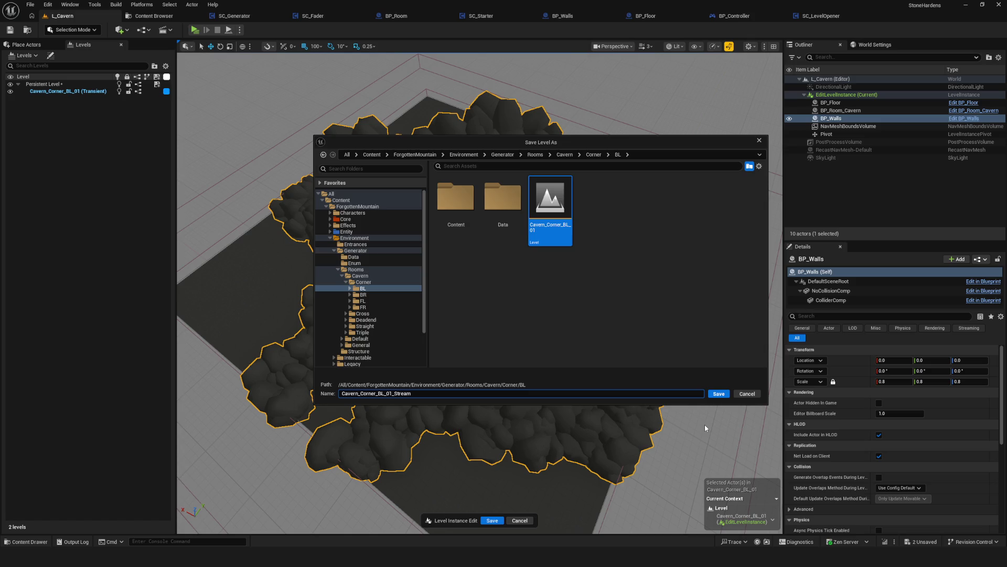
left_click(719, 394)
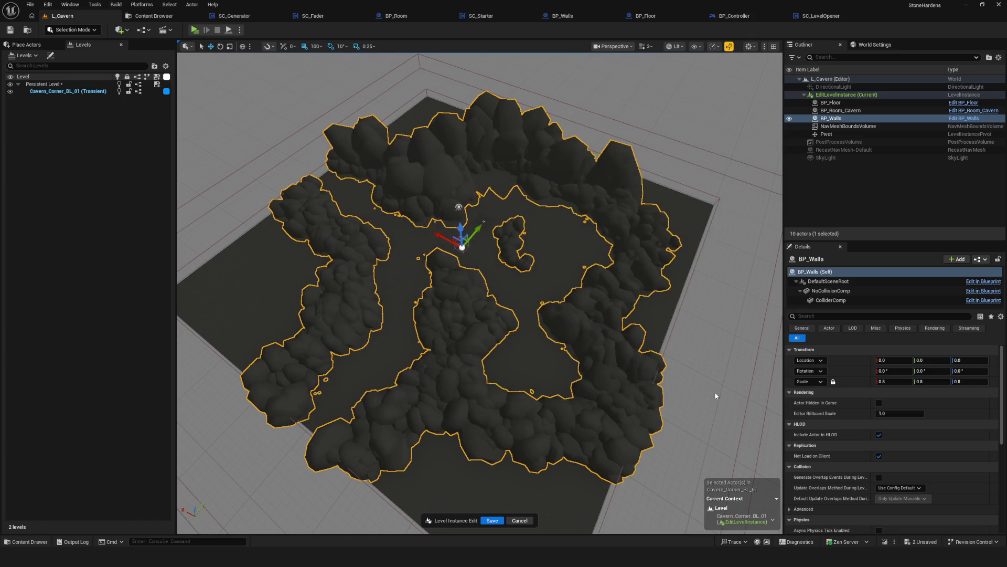
Dismiss the crash report, relaunch StoneHardens.uproject, and restore the previously open editors.
left_click(493, 521)
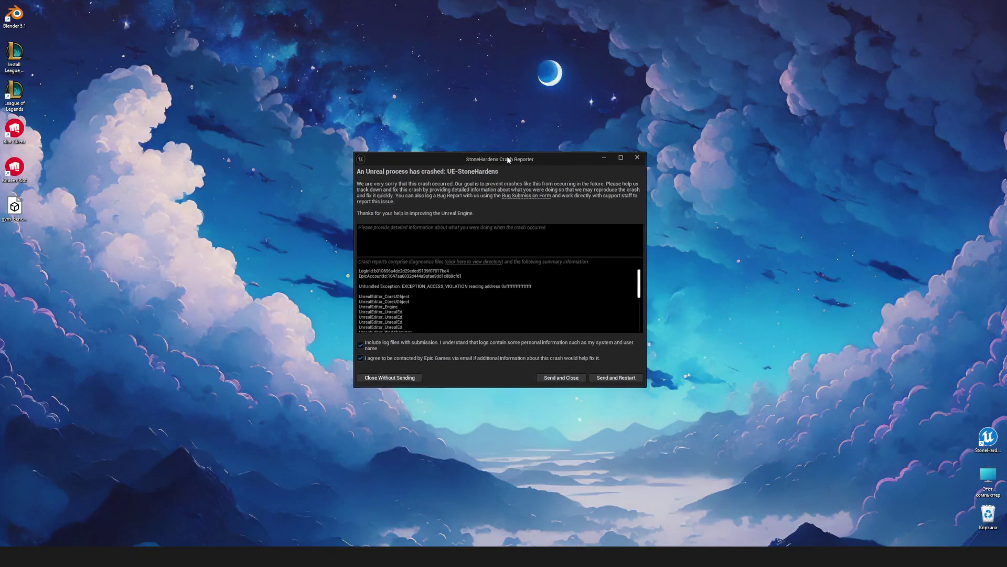
left_click(640, 162)
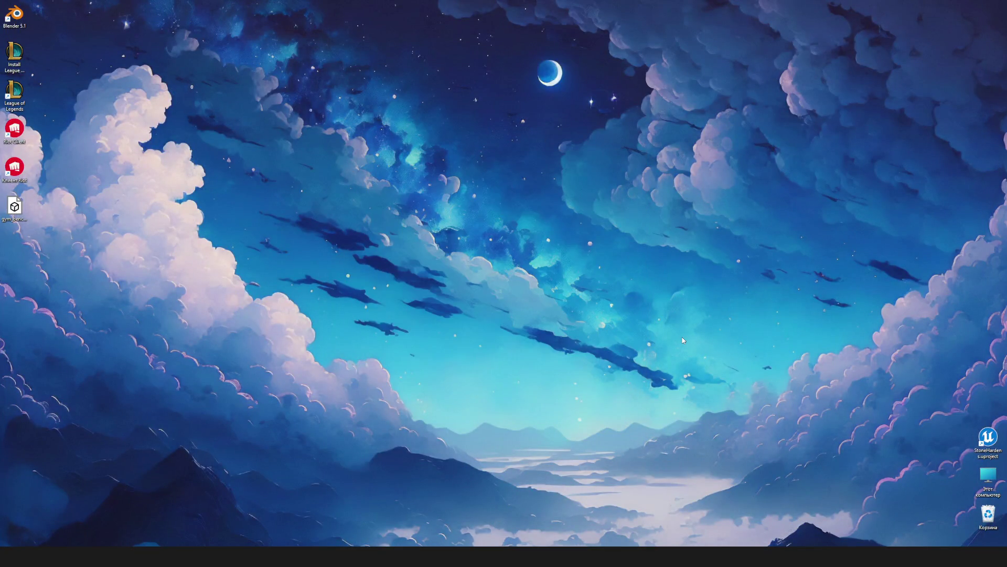
double_click(988, 438)
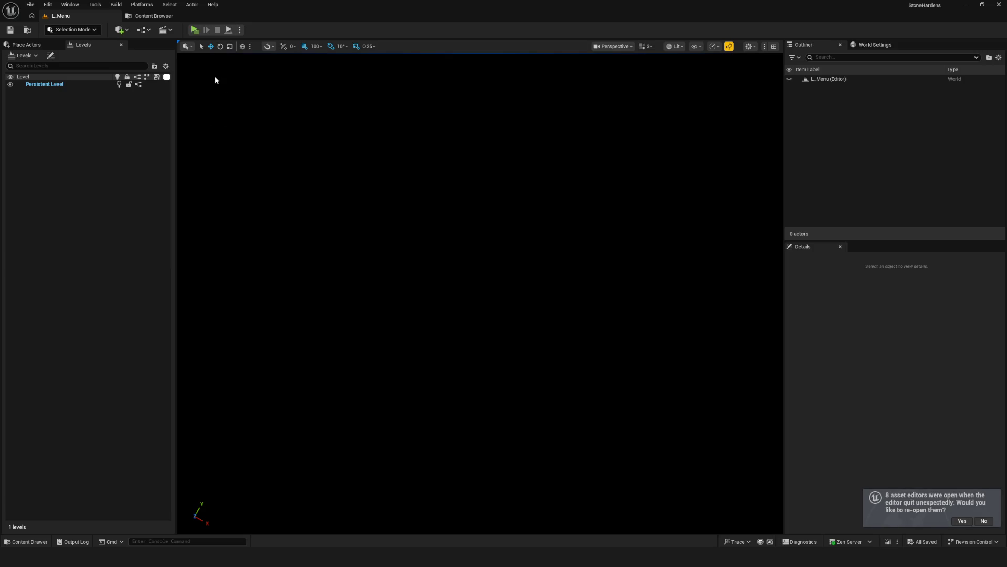
left_click(962, 522)
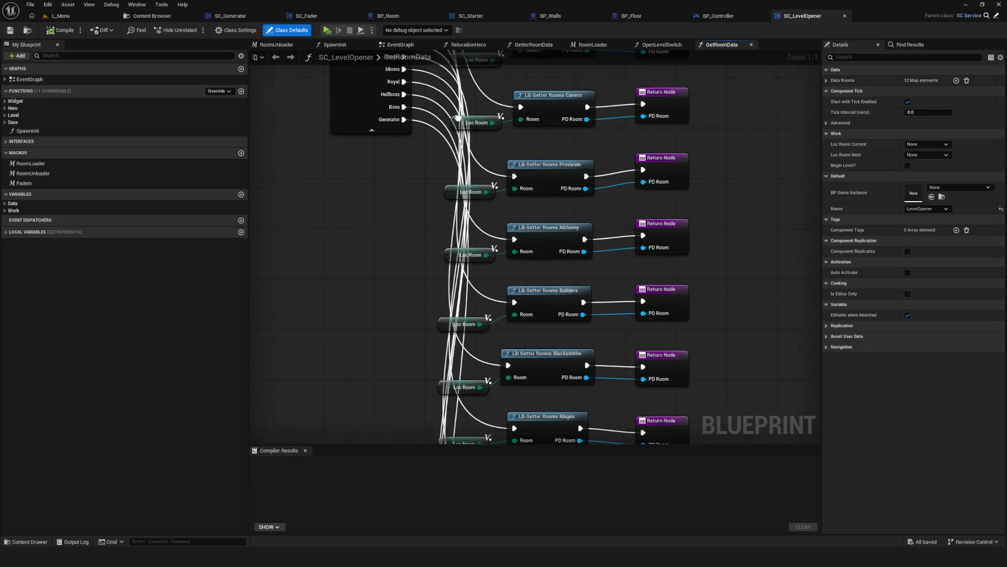
In the Content Browser, expand Environment > Generator and show the Rooms folder.
right_click(156, 20)
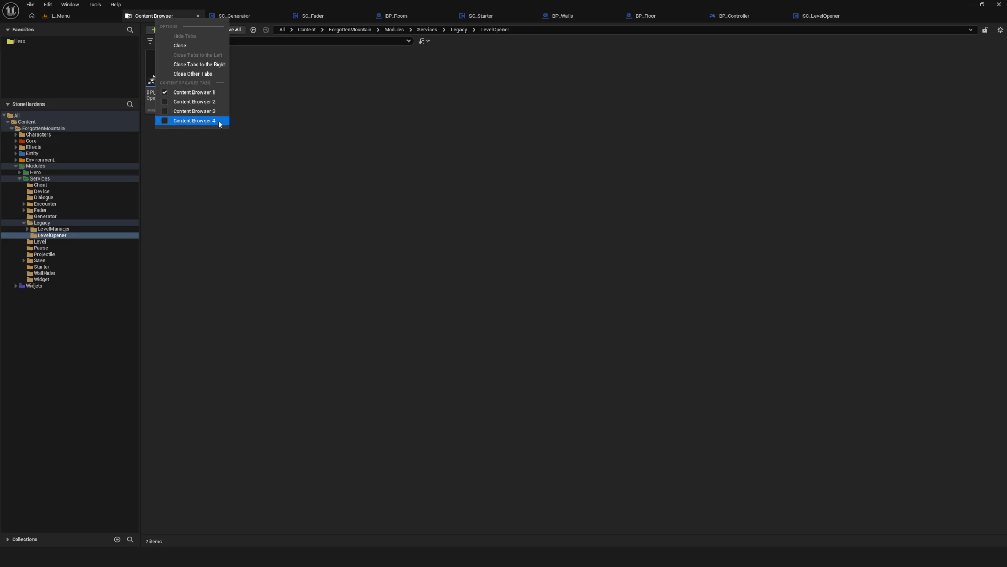
key("Escape")
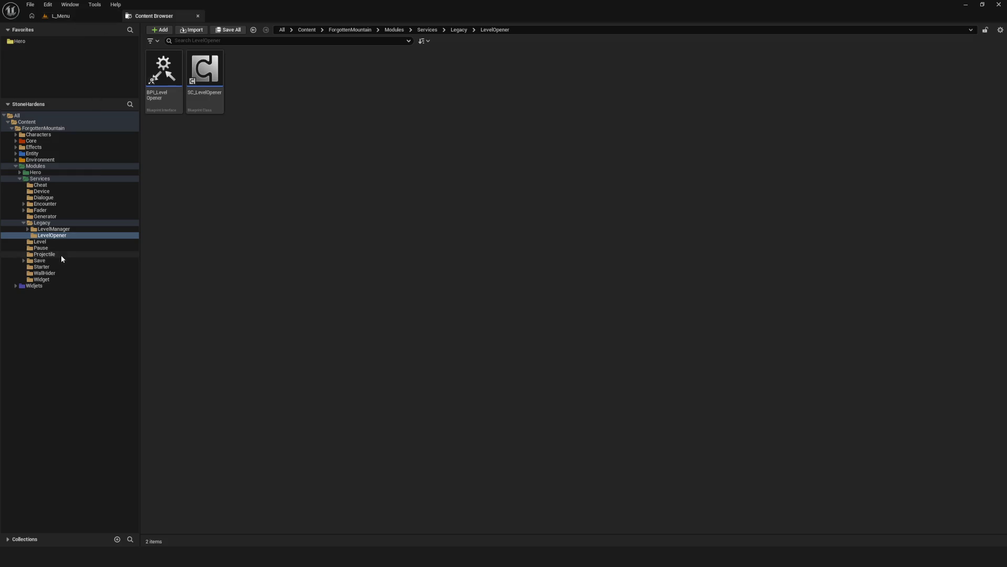
left_click(39, 204)
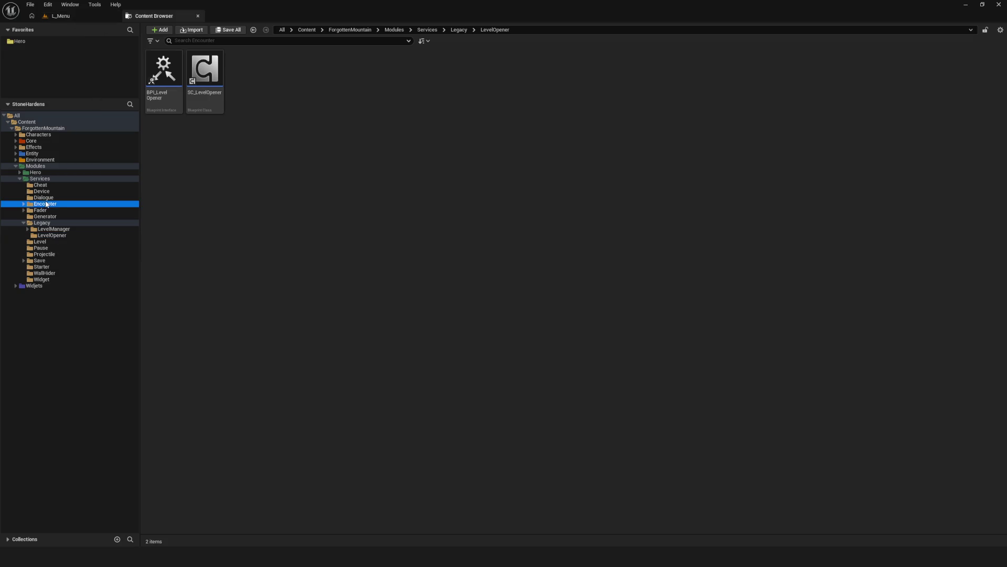
left_click(54, 217)
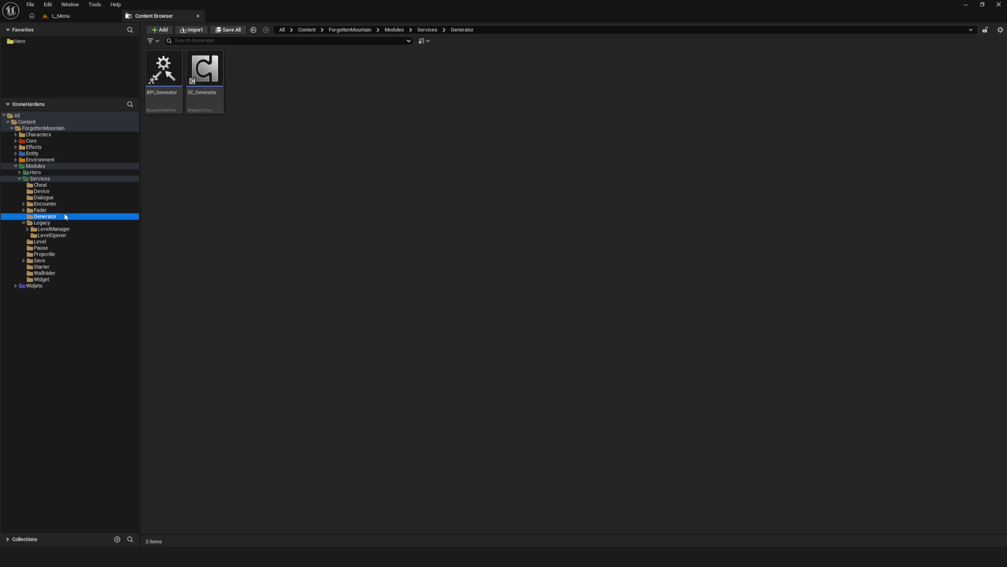
left_click(16, 166, "ctrl")
left_click(15, 159)
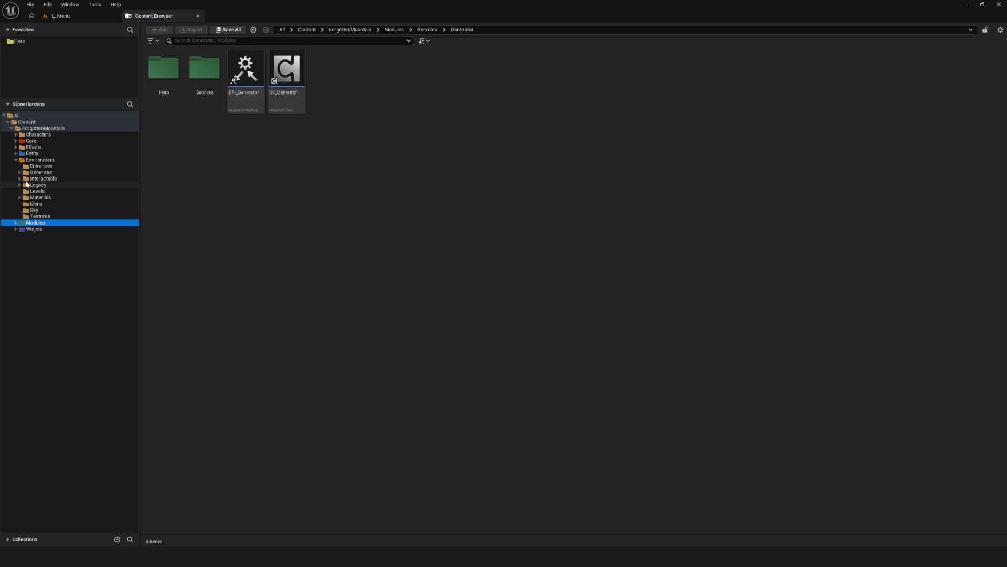
left_click(19, 173)
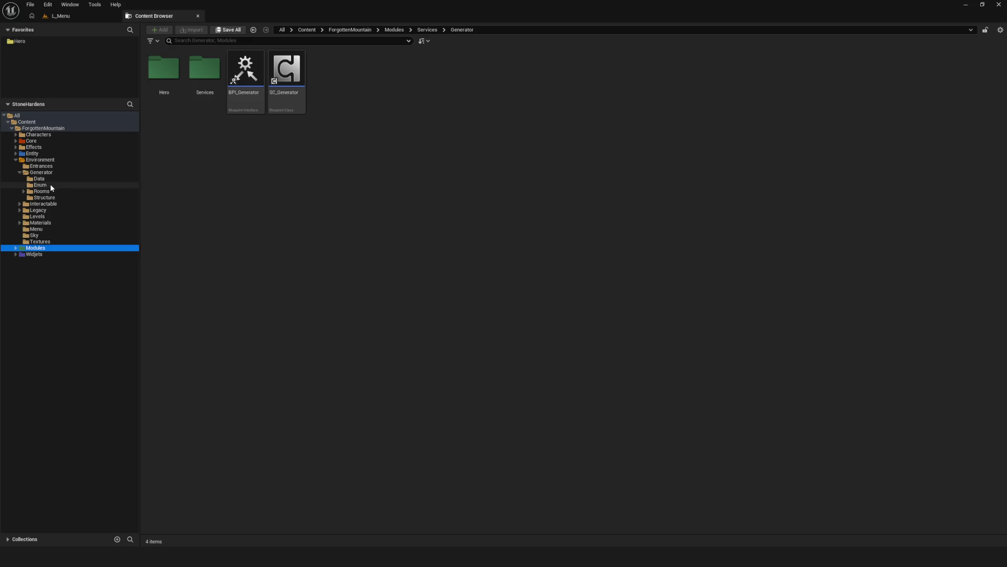
left_click(45, 191)
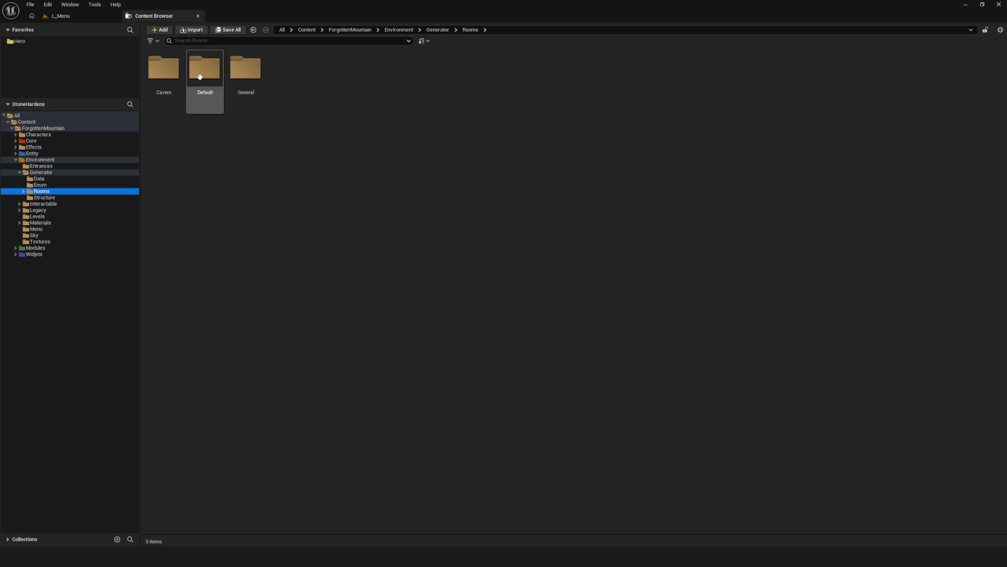
Go into Cavern > Corner > BL and open the Cavern_Corner_BL_01_Stream level.
double_click(173, 76)
double_click(160, 74)
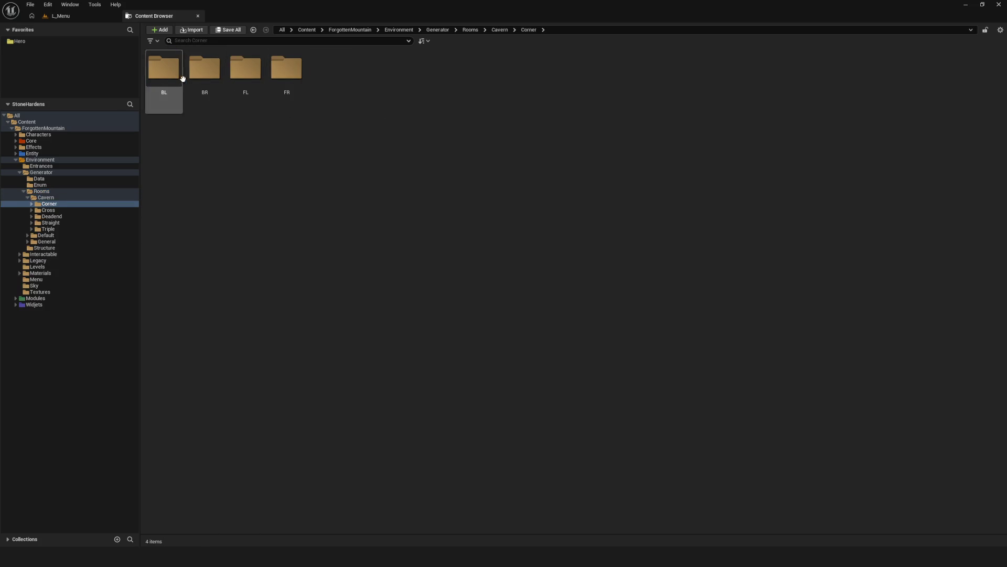
double_click(158, 74)
left_click(378, 89)
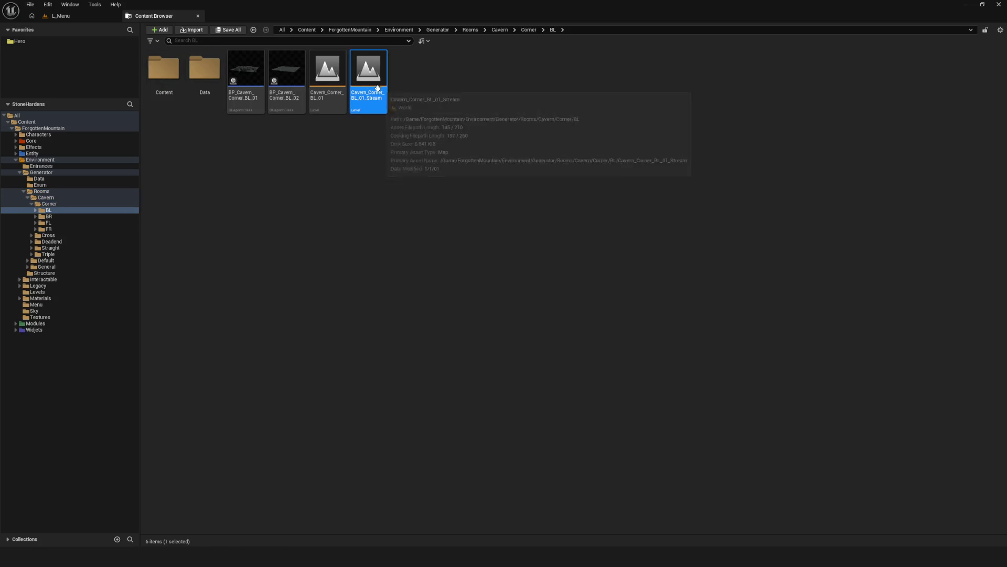
double_click(378, 91)
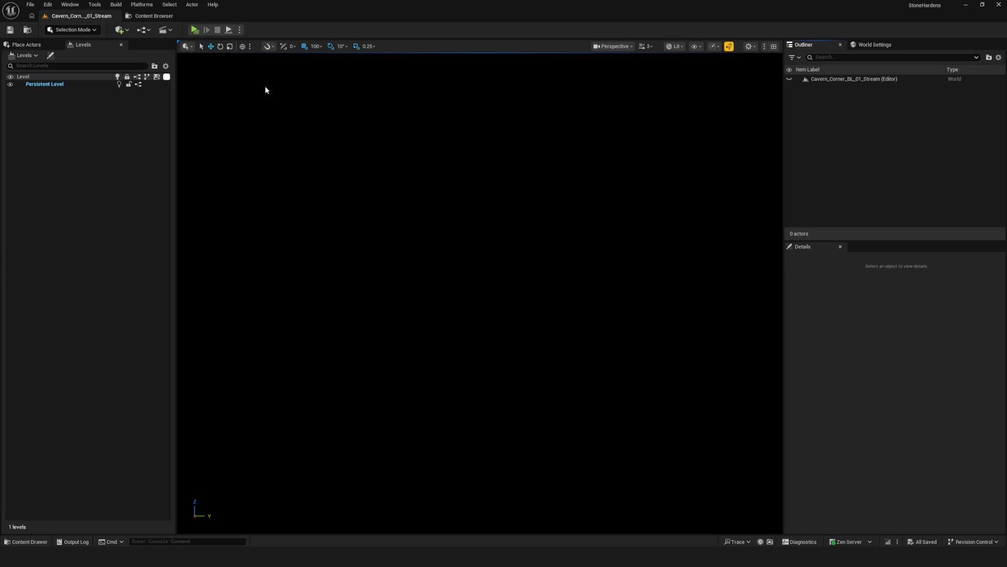
Look around Cavern_Corner_BL_01_Stream to confirm it contains no actors.
left_click_drag(432, 239, 497, 234)
left_click(90, 86)
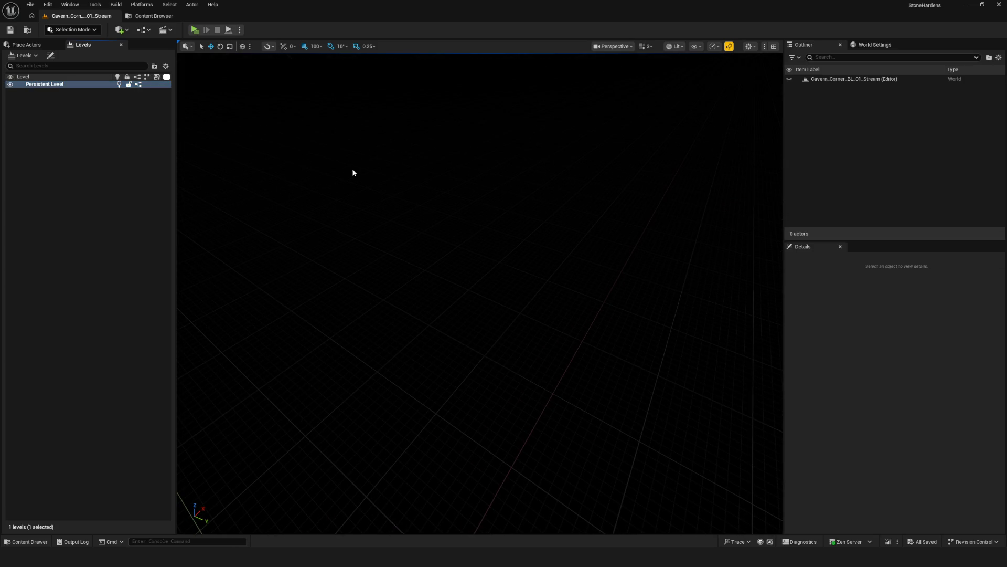
left_click(818, 79)
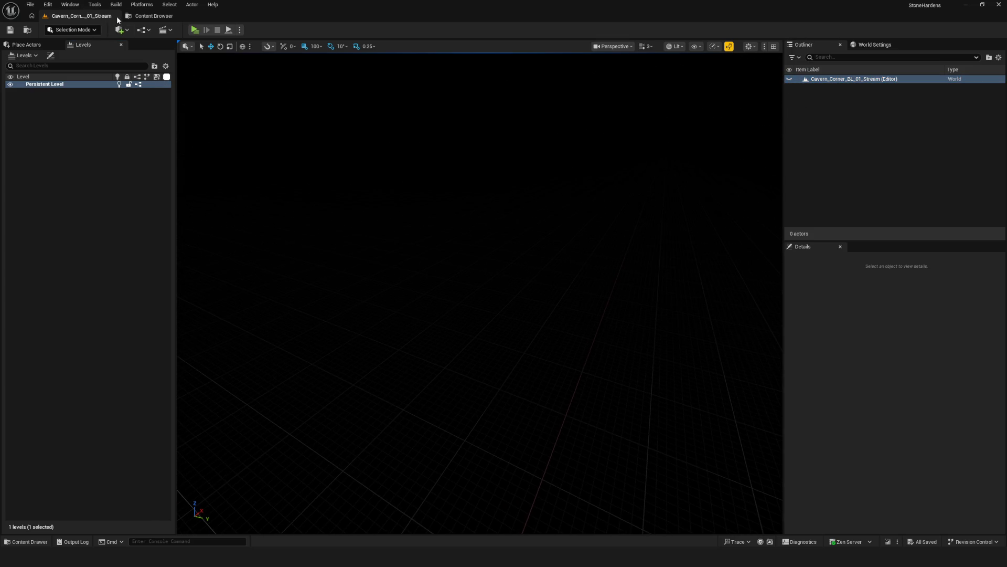
Open the Cavern_Corner_BL_01 level and check that its cave walls are still there.
left_click(147, 18)
left_click(489, 187)
left_click(326, 74)
left_click(380, 178)
left_click(324, 87)
double_click(325, 86)
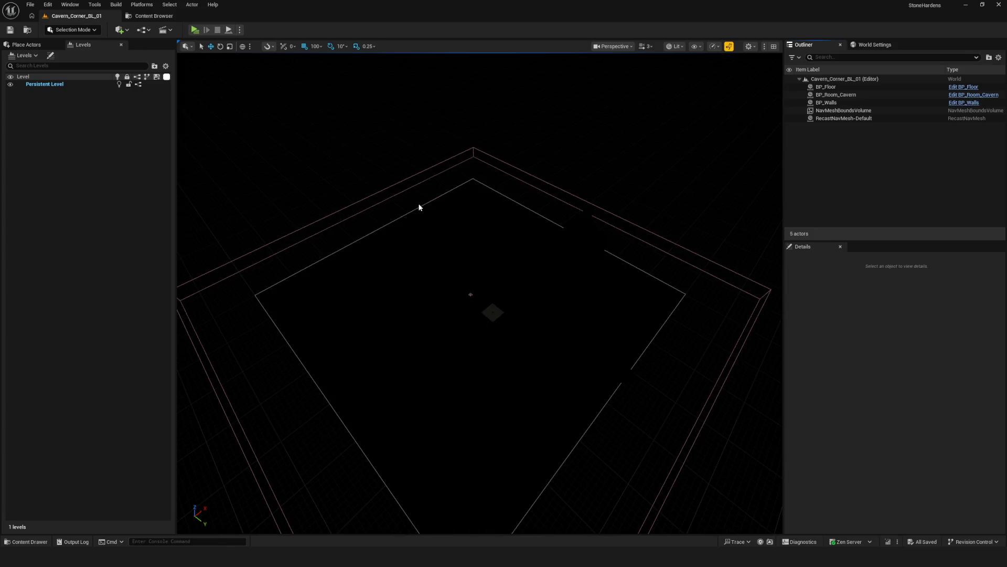
left_click_drag(419, 207, 420, 208)
left_click_drag(602, 109, 603, 108)
left_click(654, 206)
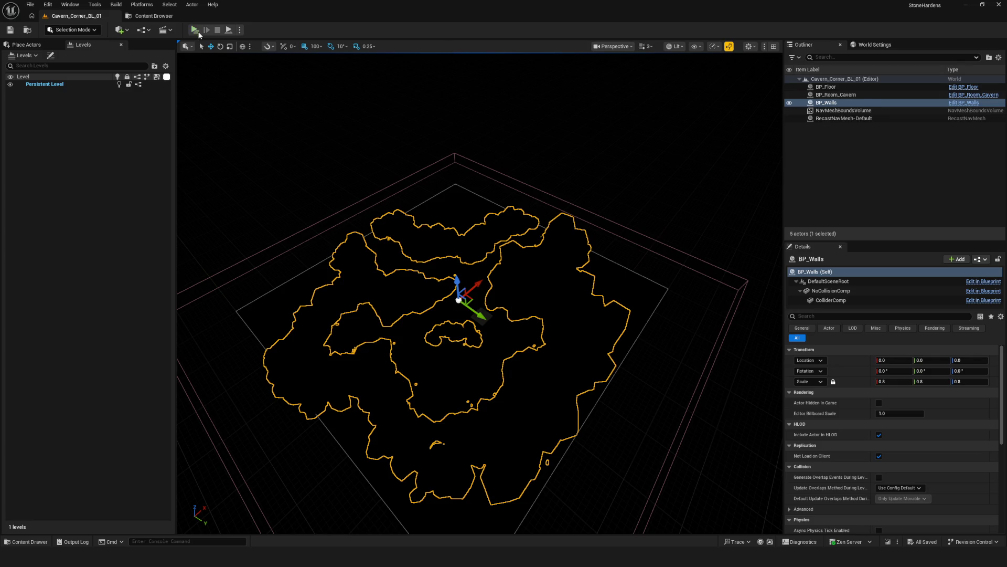
Delete the Cavern_Corner_BL_01_Stream asset and return to the Cavern_Corner_BL_01 level.
left_click(157, 20)
left_click(369, 74)
key("Delete")
left_click(469, 403)
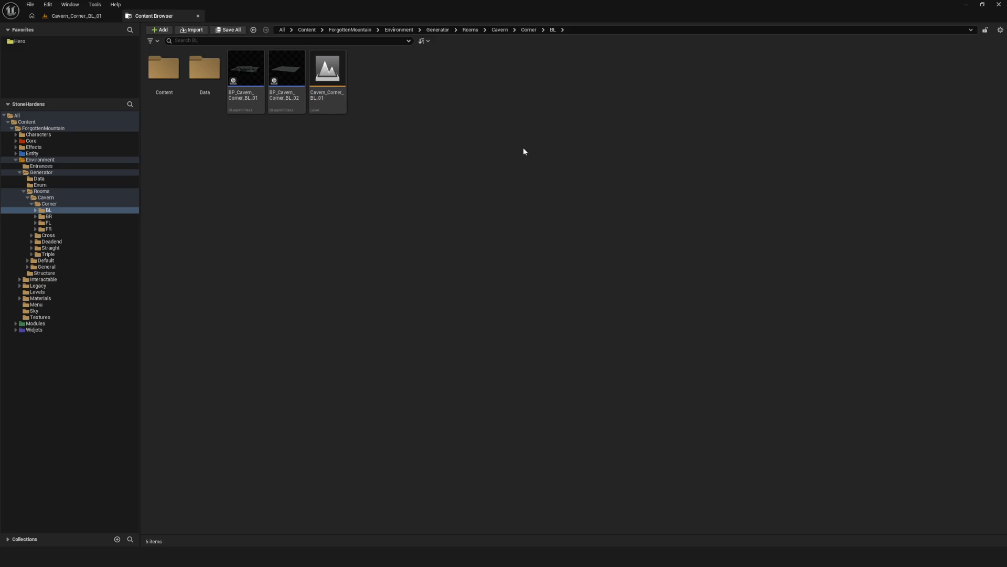
left_click(321, 73)
left_click(86, 17)
left_click_drag(311, 144, 376, 143)
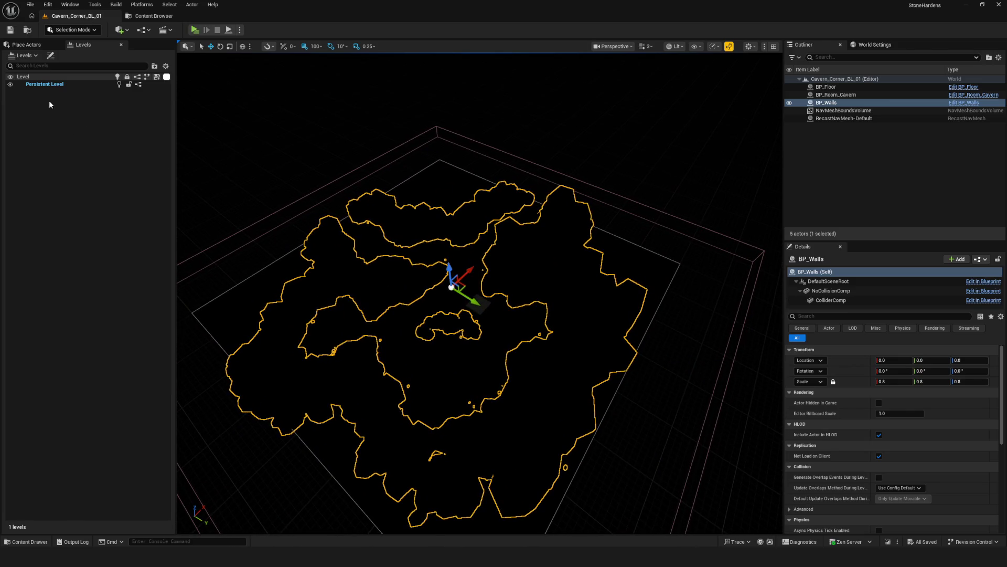
Create a new level from the selected walls, saving into Rooms/Cavern/Corner/BL.
left_click(24, 55)
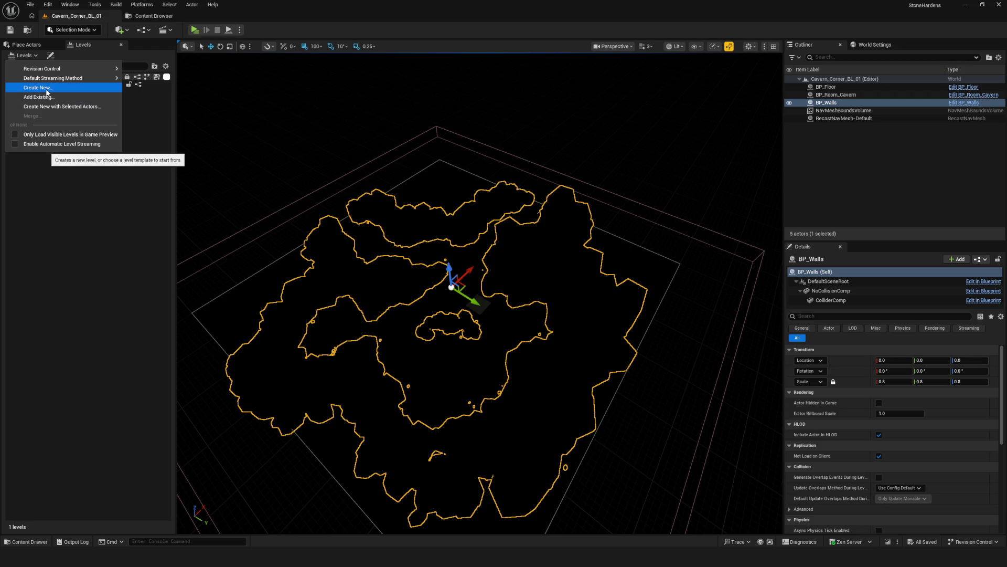
left_click(55, 107)
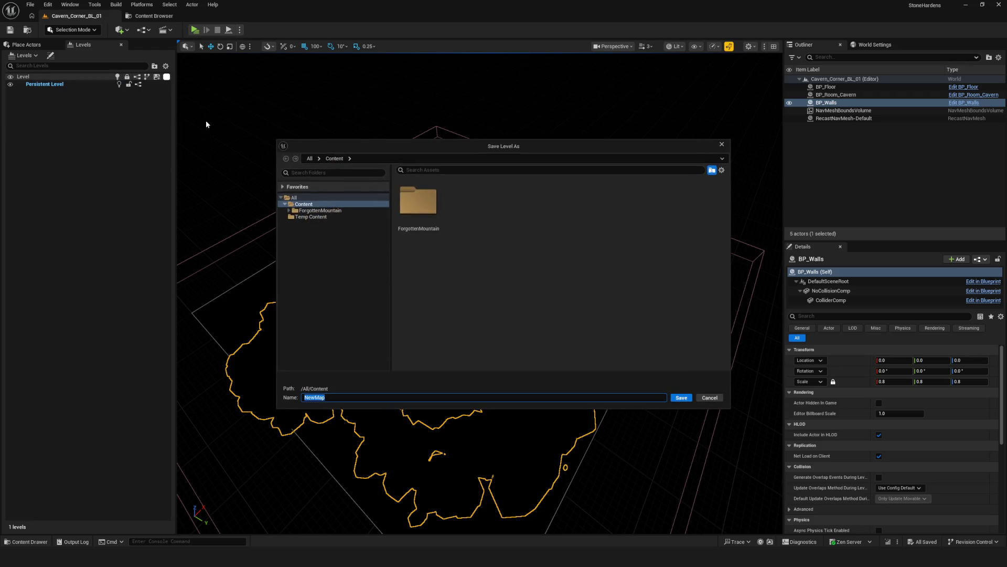
left_click(289, 210)
left_click(292, 242)
left_click(318, 254)
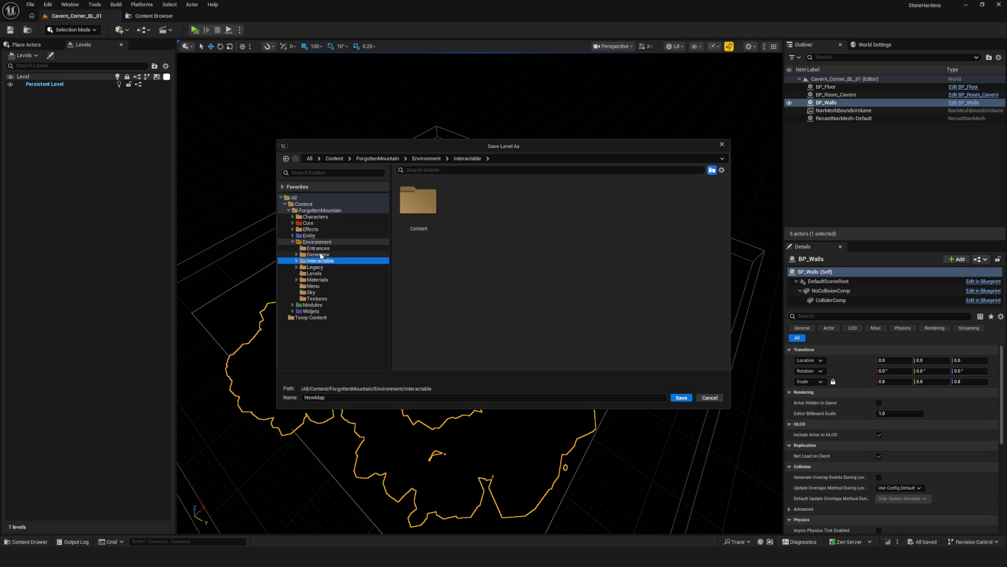
left_click(510, 209)
double_click(511, 208)
double_click(431, 210)
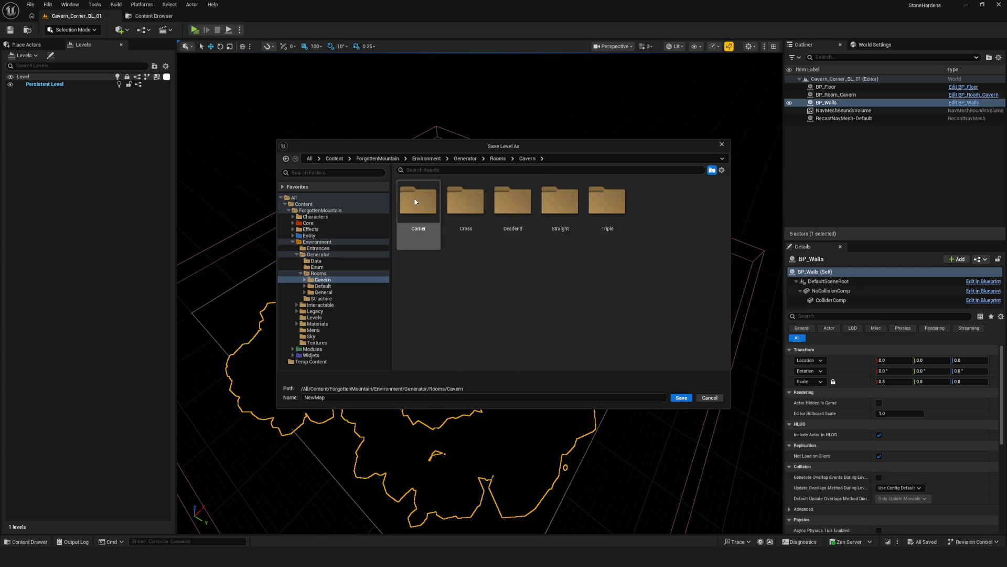
double_click(432, 210)
double_click(438, 218)
Save the level as Cavern_Corner_BL_01_Stream and toggle its visibility to verify it holds the walls.
left_click(512, 209)
left_click(355, 399)
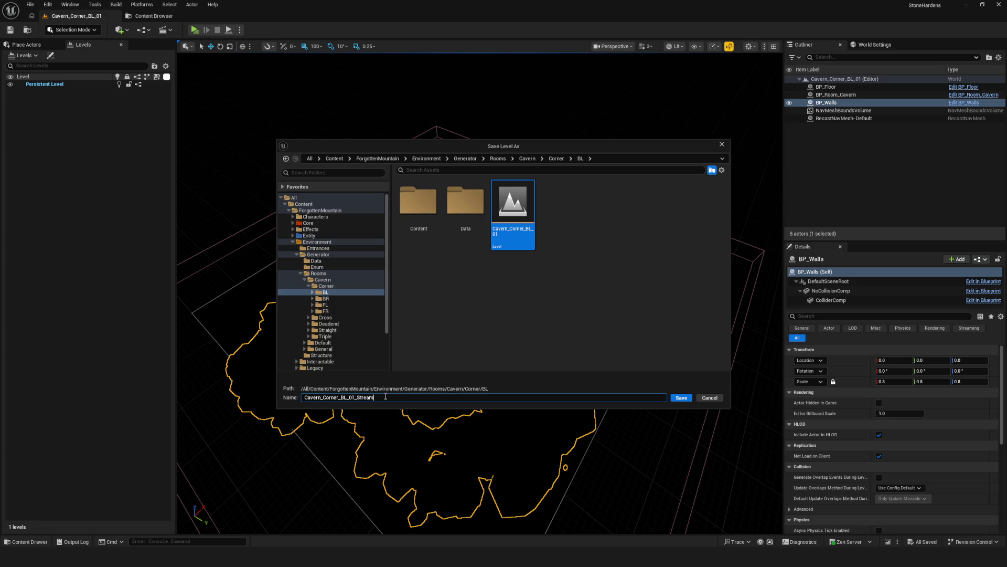
left_click(681, 397)
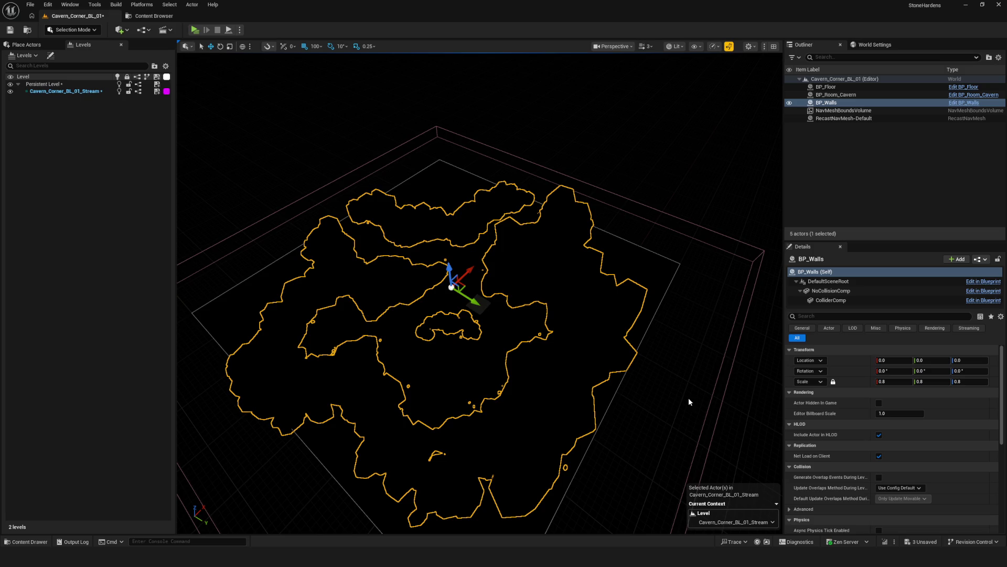
left_click(11, 91)
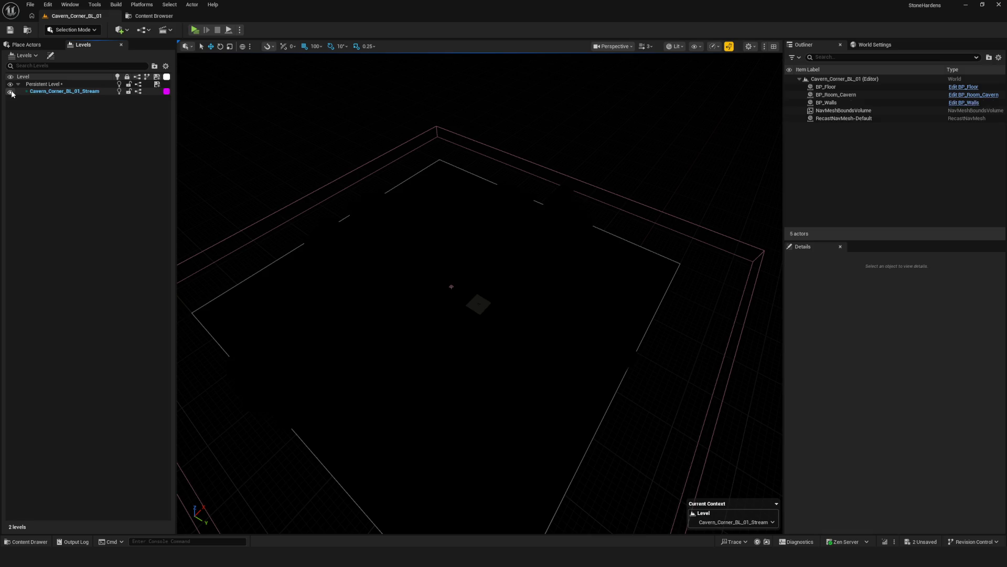
left_click(10, 91)
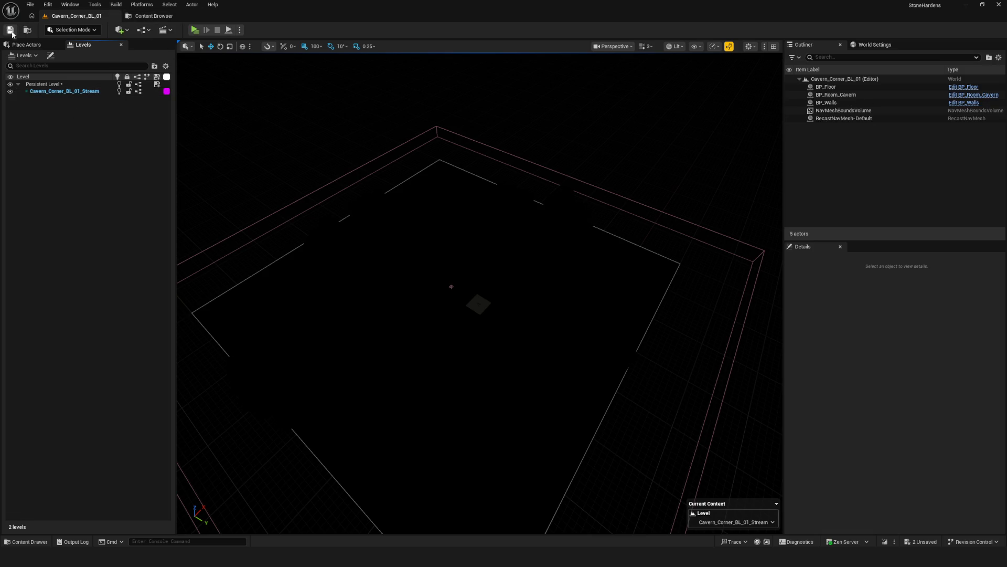
Open the Cavern_Corner_BR_01 level from the Content Browser.
left_click(145, 16)
left_click(59, 217)
double_click(327, 73)
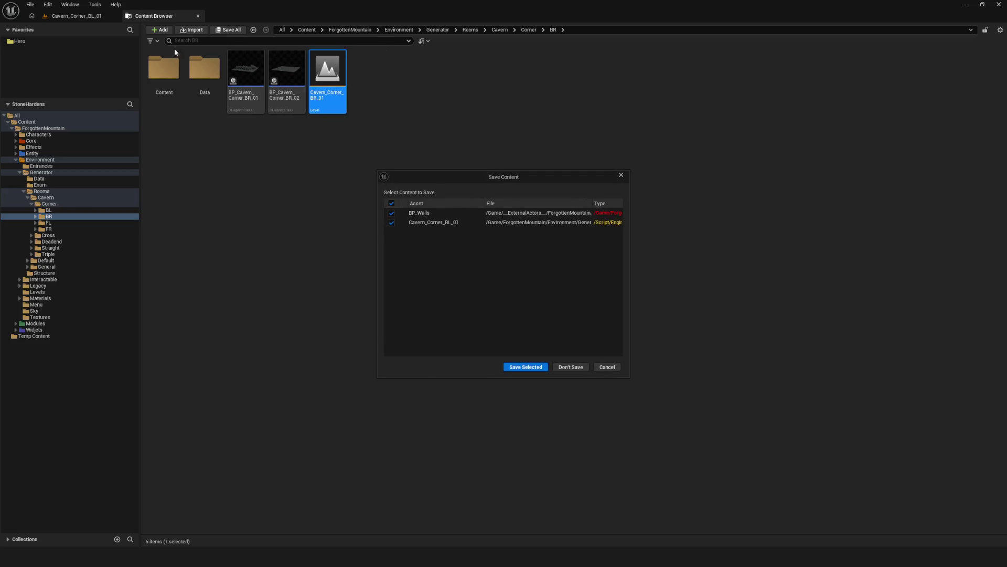
Save pending changes, load Cavern_Corner_BR_01 and select its BP_Walls actor.
left_click(534, 367)
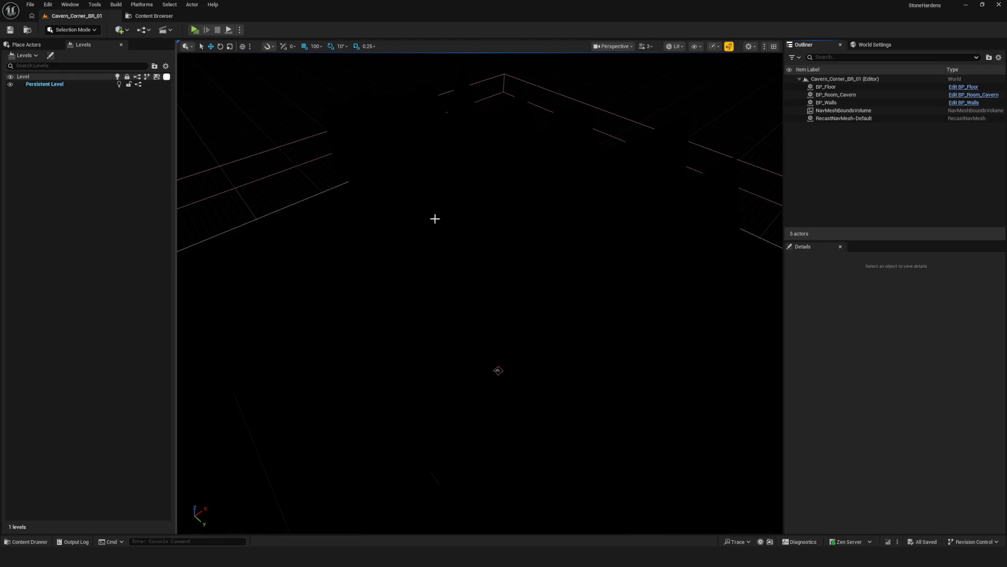
left_click_drag(434, 219, 414, 209)
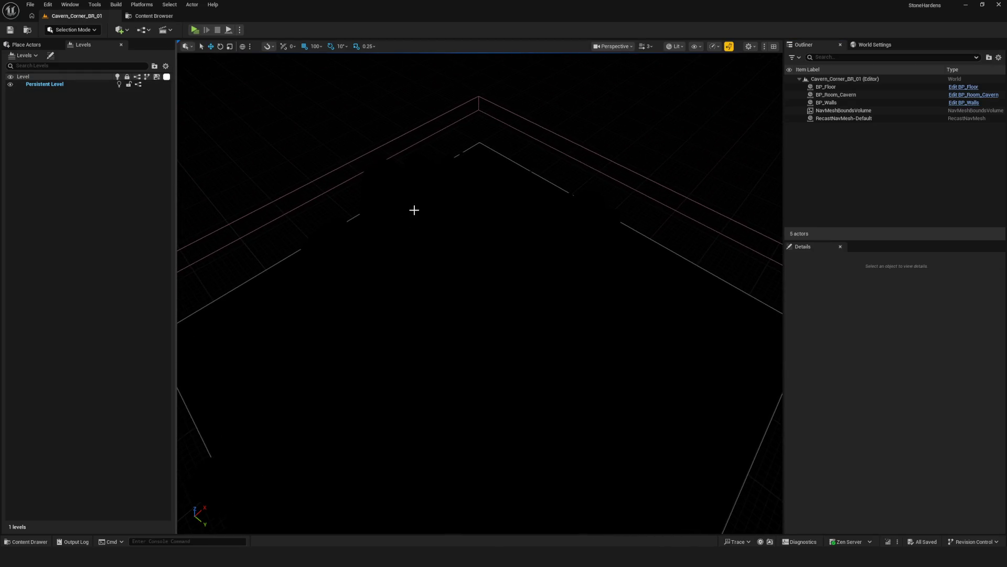
left_click(395, 225)
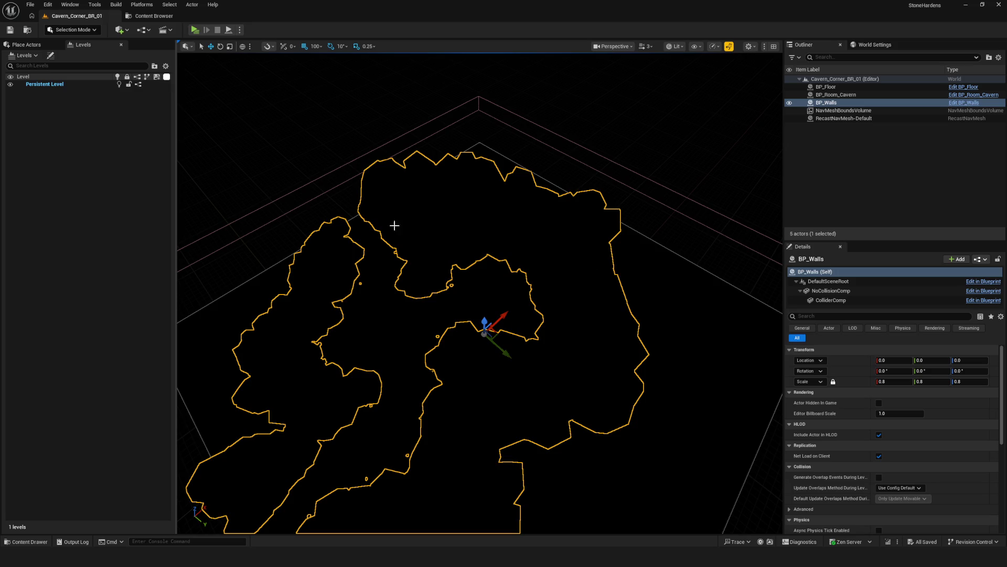
Move BP_Walls into a new Cavern_Corner_BR_01_Stream level in the Corner/BR folder.
left_click(23, 55)
left_click(74, 107)
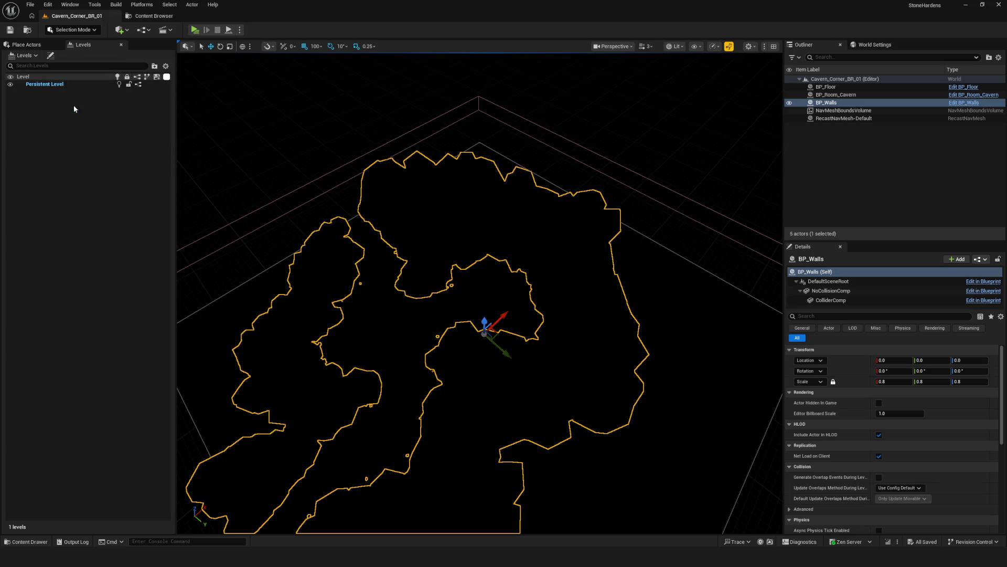
left_click(356, 298)
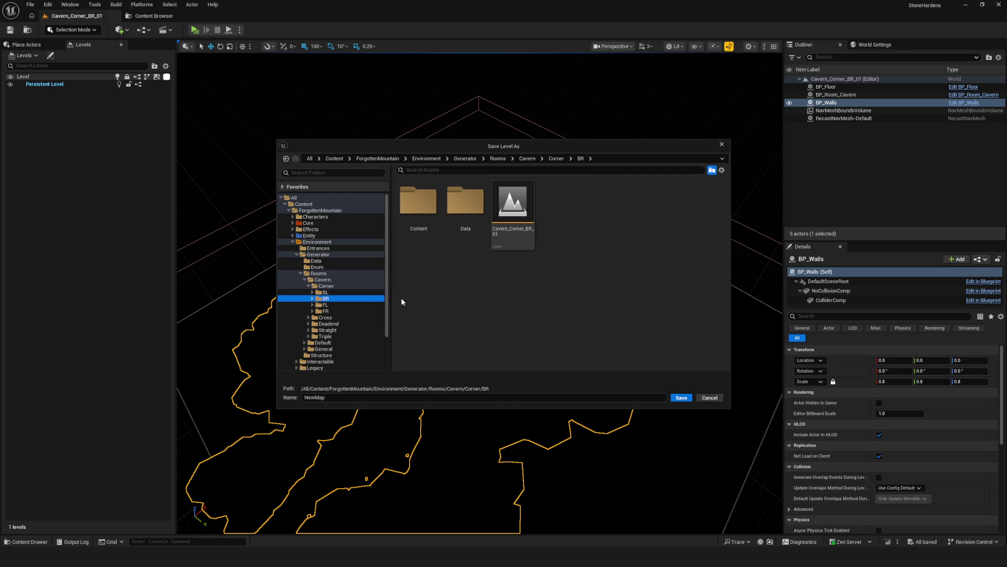
left_click(512, 210)
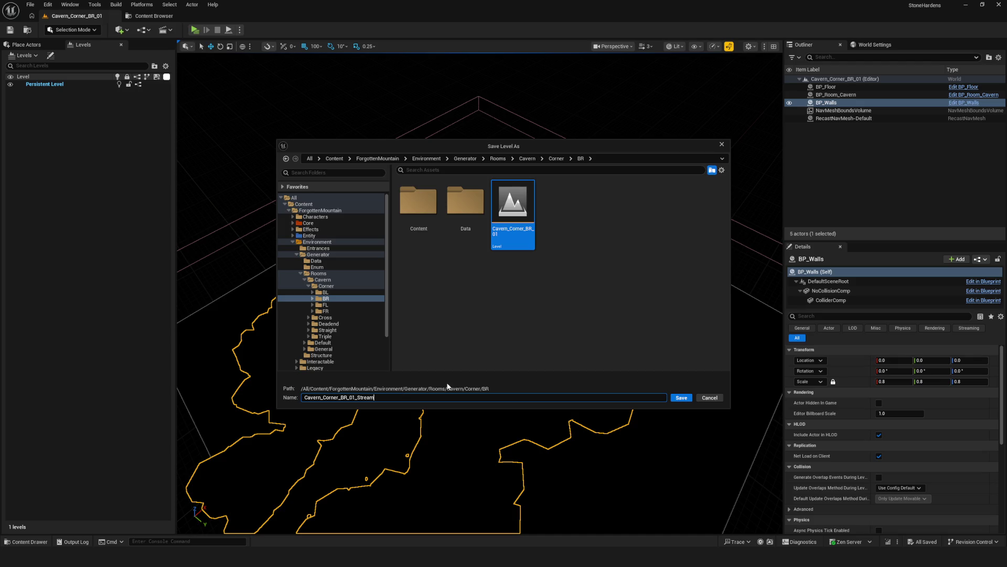
left_click(681, 398)
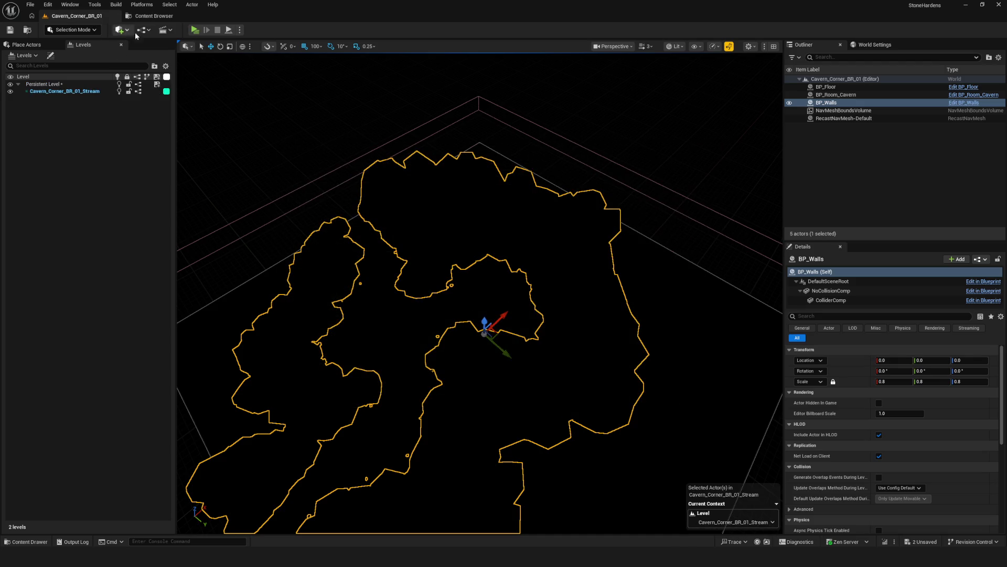
left_click(151, 18)
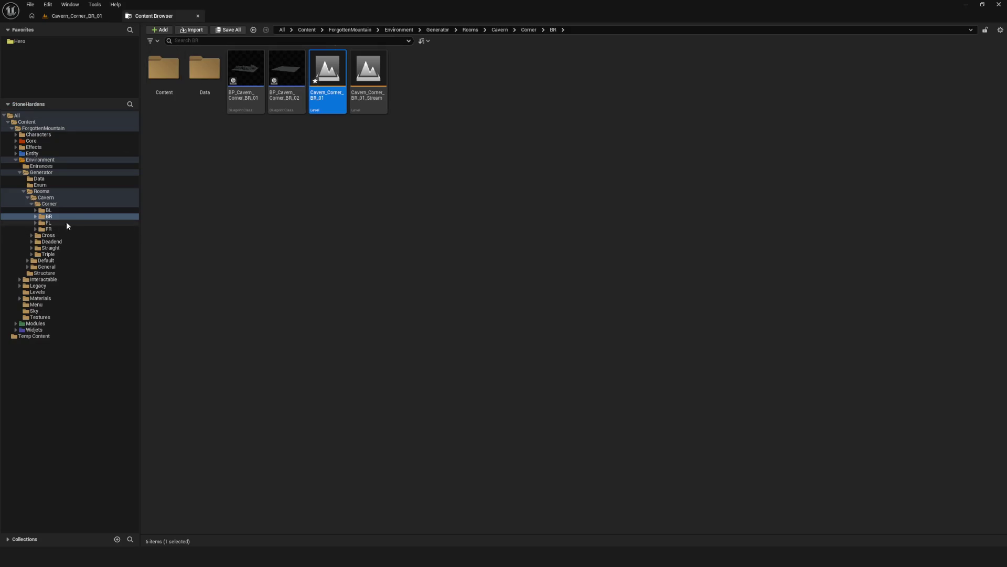
Open Cavern_Corner_FL_01, saving pending changes, and select its BP_Walls actor.
left_click(62, 223)
double_click(318, 69)
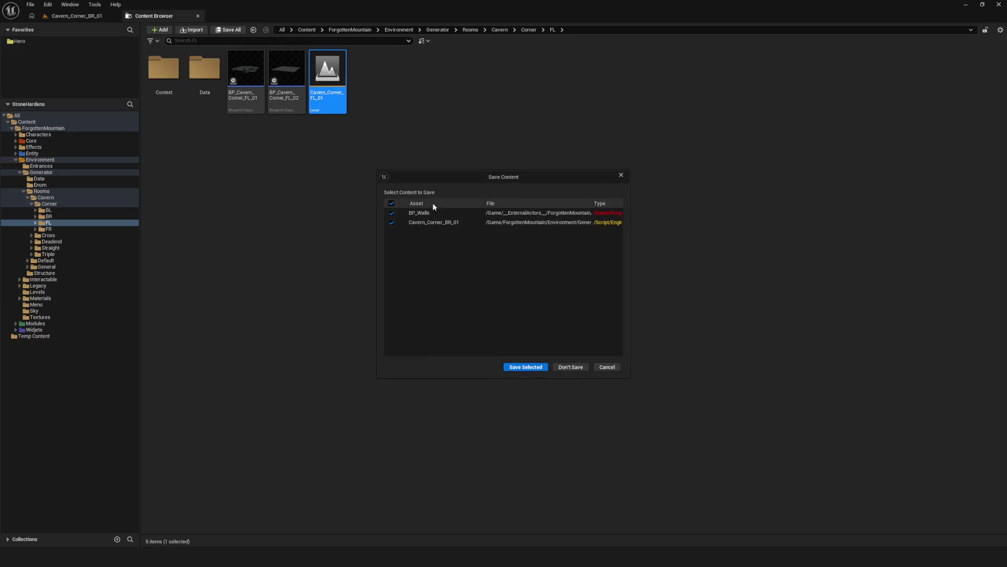
left_click(523, 360)
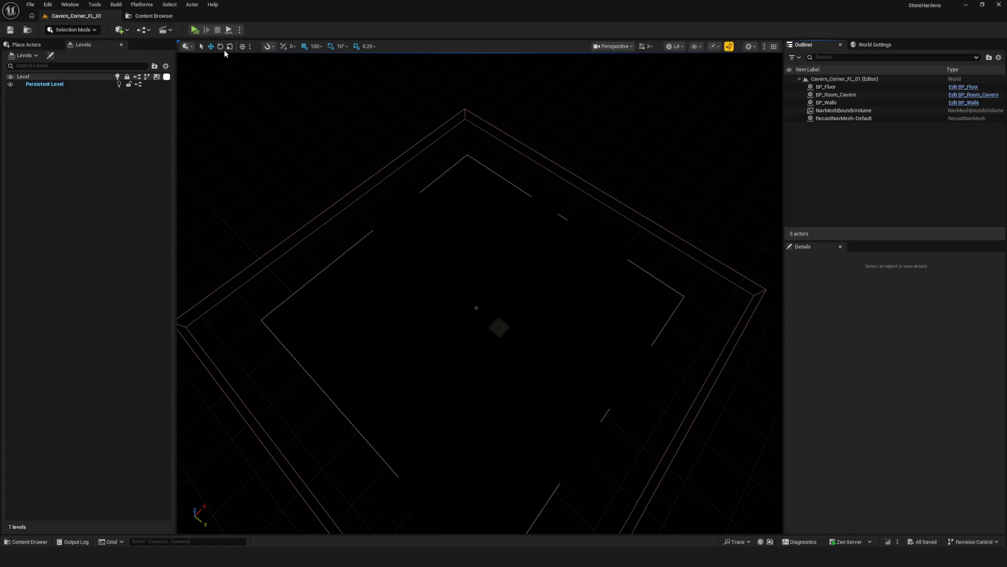
left_click(410, 221)
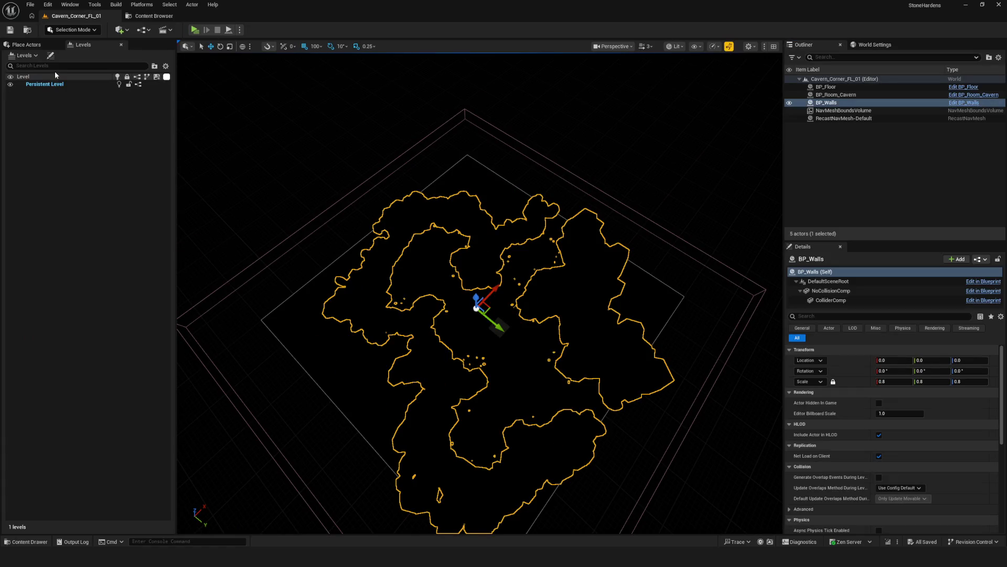
Move BP_Walls into a new Cavern_Corner_FL_01_Stream level saved in Corner/FL.
left_click(24, 55)
left_click(37, 109)
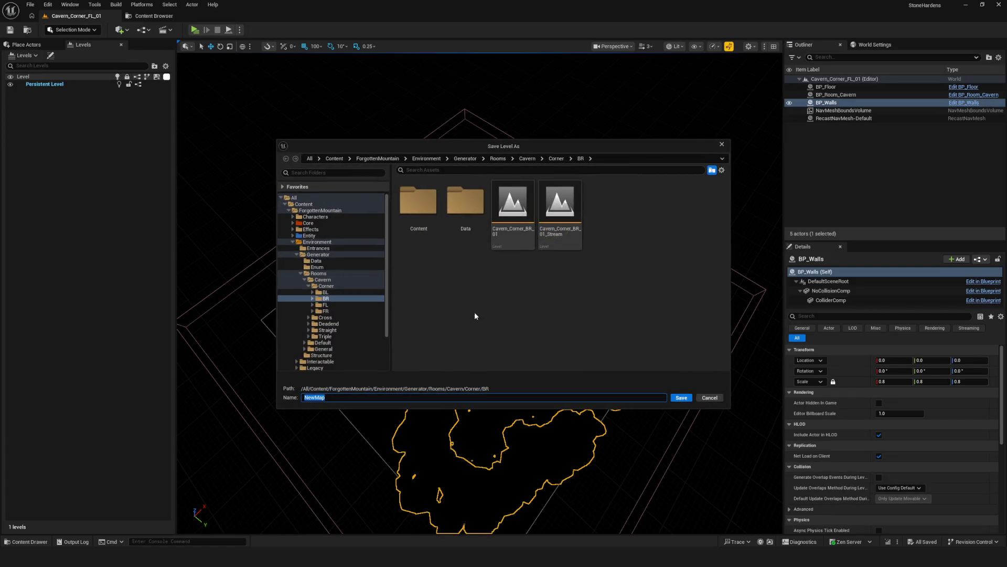
left_click(325, 304)
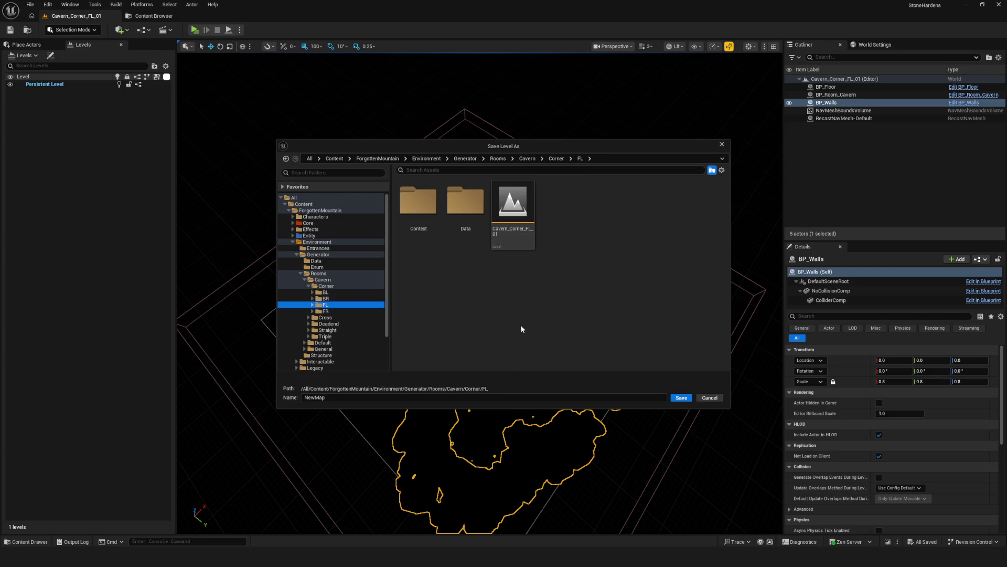
left_click(512, 210)
left_click(389, 399)
left_click(388, 400)
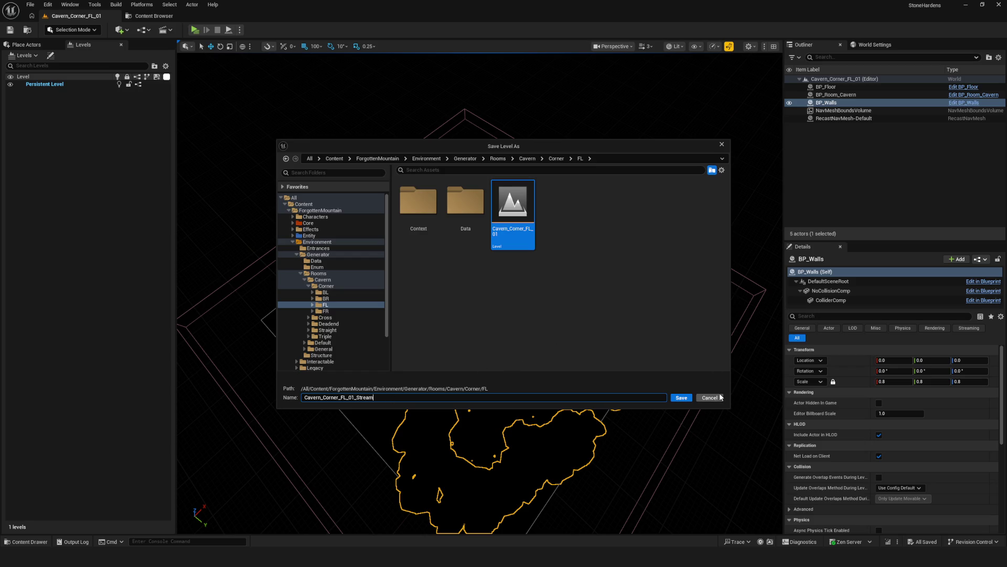
left_click(680, 397)
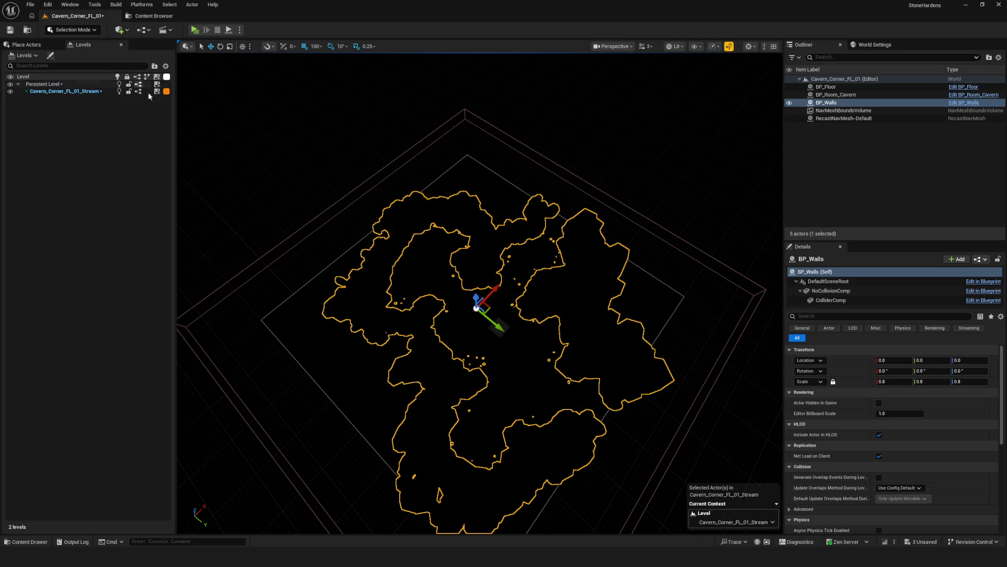
left_click(152, 16)
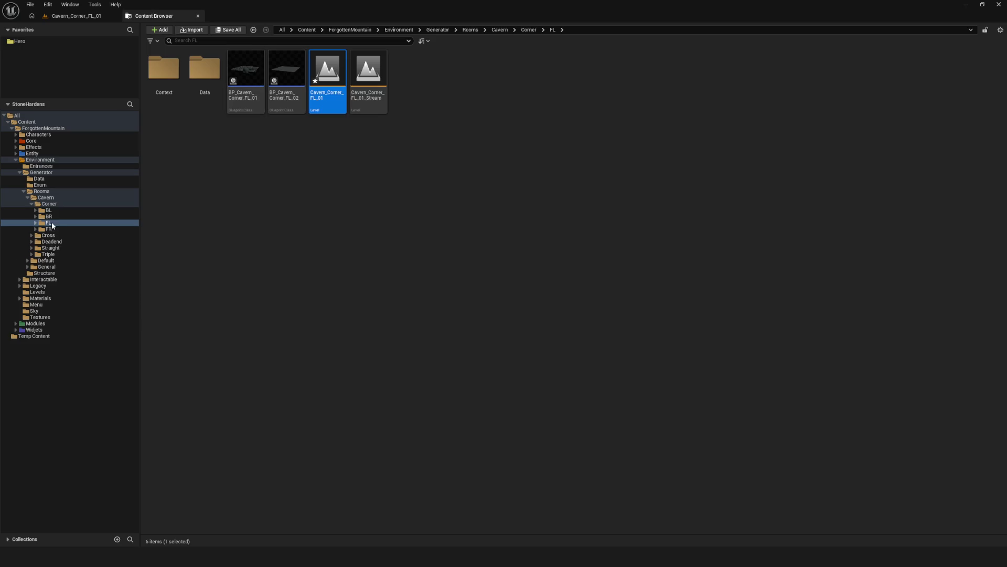
Open Cavern_Corner_FR_01, make the persistent level current and select BP_Walls.
left_click(46, 229)
double_click(327, 74)
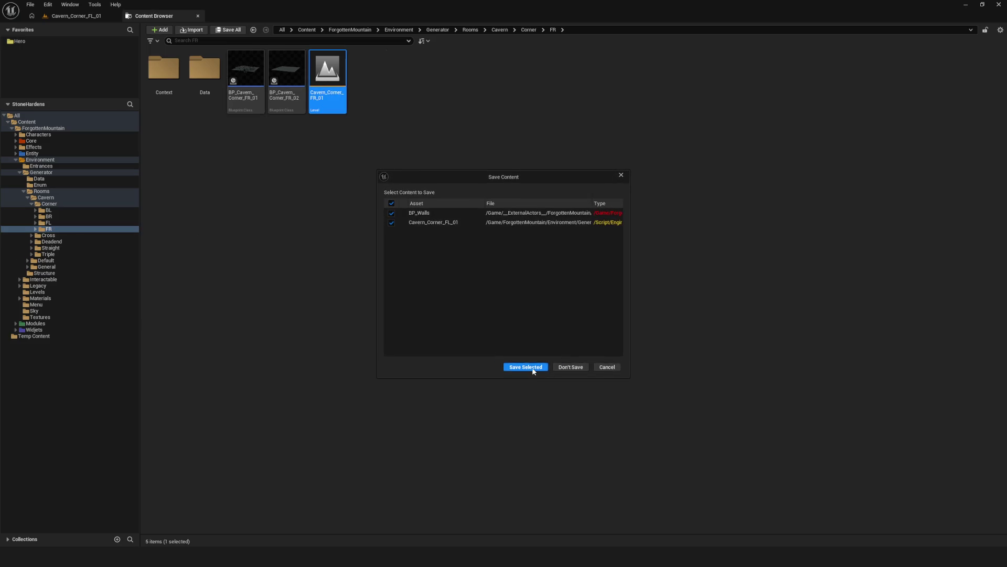
left_click(525, 367)
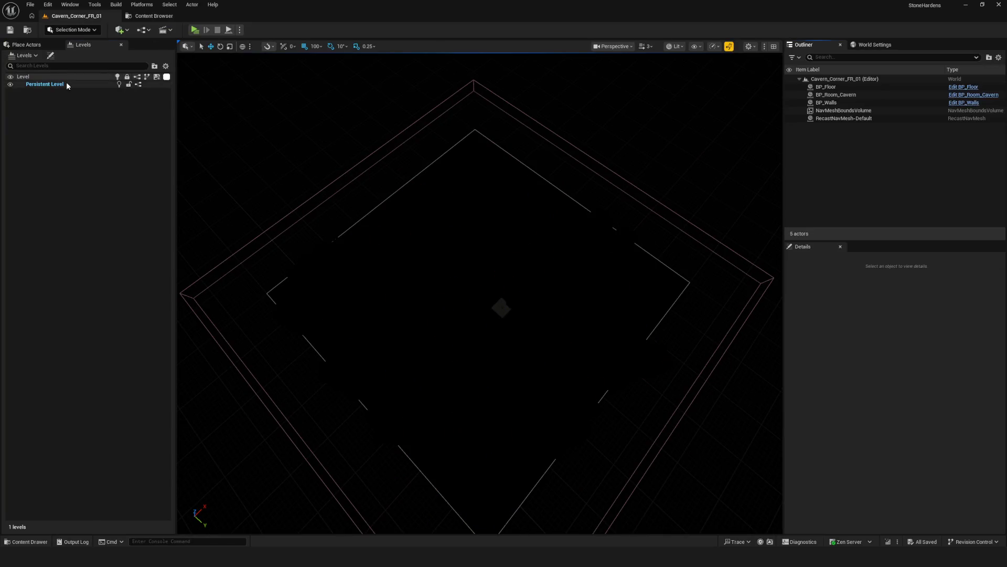
left_click(66, 83)
left_click(330, 277)
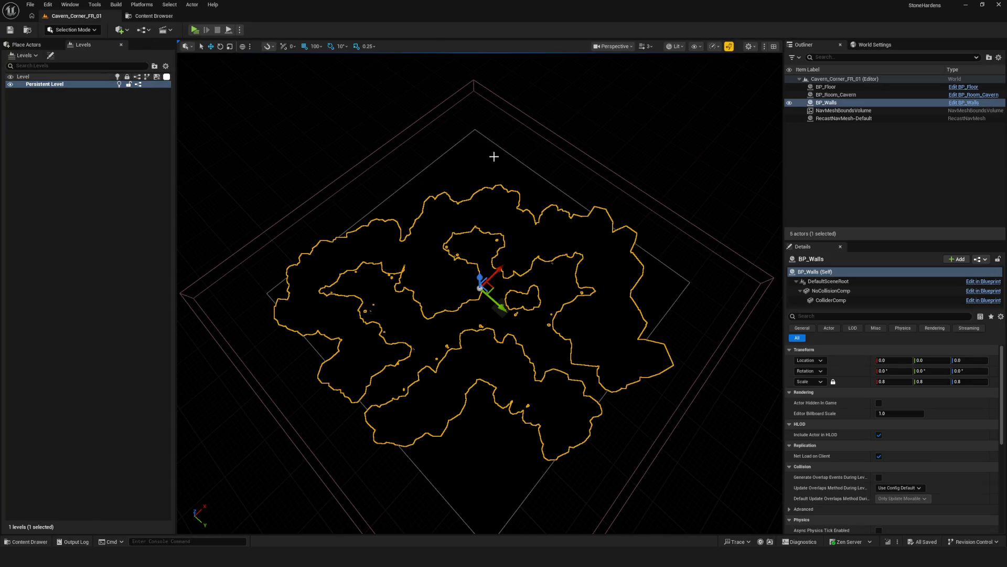
Move BP_Walls into a new Cavern_Corner_FR_01_Stream level in Corner/FR, then show the Cross folder.
left_click(24, 55)
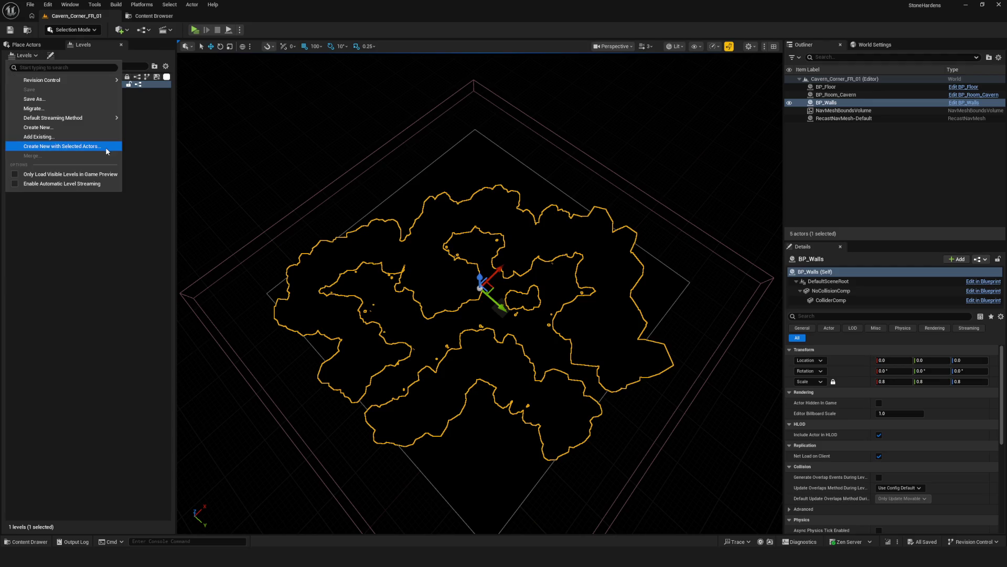
left_click(110, 147)
left_click(325, 310)
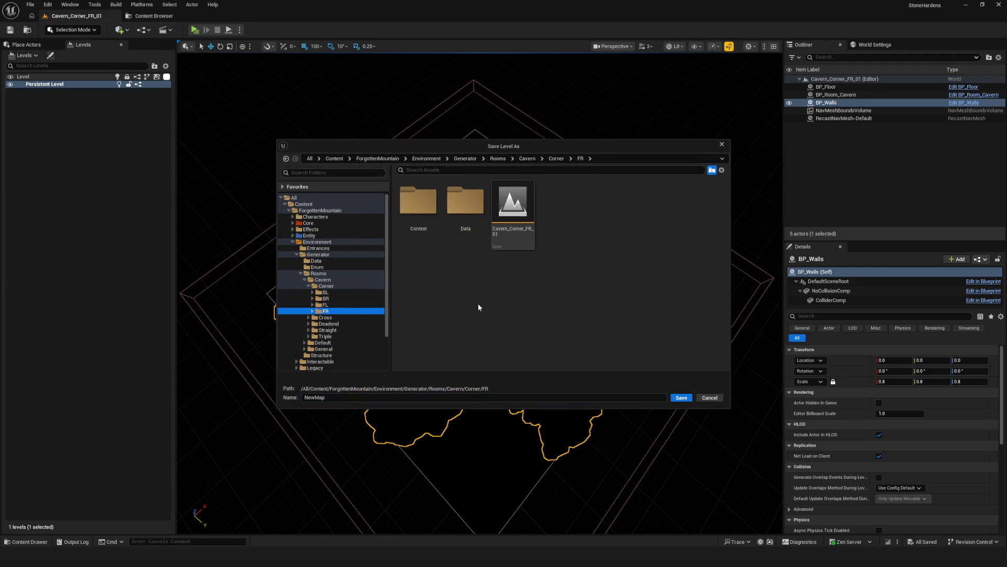
left_click(509, 231)
left_click(380, 397)
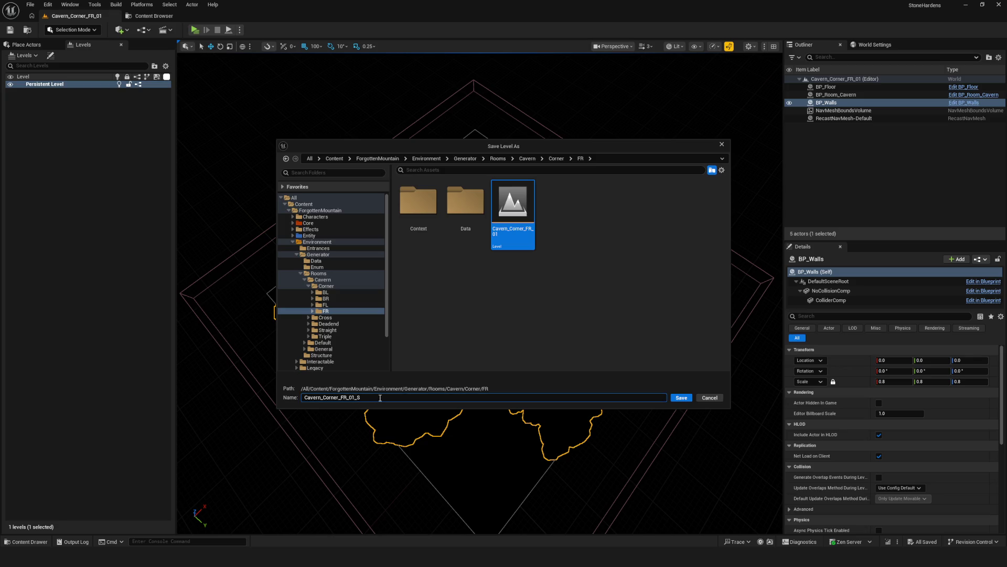
left_click(682, 397)
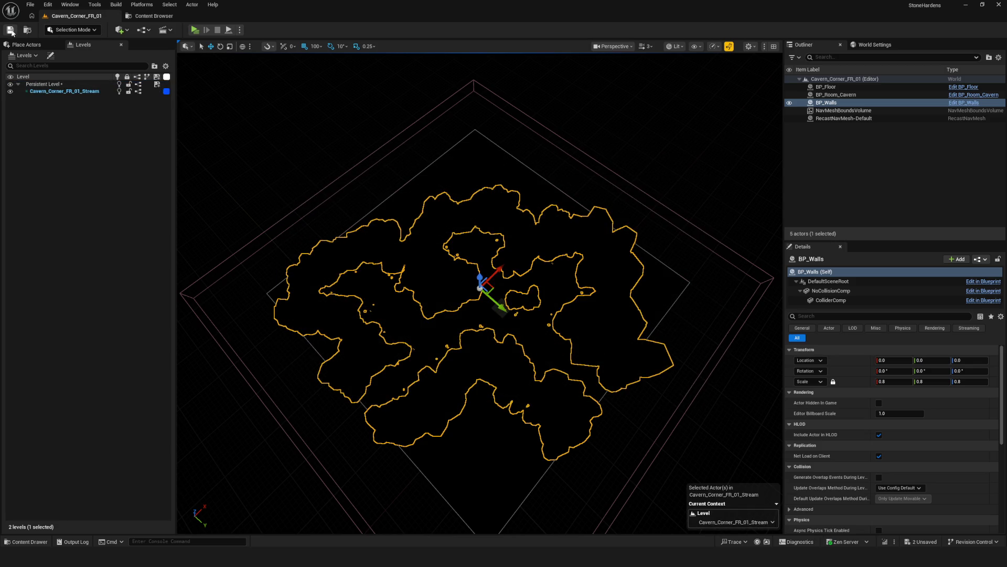
left_click(152, 16)
left_click(41, 236)
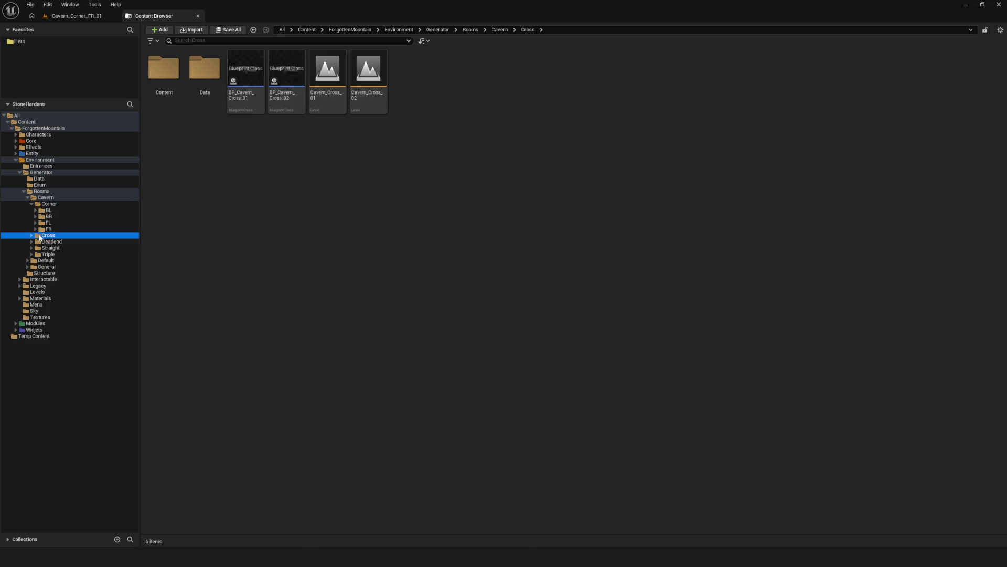
Open Cavern_Cross_01 from the Cross folder, saving changes, and select BP_Walls.
double_click(41, 236)
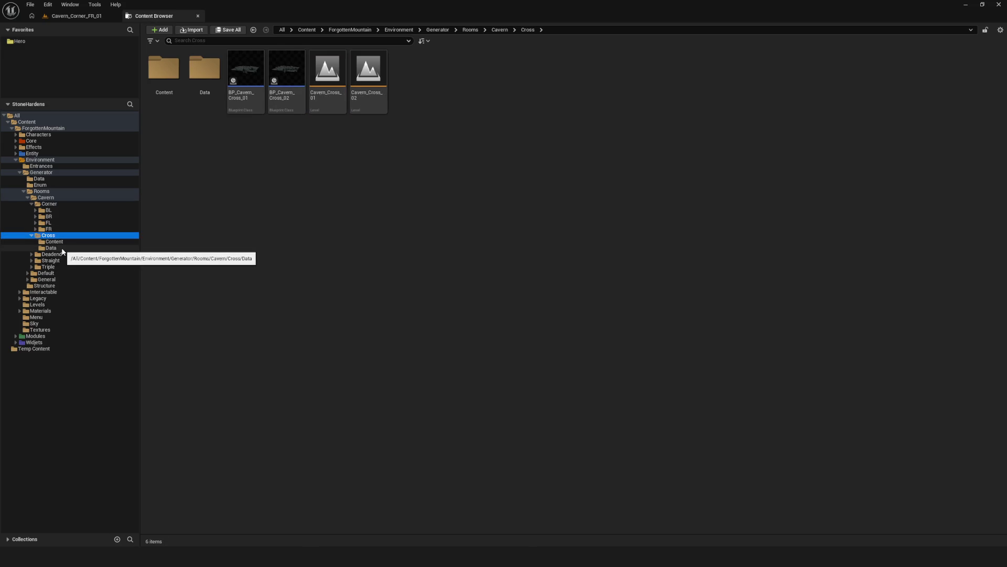
double_click(333, 93)
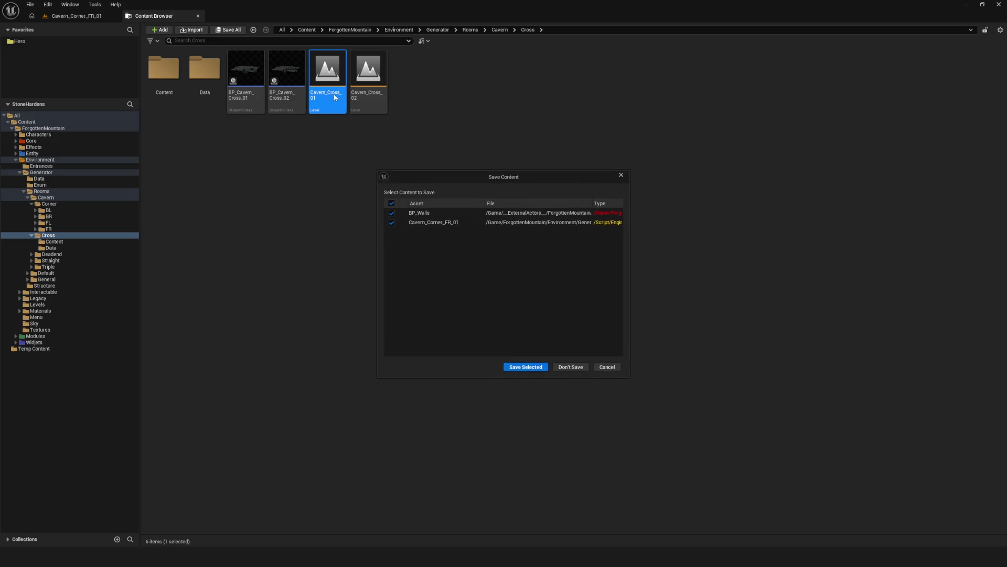
left_click(522, 366)
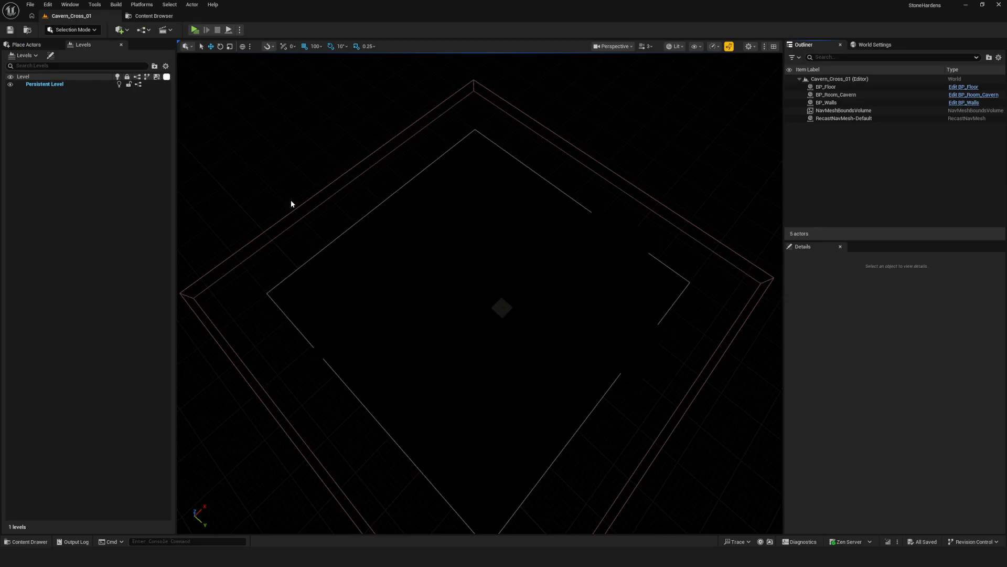
left_click(321, 345)
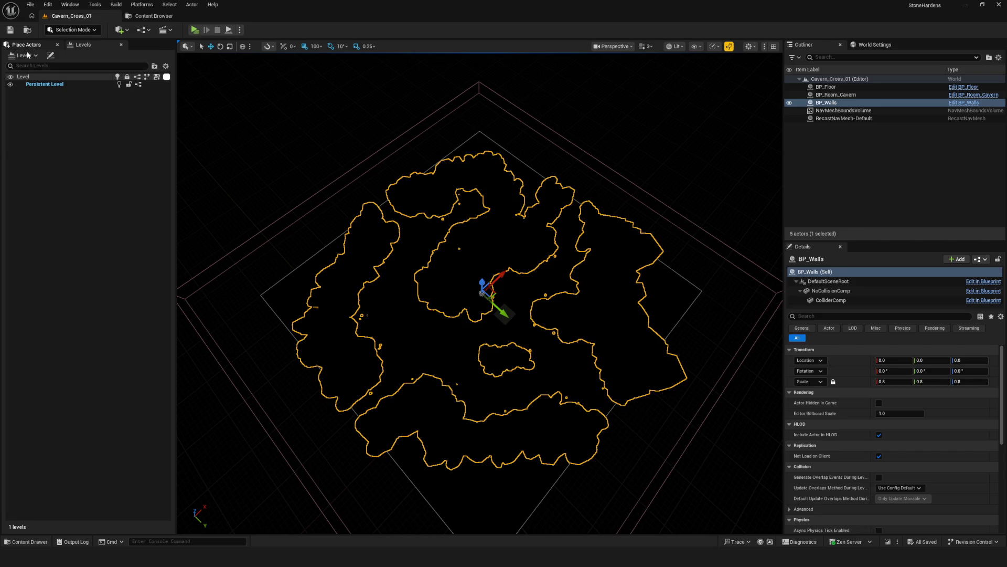
Move BP_Walls into a new Cavern_Cross_01_Stream level saved in the Cross folder.
left_click(29, 55)
left_click(66, 108)
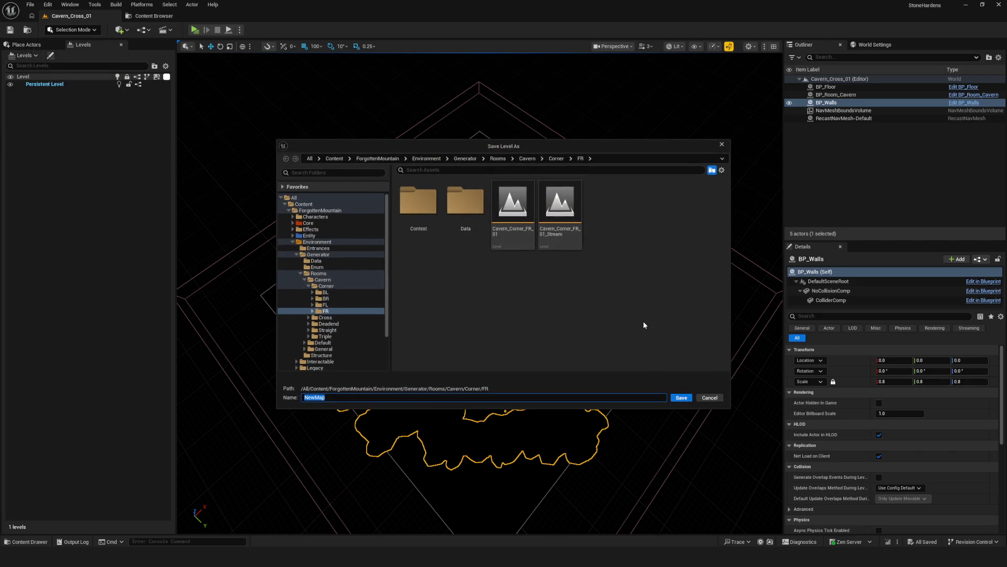
left_click(329, 318)
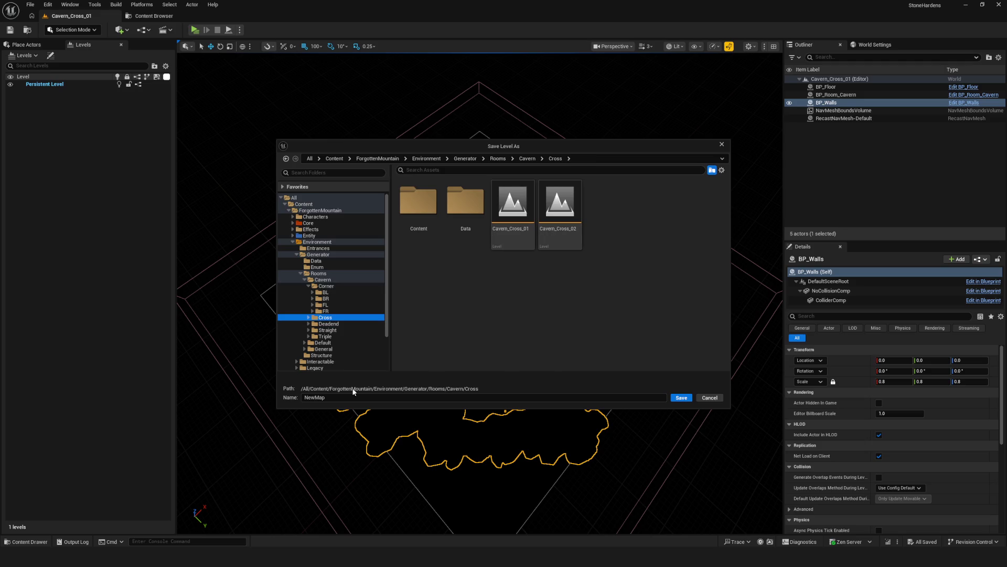
left_click(513, 206)
left_click(381, 396)
left_click(388, 397)
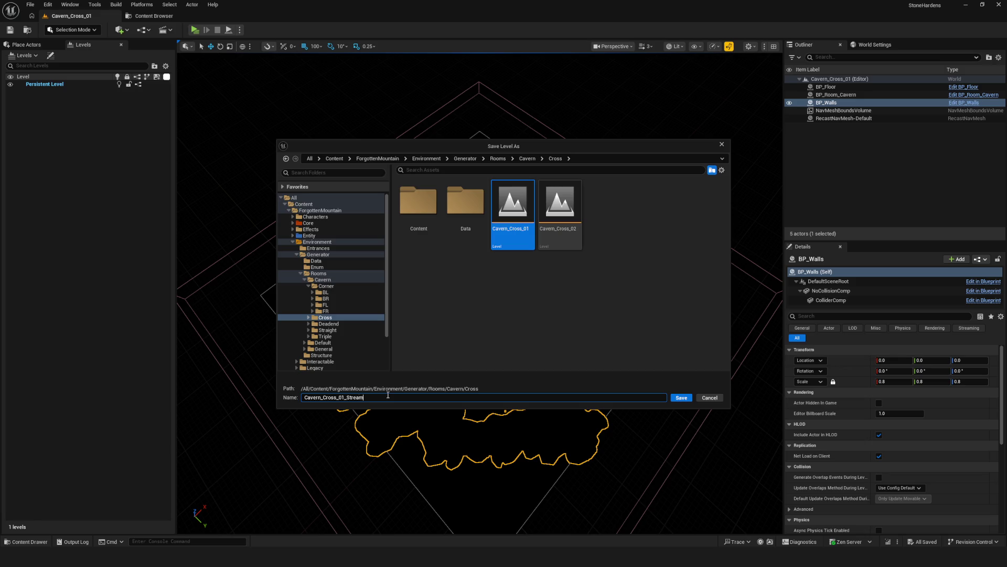
left_click(690, 397)
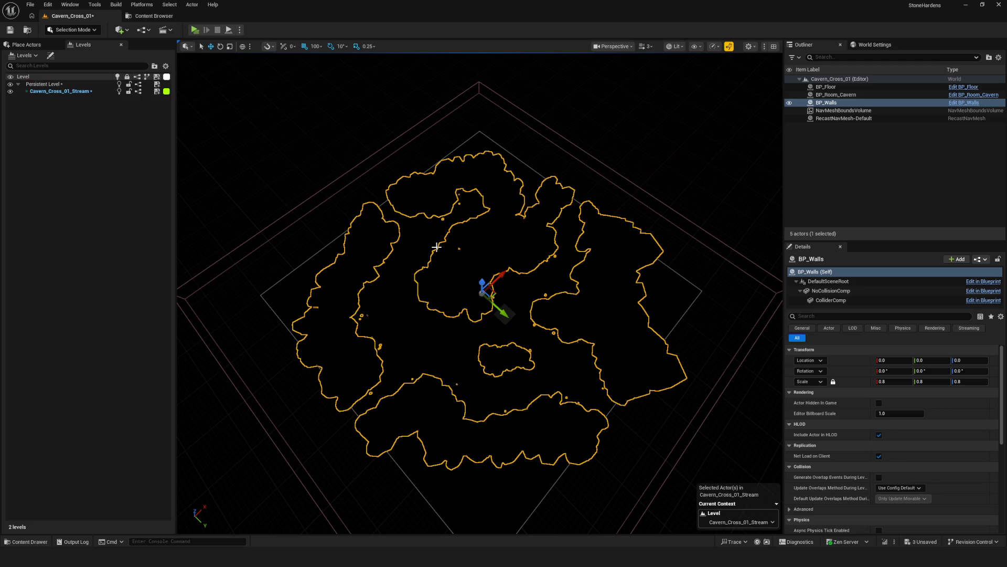
left_click(154, 16)
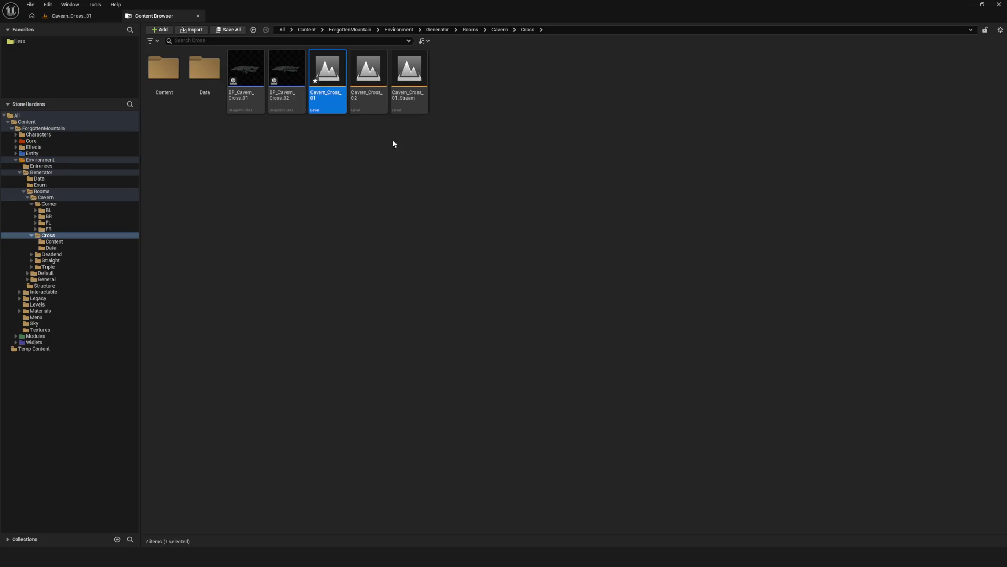
Open Cavern_Cross_02, saving pending changes, and select its BP_Walls actor.
double_click(369, 73)
left_click(525, 365)
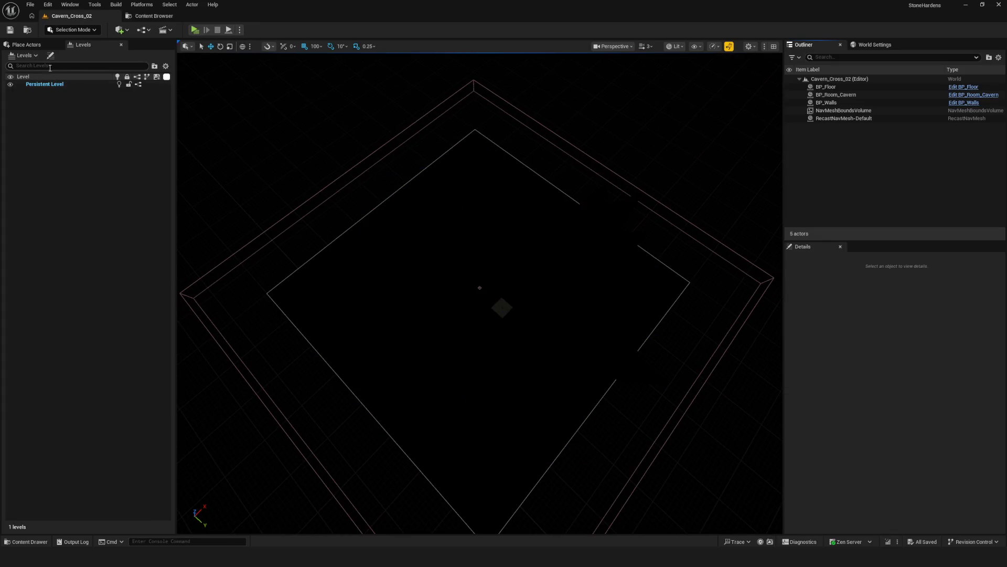
left_click(404, 223)
left_click(826, 102)
Move BP_Walls into a new Cavern_Cross_02_Stream level in the Cross folder.
left_click(24, 55)
left_click(31, 106)
left_click(560, 210)
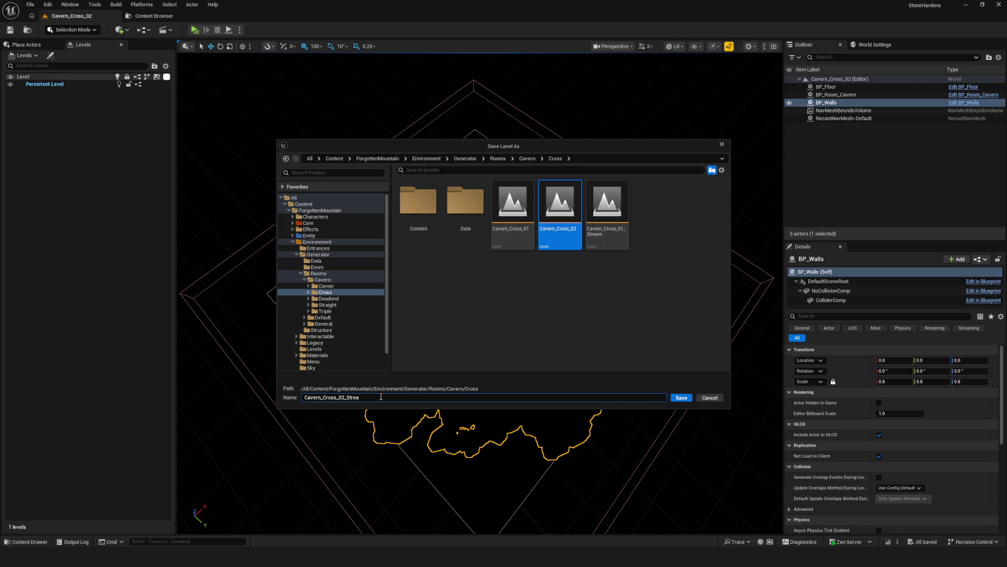
left_click(688, 396)
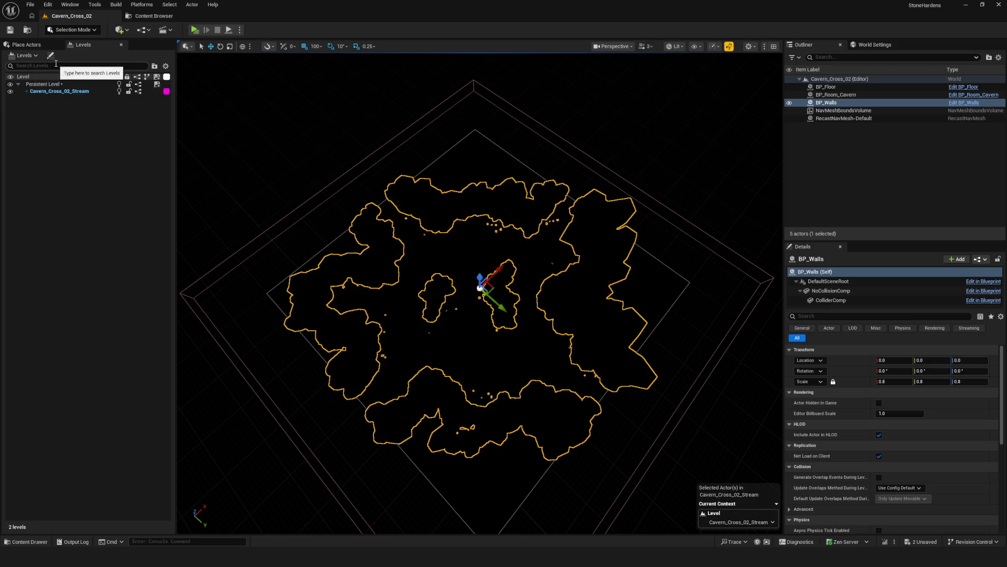
left_click(164, 15)
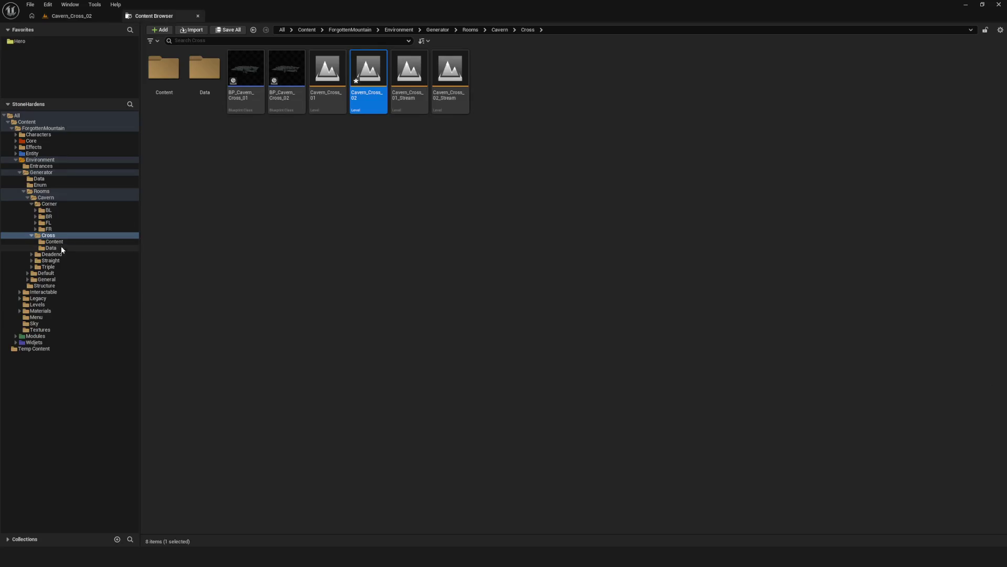
Open Deadend/B/Cavern_Deadend_B_01, saving changes, and select its BP_Walls actor.
left_click(62, 254)
double_click(173, 76)
double_click(326, 78)
left_click(525, 366)
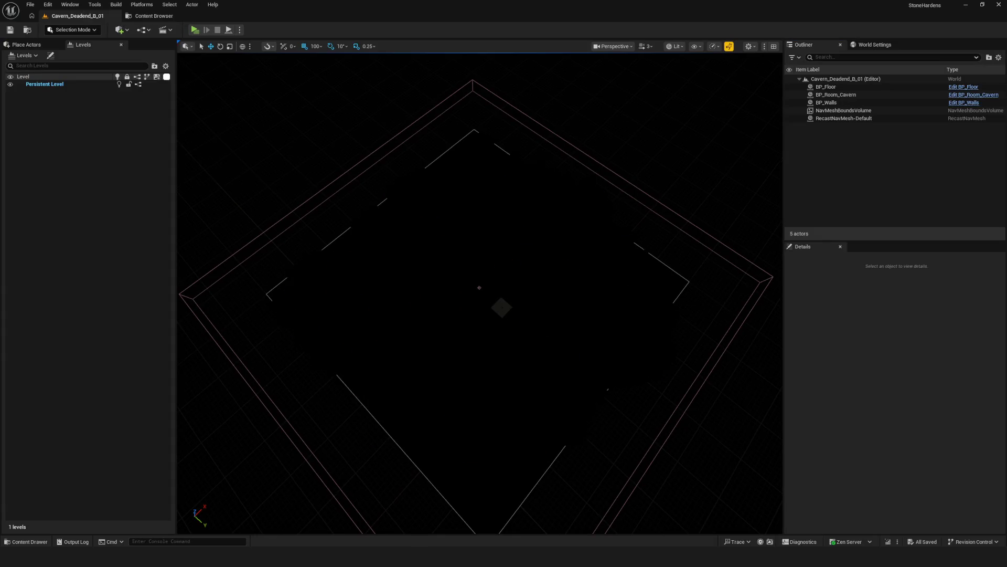
left_click(543, 186)
Move BP_Walls into a new Cavern_Deadend_B_01_Stream level in Deadend/B, then show Deadend/F.
left_click(36, 56)
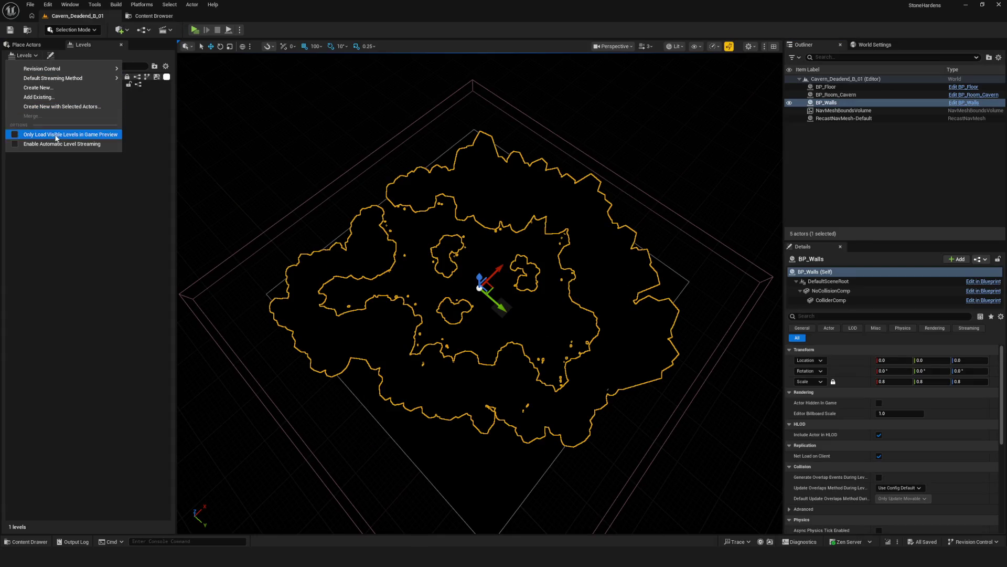
left_click(53, 106)
left_click(331, 298)
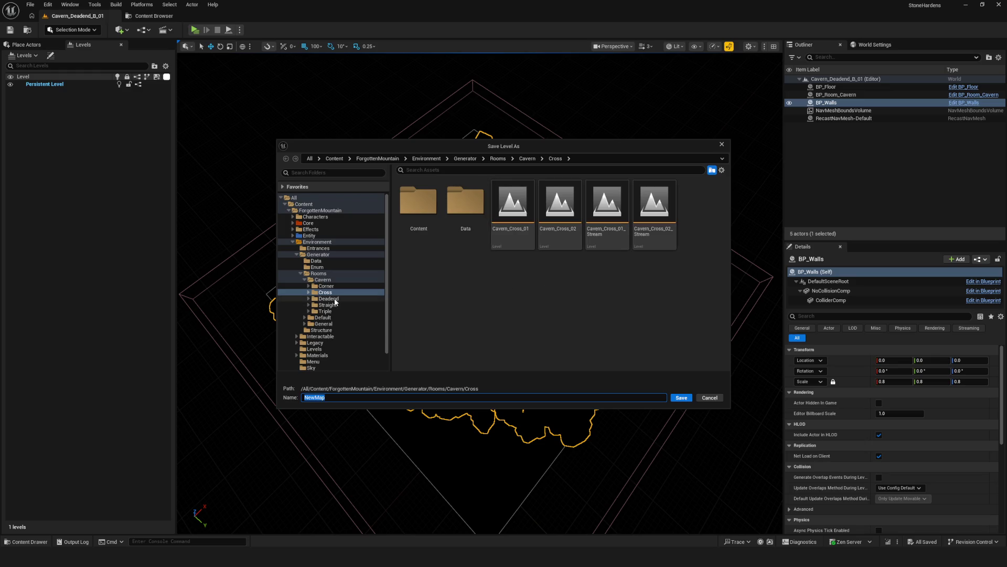
double_click(418, 204)
left_click(507, 216)
left_click(368, 398)
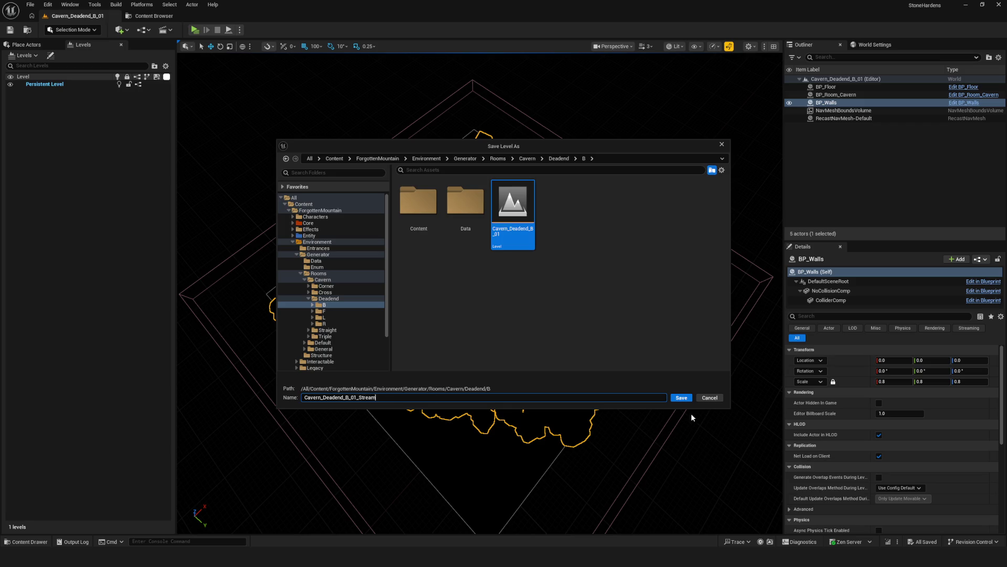
left_click(683, 398)
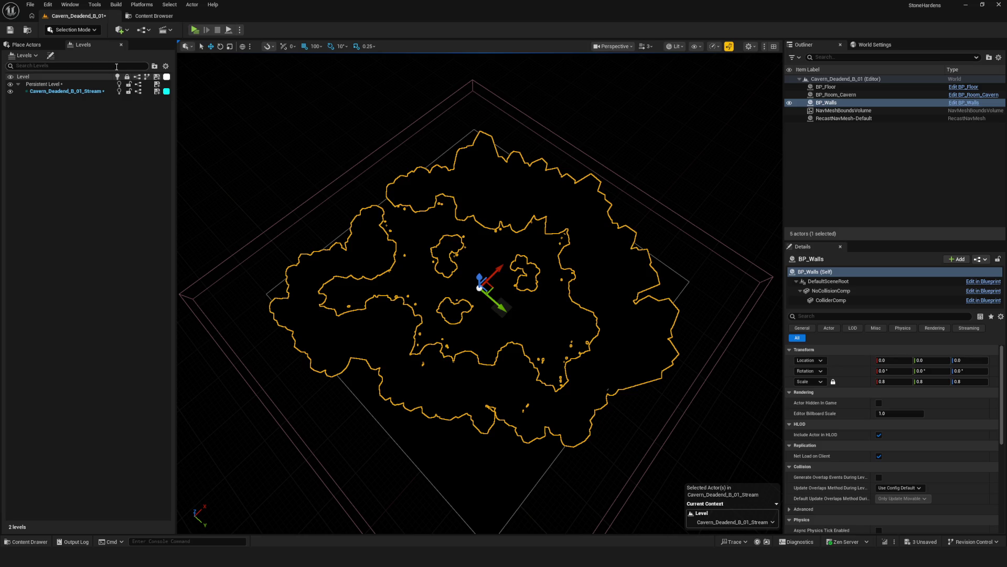
left_click(151, 16)
left_click(54, 266)
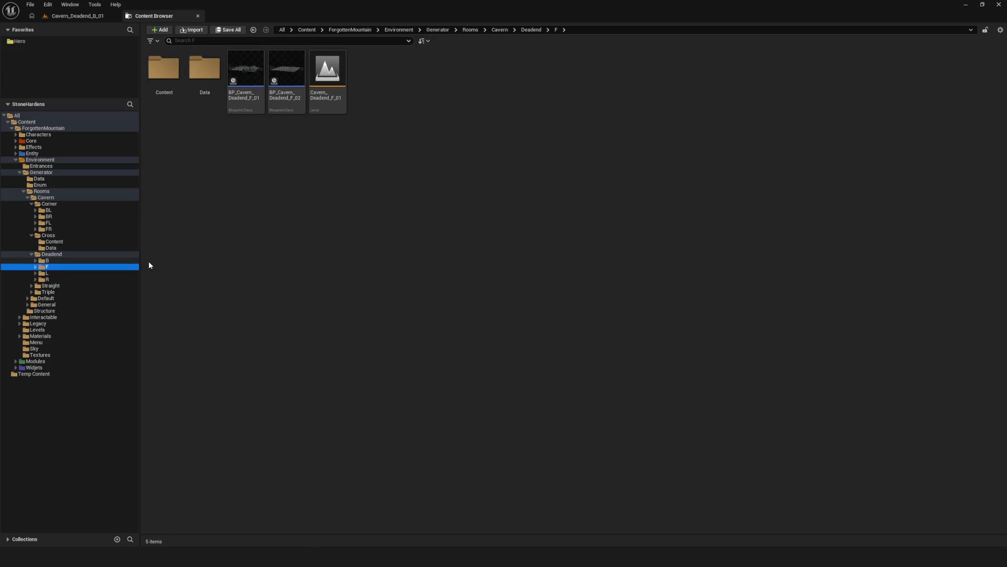
Open Cavern_Deadend_F_01, saving changes, and select its BP_Walls actor.
double_click(327, 71)
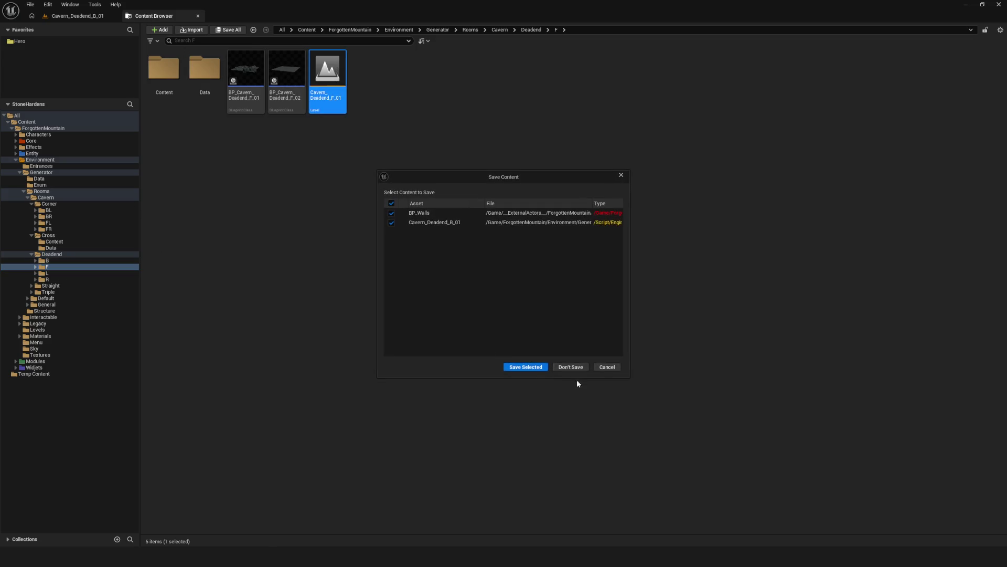
left_click(516, 366)
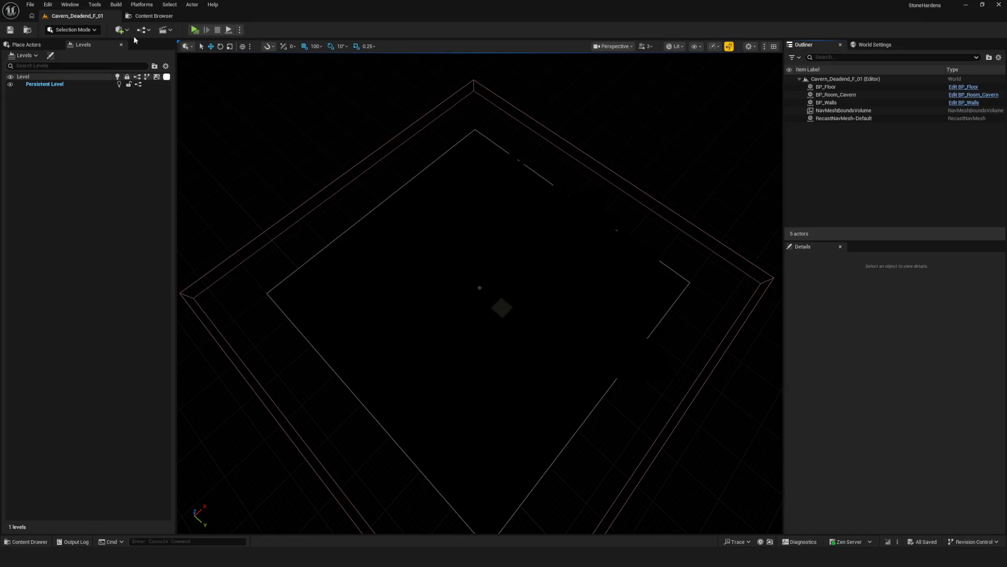
left_click(558, 235)
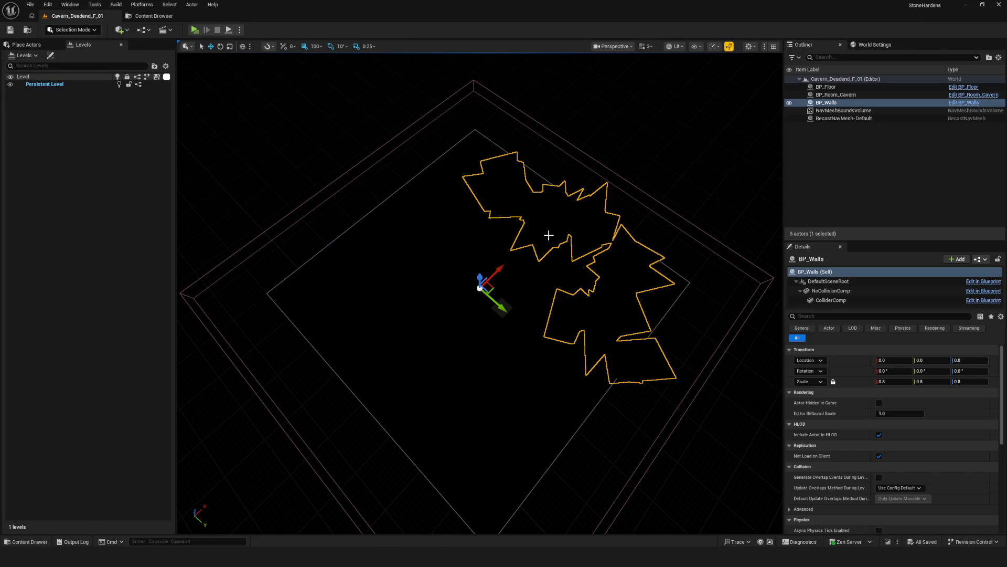
Move BP_Walls into a new Cavern_Deadend_F_01_Stream level in the Deadend/F folder.
left_click(20, 56)
left_click(52, 107)
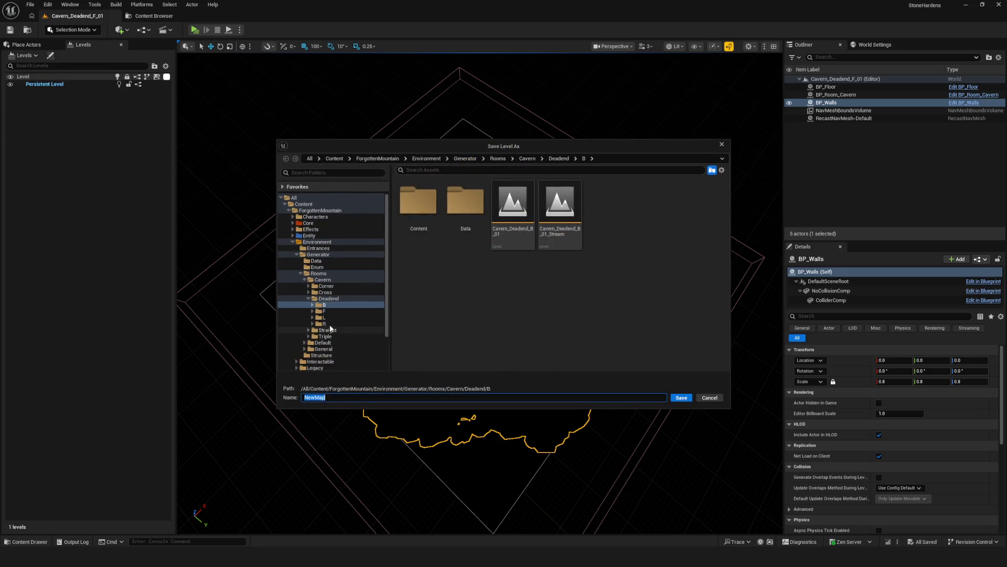
left_click(323, 311)
left_click(512, 207)
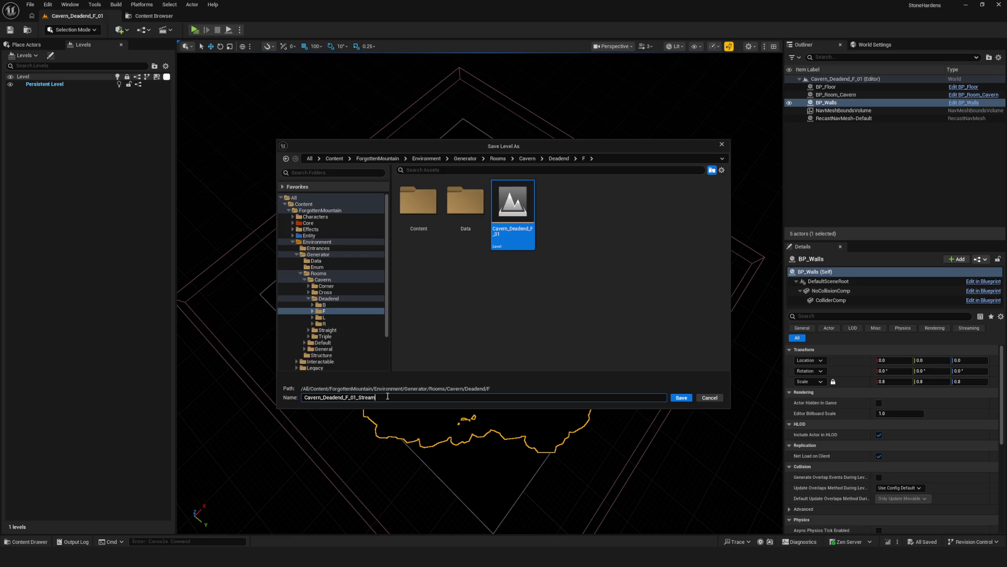
left_click(681, 397)
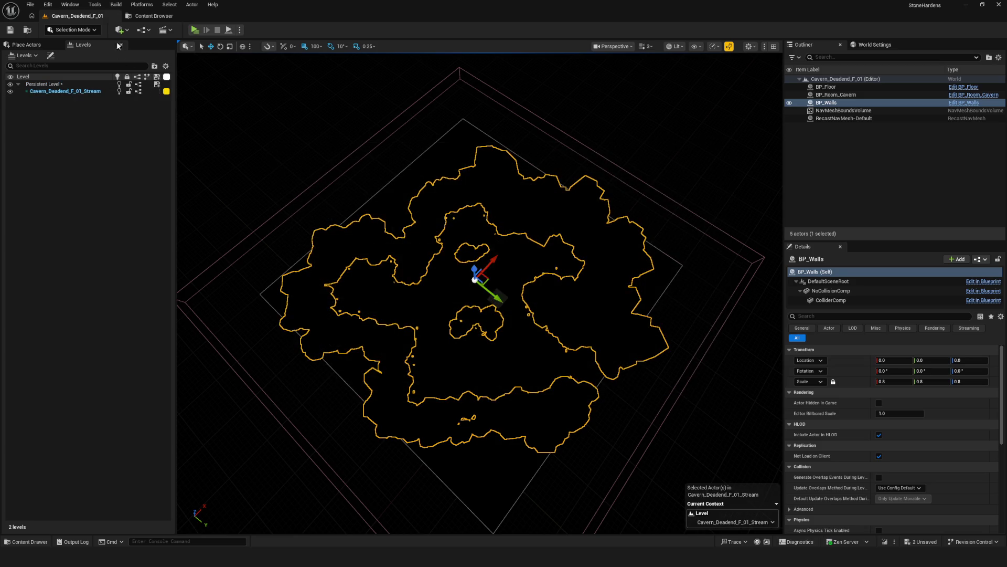
left_click(155, 16)
Open Cavern_Deadend_L_01 from the Deadend/L folder, saving pending changes.
left_click(46, 273)
left_click(337, 80)
double_click(337, 81)
left_click(522, 369)
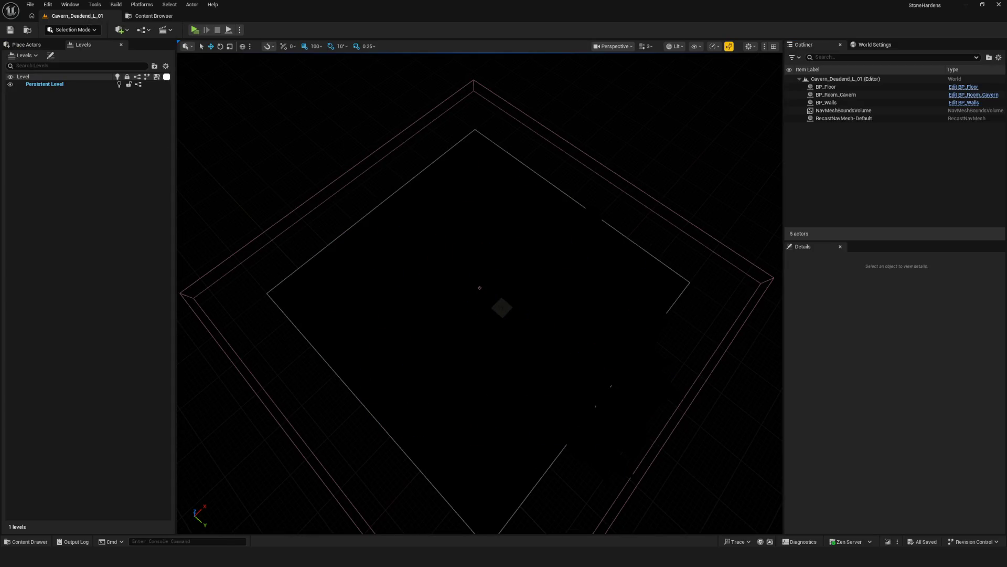
Move BP_Walls into a new Cavern_Deadend_L_01_Stream level in Deadend/L and save the level.
left_click(564, 223)
left_click(24, 55)
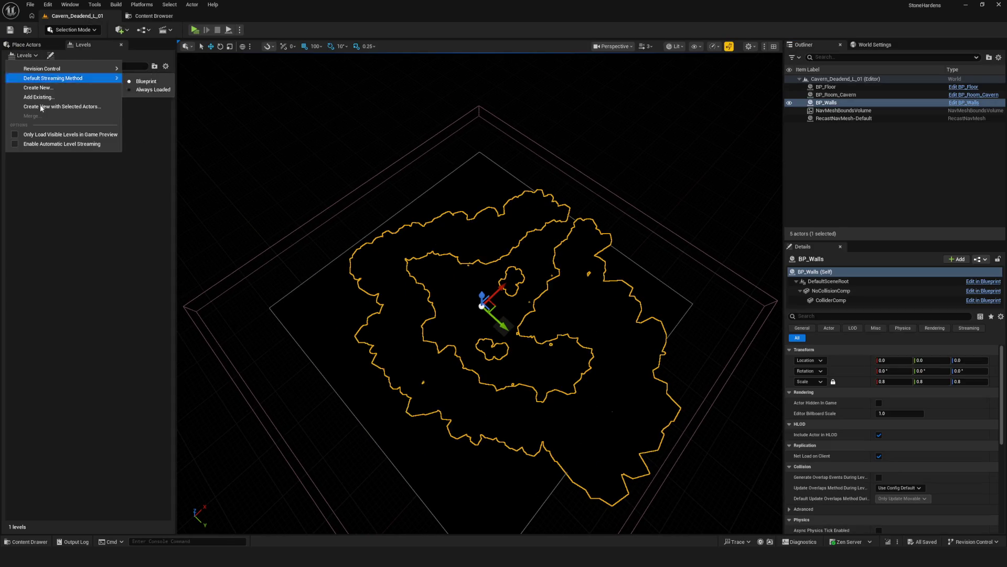
left_click(32, 106)
left_click(341, 317)
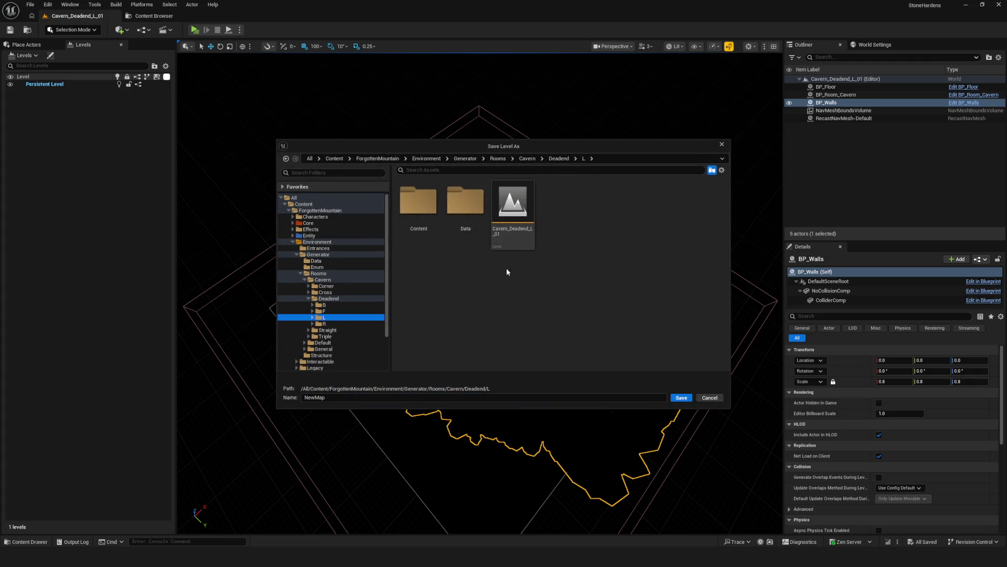
left_click(515, 219)
left_click(382, 396)
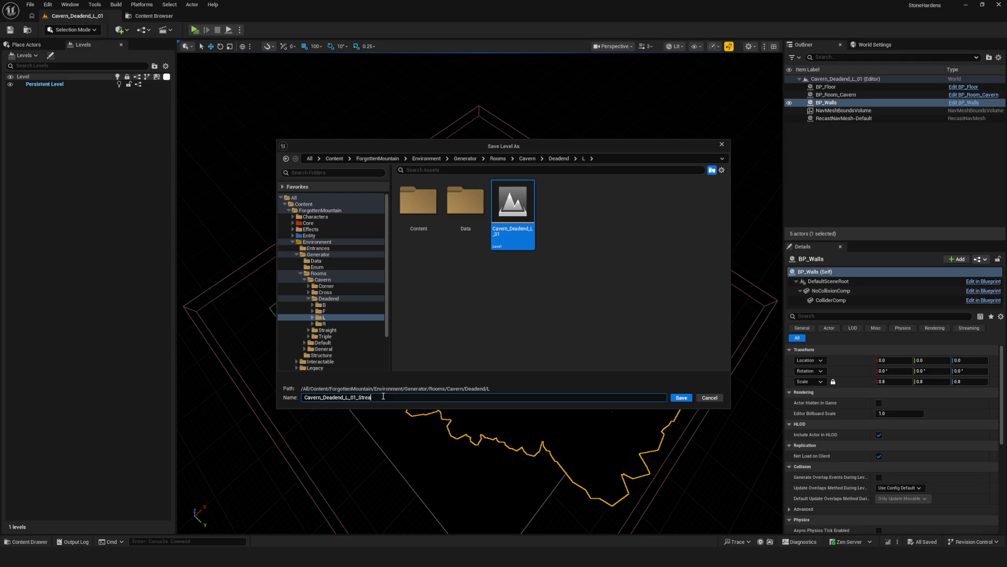
left_click(681, 397)
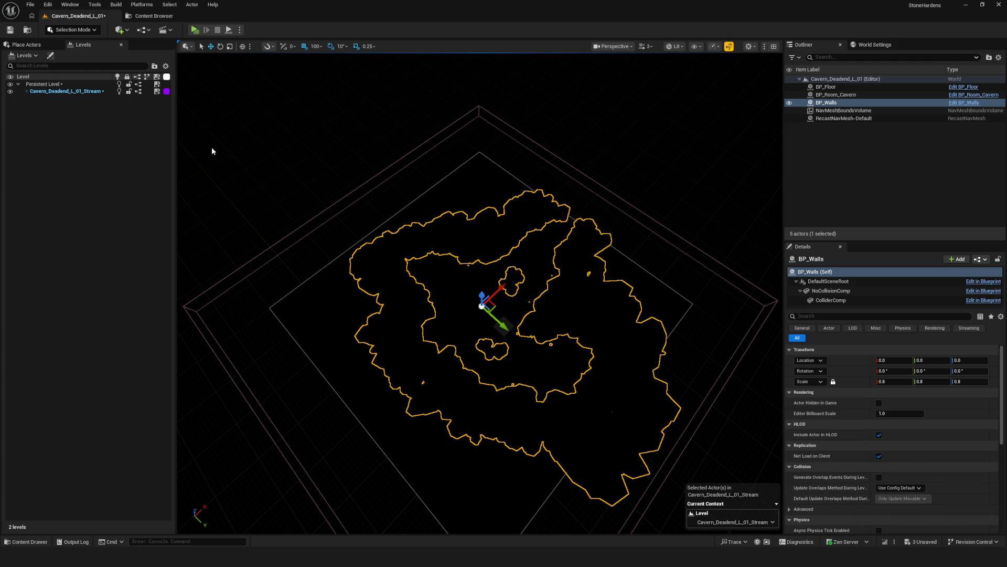
left_click(10, 30)
left_click(155, 16)
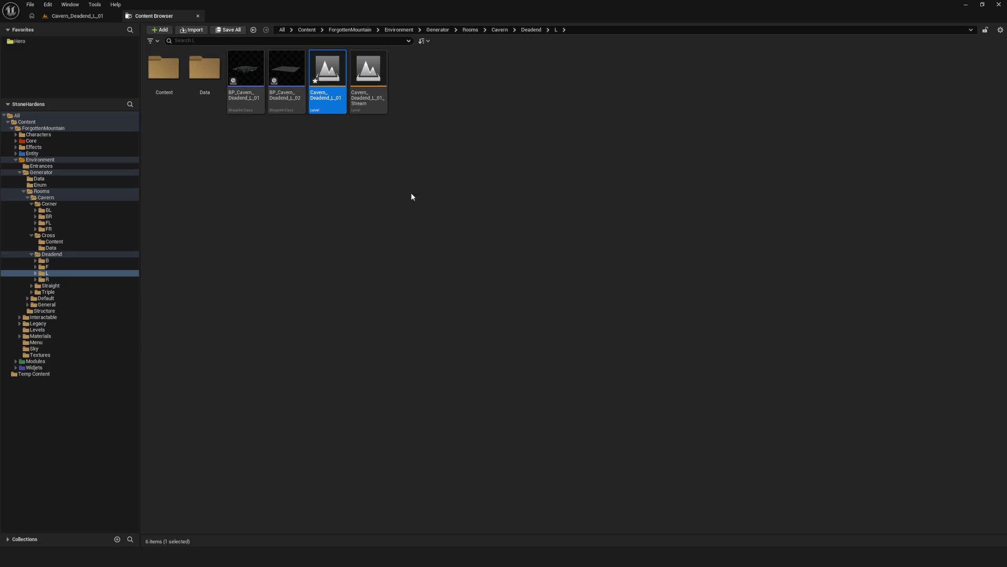
Save Cavern_Deadend_L_01, then open Cavern_Deadend_R_01 and select its BP_Walls actor.
right_click(327, 85)
left_click(377, 143)
left_click(76, 278)
double_click(336, 71)
left_click(89, 21)
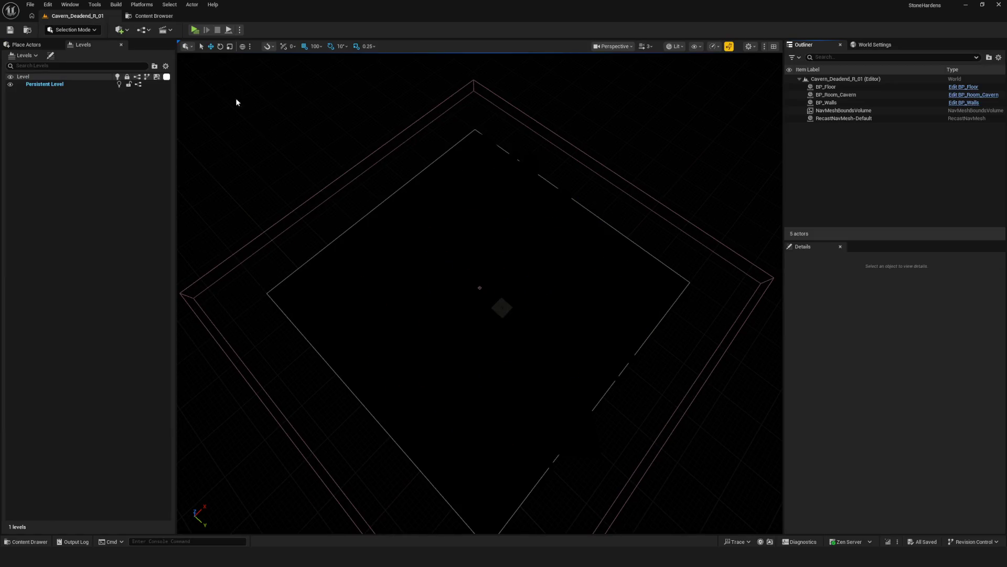
left_click(505, 204)
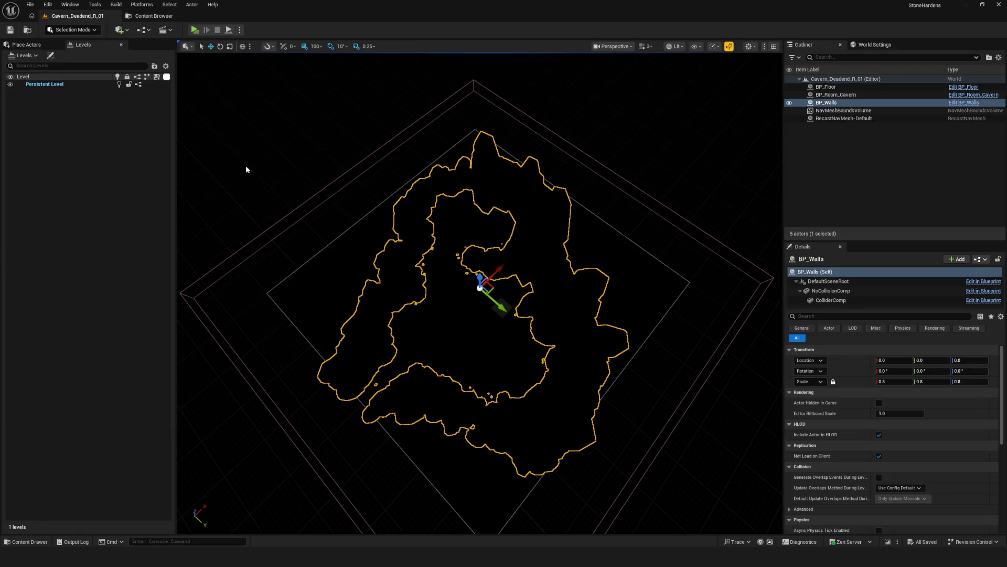
Move BP_Walls into a new Cavern_Deadend_R_01_Stream level in Deadend/R and save it.
left_click_drag(493, 228, 483, 189)
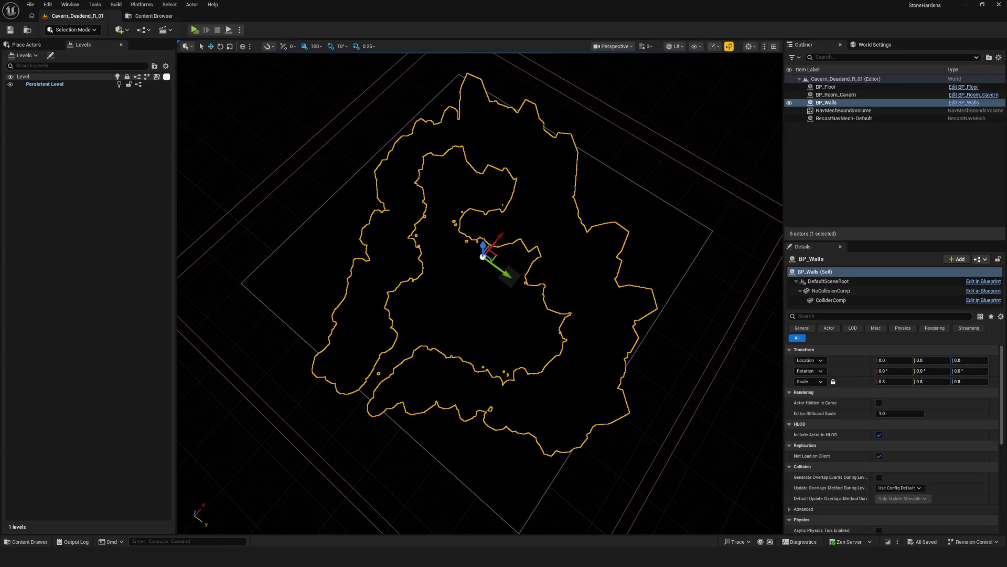
left_click(24, 55)
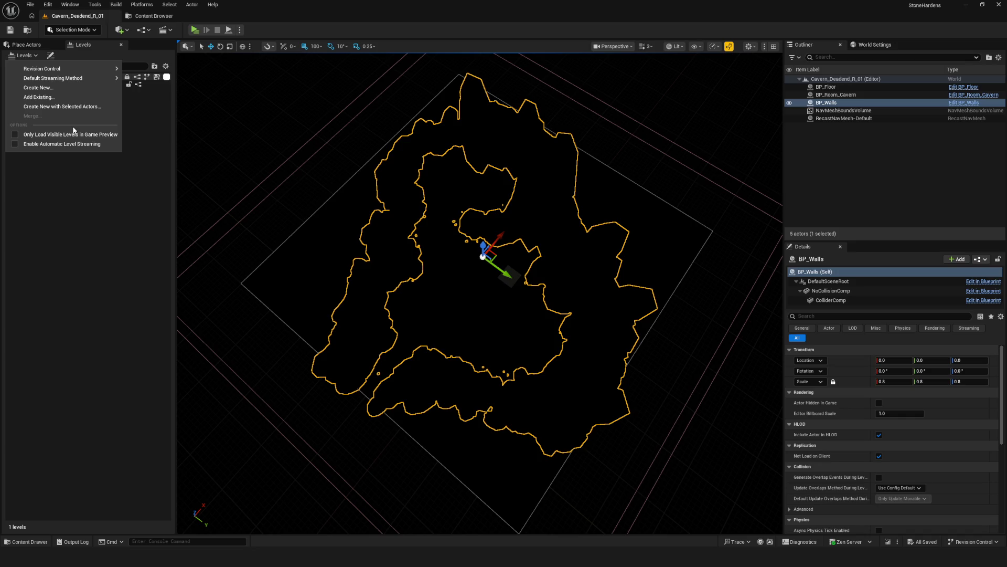
left_click(68, 107)
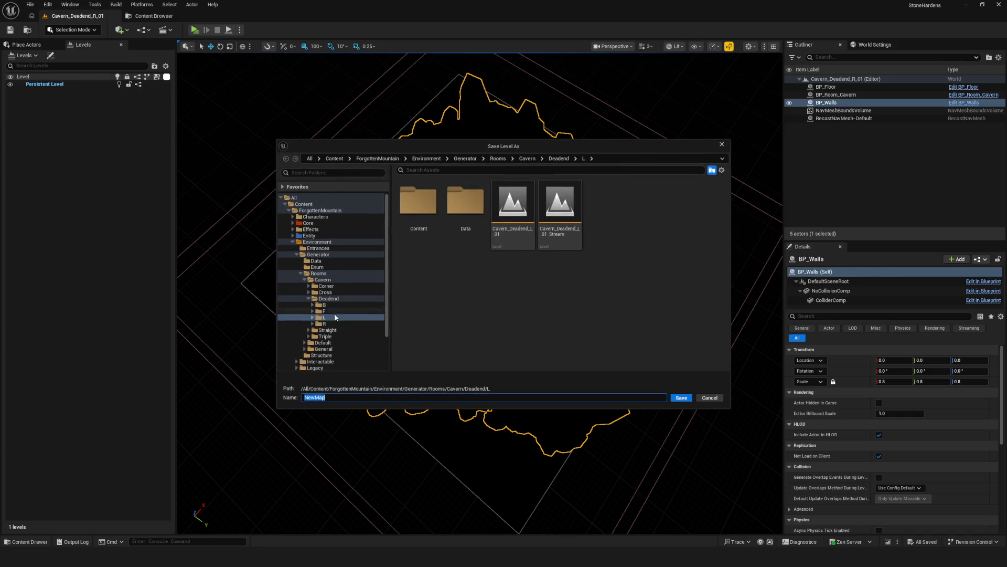
left_click(324, 324)
left_click(512, 210)
left_click(391, 398)
left_click(394, 397)
type("Stream")
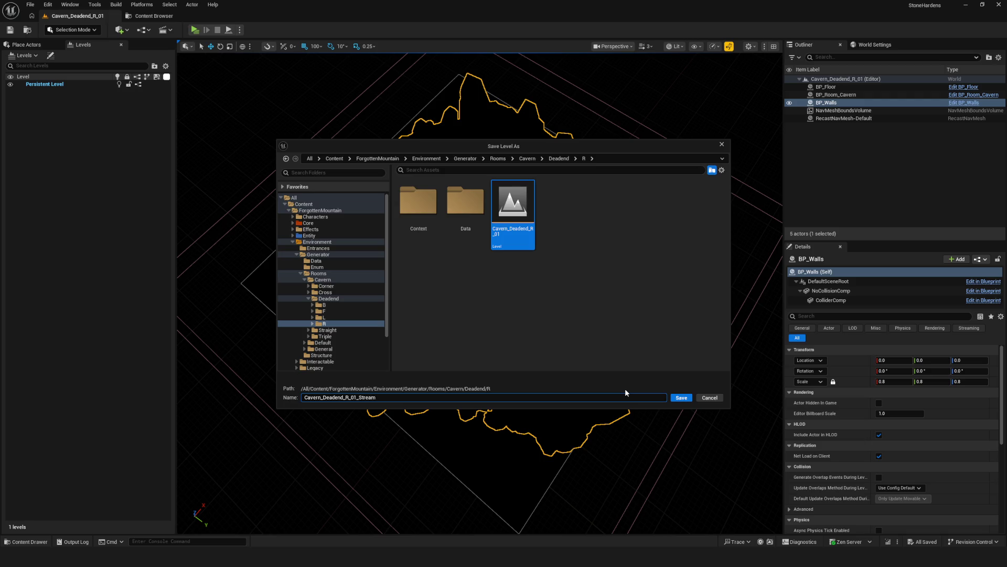
left_click(684, 396)
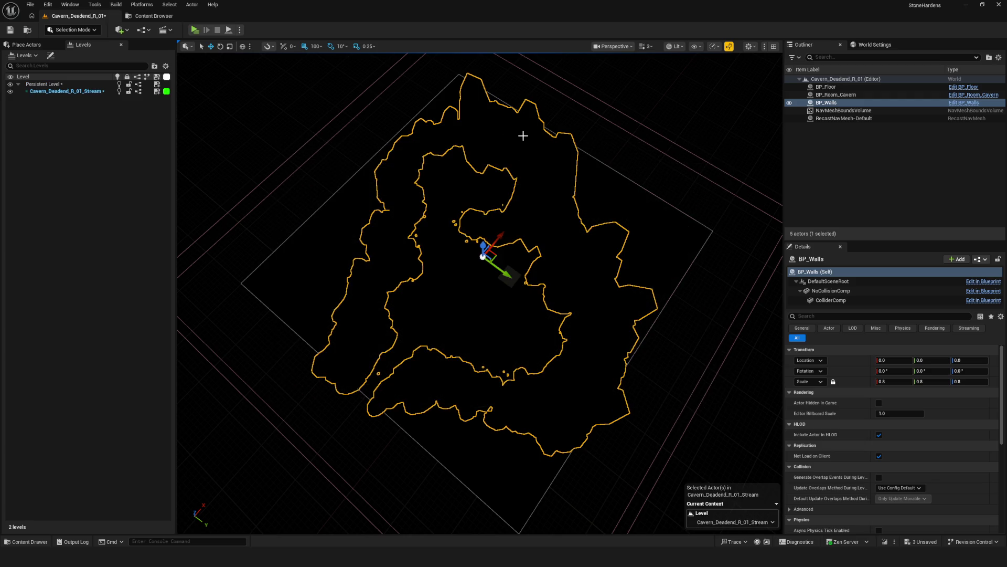
key("ctrl+s")
Save Cavern_Deadend_R_01 from the Content Browser and show the Straight rooms folder.
mouse_move(344, 155)
left_mouse_down()
mouse_move(325, 168)
mouse_move(345, 157)
left_mouse_up()
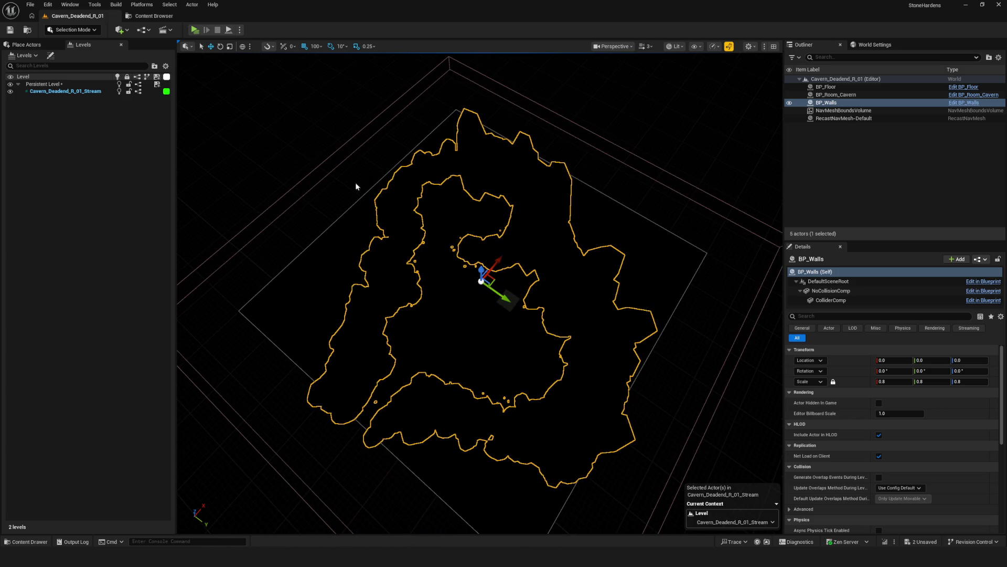
left_click_drag(405, 195, 410, 199)
mouse_move(241, 169)
left_mouse_down()
mouse_move(252, 168)
mouse_move(241, 169)
left_mouse_up()
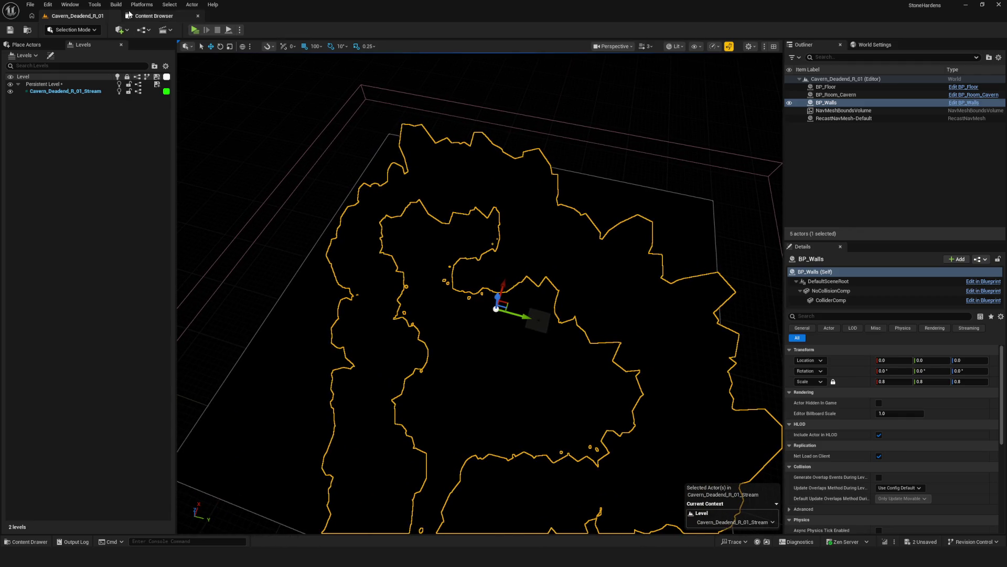
left_click(146, 19)
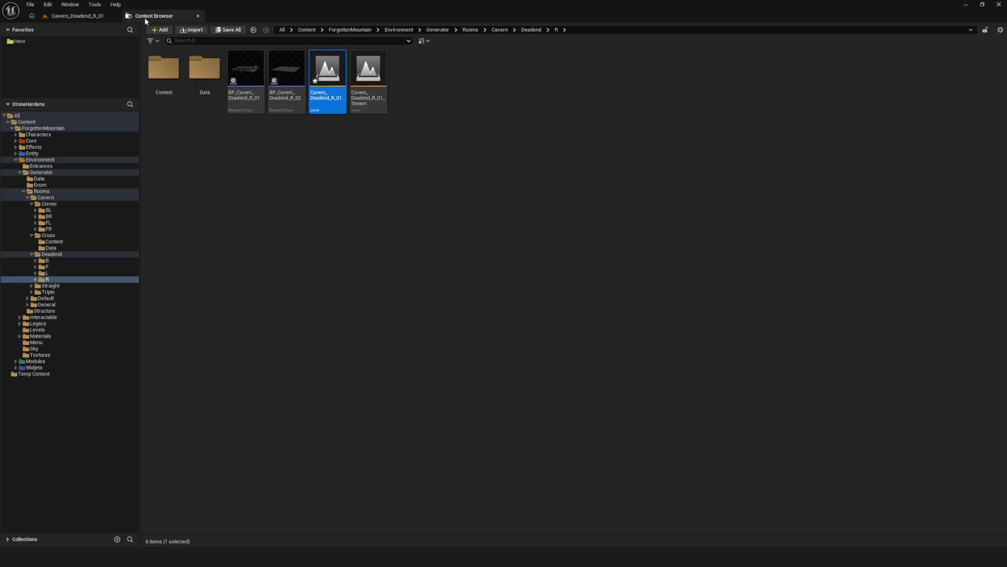
right_click(326, 79)
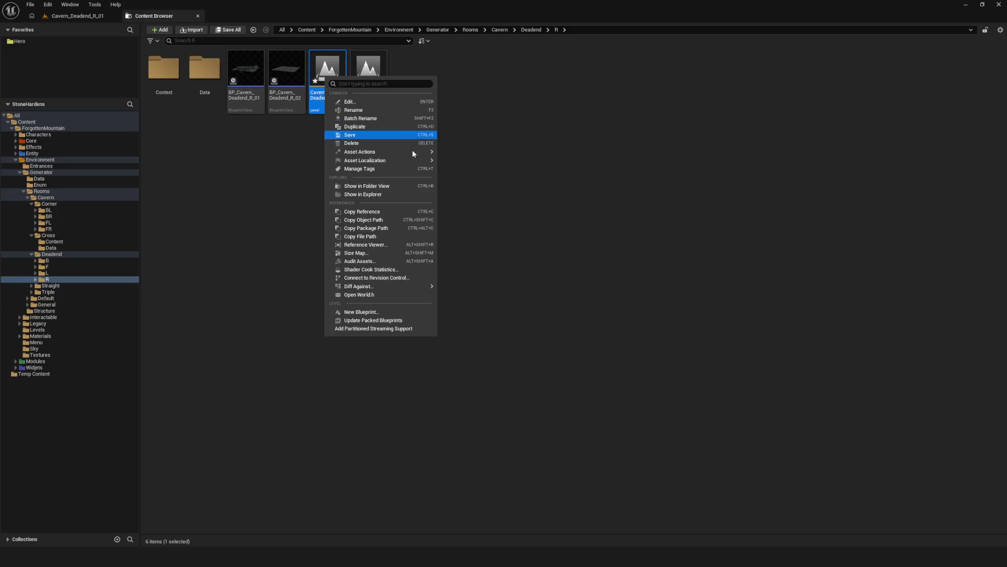
left_click(349, 136)
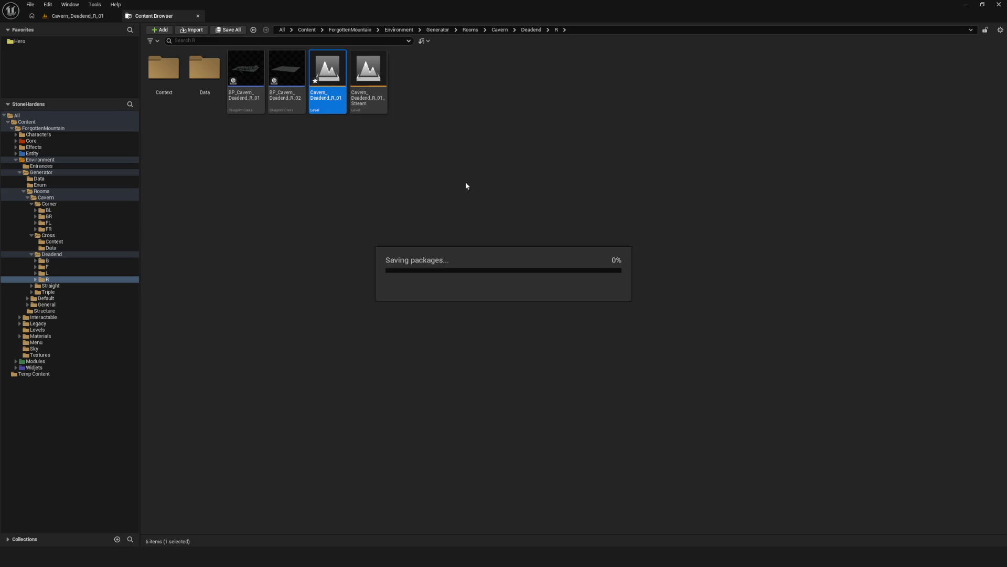
left_click(55, 287)
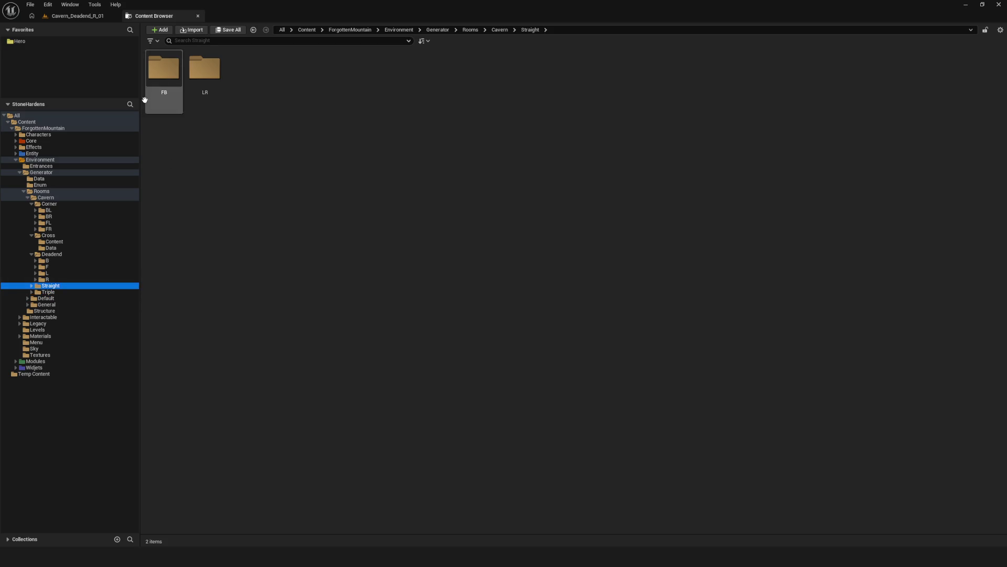
Open the Cavern_Straight_FB_01 level from the Straight/FB folder.
double_click(164, 68)
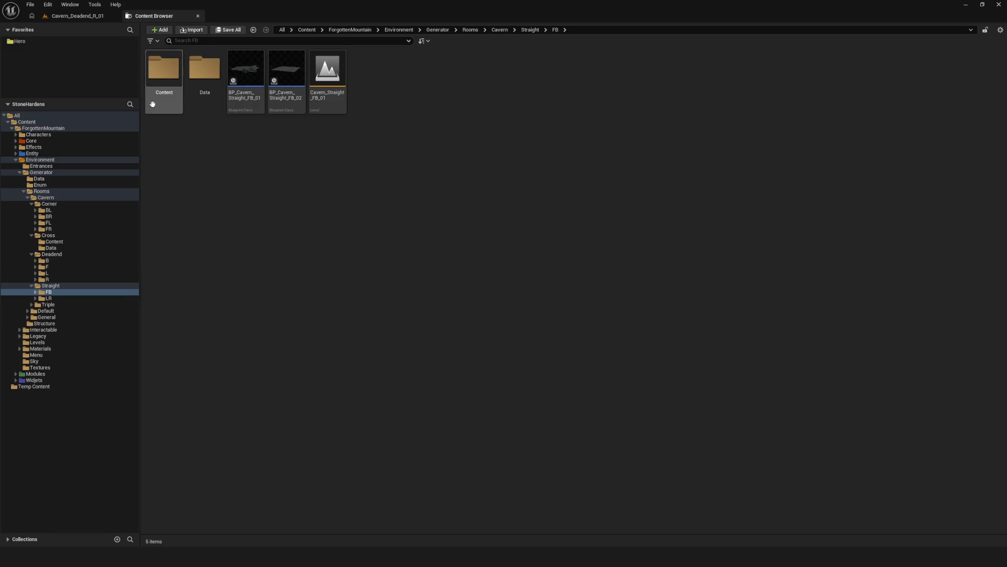
double_click(318, 88)
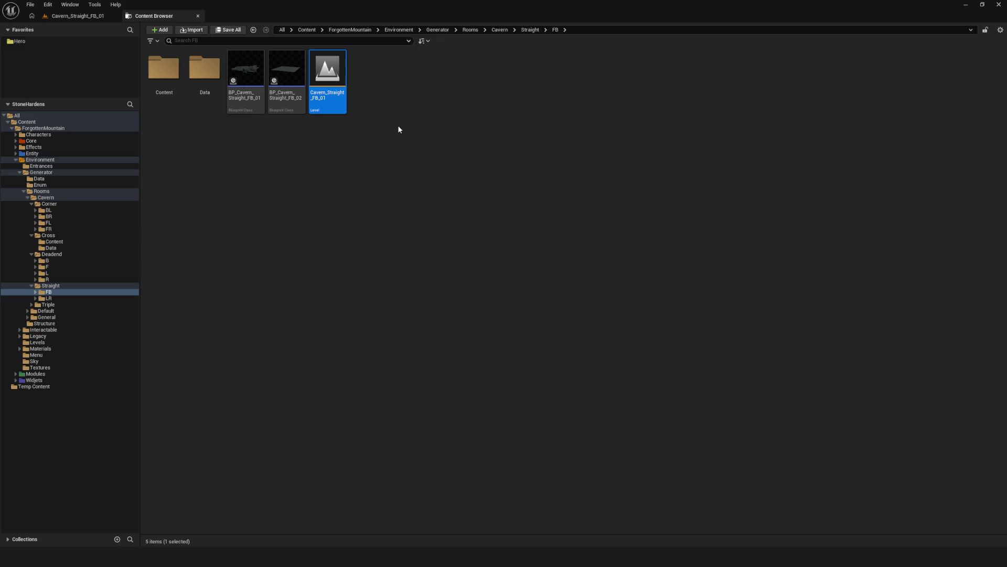
left_click(93, 17)
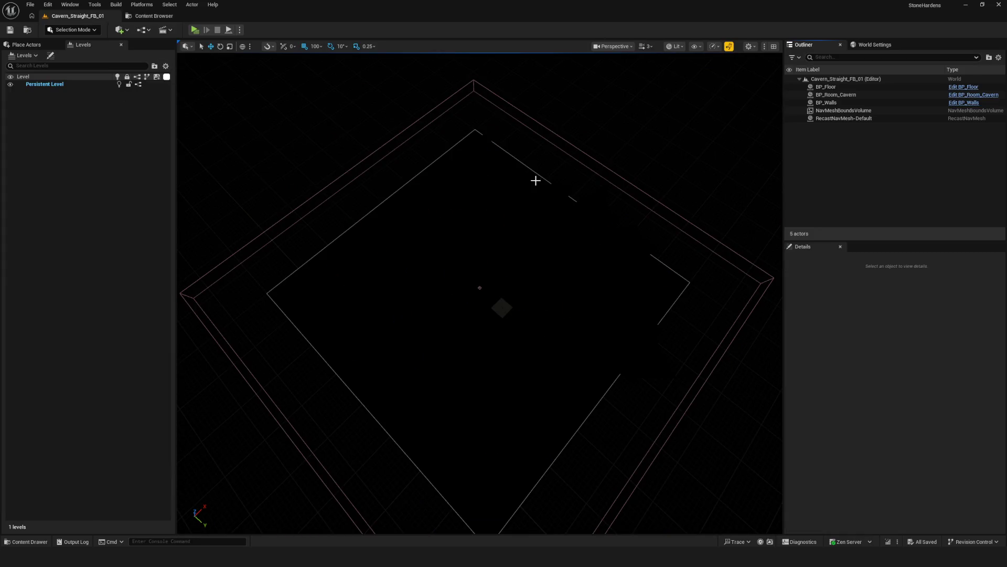
Move BP_Walls into a new Cavern_Straight_FB_01_Stream level saved in Straight/FB.
left_click(551, 198)
left_click(23, 55)
left_click(54, 113)
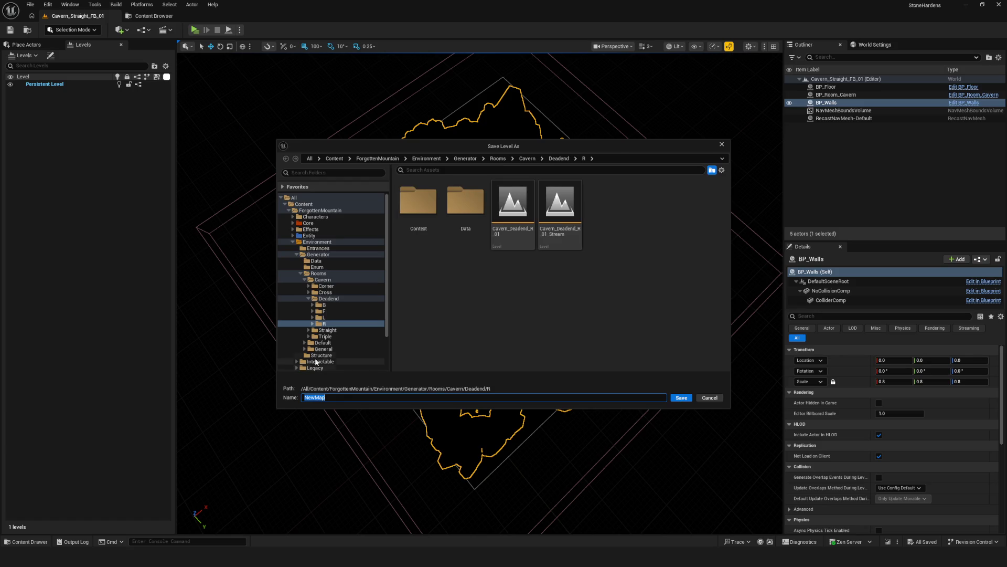
left_click(328, 329)
left_click(418, 213)
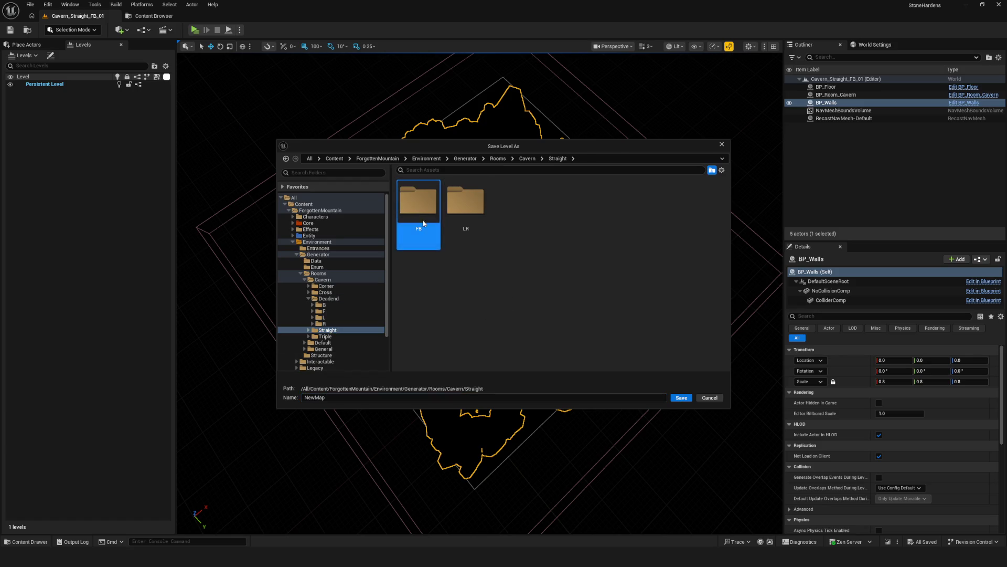
double_click(415, 218)
left_click(502, 213)
left_click(385, 397)
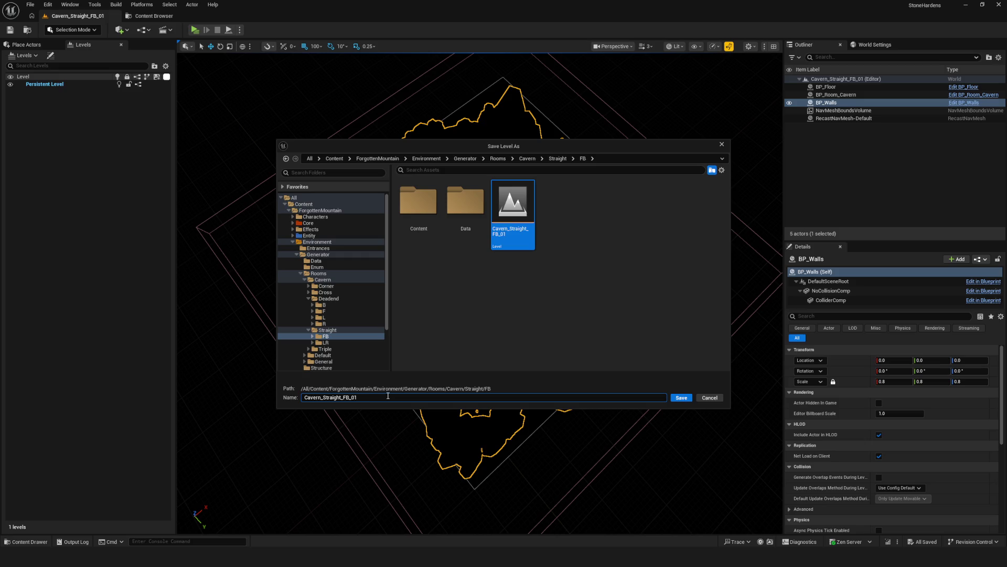
type("ream")
left_click(673, 396)
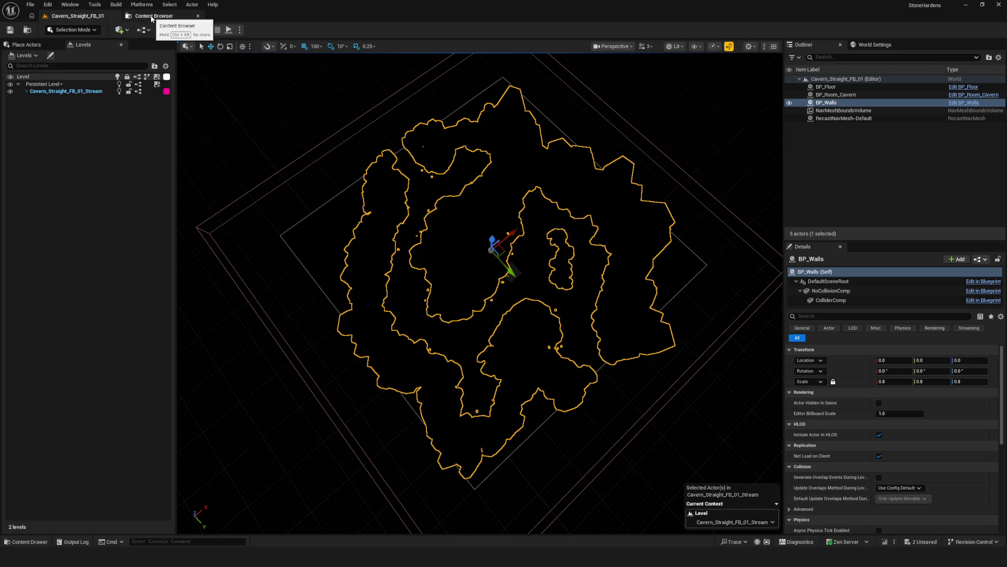
Save the Cavern_Straight_FB_01 level from the Content Browser, then show the LR folder.
left_click(152, 19)
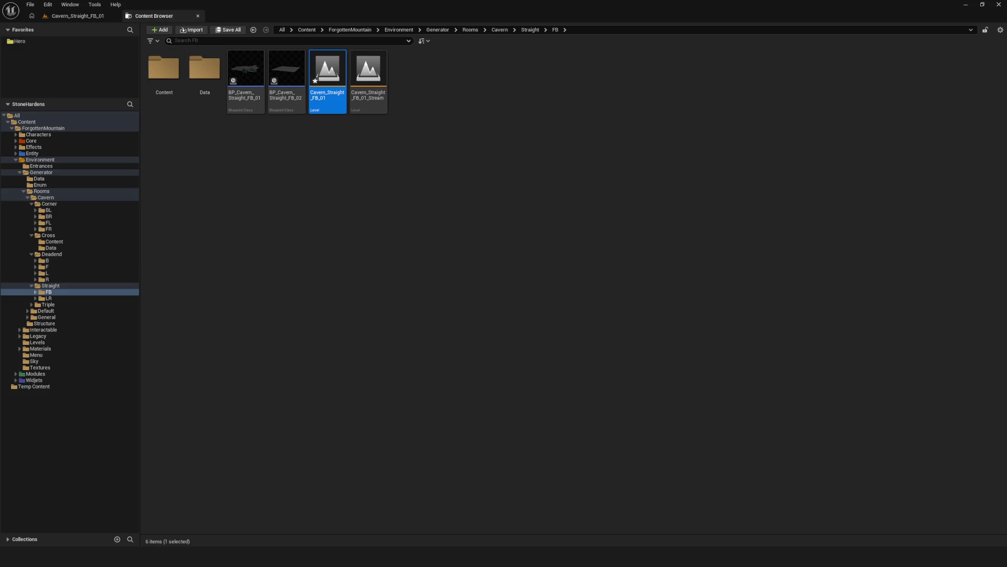
right_click(338, 76)
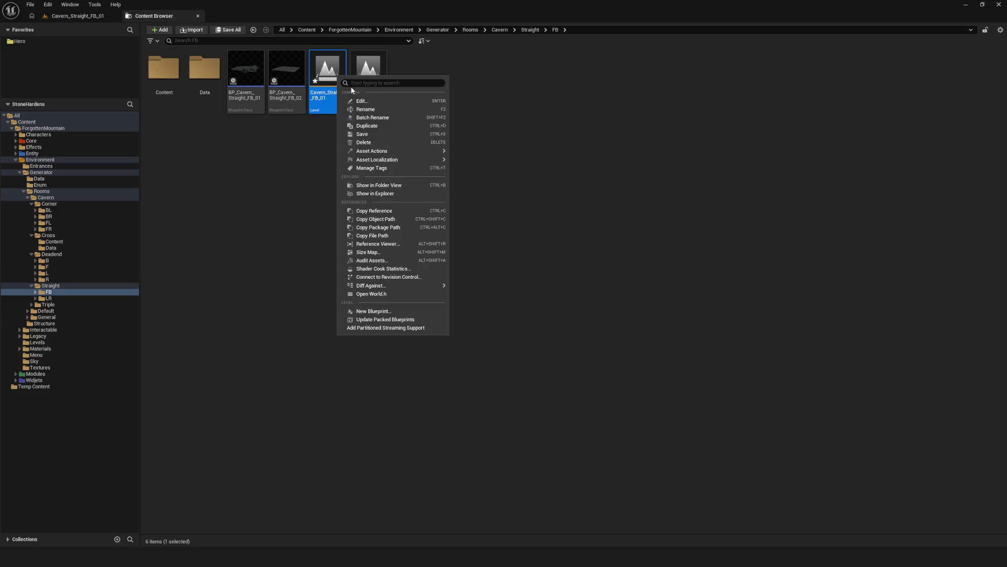
left_click(373, 137)
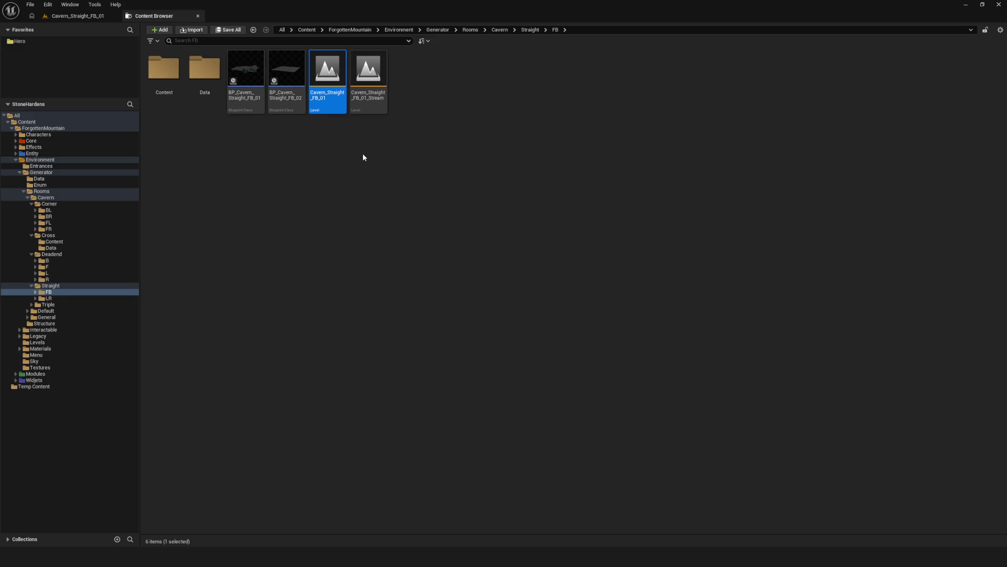
left_click(340, 244)
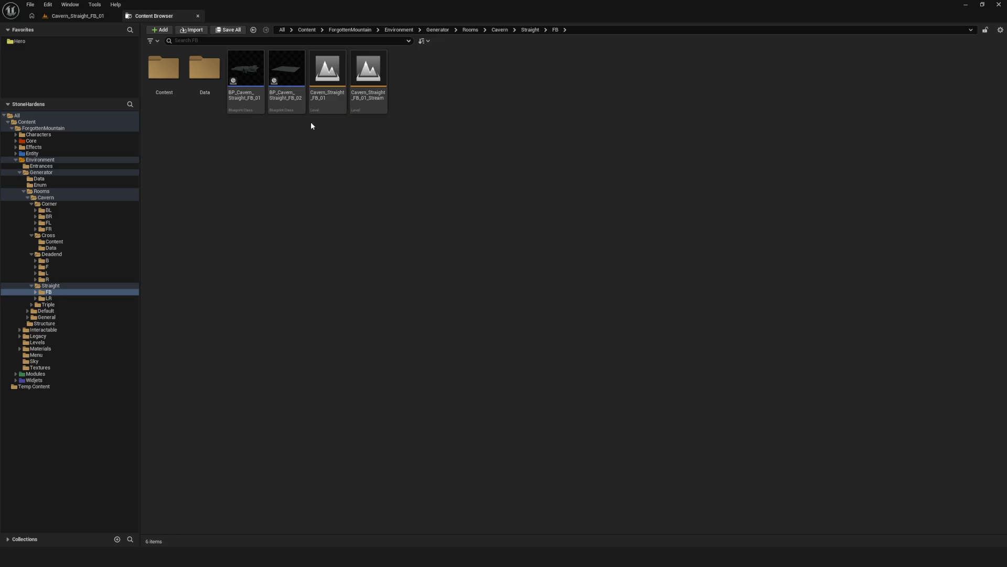
left_click(62, 298)
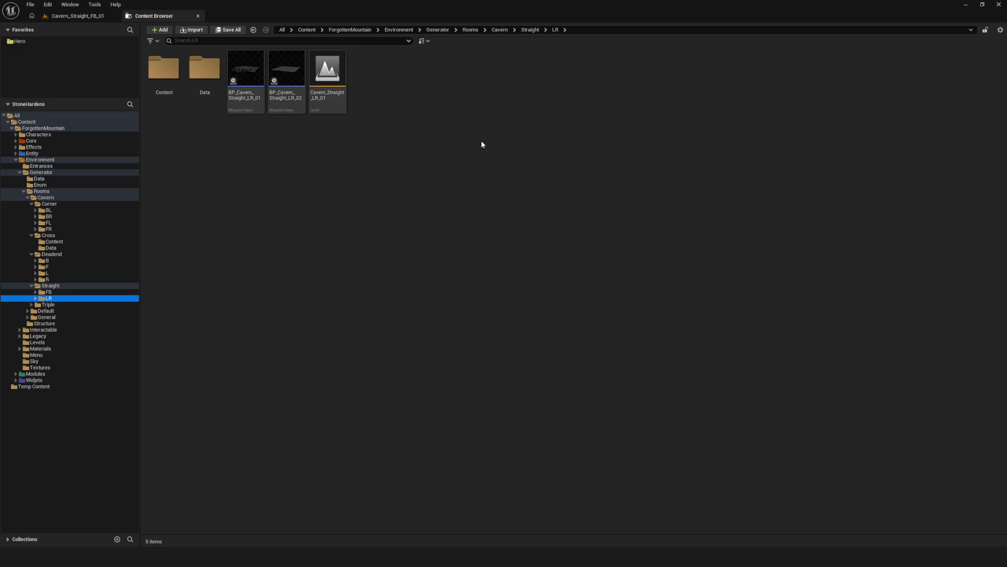
Open Cavern_Straight_LR_01, then select and frame its BP_Walls actor.
double_click(327, 63)
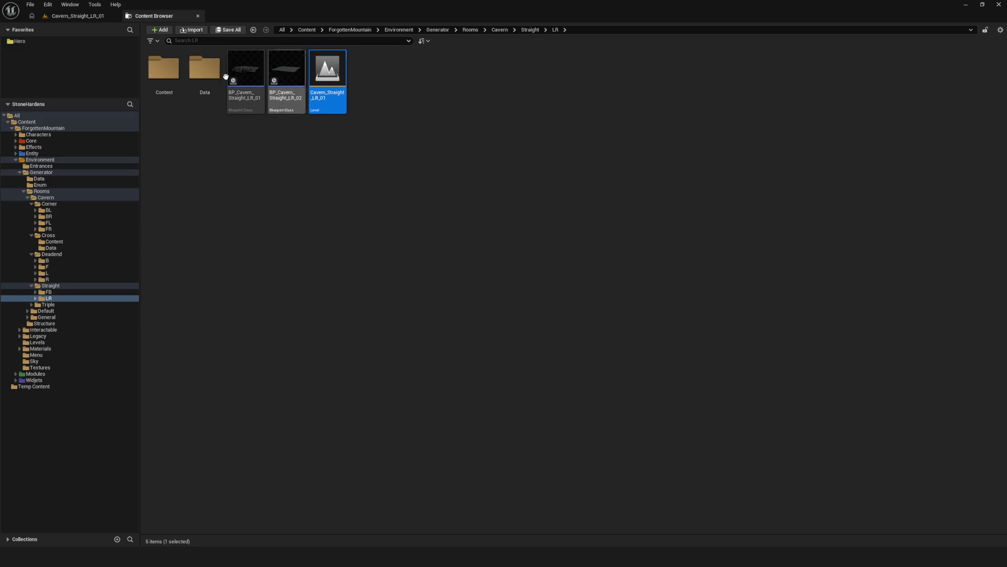
left_click(84, 21)
left_click(645, 203)
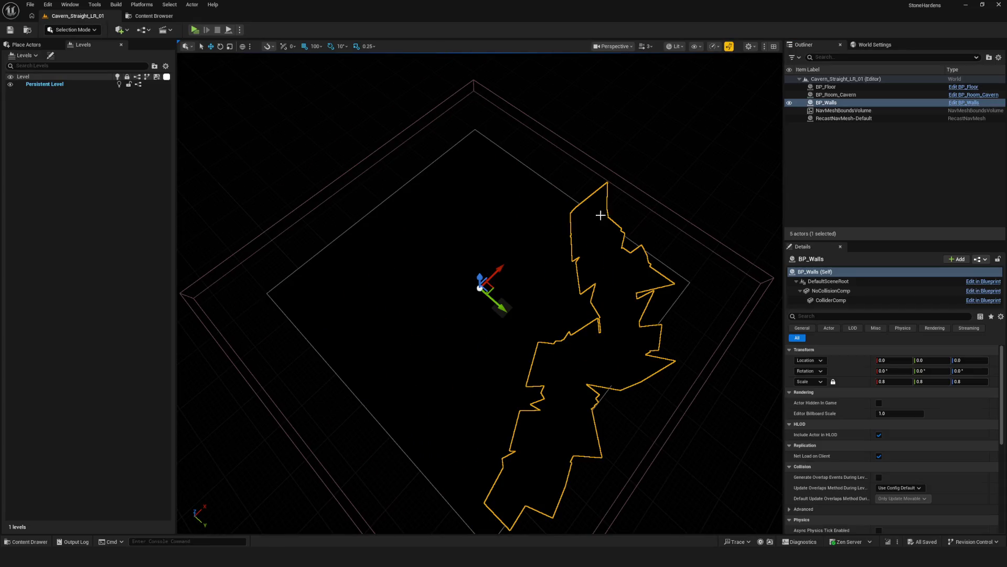
key("f")
Create the Cavern_Straight_LR_01_Stream level from the selected walls.
left_click(23, 55)
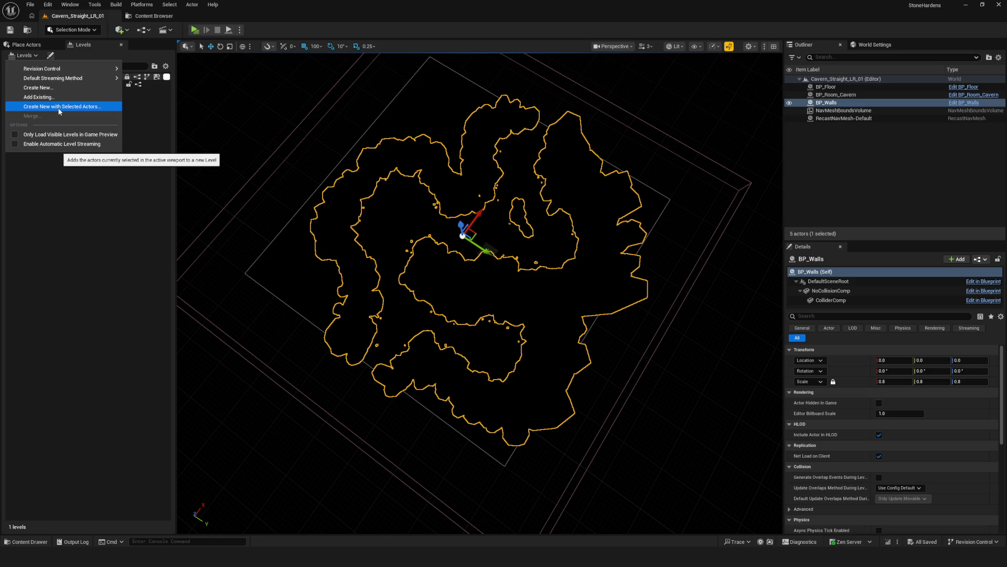
left_click(60, 108)
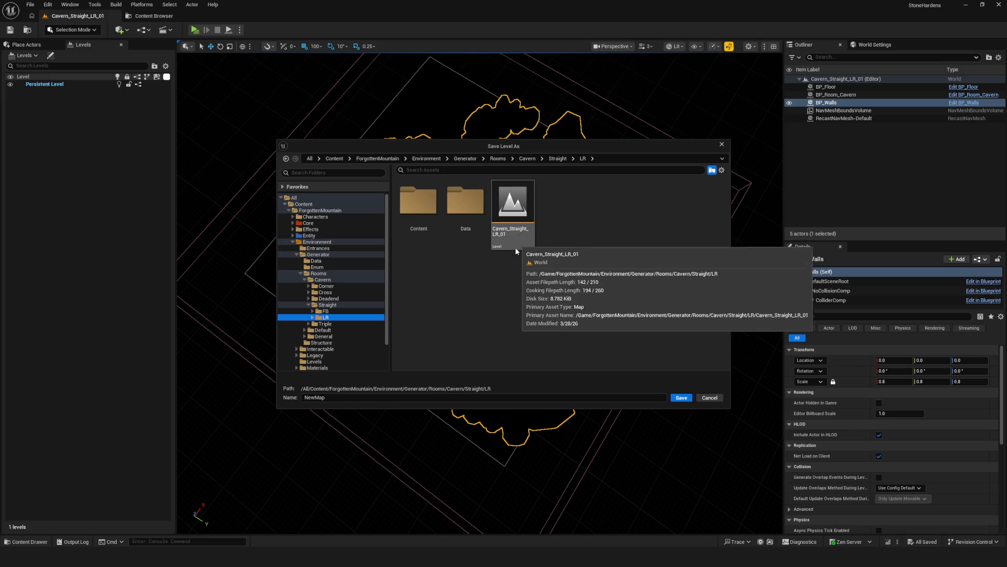
left_click(499, 230)
left_click(407, 399)
type("Stre")
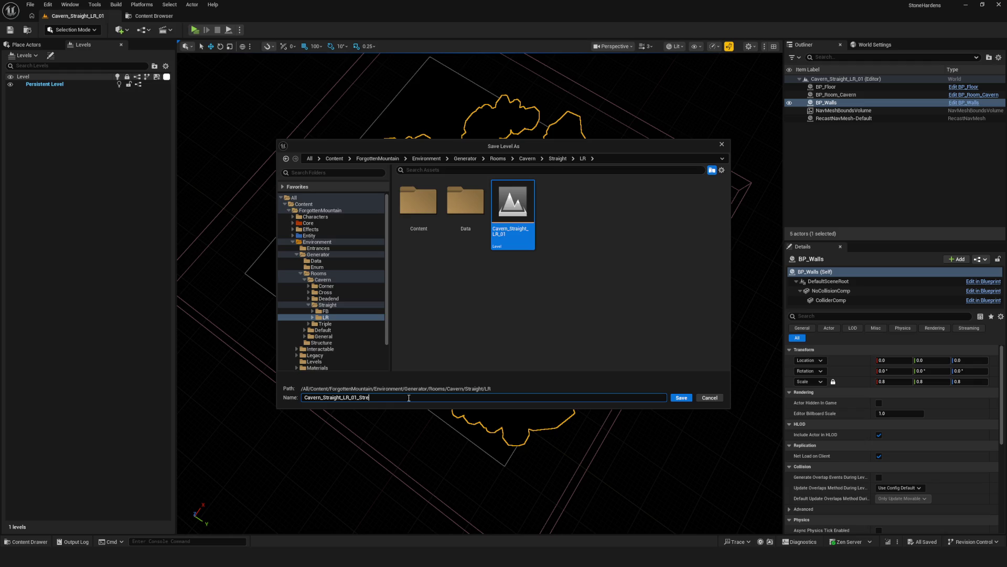
type("am")
left_click(682, 397)
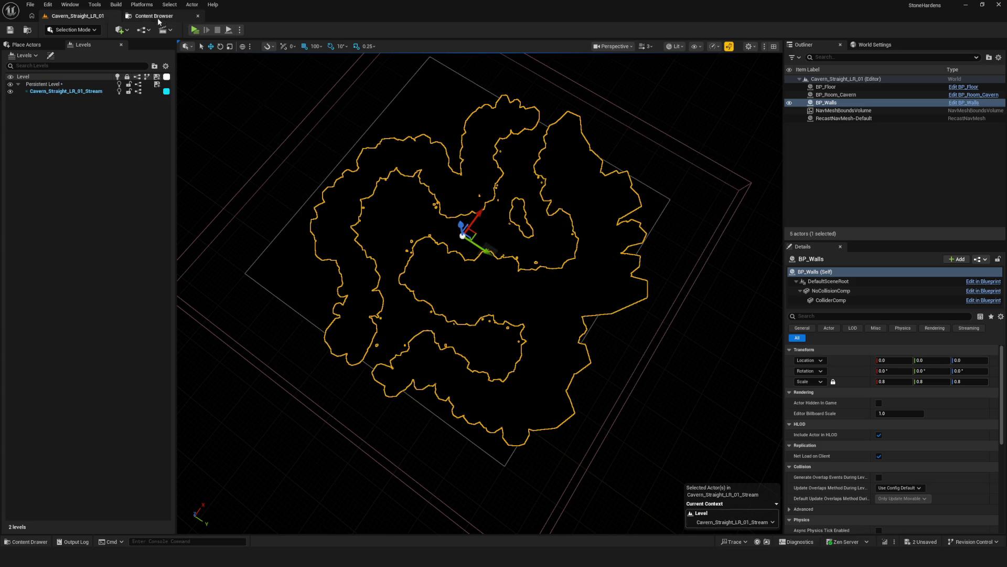
Browse the Content Browser to the Triple/BLR room folder.
left_click(157, 20)
left_click(73, 305)
left_click(63, 310)
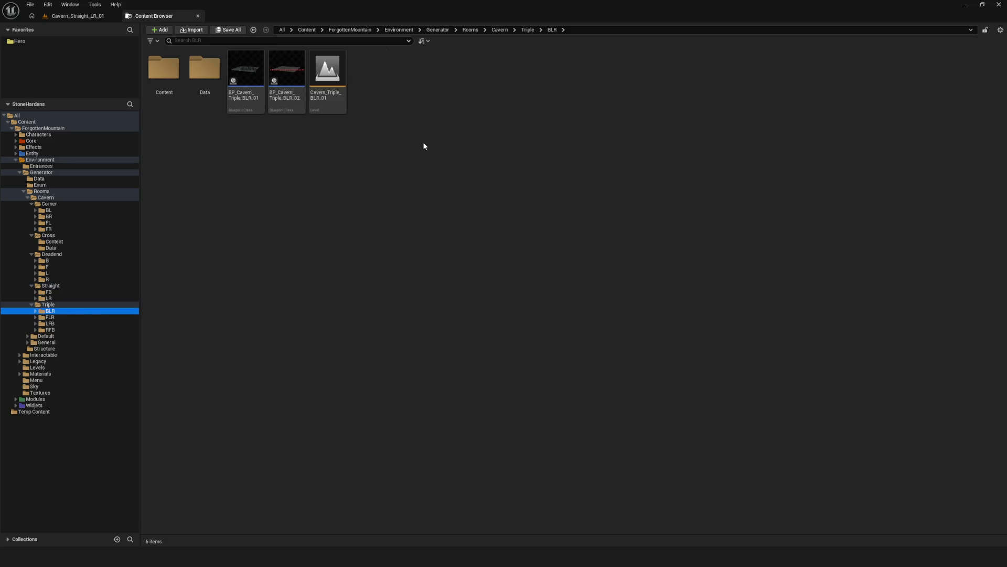
Open Cavern_Triple_BLR_01, saving the previously open level first.
mouse_move(297, 78)
double_click(332, 94)
left_click(524, 366)
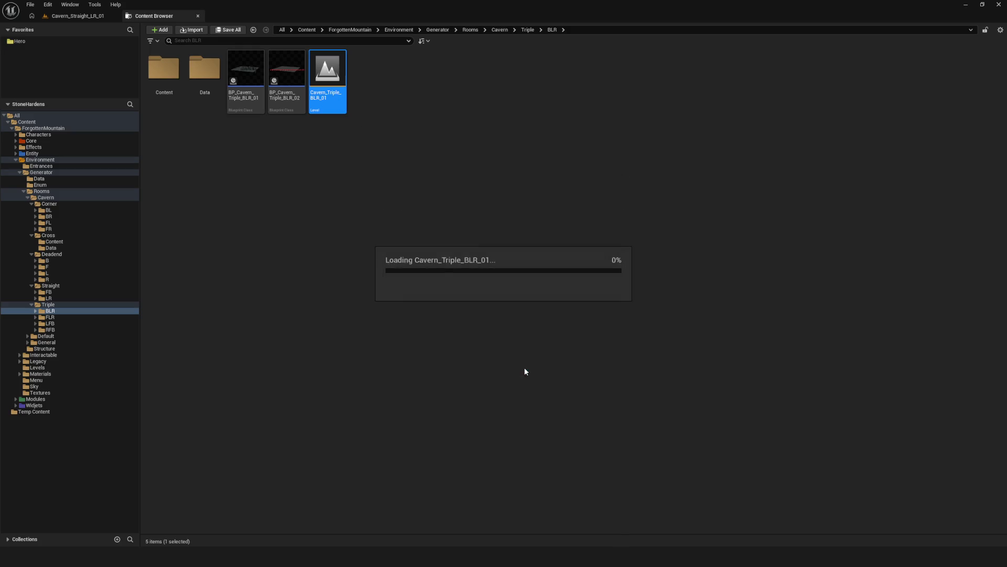
left_click(80, 17)
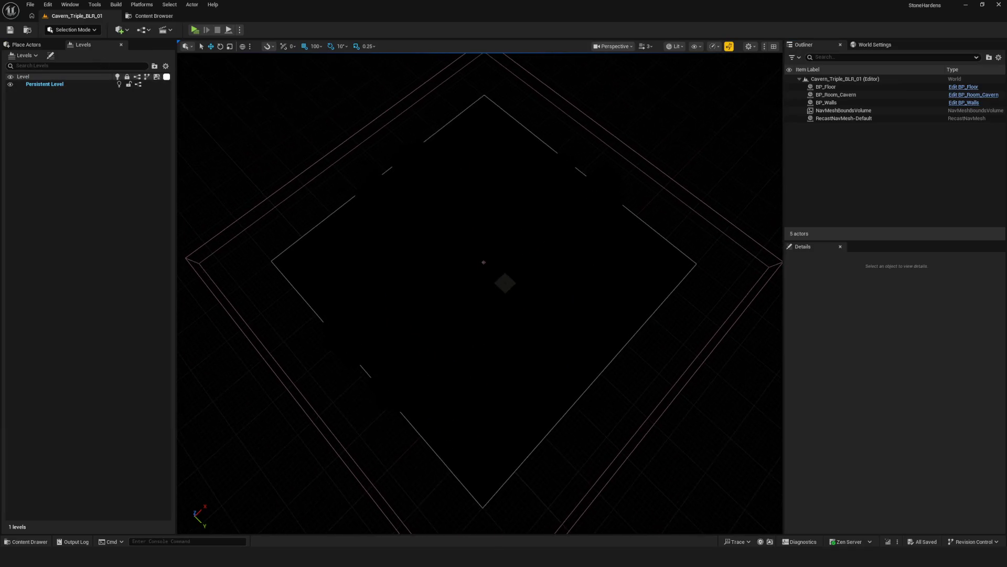
Create Cavern_Triple_BLR_01_Stream in Triple/BLR from the walls, then go to the FLR folder.
left_click(24, 55)
left_click(61, 112)
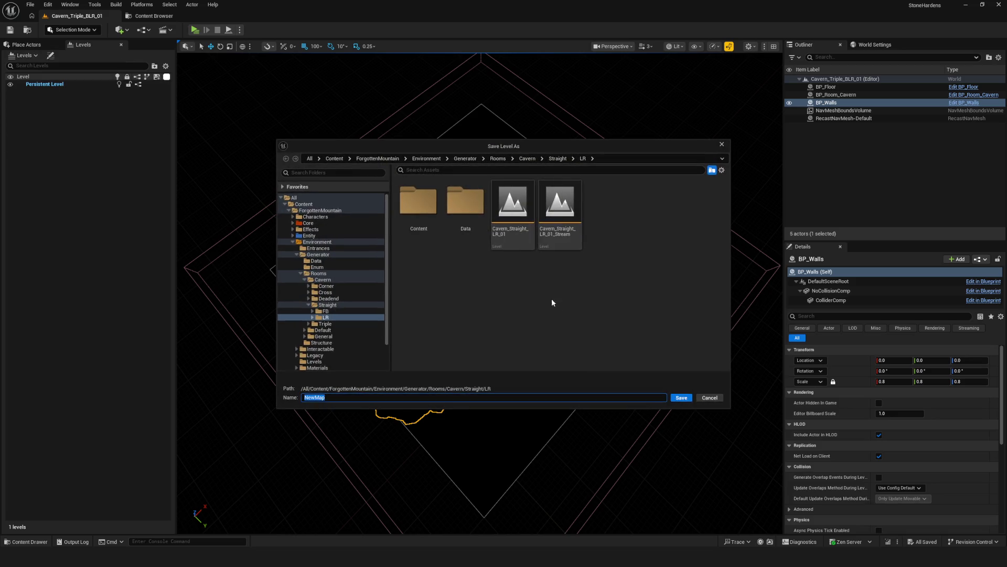
left_click(308, 323)
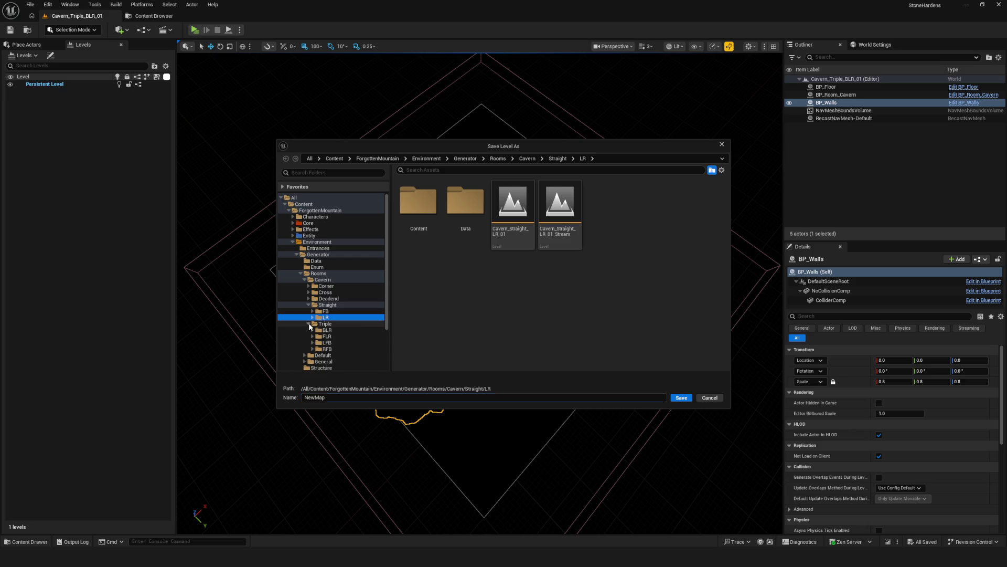
left_click(355, 329)
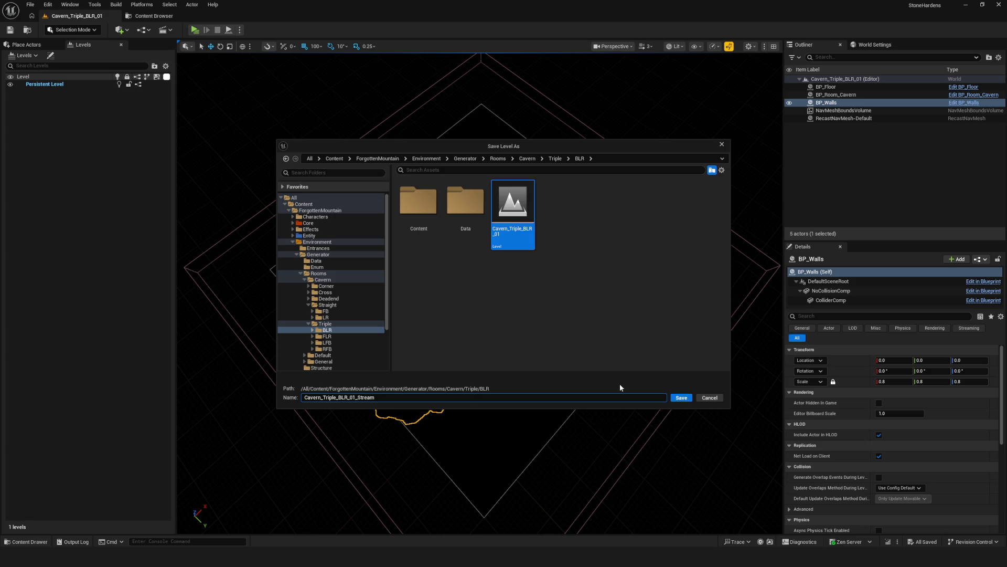
left_click(685, 399)
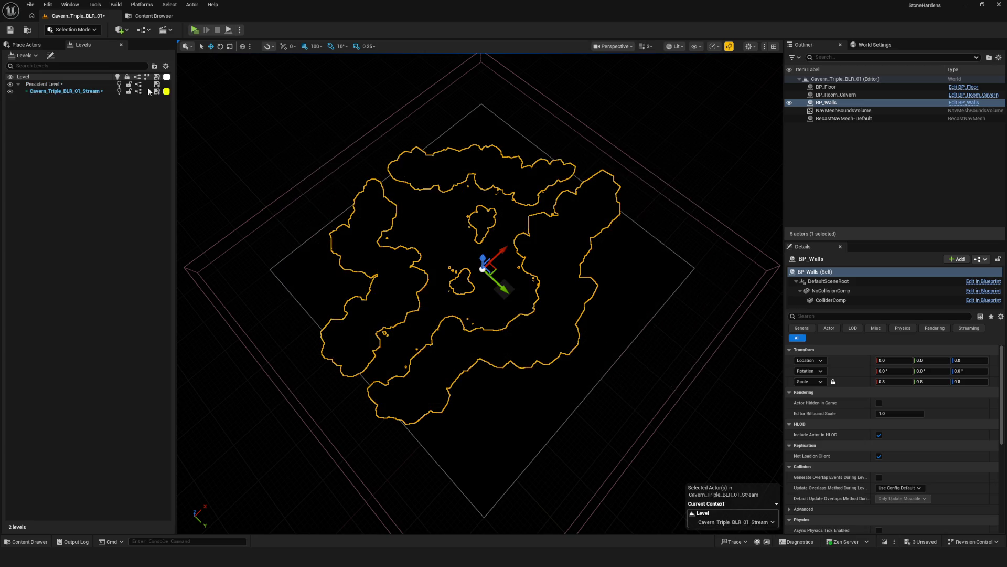
left_click(149, 16)
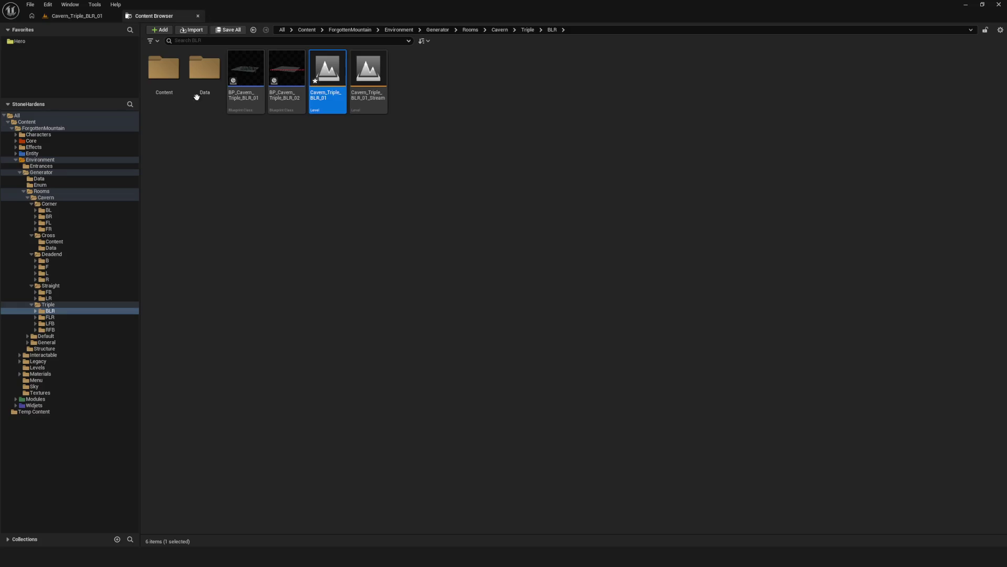
left_click(55, 317)
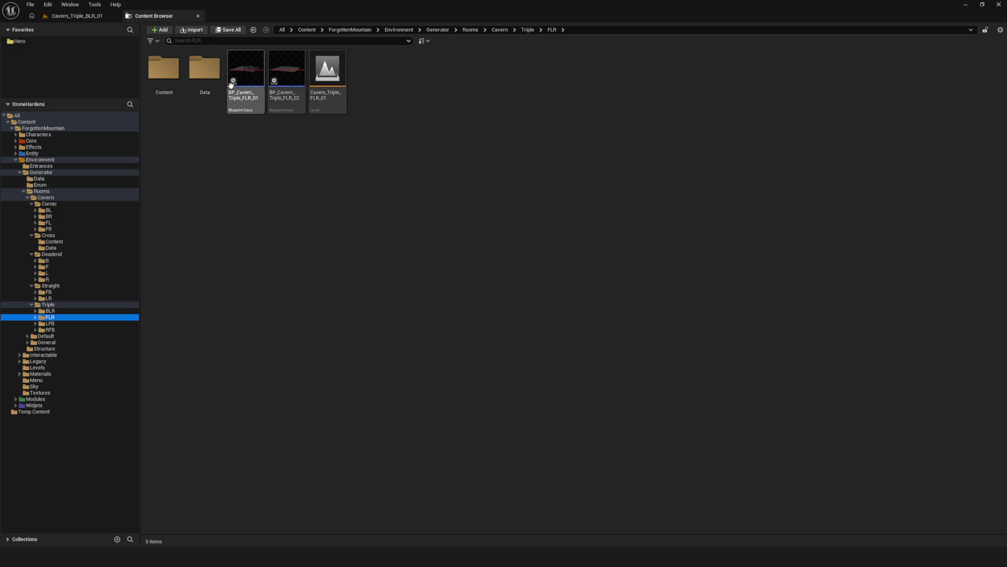
Open Cavern_Triple_FLR_01, saving the BLR level, and select and frame its walls.
double_click(328, 83)
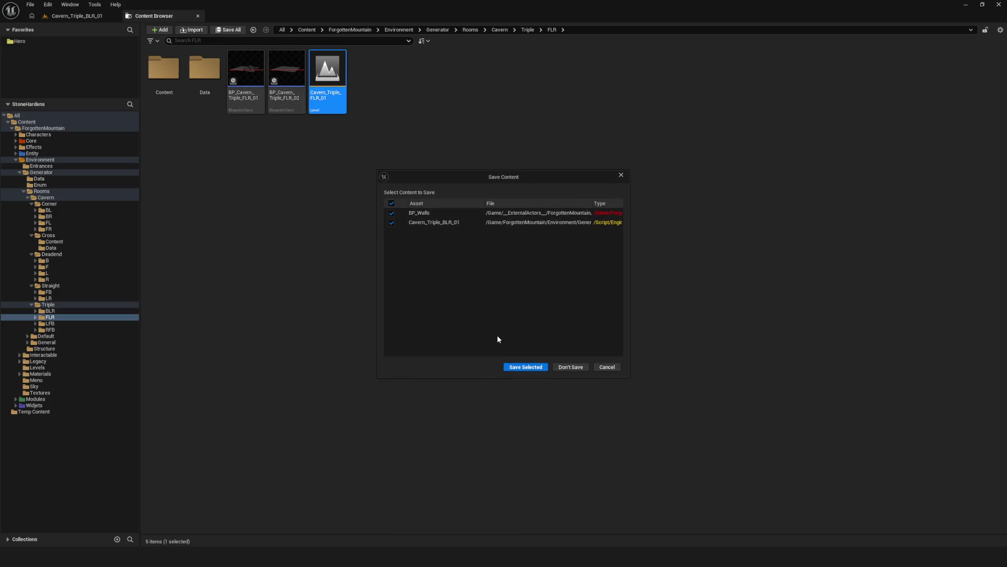
left_click(531, 370)
left_click(83, 19)
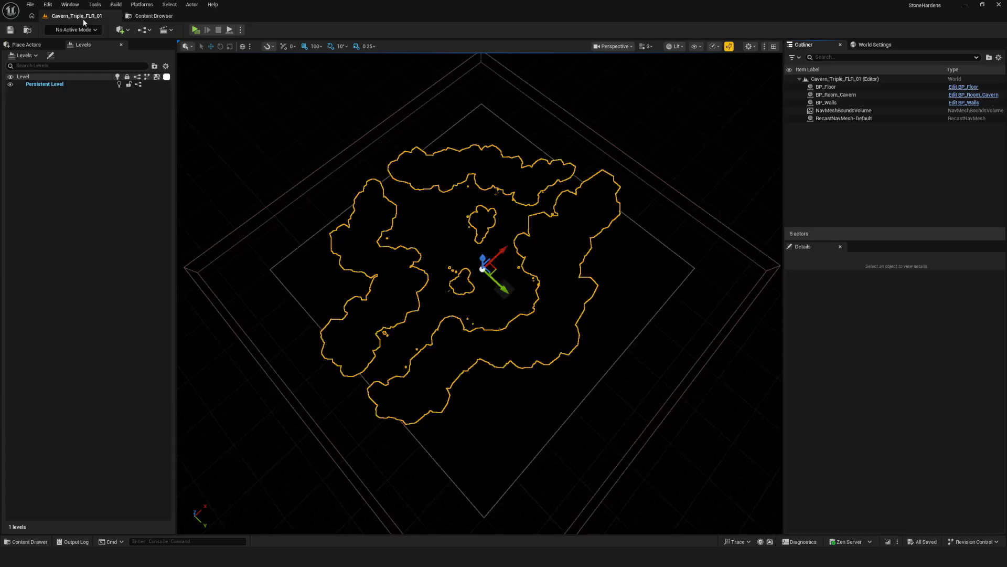
left_click(616, 220)
key("f")
Create the Cavern_Triple_FLR_01_Stream level in the FLR folder from the selected walls.
left_click(24, 55)
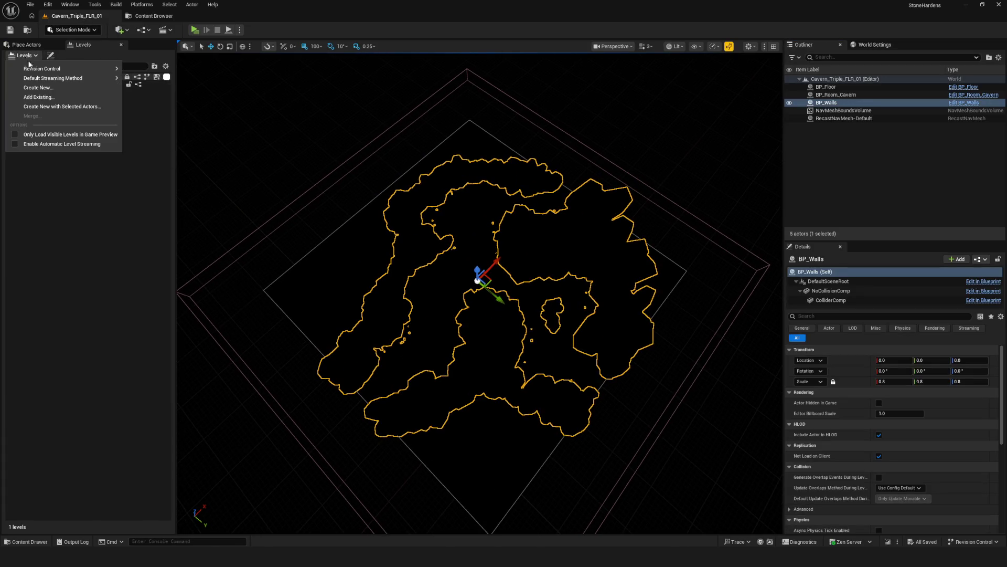
left_click(37, 109)
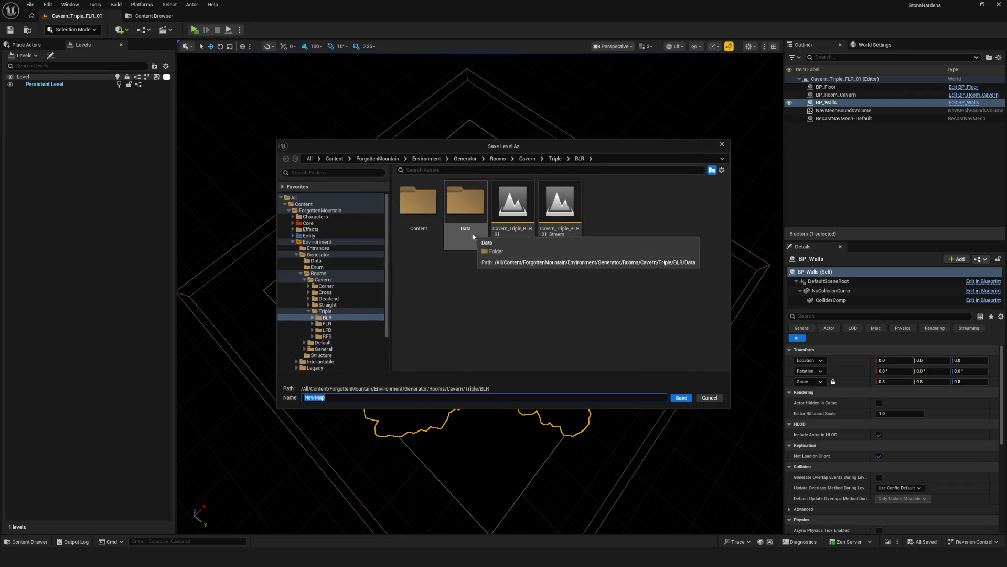
left_click(326, 323)
left_click(513, 207)
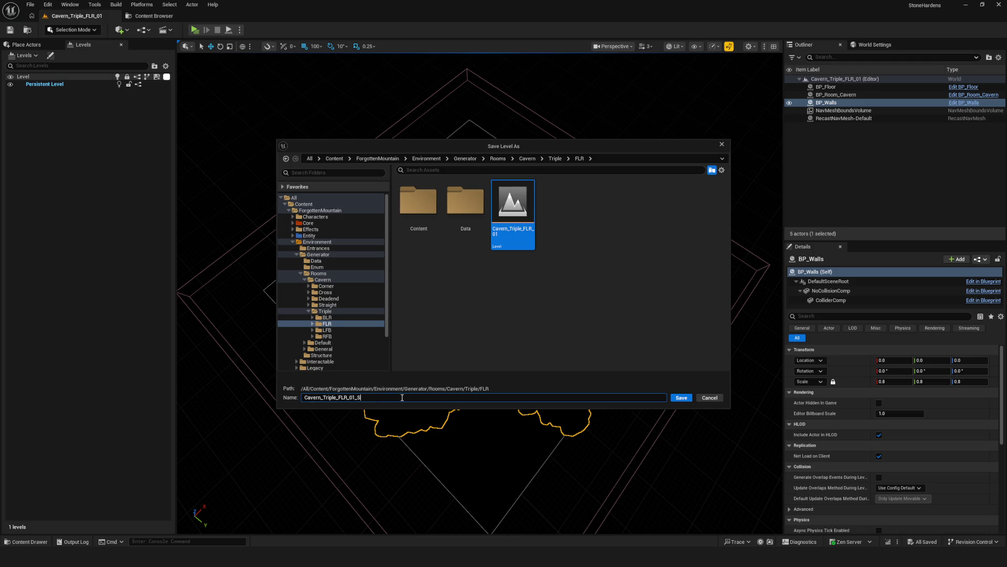
left_click(681, 398)
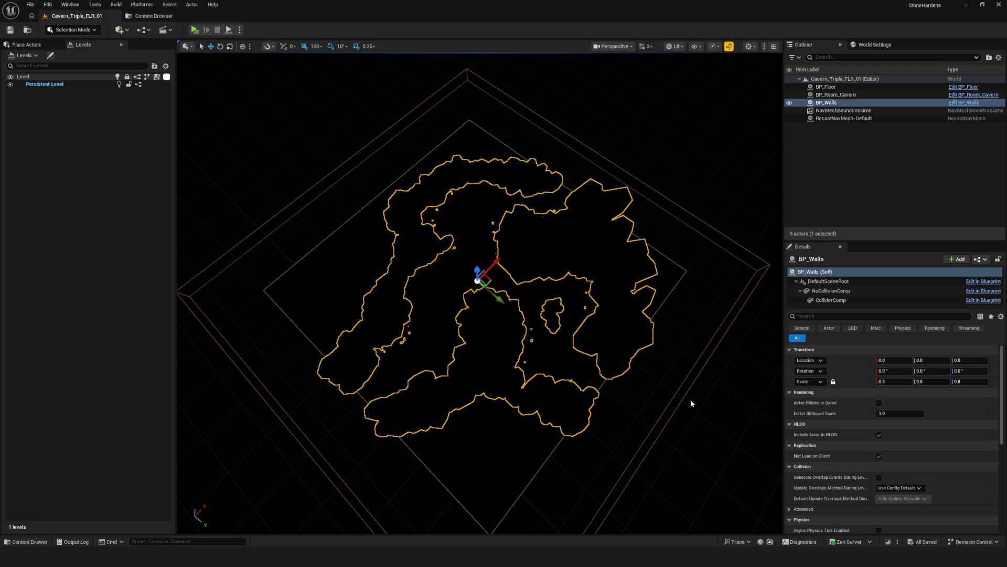
Open Cavern_Triple_LFB_01 from the LFB folder, saving the FLR level.
left_click(145, 16)
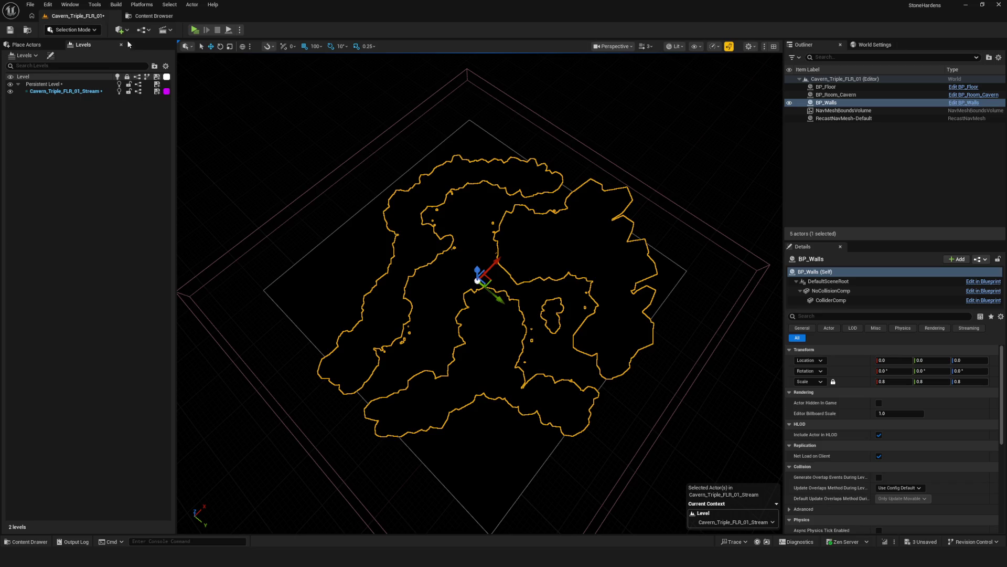
left_click(152, 16)
left_click(50, 323)
double_click(328, 97)
left_click(527, 366)
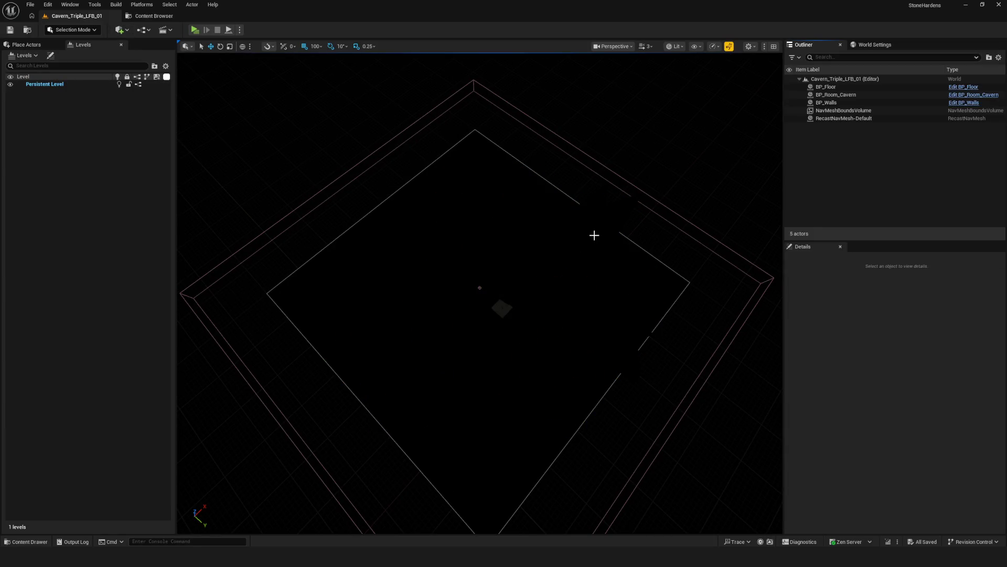
Select the LFB room's BP_Walls and save them as the new Cavern_Triple_LFB_01_Stream level.
left_click(574, 254)
left_click(22, 55)
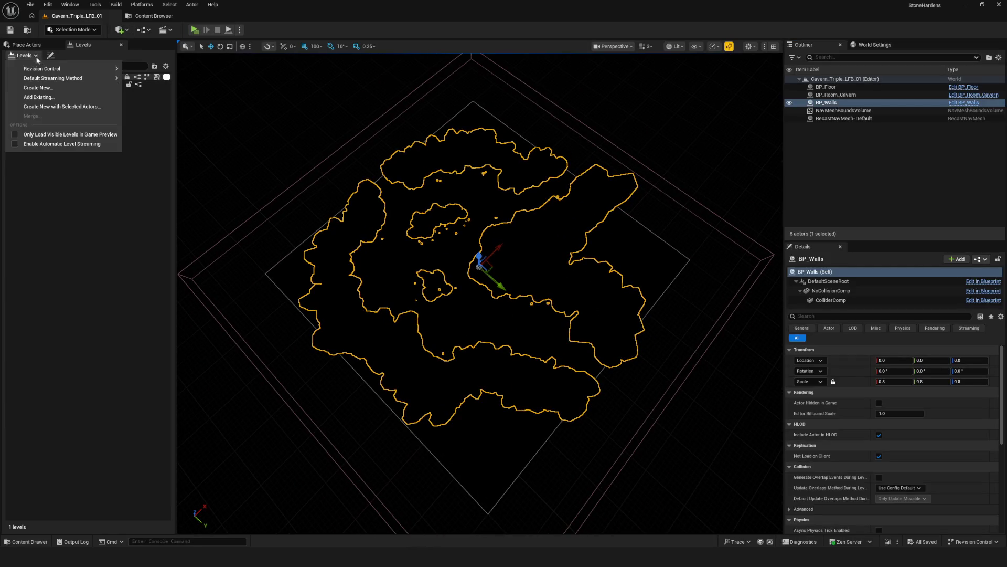
left_click(63, 106)
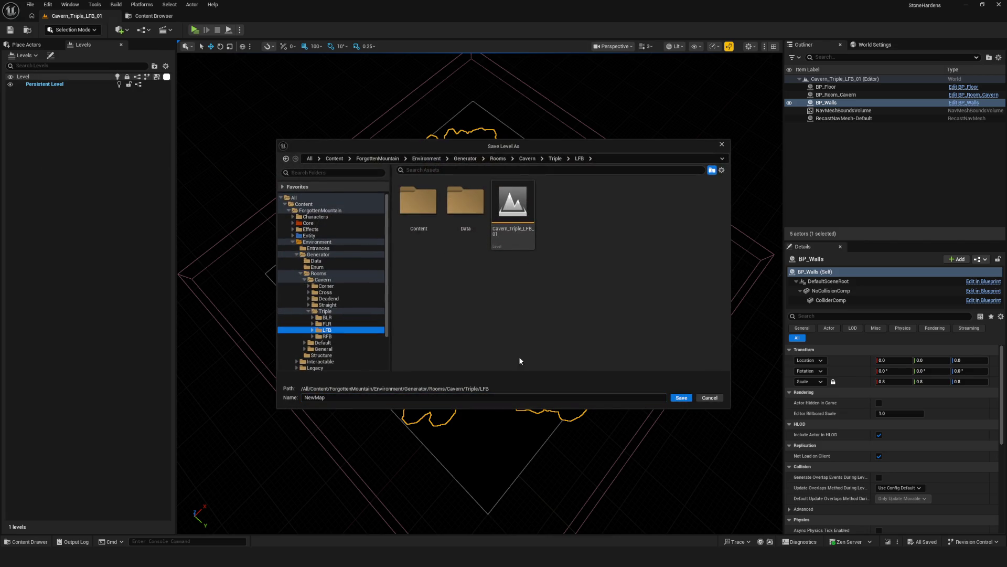
left_click(512, 210)
left_click(371, 397)
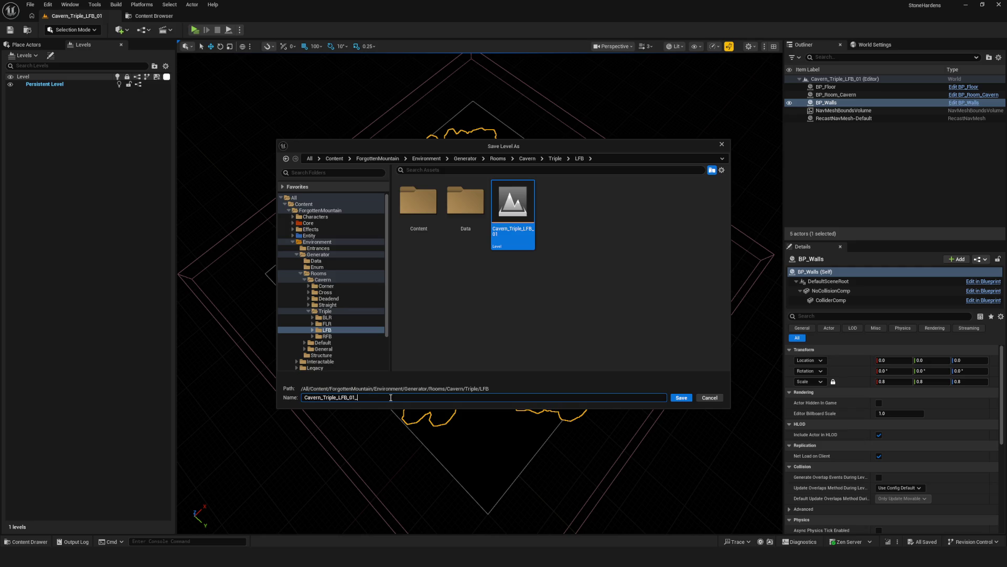
left_click(680, 397)
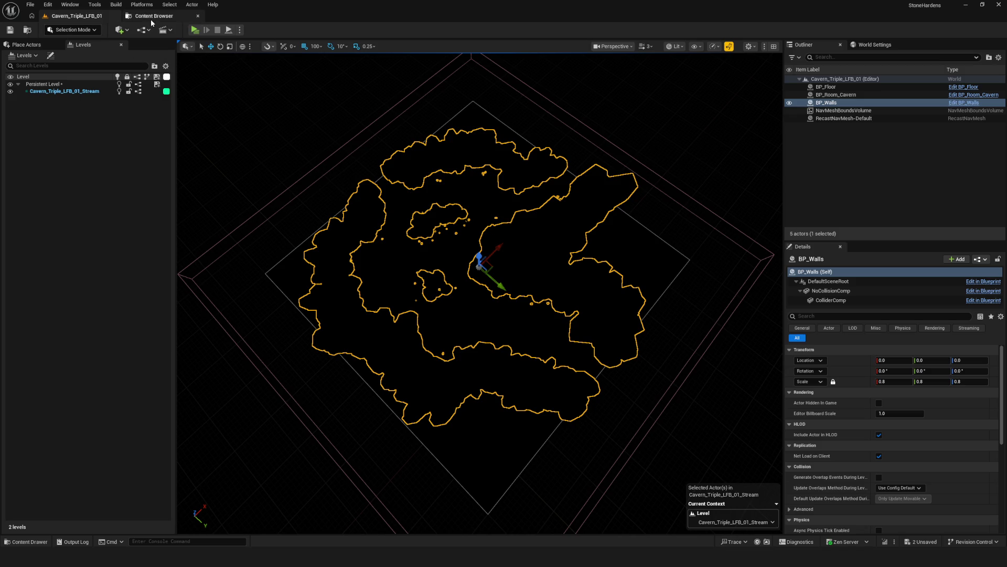
left_click(154, 16)
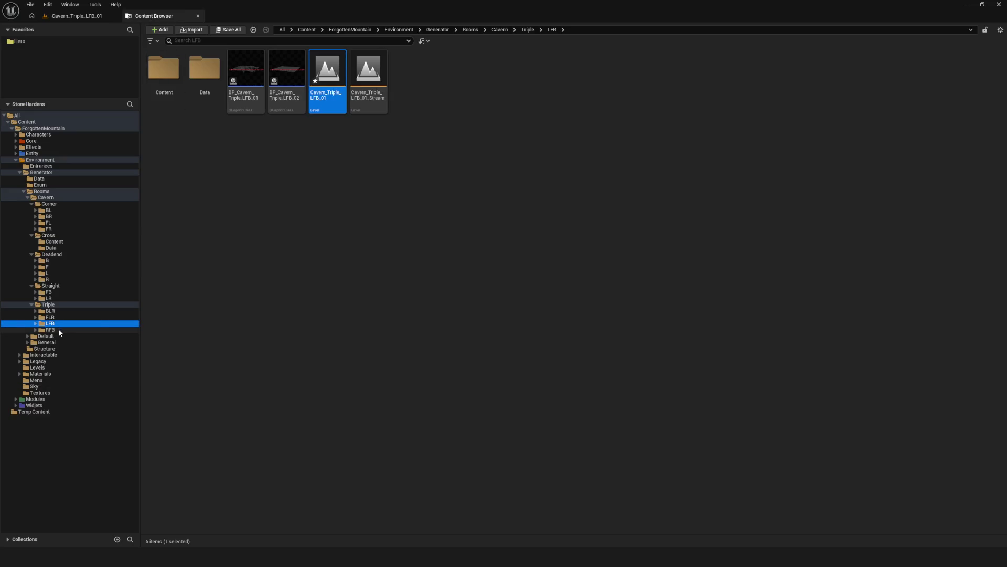
Open Cavern_Triple_RFB_01 from the RFB folder, saving the LFB level.
left_click(58, 329)
double_click(327, 70)
left_click(518, 368)
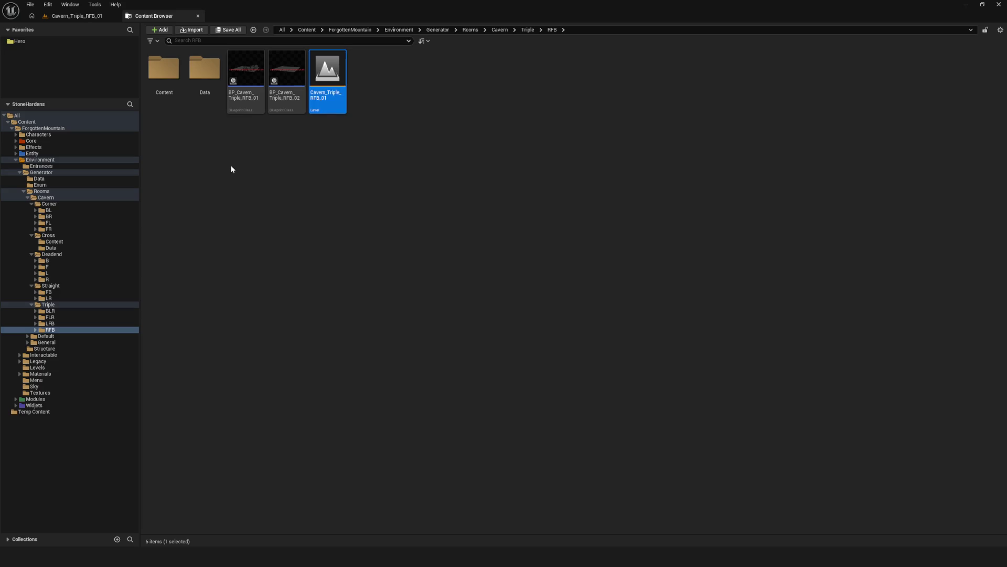
left_click(77, 15)
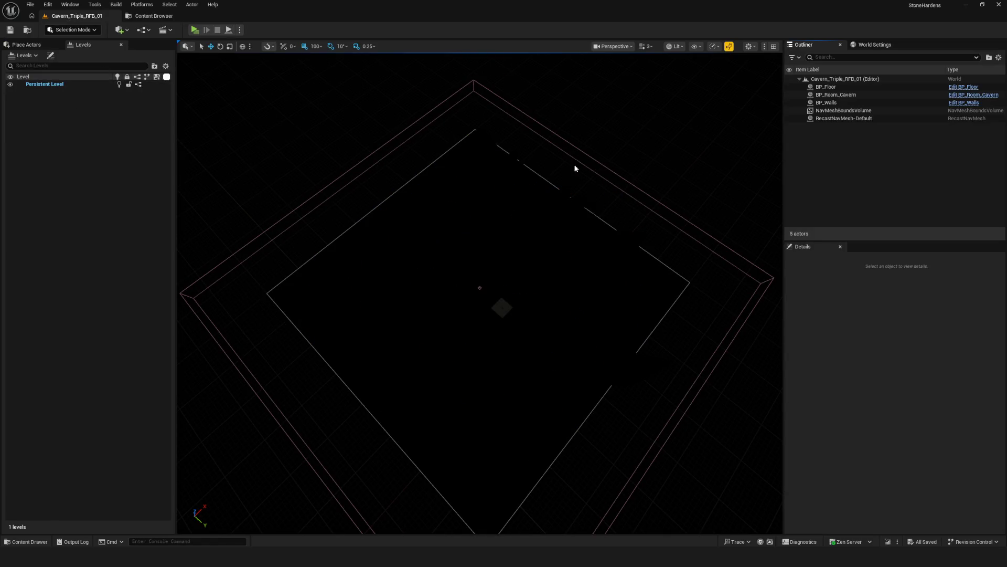
Create Cavern_Triple_RFB_01_Stream from the room's walls and save the RFB level.
left_click(552, 213)
left_click(23, 55)
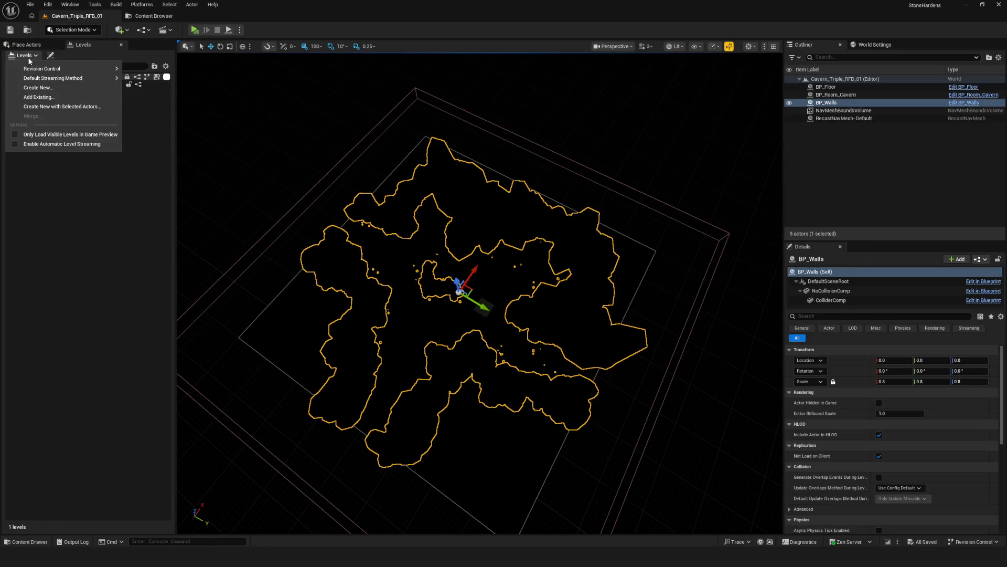
left_click(67, 108)
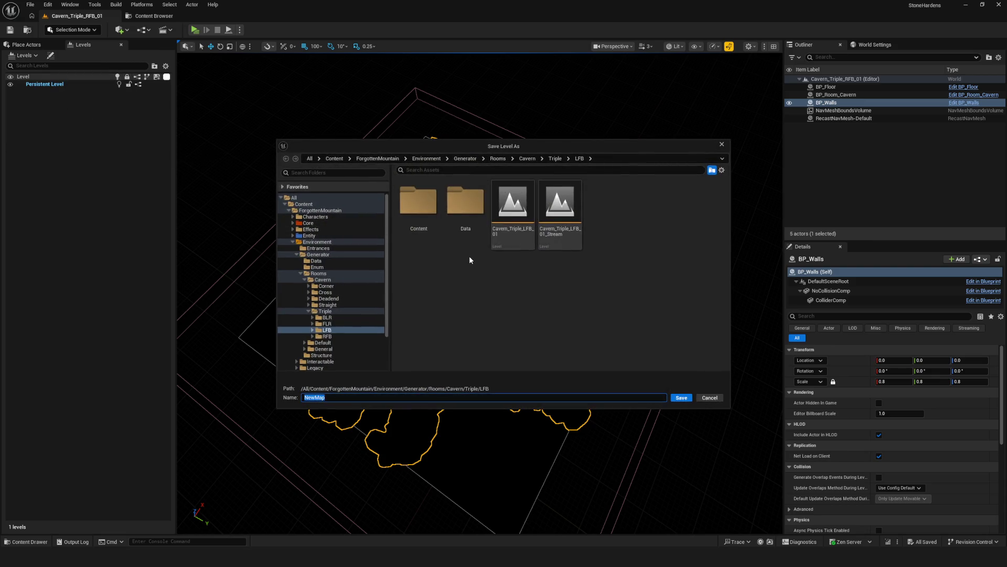
left_click(520, 213)
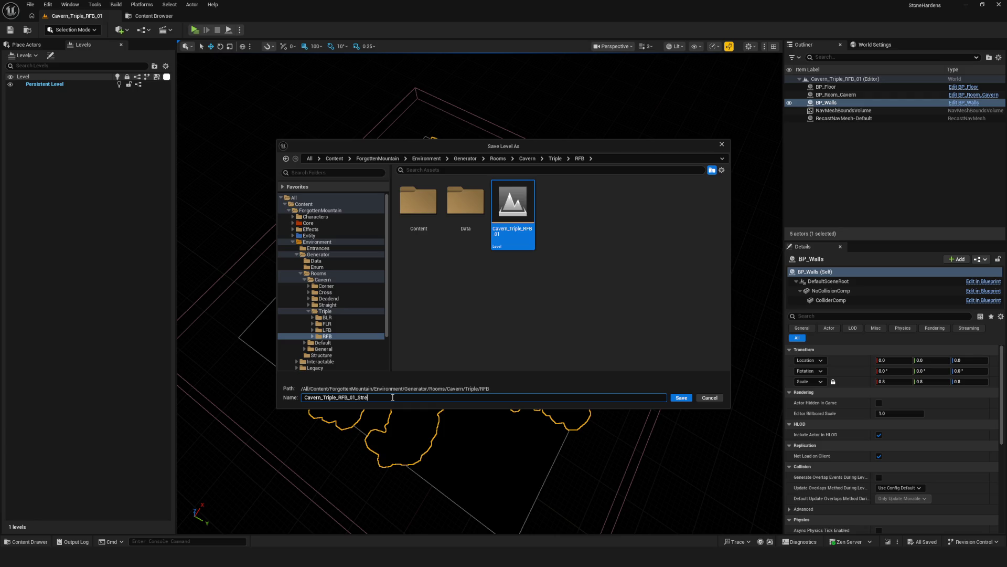
left_click(681, 397)
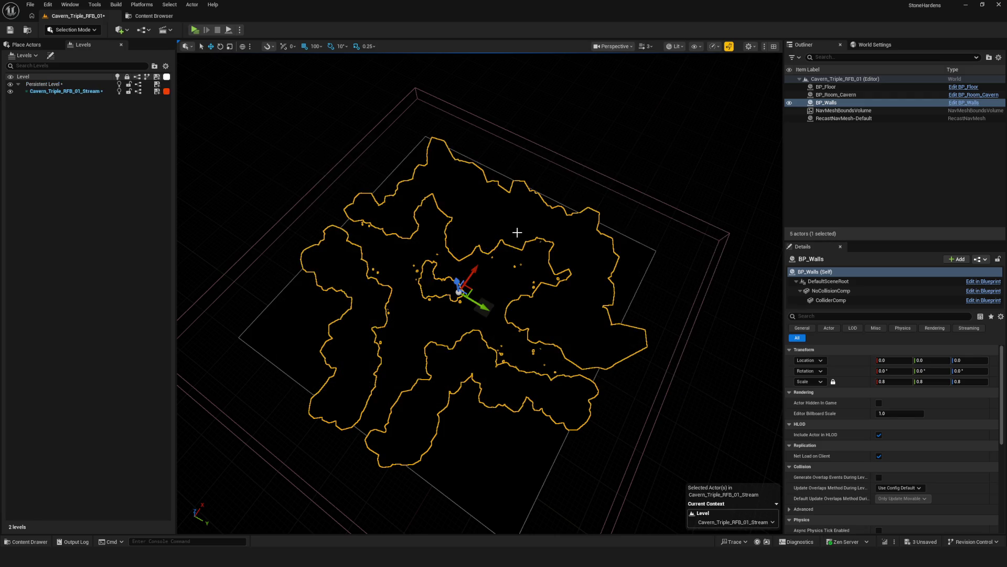
left_click(10, 30)
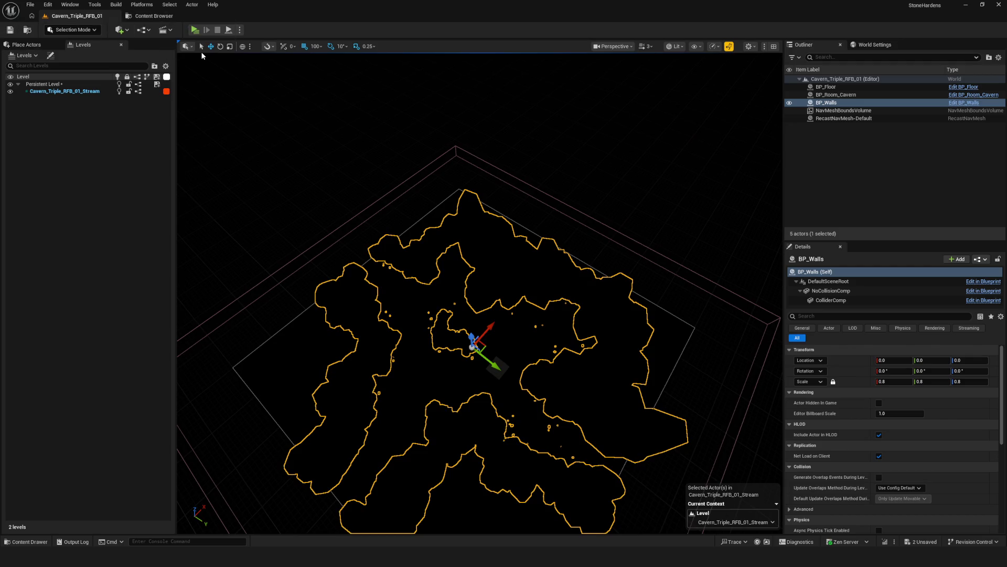
left_click(152, 16)
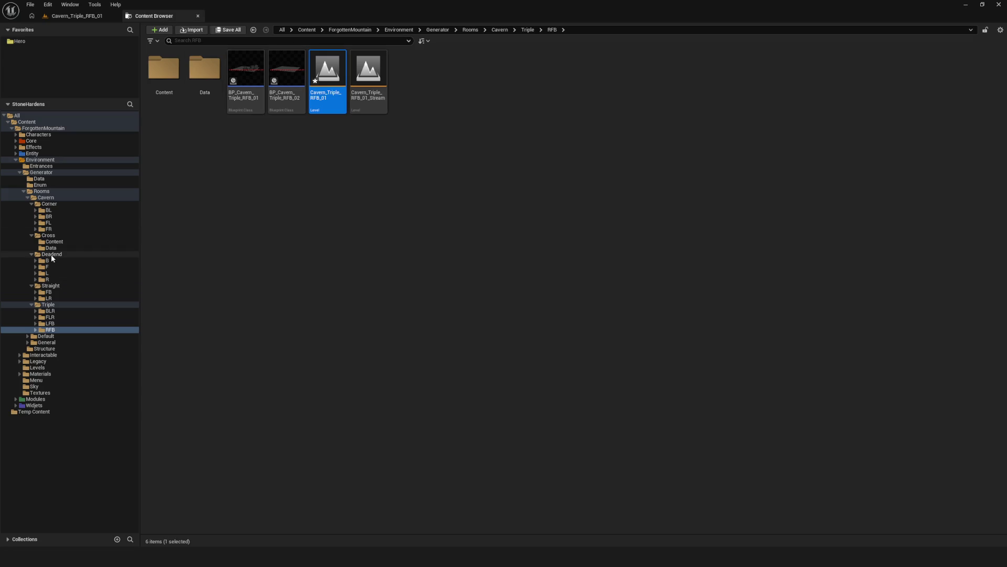
Expand every cavern room folder, from Corner BL through Triple RFB.
double_click(42, 210)
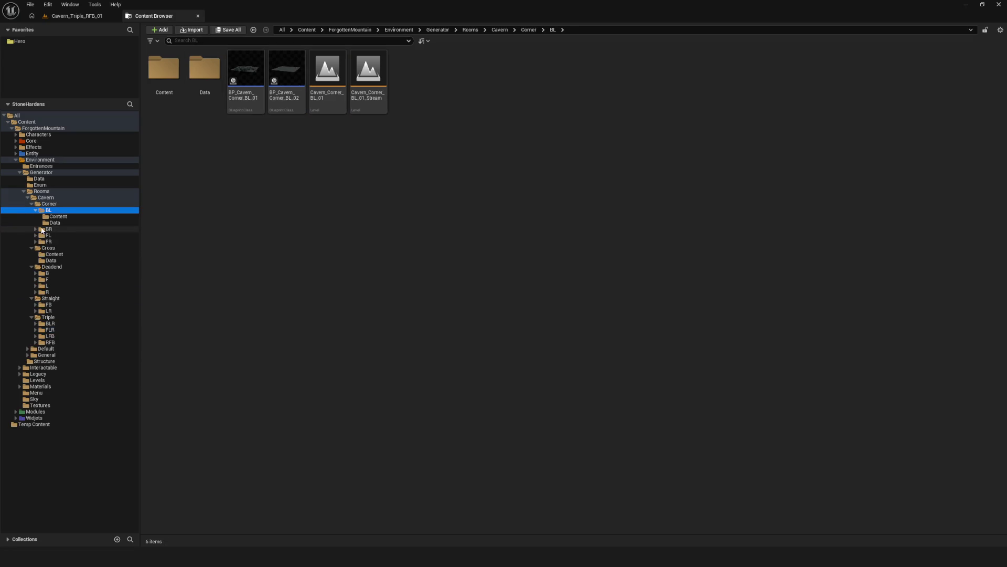
left_click(35, 229)
left_click(34, 248)
left_click(35, 266)
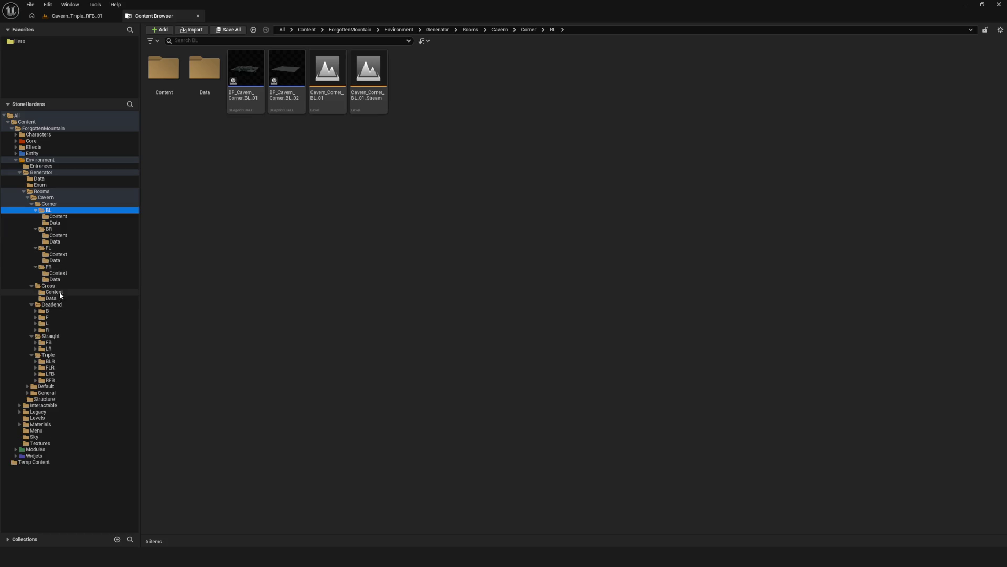
left_click(35, 311)
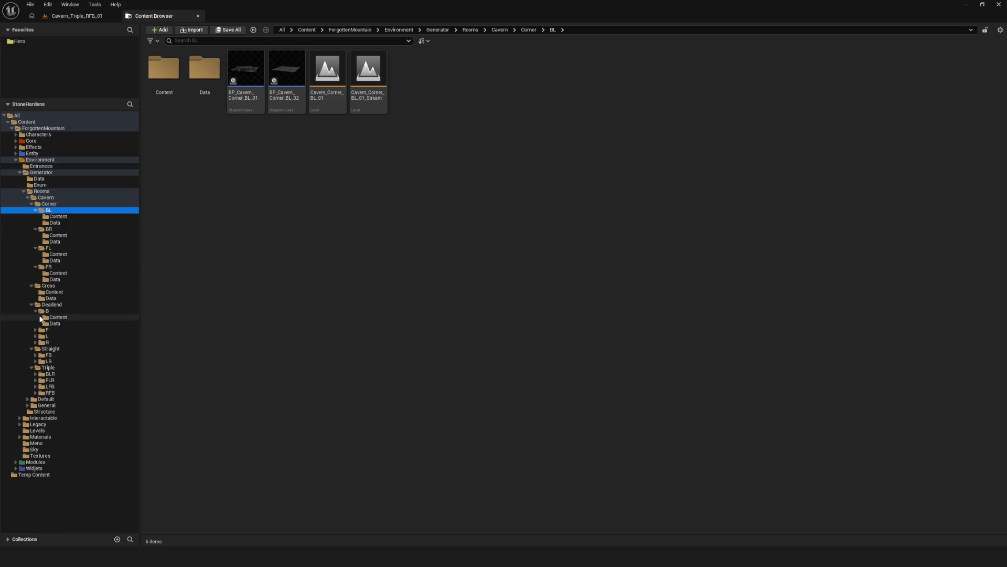
left_click(36, 330)
left_click(36, 348)
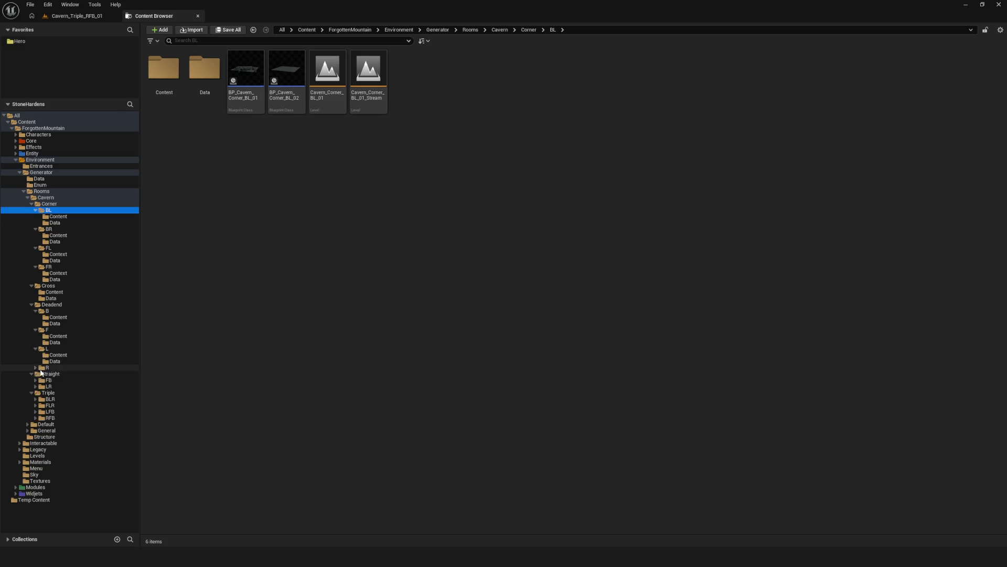
left_click(36, 367)
left_click(36, 392)
left_click(36, 411)
left_click(36, 437)
left_click(36, 455)
left_click(36, 474)
left_click(36, 493)
Multi-select the Data folders of Corner BL through Triple LFB to list their assets.
left_click(56, 222)
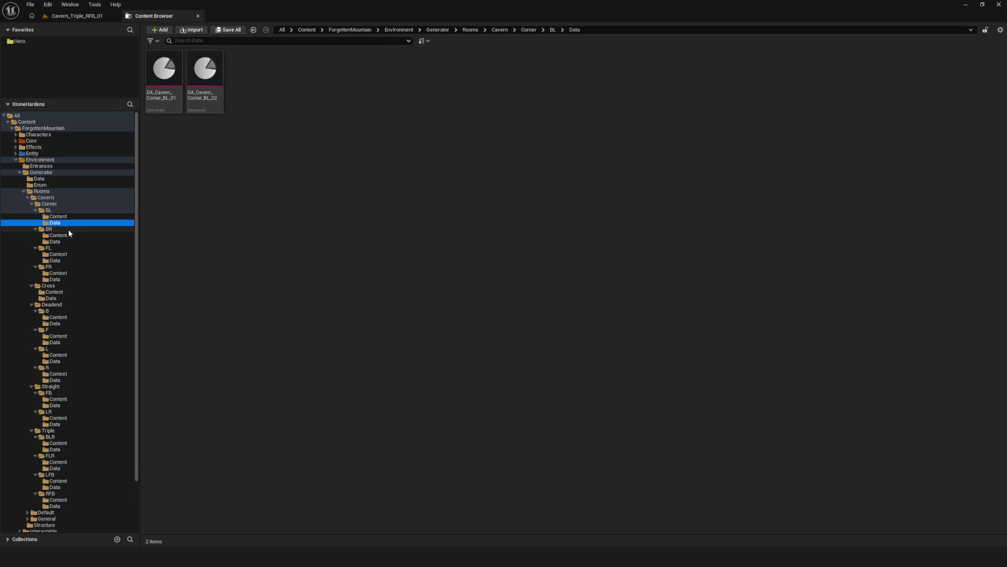
left_click(58, 241, "ctrl")
left_click(61, 260, "ctrl")
left_click(58, 279, "ctrl")
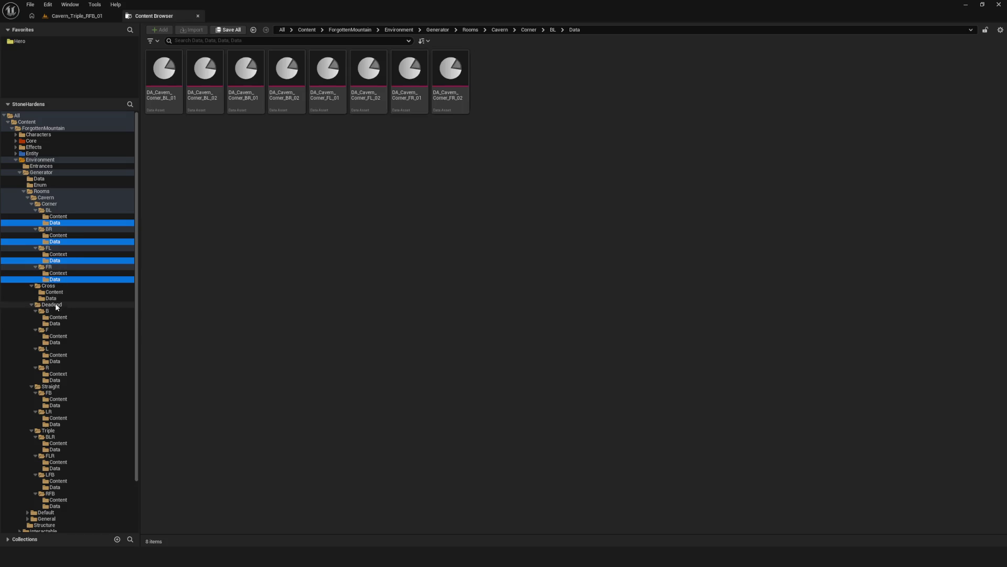
left_click(51, 298, "ctrl")
left_click(59, 323, "ctrl")
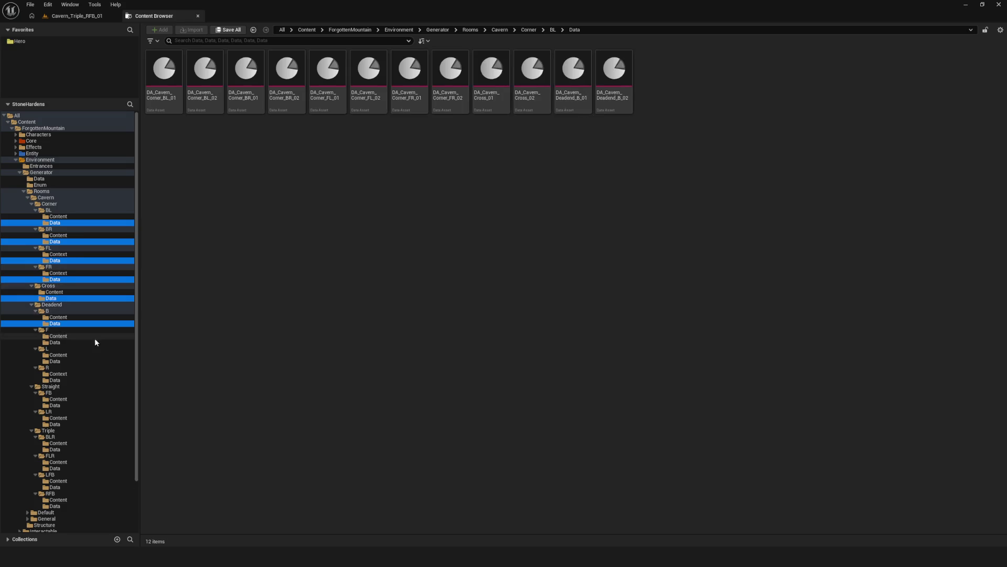
left_click(55, 342, "ctrl")
left_click(56, 361, "ctrl")
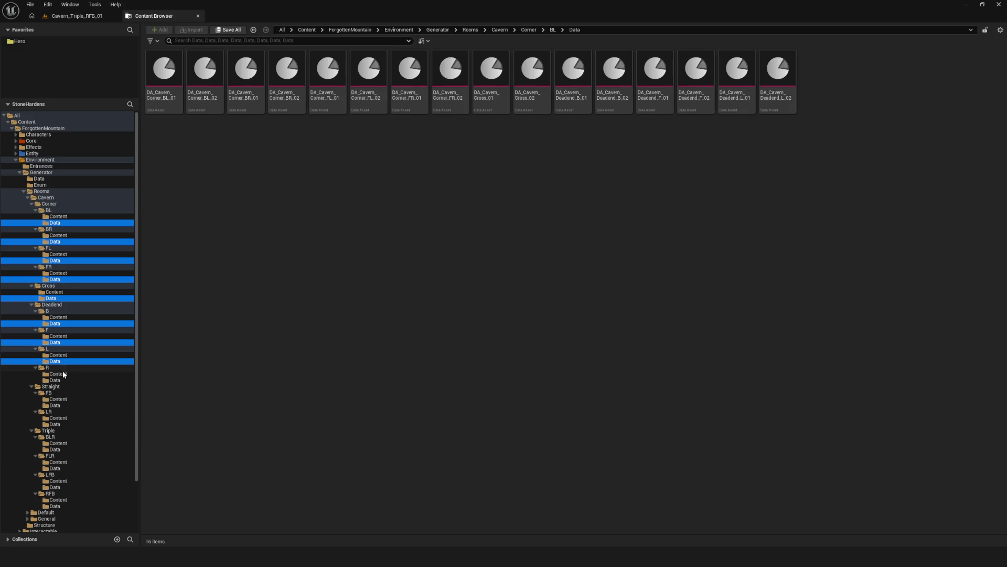
left_click(79, 380, "ctrl")
left_click(59, 406, "ctrl")
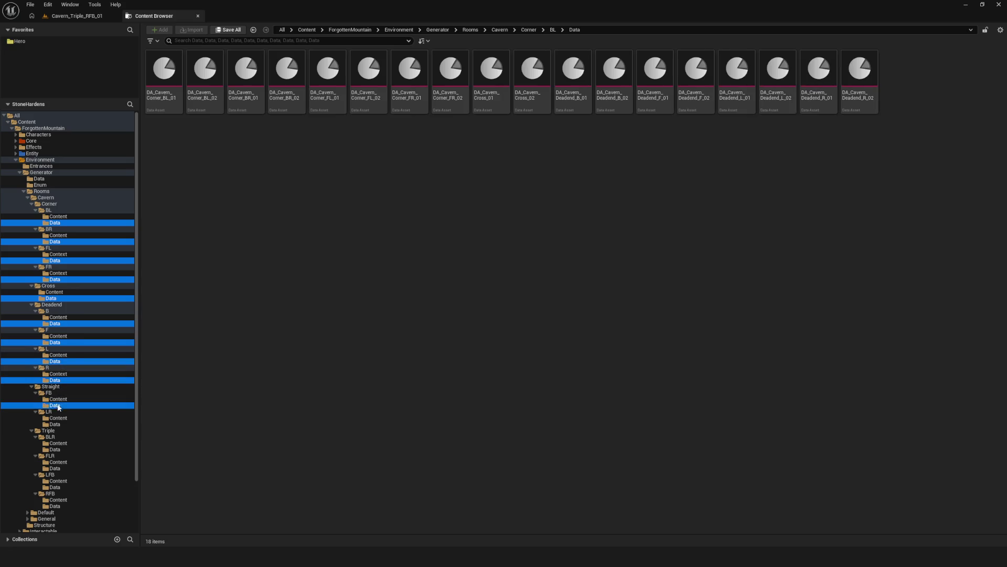
left_click(57, 424, "ctrl")
left_click(57, 449, "ctrl")
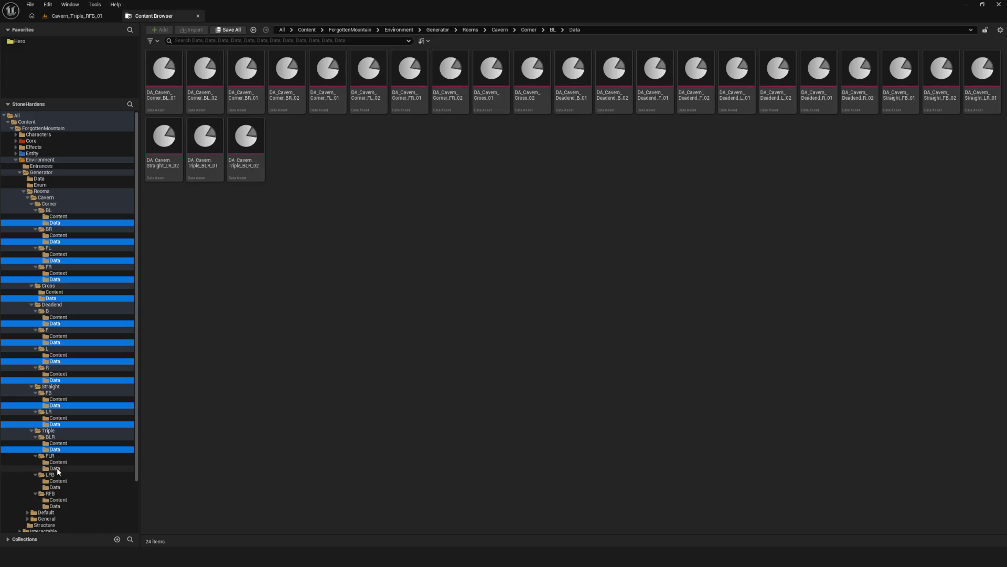
left_click(57, 469, "ctrl")
left_click(57, 487, "ctrl")
Compile the PD_RoomUnit blueprint and select its RoomLevelInstance variable.
left_click(58, 505, "ctrl")
left_click(63, 32)
left_click(49, 165)
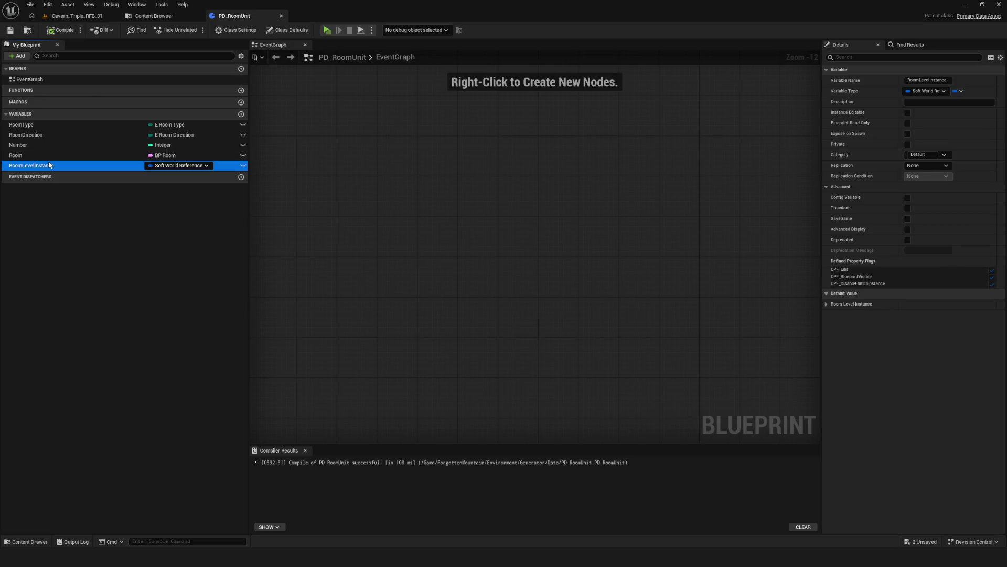
Duplicate RoomLevelInstance, rename the copy RoomStream, then compile and save PD_RoomUnit.
key("ctrl+w")
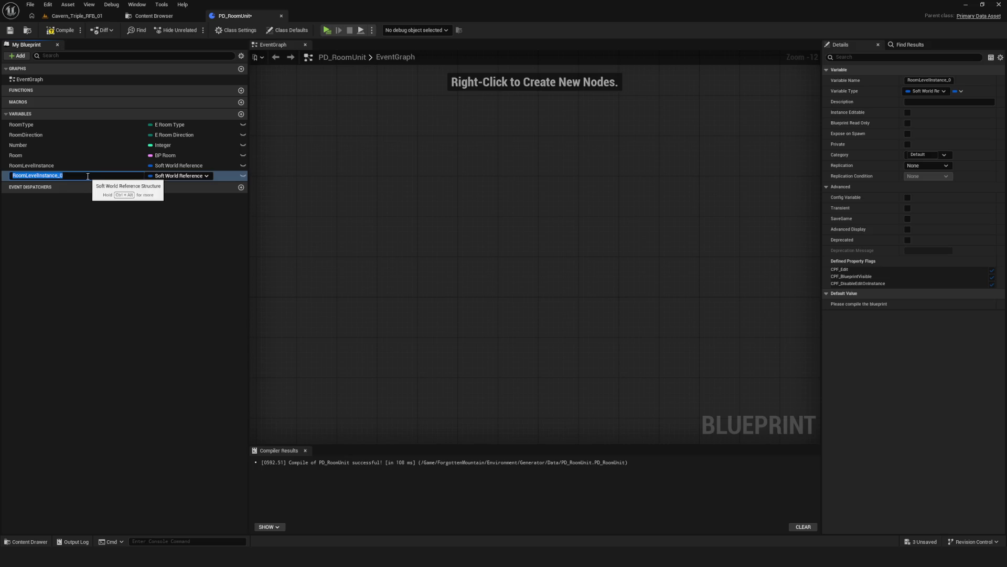
left_click_drag(88, 177, 42, 187)
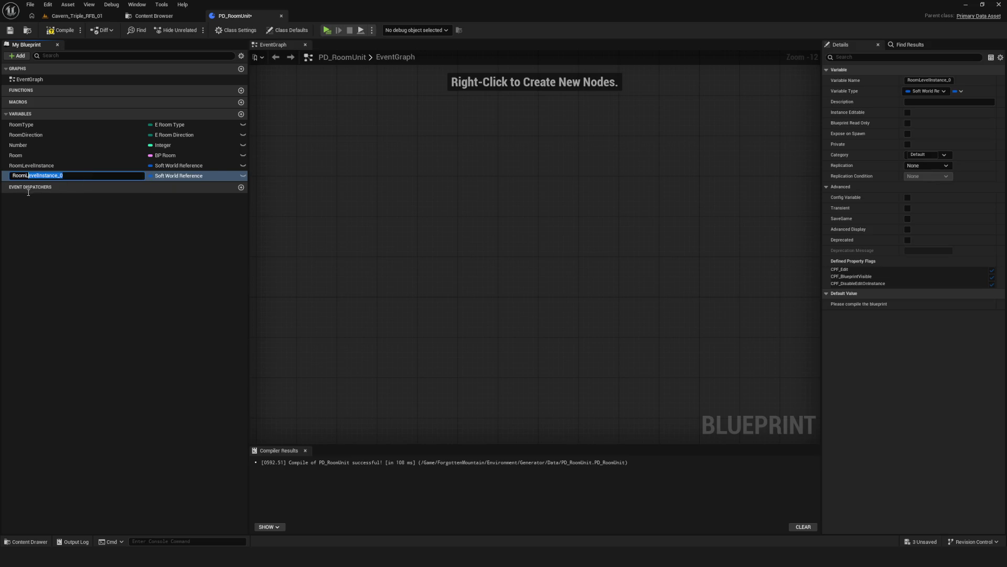
type("RoomStream")
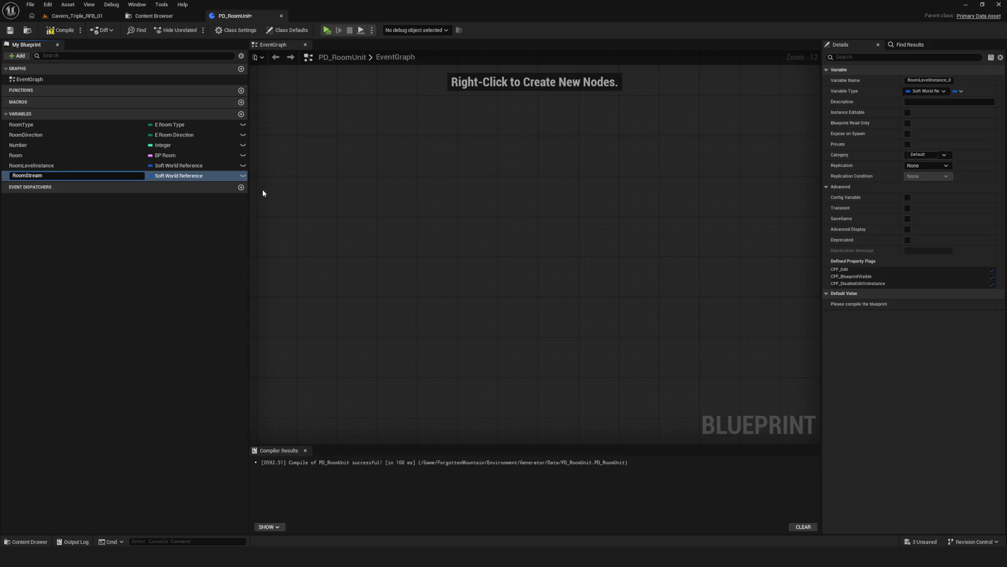
key("Return")
key("ctrl+s")
left_click(139, 20)
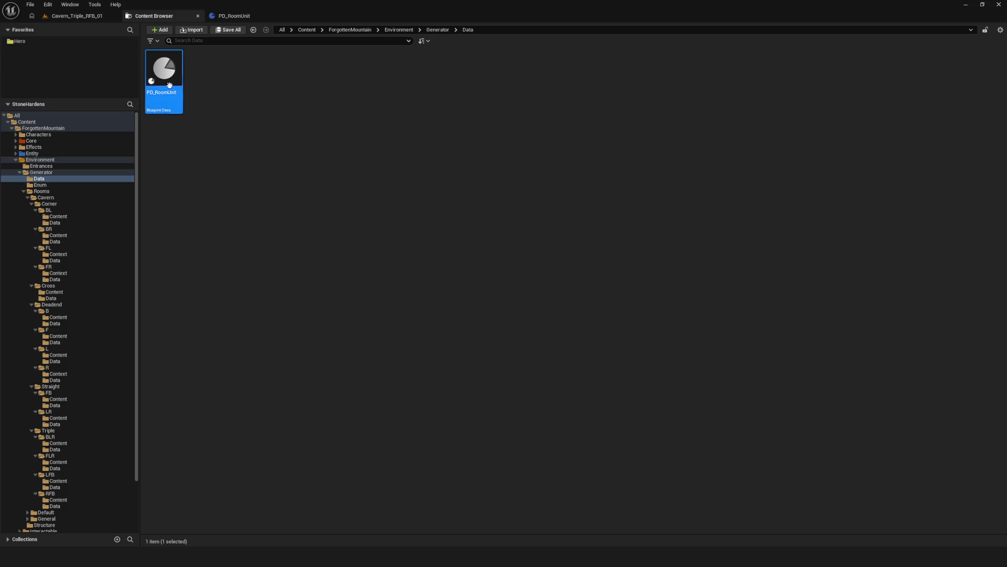
Multi-select all 15 room Data folders, Corner BL through Triple RFB.
left_click(58, 222)
left_click(55, 241, "ctrl")
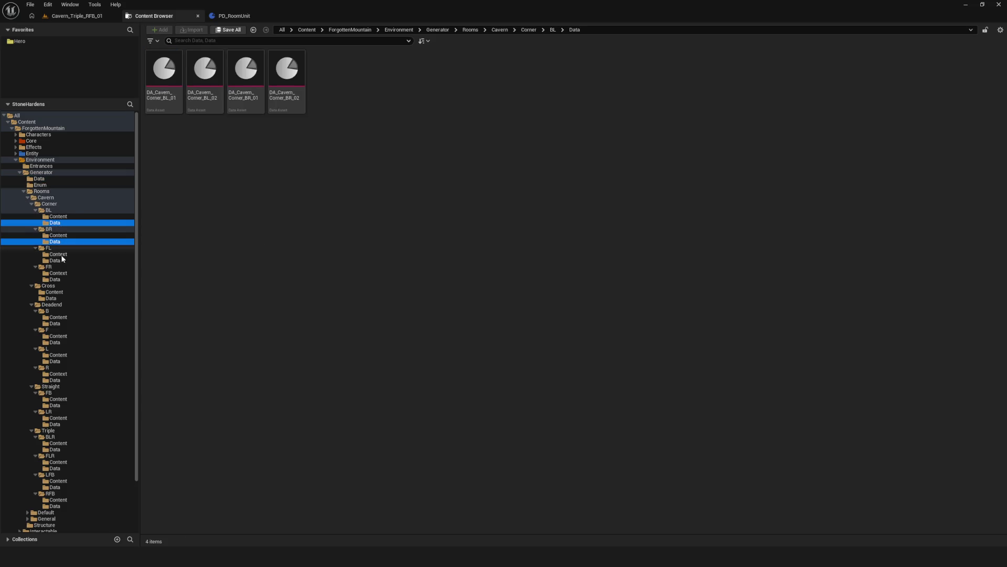
left_click(56, 260, "ctrl")
left_click(56, 279, "ctrl")
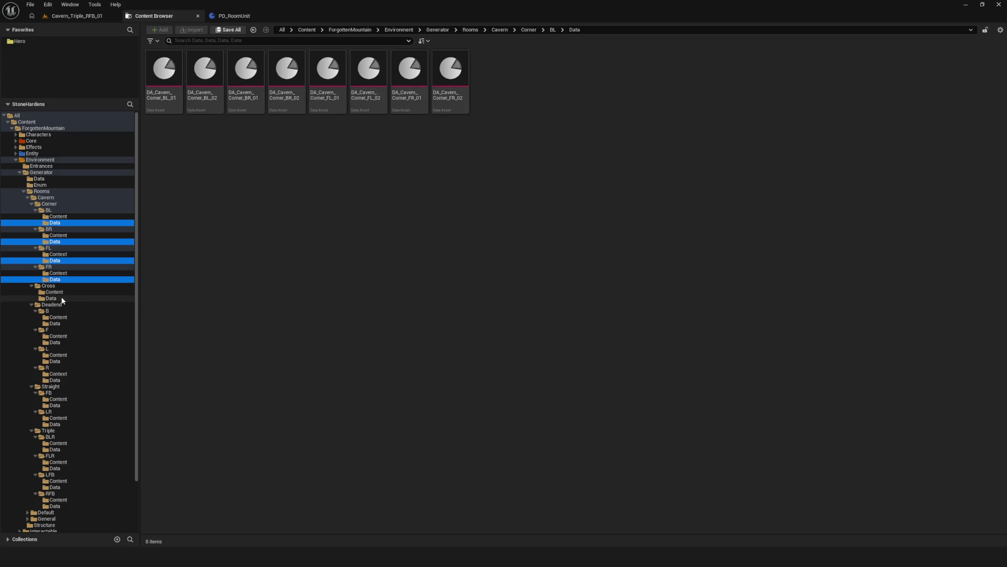
left_click(52, 298, "ctrl")
left_click(57, 323, "ctrl")
left_click(62, 342, "ctrl")
left_click(55, 361, "ctrl")
left_click(55, 380, "ctrl")
left_click(58, 405, "ctrl")
left_click(56, 424, "ctrl")
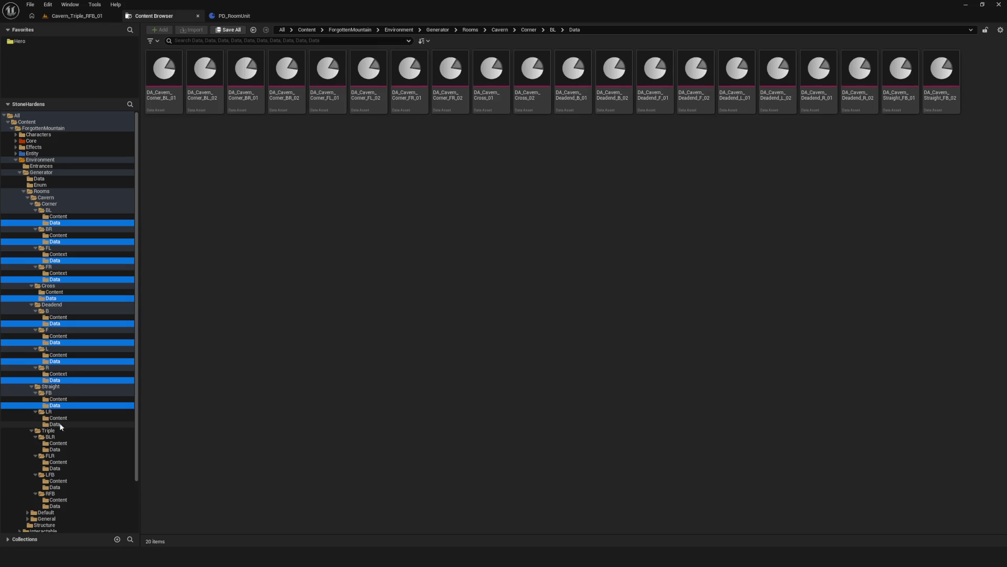
left_click(63, 449, "ctrl")
left_click(60, 468, "ctrl")
left_click(58, 487, "ctrl")
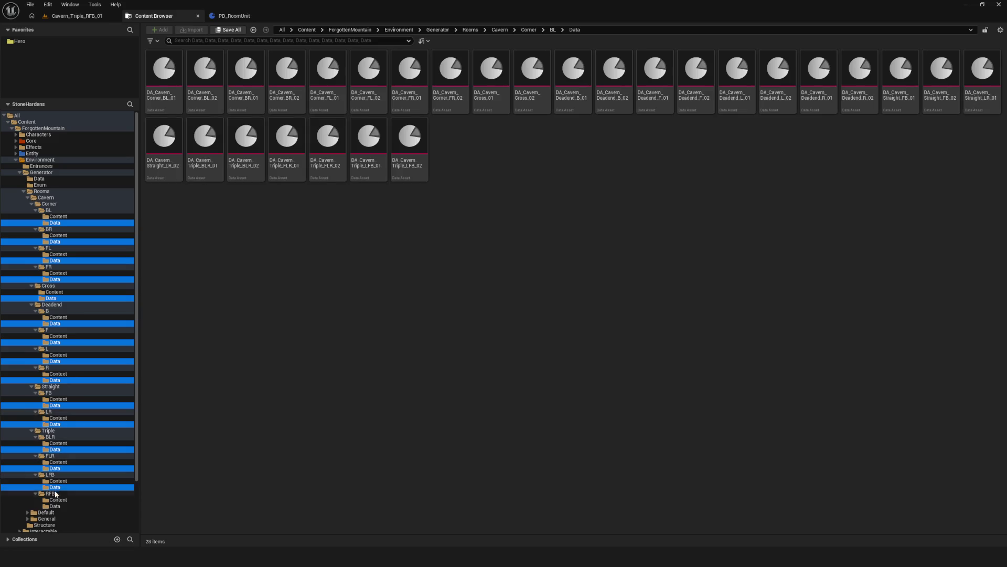
left_click(55, 506, "ctrl")
Select all 30 room data assets and open them in the Property Matrix.
left_click(178, 81)
key("ctrl+a")
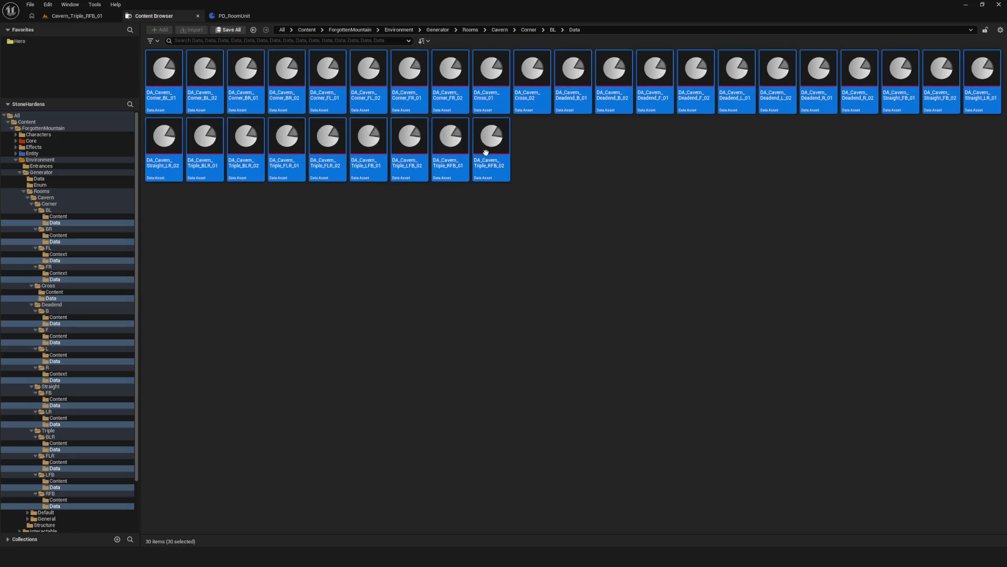
right_click(428, 67)
mouse_move(483, 168)
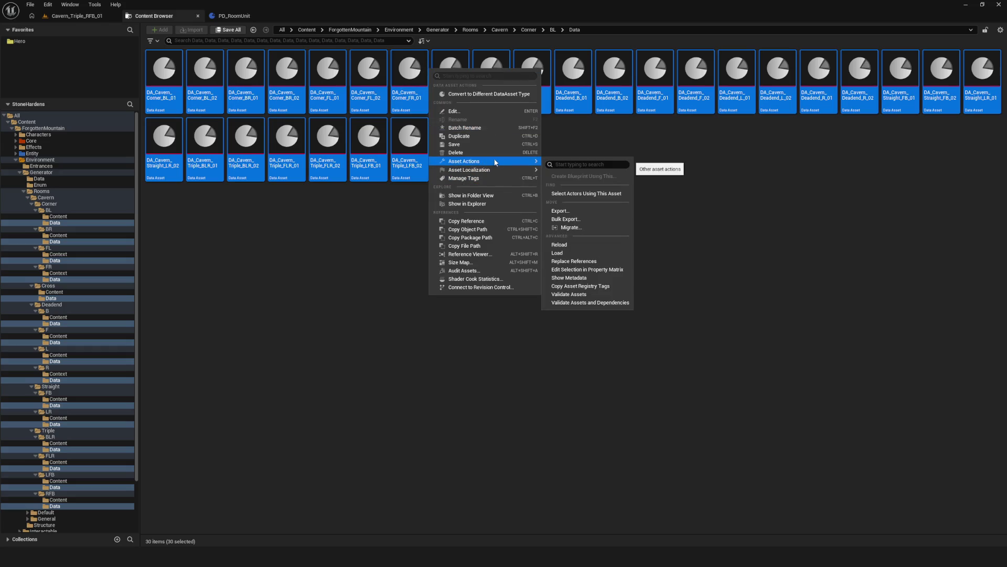
left_click(588, 261)
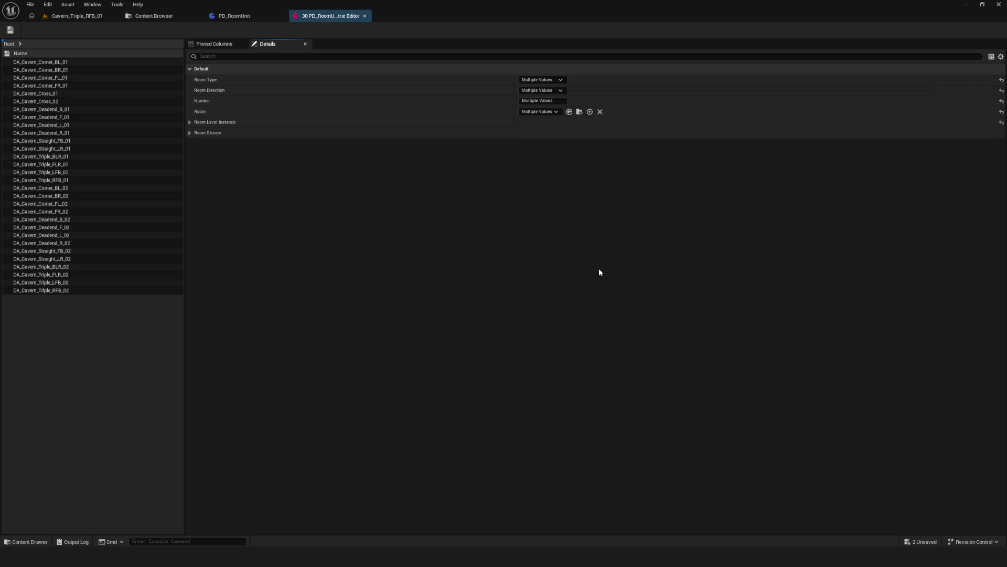
Expand DA_Cavern_Corner_BL_01's Room Stream settings and set it to Cavern_Corner_BL_01_Stream.
left_click(113, 63)
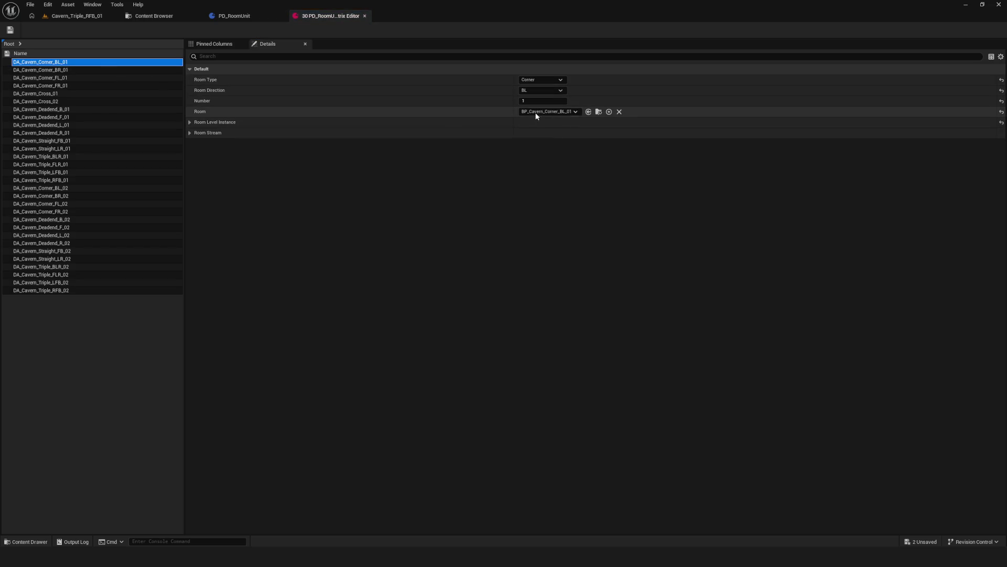
left_click(193, 121)
left_click(197, 155)
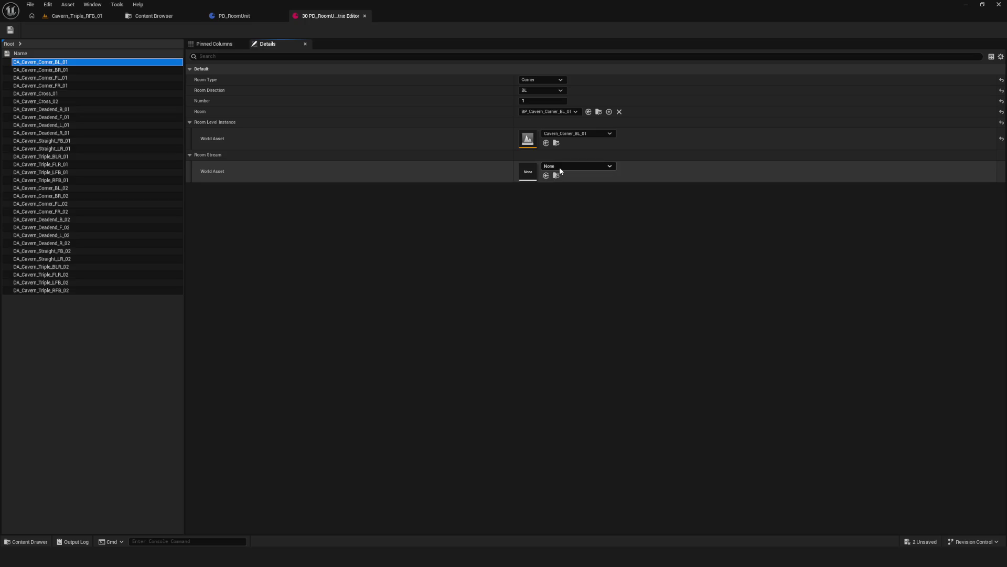
left_click(559, 171)
left_click(632, 279)
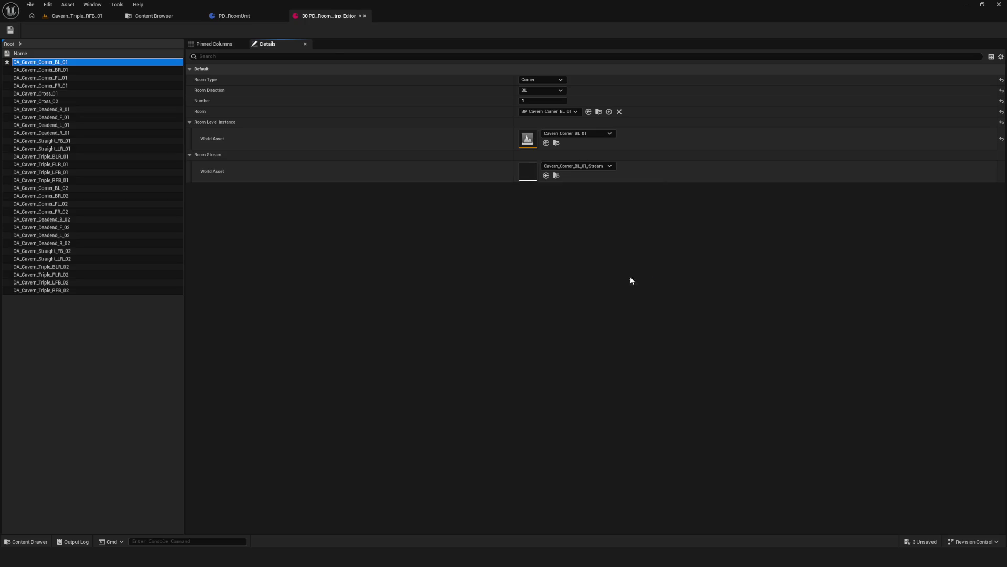
Set Room Stream for Corner_BR_01, Corner_FL_01 and Corner_FR_01 to their matching _Stream levels.
left_click(52, 70)
left_click(564, 167)
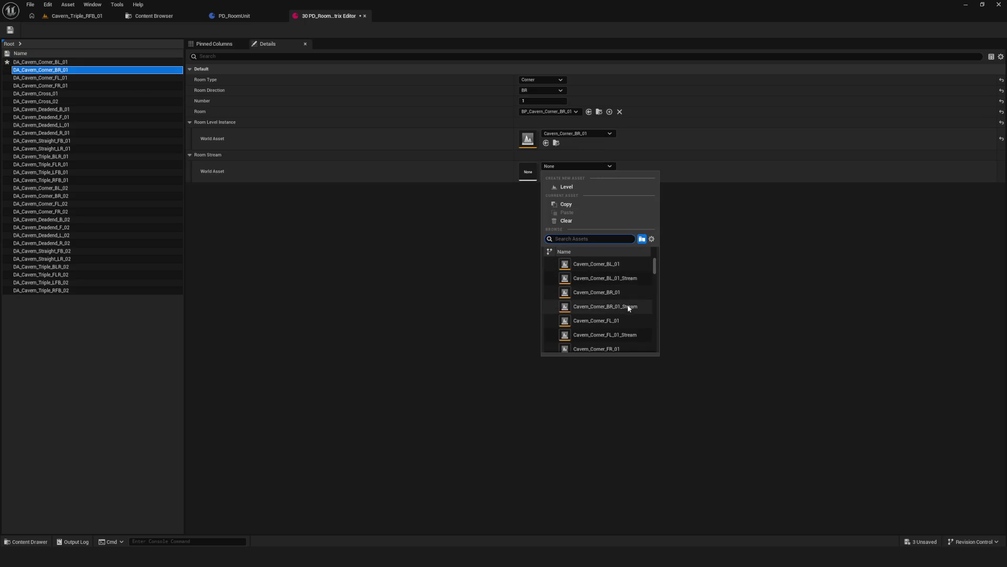
left_click(626, 309)
left_click(63, 79)
left_click(574, 166)
left_click(627, 336)
left_click(59, 85)
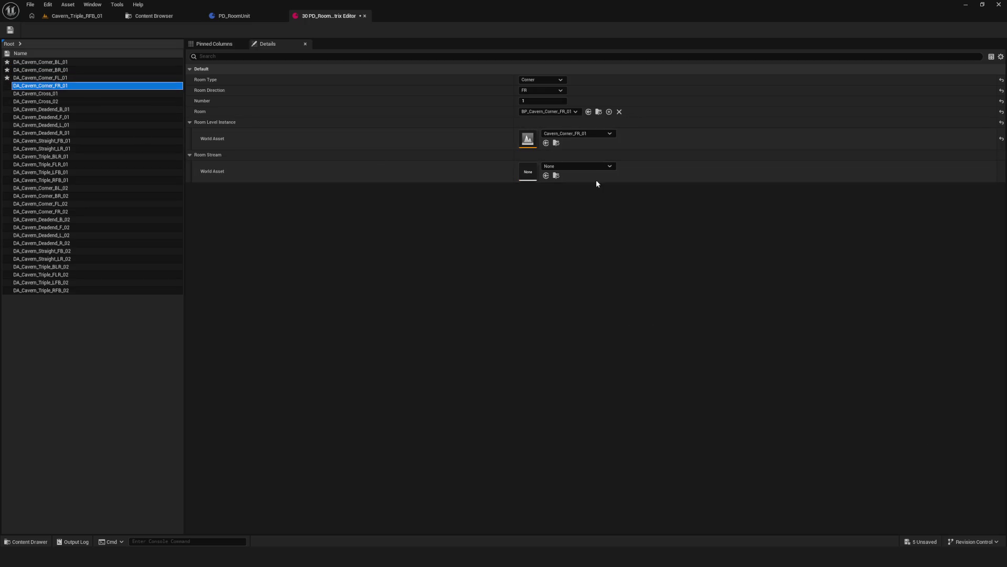
left_click(598, 165)
left_click(630, 324)
Point the Cross_01 and Cross_02 Room Streams at Cavern_Cross_01_Stream and Cavern_Cross_02_Stream.
left_click(77, 94)
left_click(565, 165)
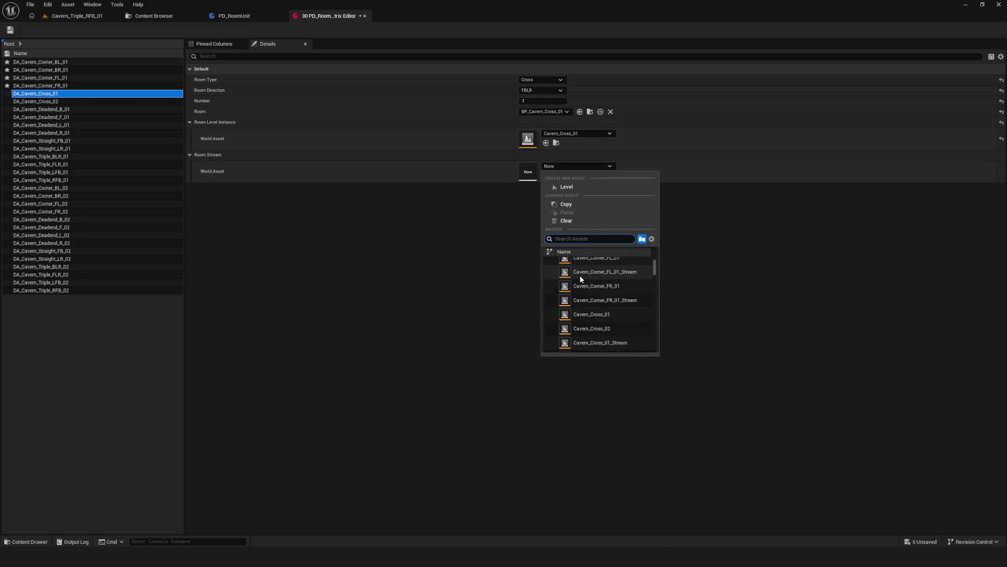
left_click(629, 310)
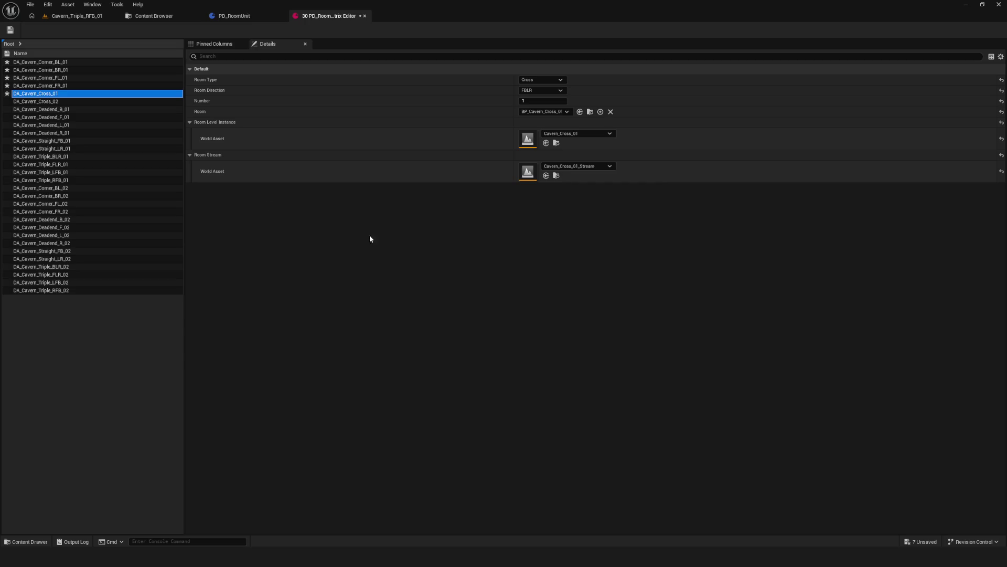
left_click(84, 101)
left_click(588, 166)
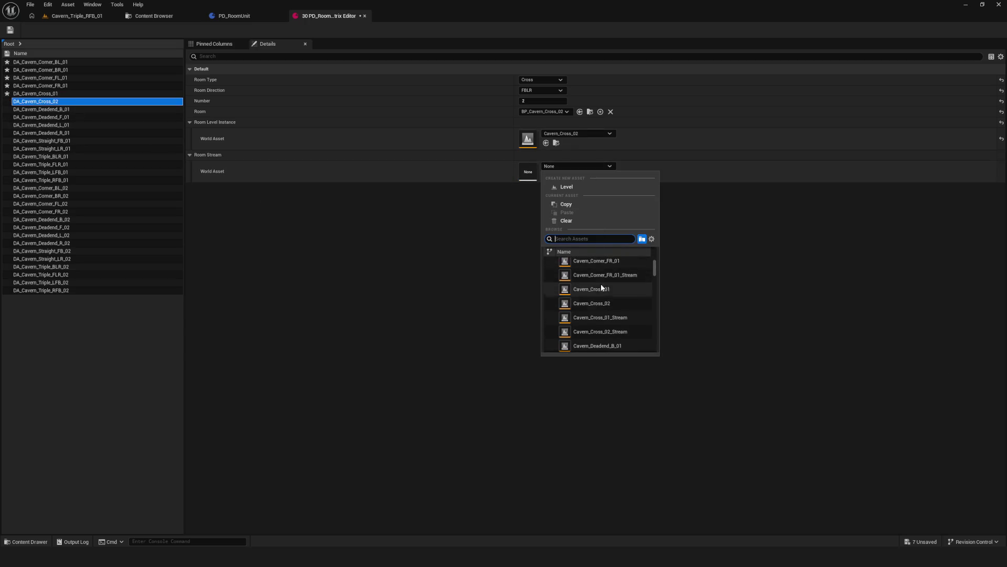
left_click(608, 331)
Set the Deadend_B_01 and Deadend_F_01 Room Streams to their matching Cavern_Deadend _Stream levels.
key("Down")
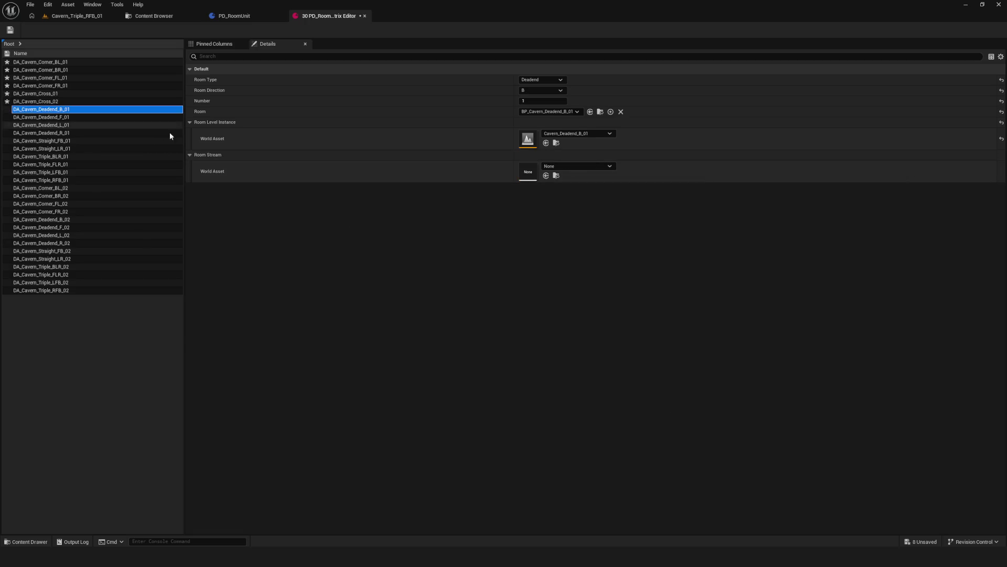
left_click(577, 166)
scroll(644, 316, "down", 2)
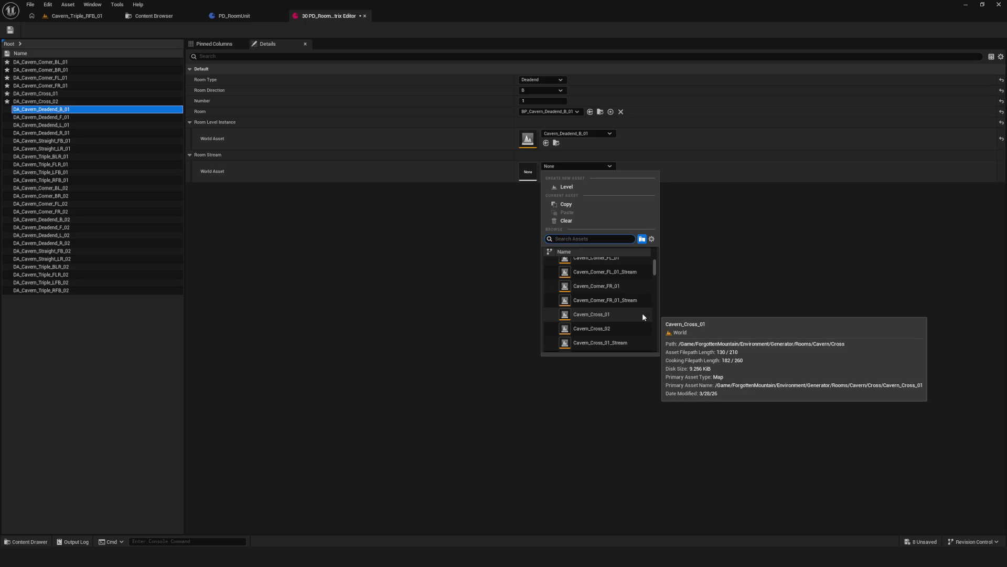
scroll(644, 316, "down", 1)
scroll(642, 316, "down", 1)
left_click(630, 320)
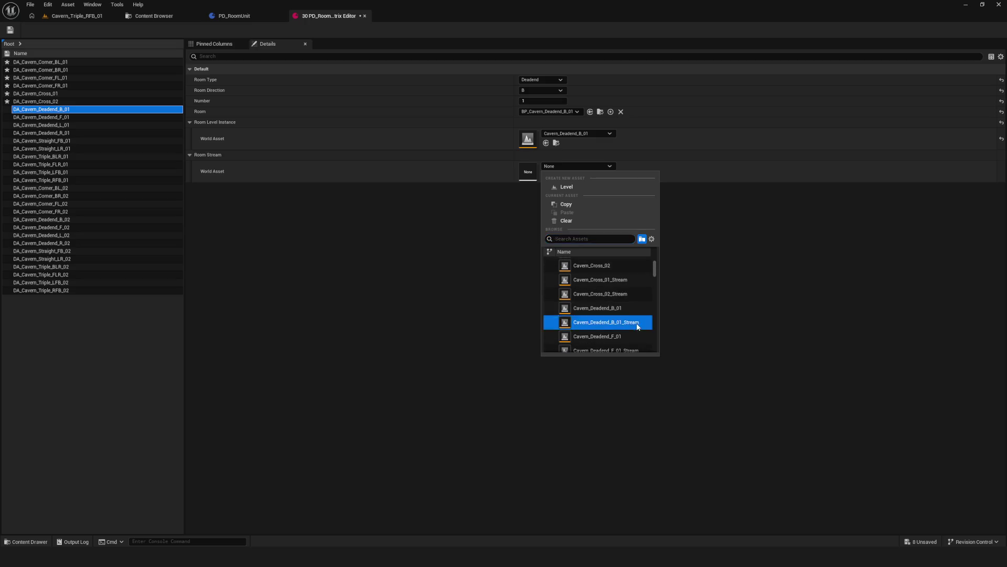
left_click(58, 117)
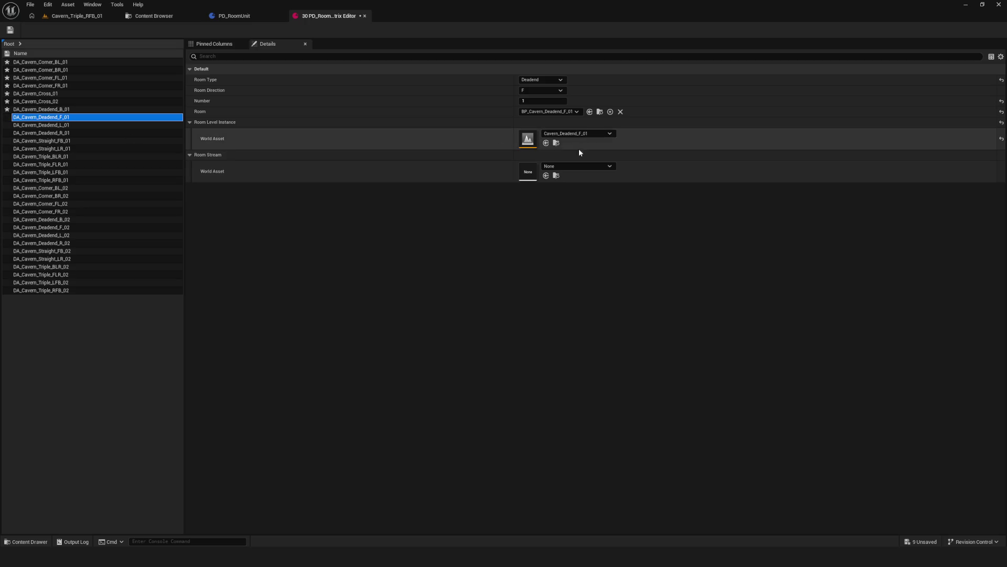
left_click(559, 166)
type("tream")
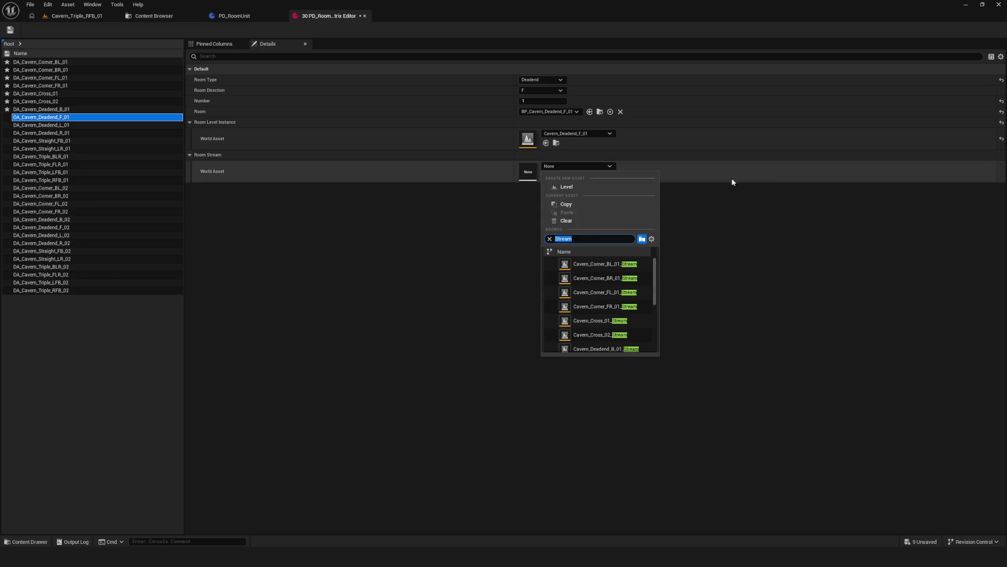
scroll(608, 315, "down", 2)
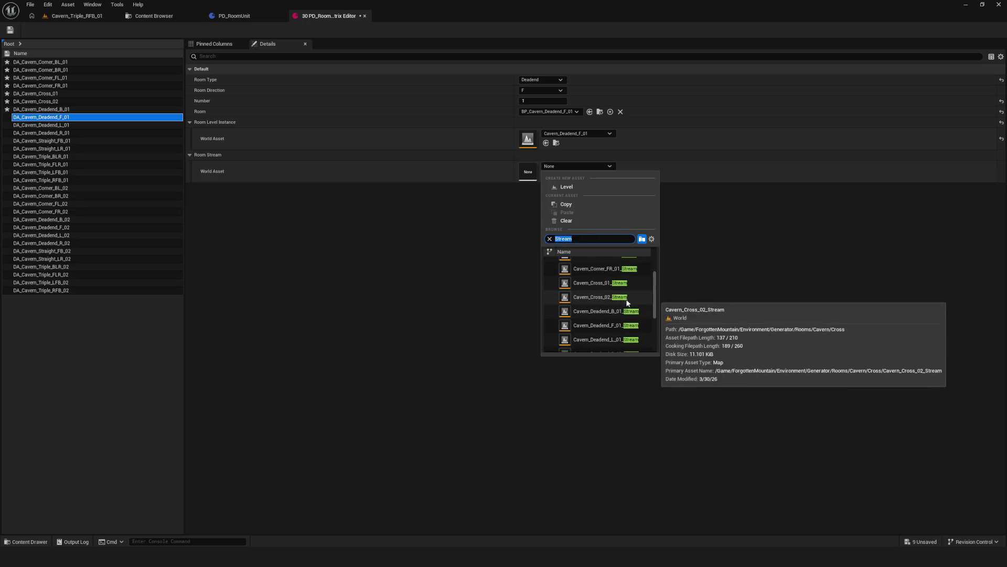
left_click(613, 329)
left_click(85, 125)
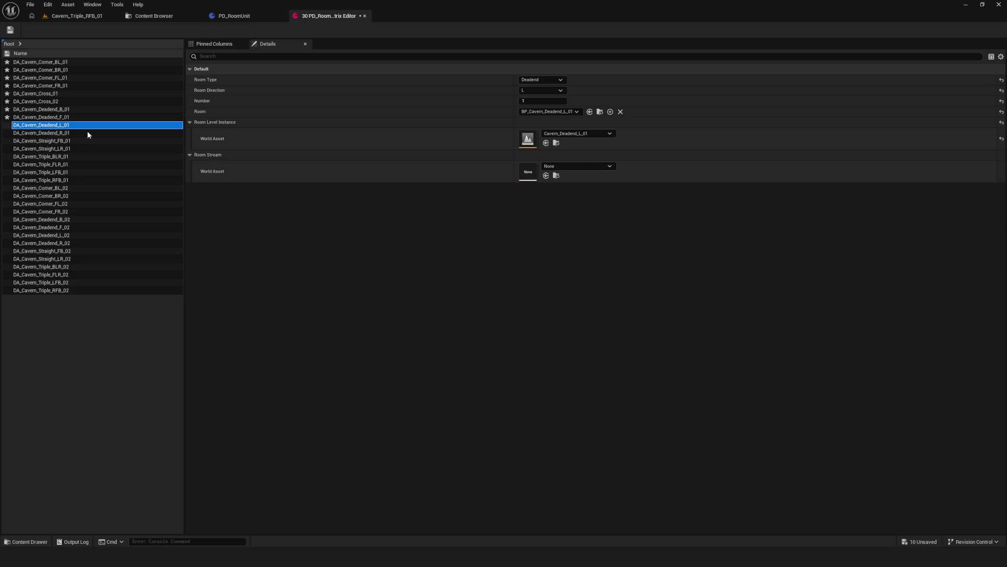
Set the Deadend_L_01 and Deadend_R_01 Room Streams to their matching _Stream levels.
left_click(582, 167)
scroll(638, 304, "down", 2)
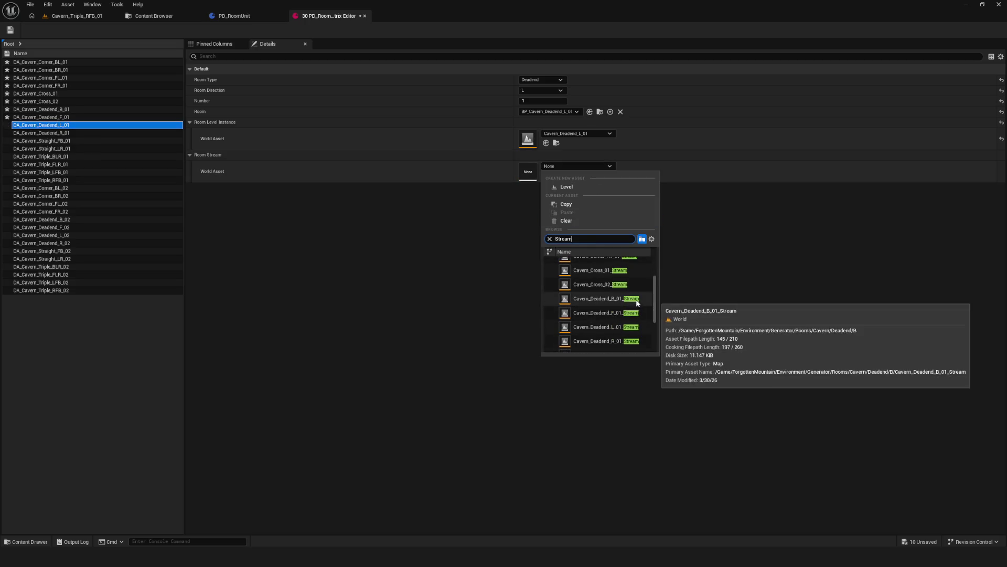
left_click(631, 328)
left_click(32, 132)
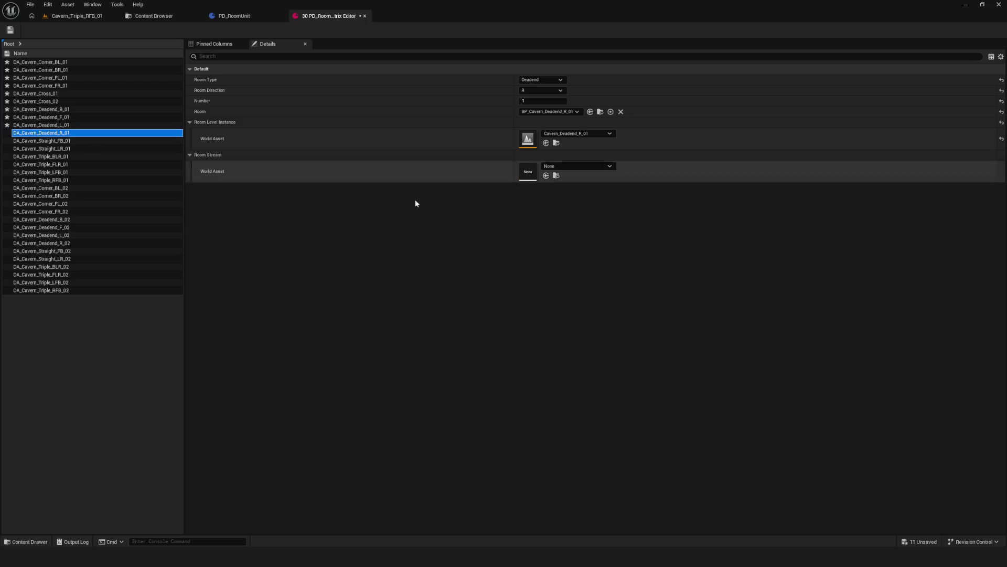
left_click(587, 167)
scroll(622, 313, "down", 2)
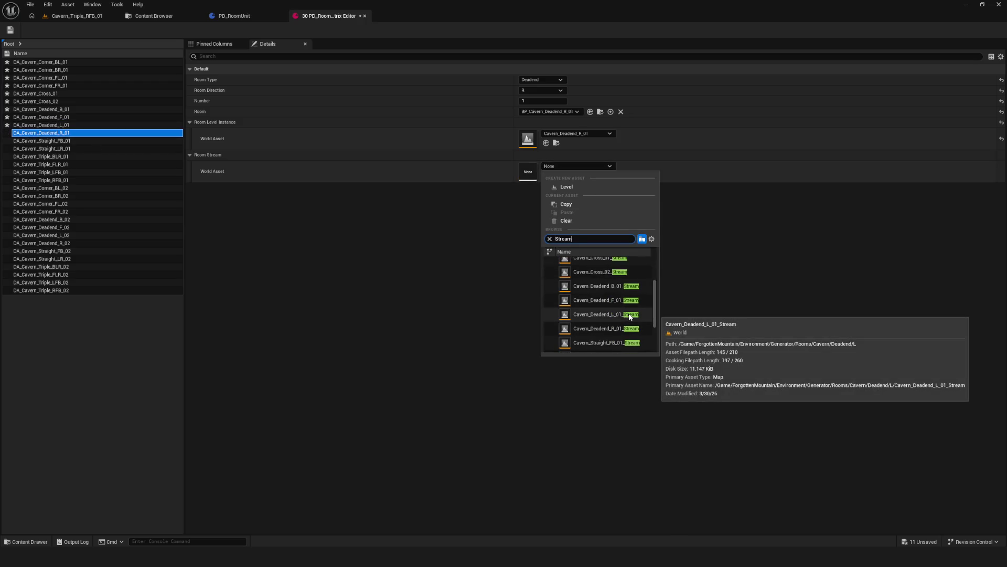
left_click(629, 328)
Assign Cavern_Straight_FB_01_Stream and Cavern_Straight_LR_01_Stream to the Straight data assets' Room Stream.
left_click(130, 141)
left_click(597, 166)
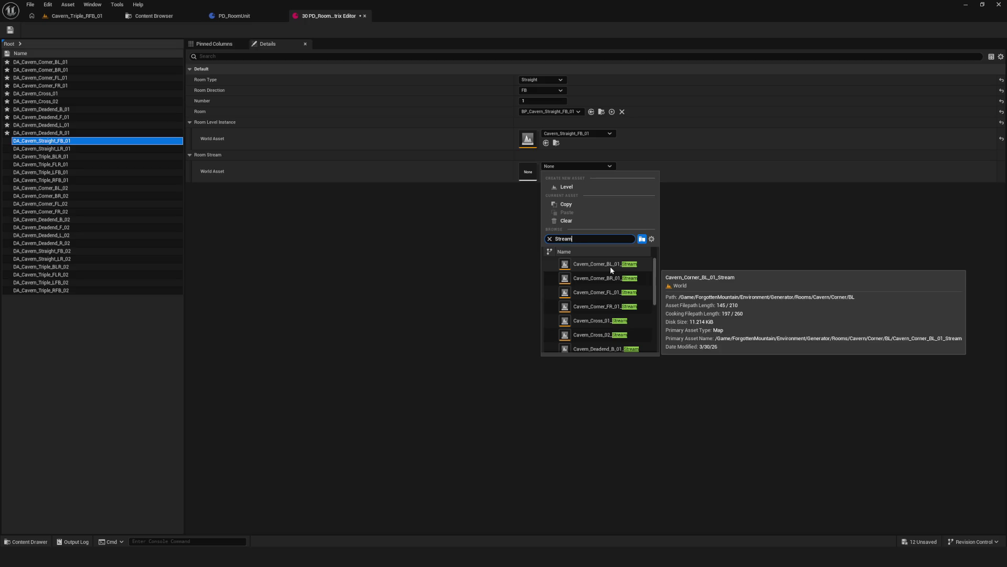
scroll(610, 266, "down", 3)
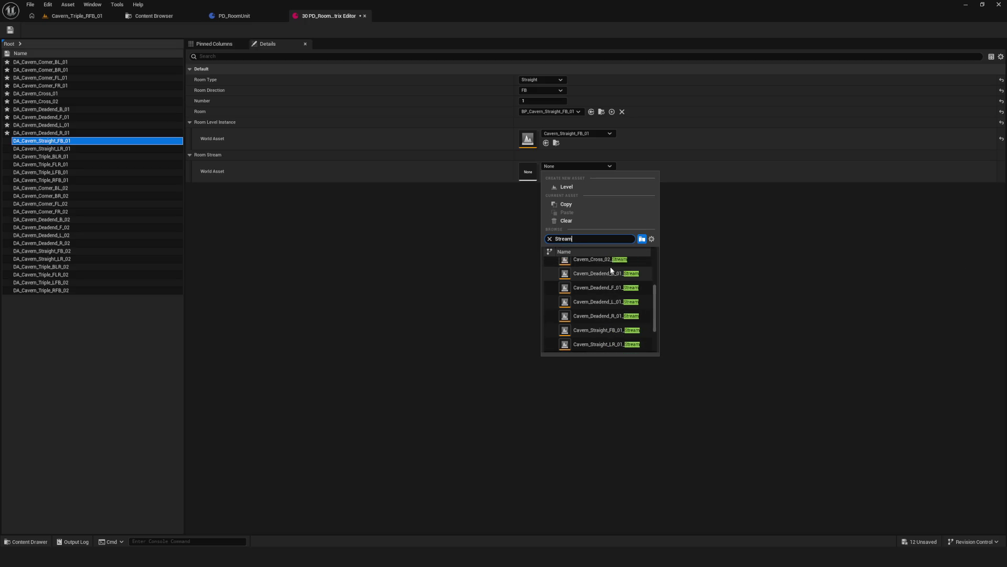
scroll(639, 293, "up", 2)
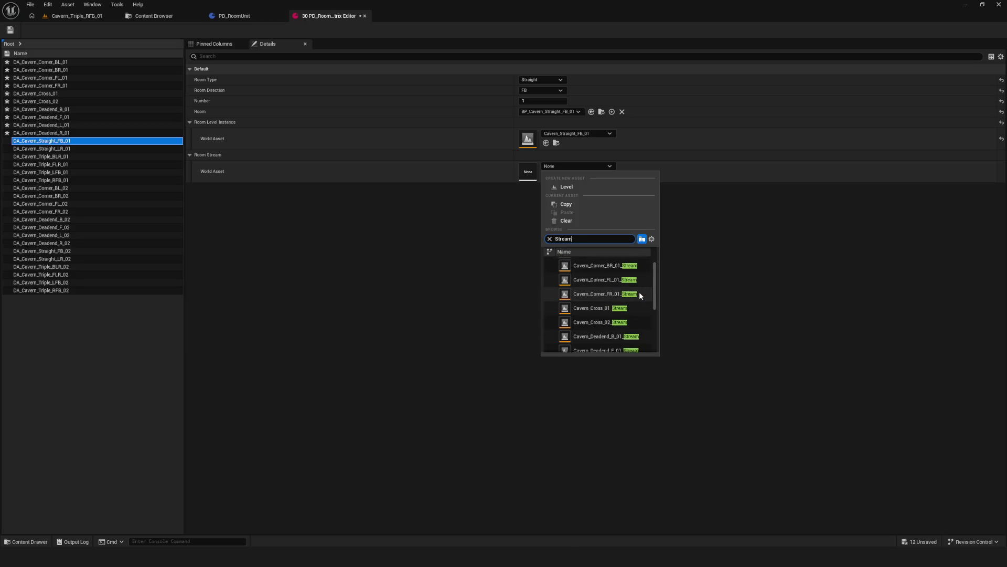
scroll(639, 294, "up", 1)
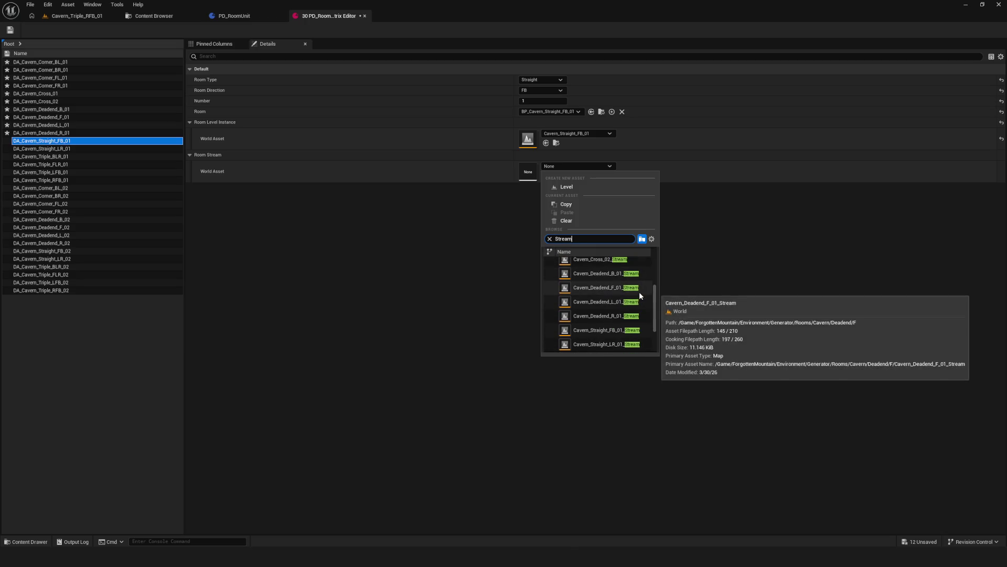
scroll(604, 325, "down", 4)
left_click(594, 331)
left_click(74, 149)
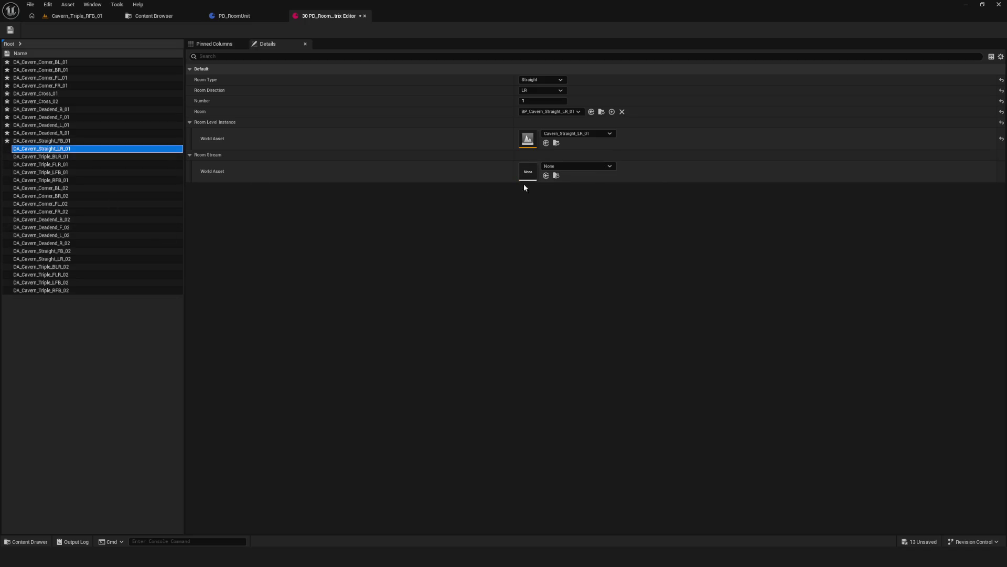
left_click(606, 166)
scroll(629, 315, "down", 3)
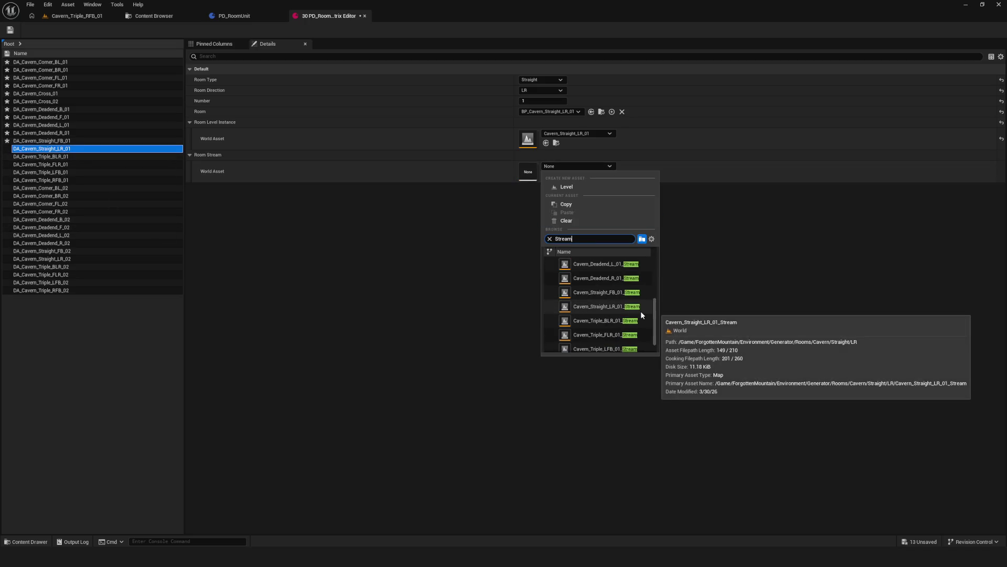
left_click(635, 310)
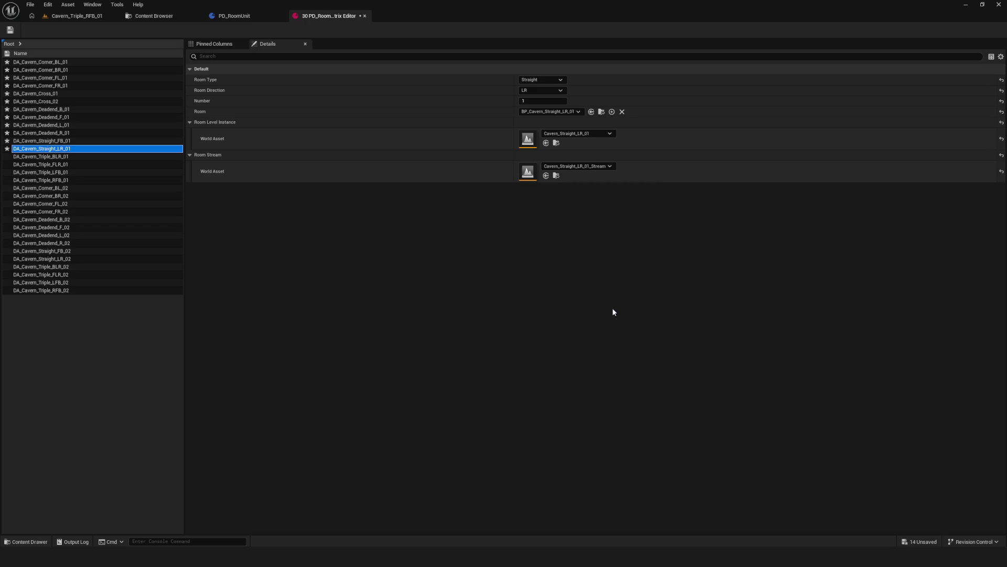
Set the Triple_BLR_01 and Triple_FLR_01 Room Streams to their matching _Stream levels.
left_click(63, 156)
left_click(585, 166)
scroll(627, 303, "down", 3)
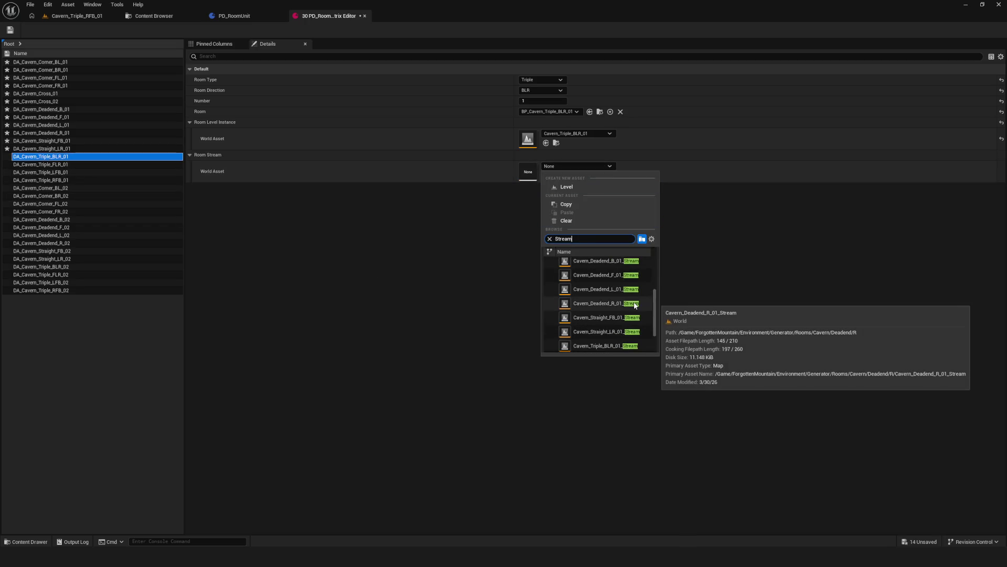
scroll(633, 304, "down", 2)
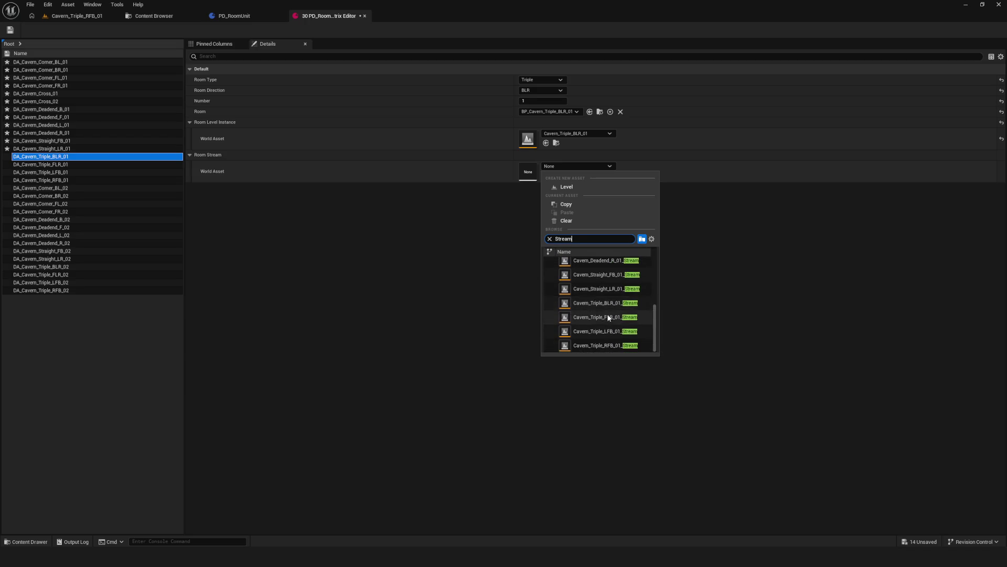
left_click(630, 303)
left_click(78, 165)
left_click(602, 166)
type("Stream")
scroll(634, 304, "down", 5)
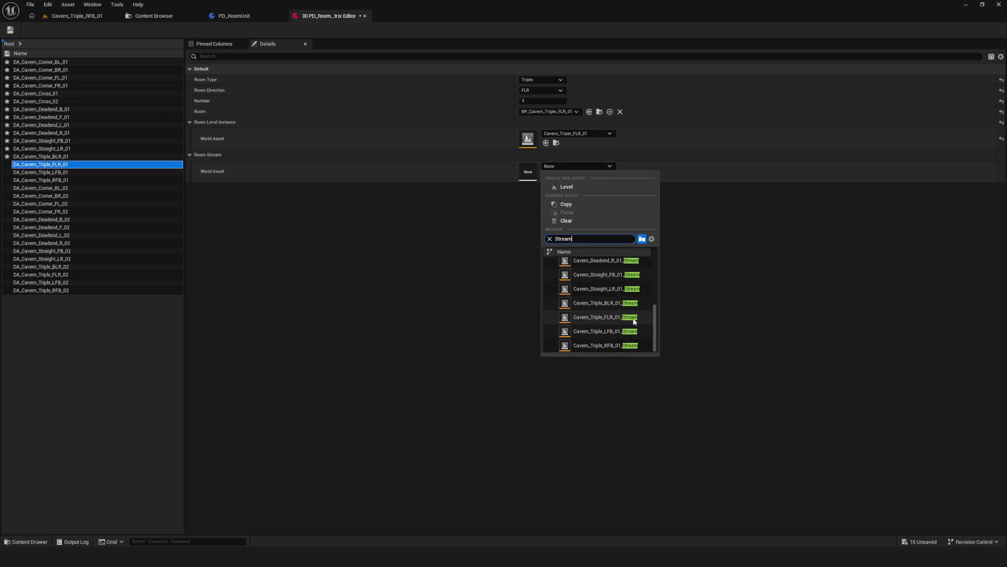
left_click(630, 318)
Assign Cavern_Triple_LFB_01_Stream and Cavern_Triple_RFB_01_Stream as the last two Room Streams.
left_click(65, 172)
left_click(592, 165)
scroll(623, 315, "down", 5)
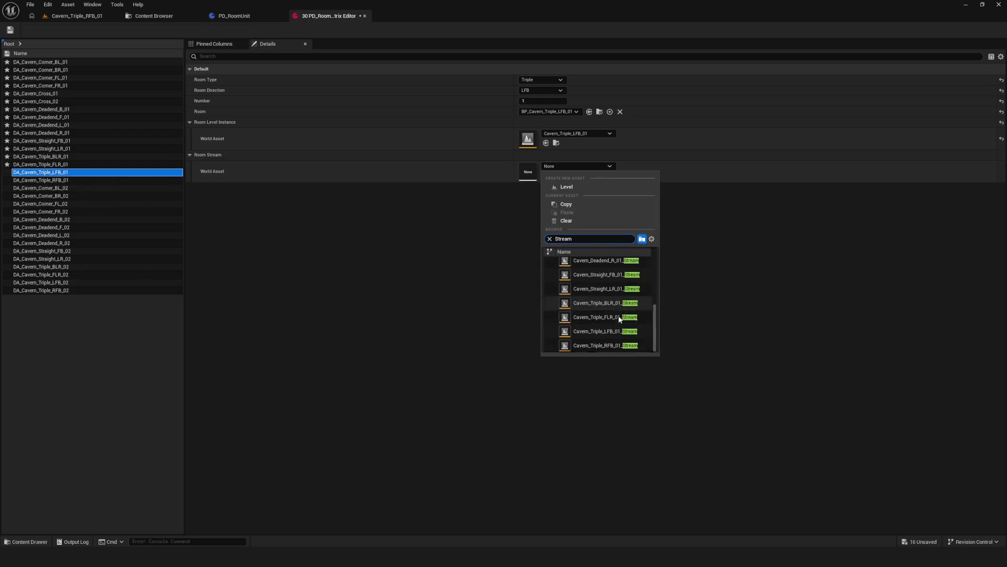
left_click(623, 335)
left_click(79, 180)
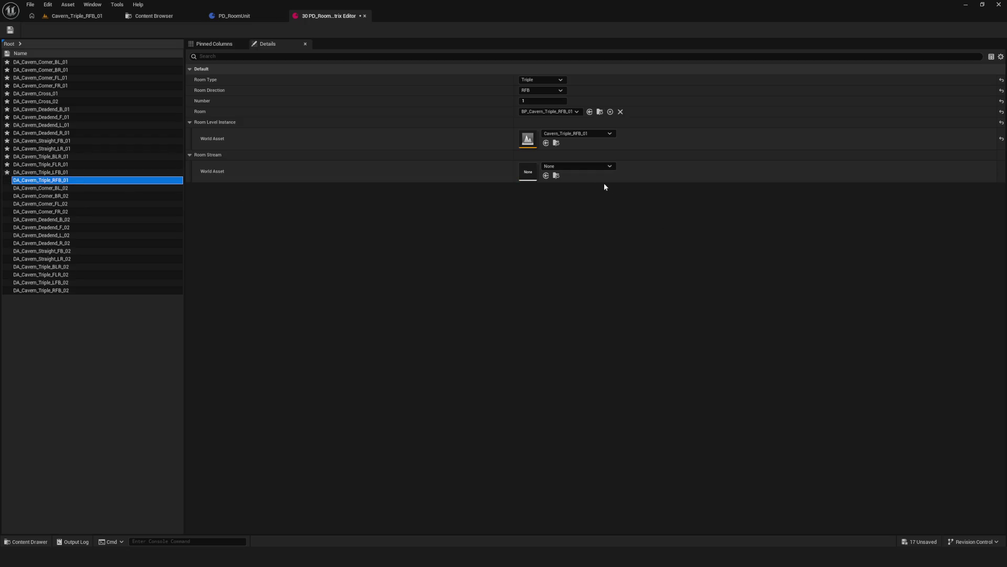
left_click(593, 166)
scroll(604, 294, "down", 5)
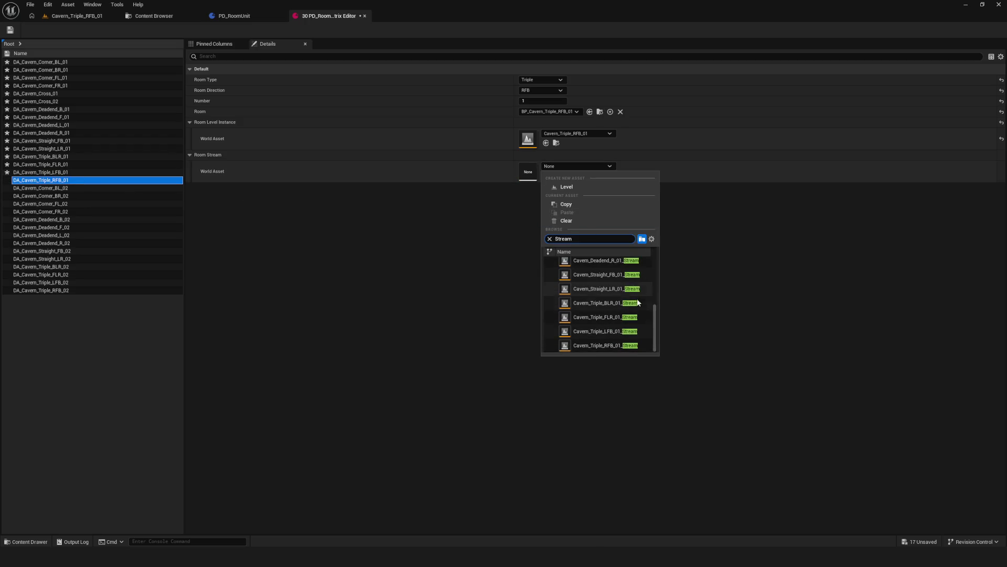
left_click(631, 347)
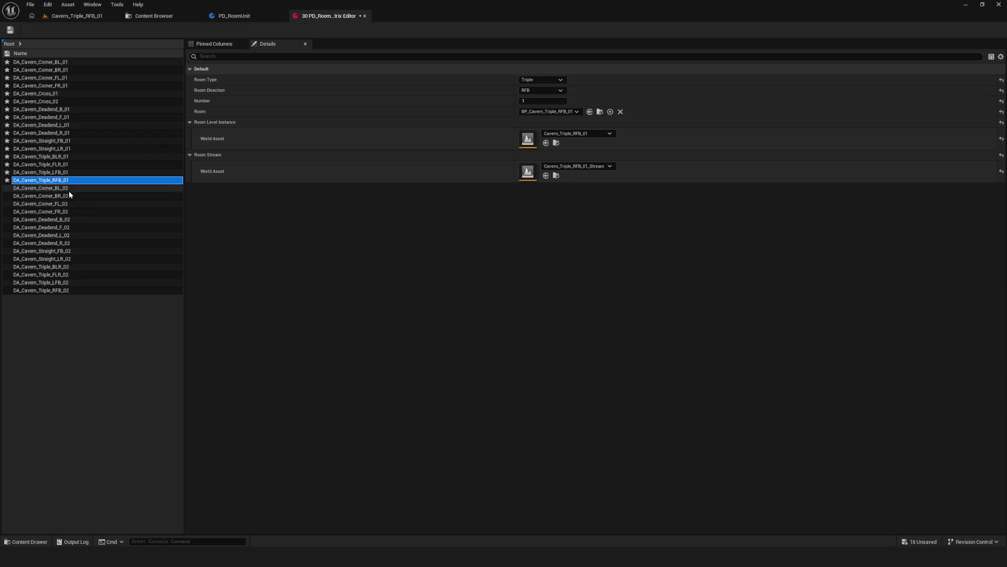
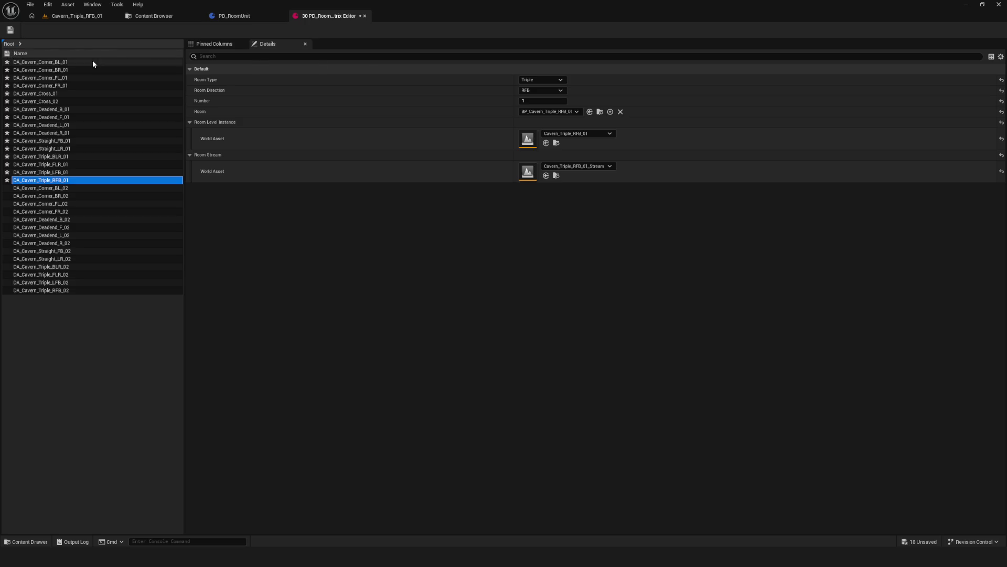
Save all edited room data assets and close the room matrix editor.
left_click(12, 30)
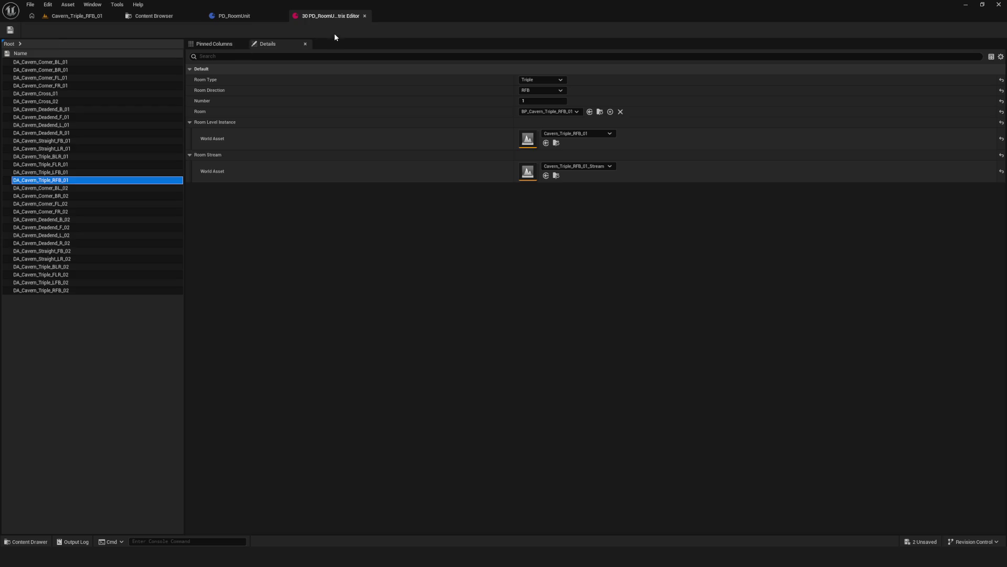
left_click(366, 16)
left_click_drag(380, 147, 439, 214)
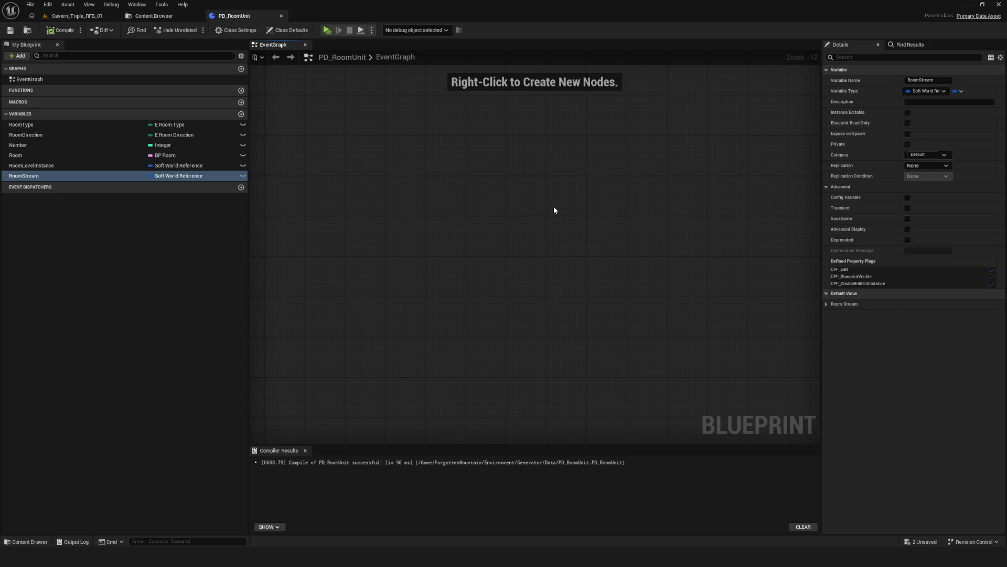
From the Cavern_Triple_RFB_01 level, open the Modules folder in the Content Browser.
left_click(77, 15)
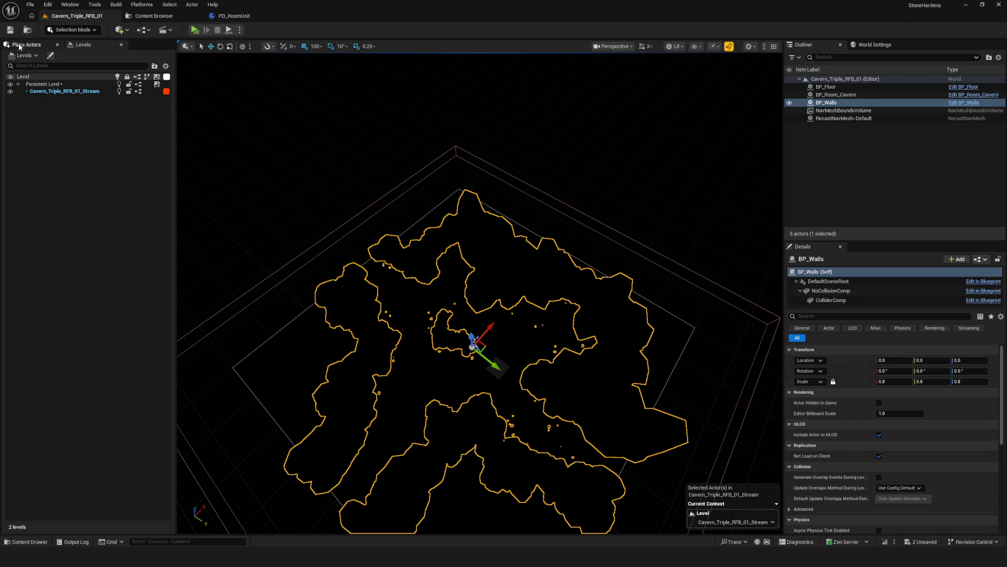
left_click(154, 16)
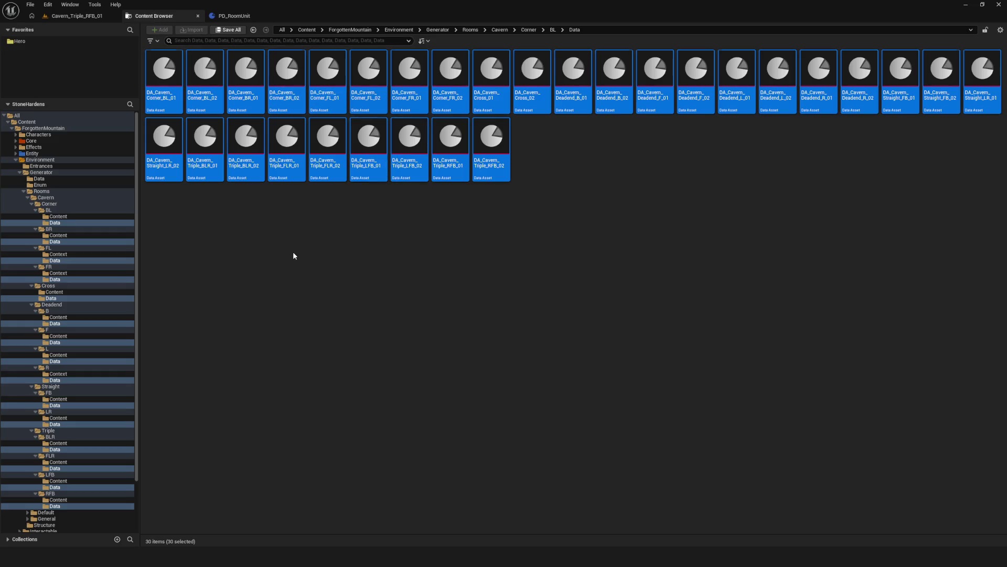
left_click(23, 191)
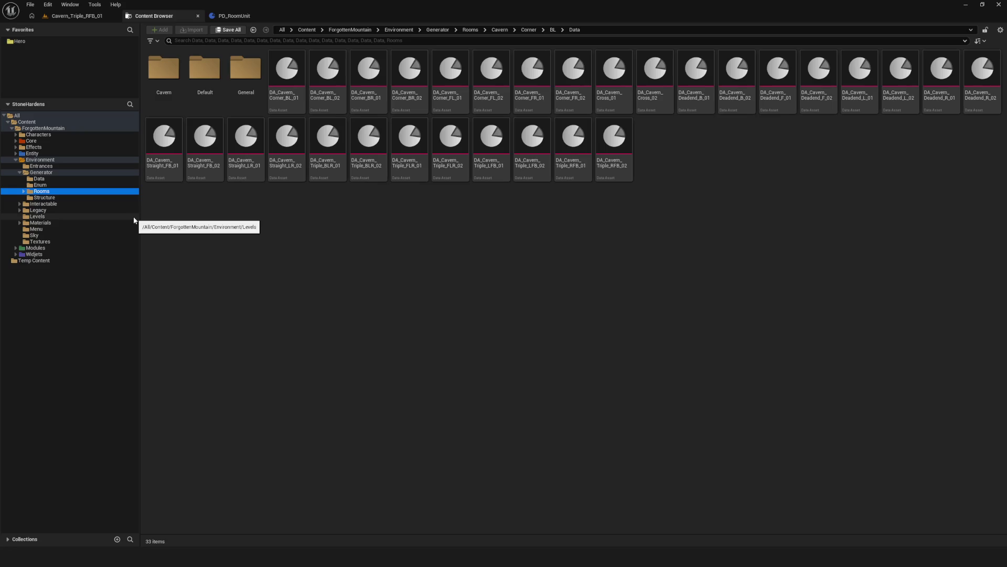
left_click(24, 192)
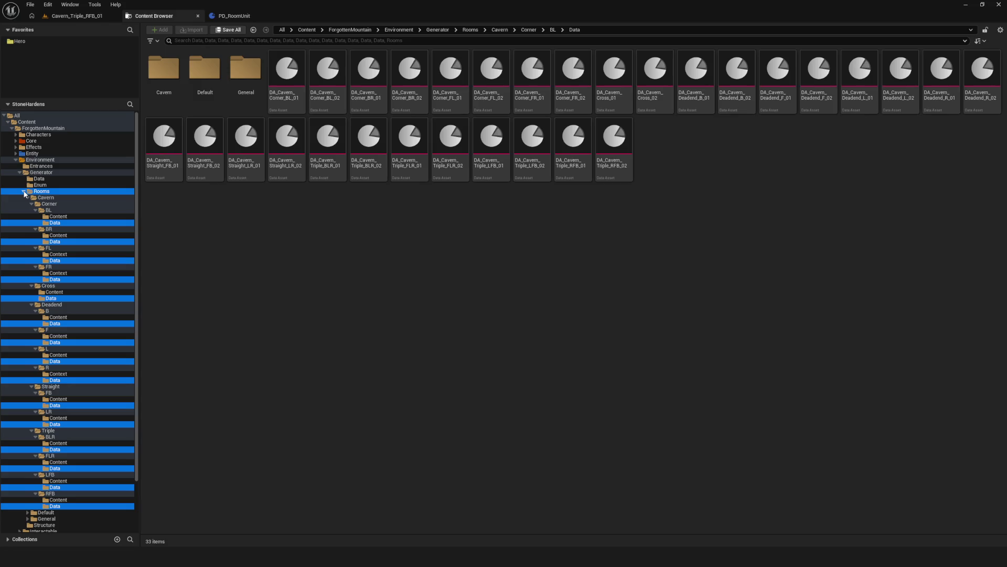
left_click(23, 191)
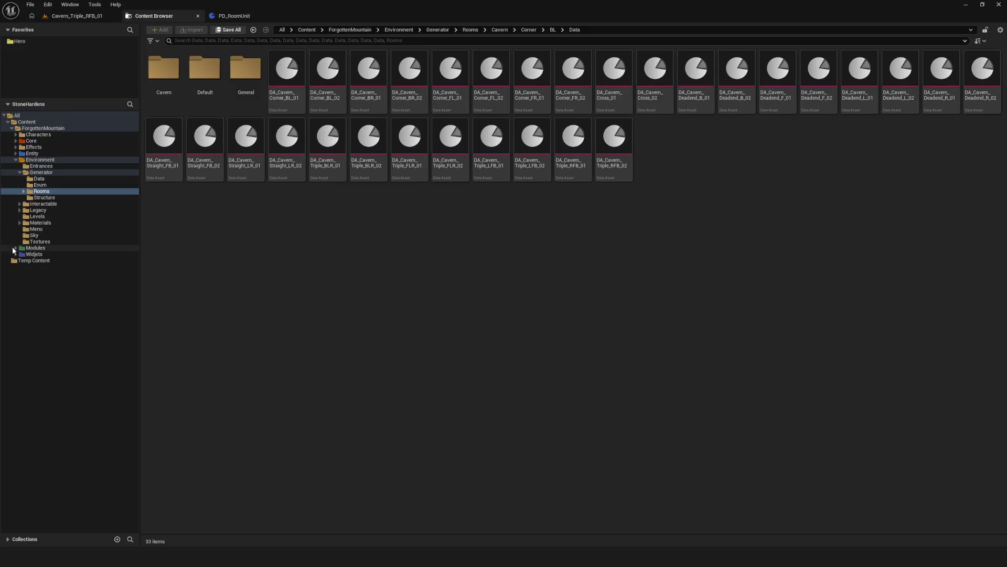
double_click(14, 249)
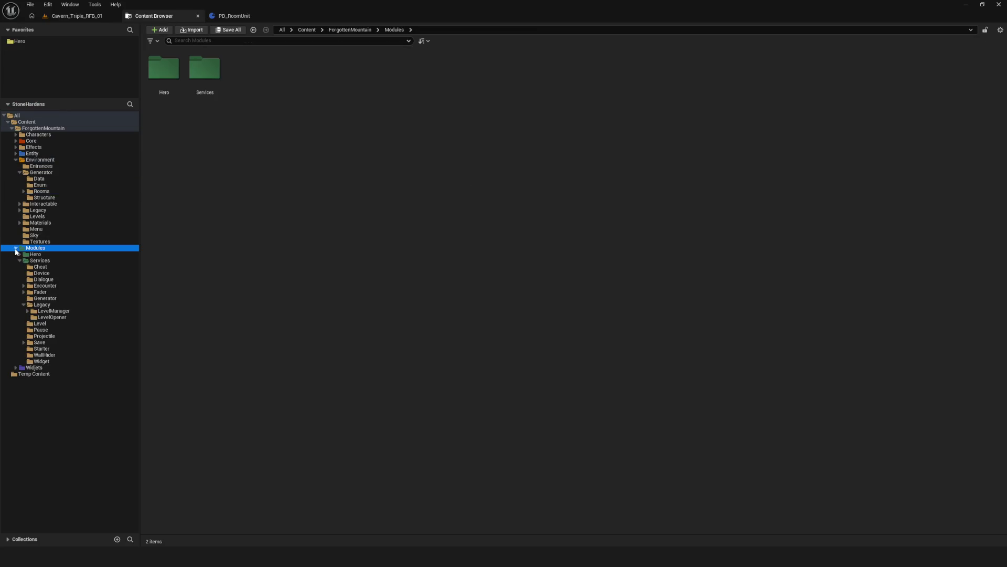
Open SC_Generator and move UnloadingRooms' lower node row up near the top row.
left_click(58, 298)
double_click(205, 73)
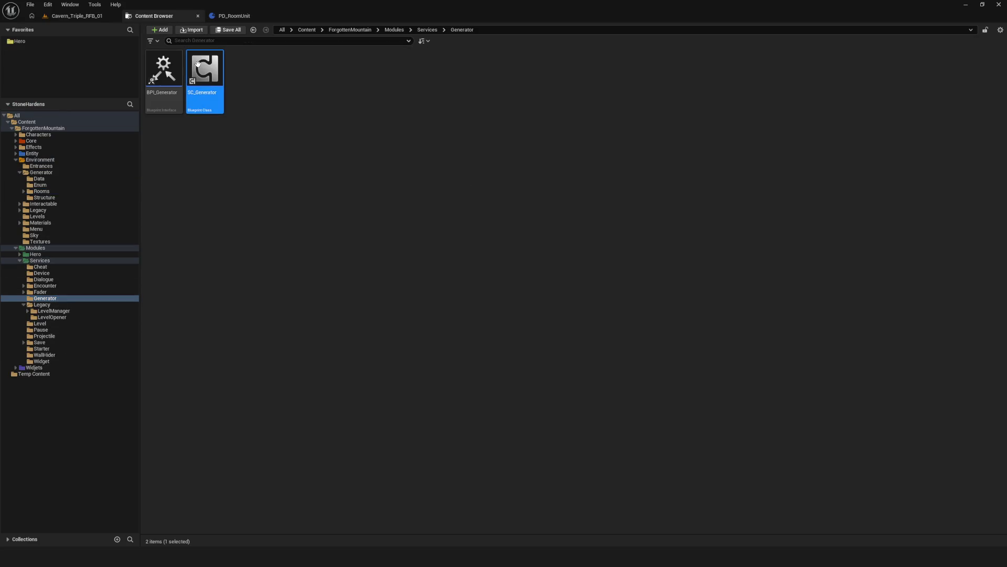
scroll(476, 218, "down", 6)
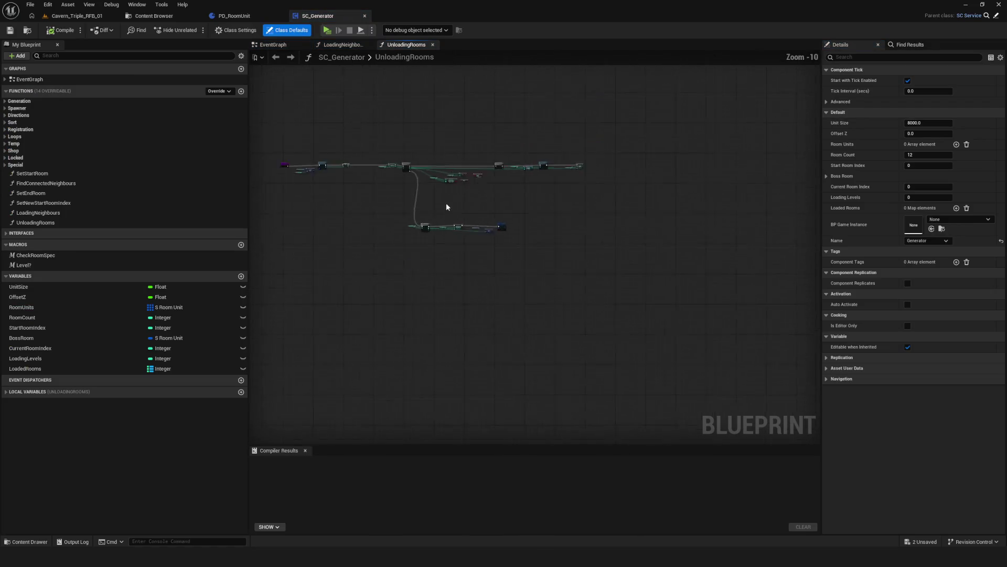
left_click(733, 297)
scroll(358, 231, "up", 3)
left_click_drag(416, 290, 427, 201)
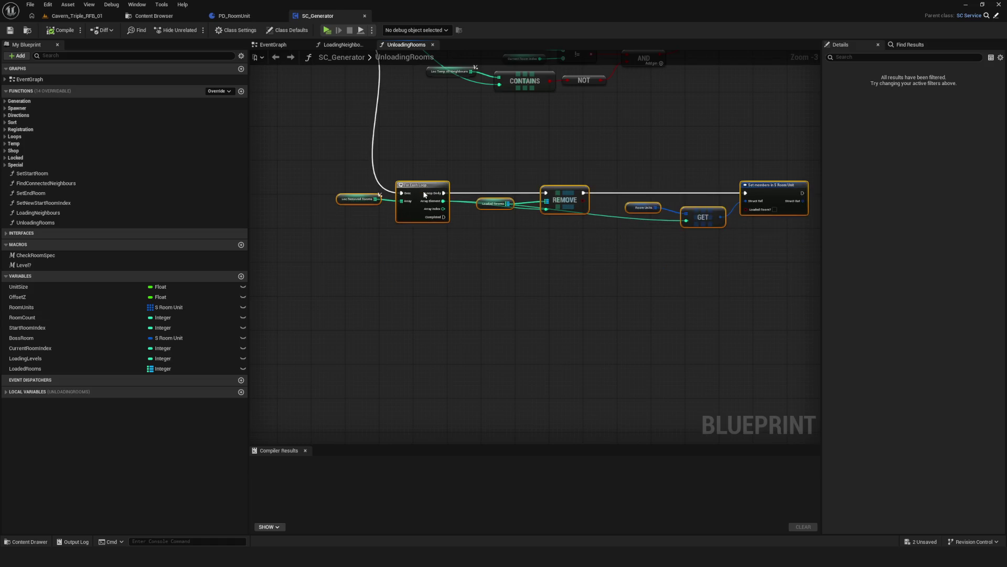
Reach the RoomSpawner function graph through SpawnStartRoom in the EventGraph.
left_click(273, 45)
scroll(641, 257, "down", 4)
scroll(621, 261, "up", 4)
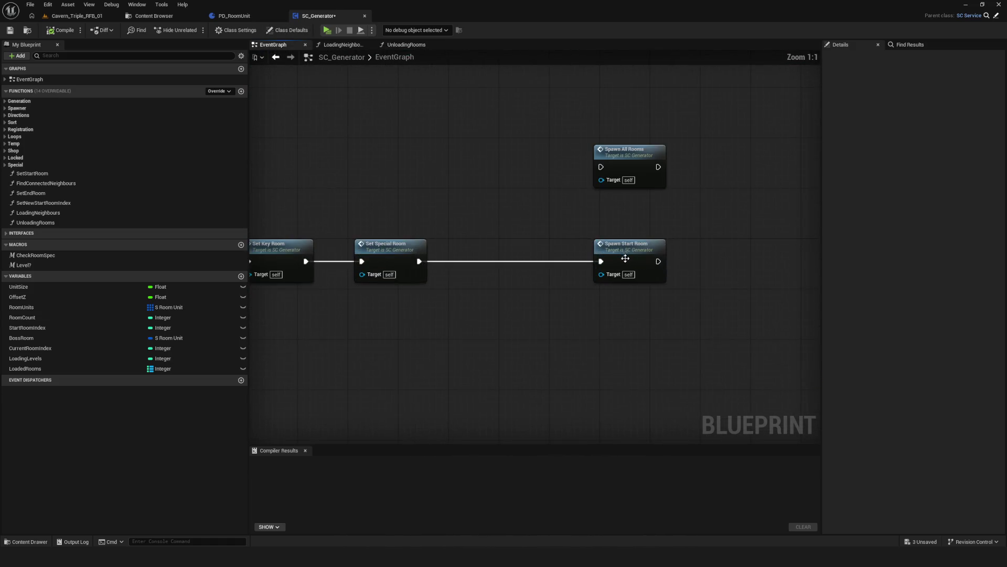
scroll(622, 261, "down", 2)
left_click(509, 263)
double_click(509, 264)
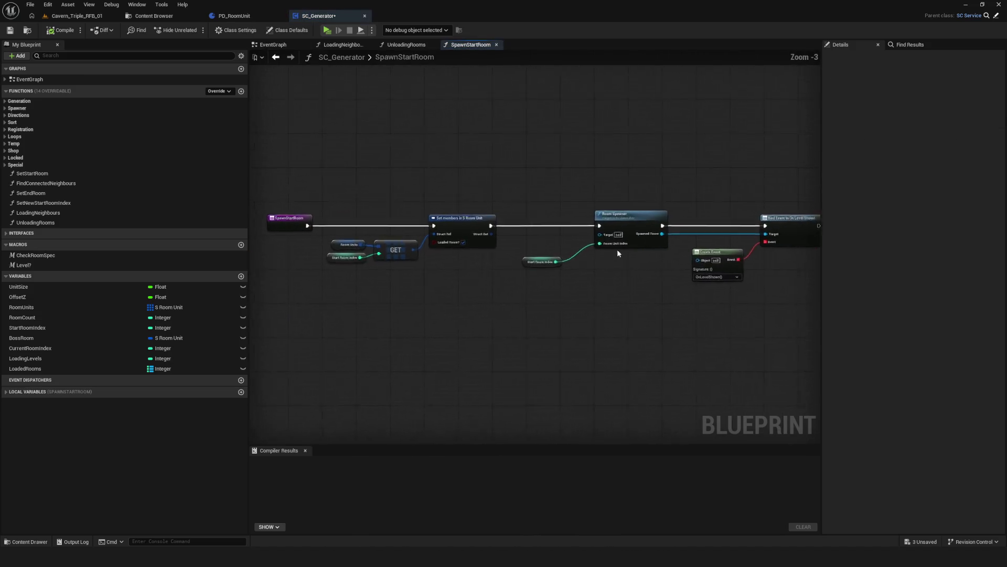
double_click(535, 208)
scroll(487, 273, "down", 5)
scroll(487, 272, "up", 7)
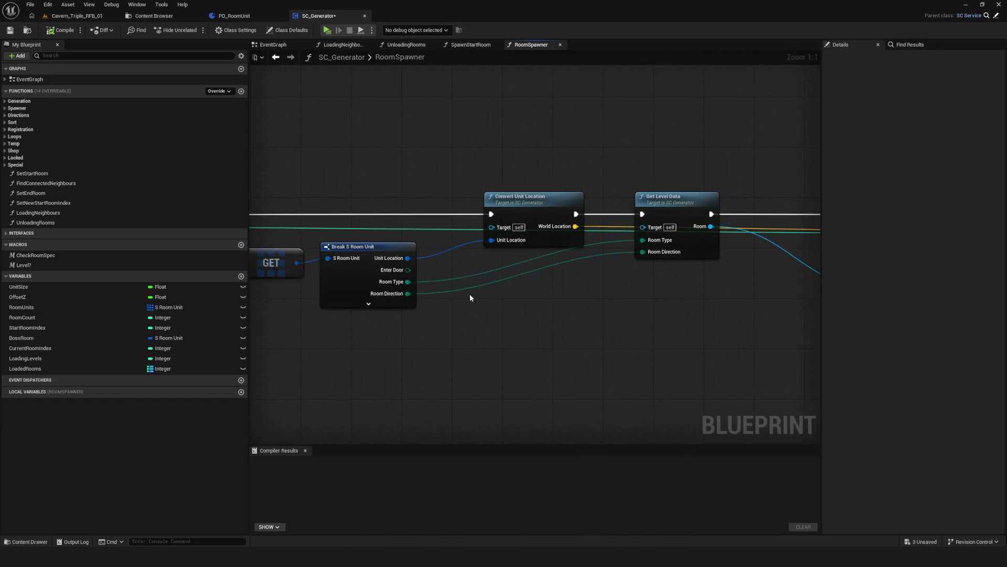
Reveal all Break S Room Unit pins and move Get Level Data further right.
left_click(404, 306)
mouse_move(605, 319)
left_mouse_down()
mouse_move(595, 309)
mouse_move(222, 286)
mouse_move(474, 299)
mouse_move(647, 288)
mouse_move(641, 268)
left_mouse_up()
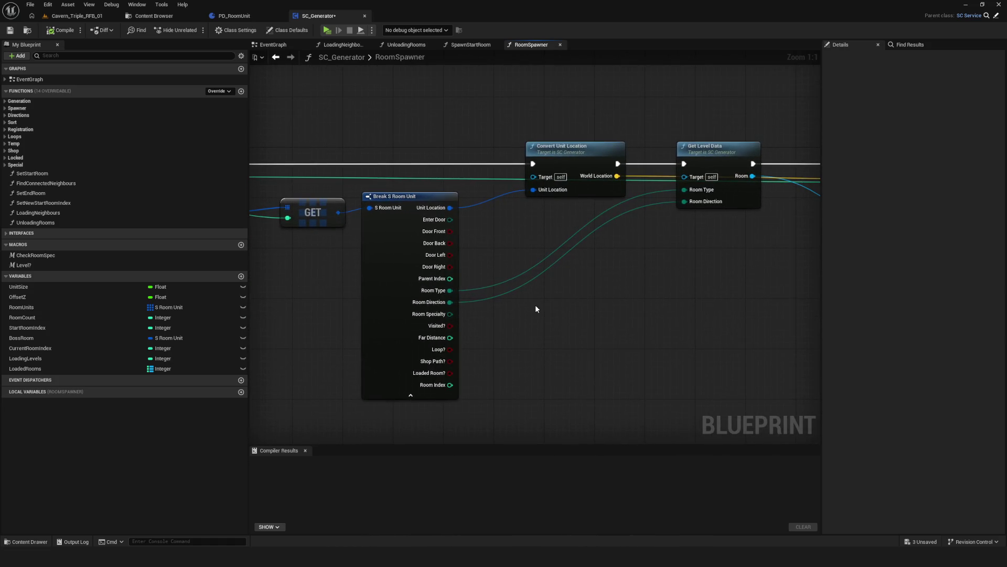
left_click_drag(574, 98, 616, 278)
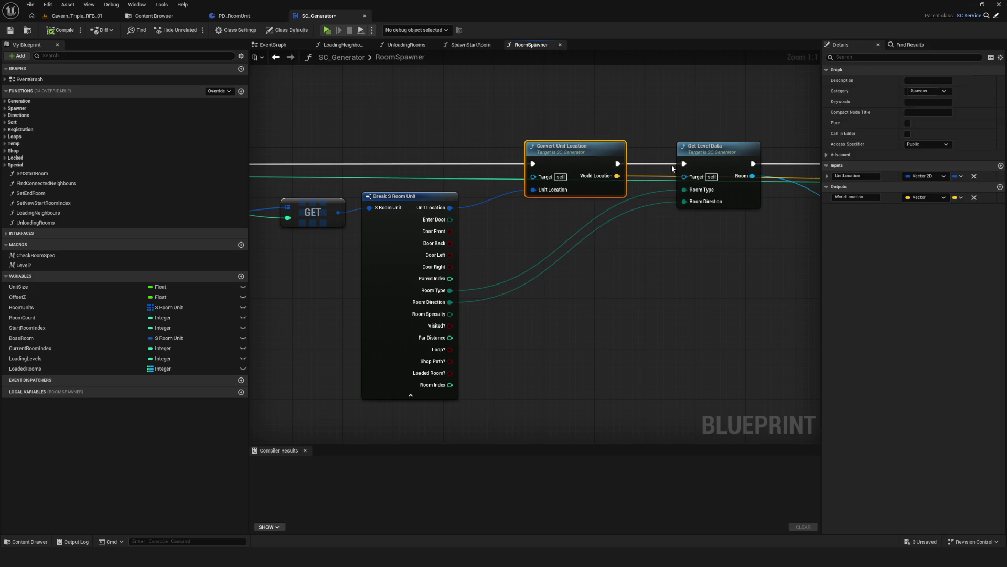
mouse_move(637, 179)
left_mouse_down()
mouse_move(554, 201)
mouse_move(540, 224)
mouse_move(371, 179)
mouse_move(146, 171)
mouse_move(482, 180)
left_mouse_up()
mouse_move(562, 153)
left_mouse_down()
mouse_move(607, 99)
mouse_move(640, 153)
mouse_move(618, 153)
left_mouse_up()
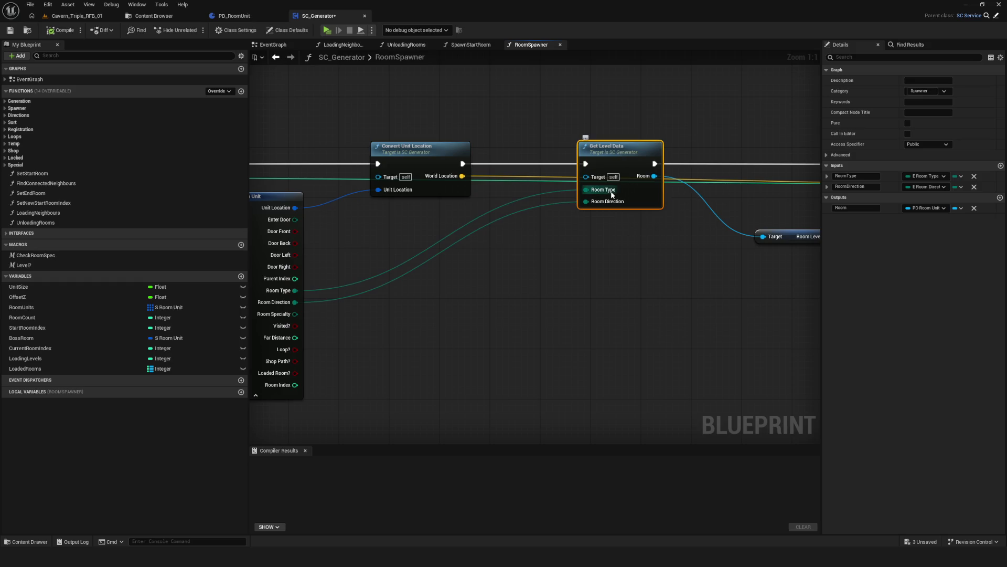
left_click_drag(638, 254, 522, 279)
scroll(526, 278, "down", 5)
scroll(526, 278, "up", 5)
Compile and save SC_Generator, then return to the Content Browser.
left_click(50, 32)
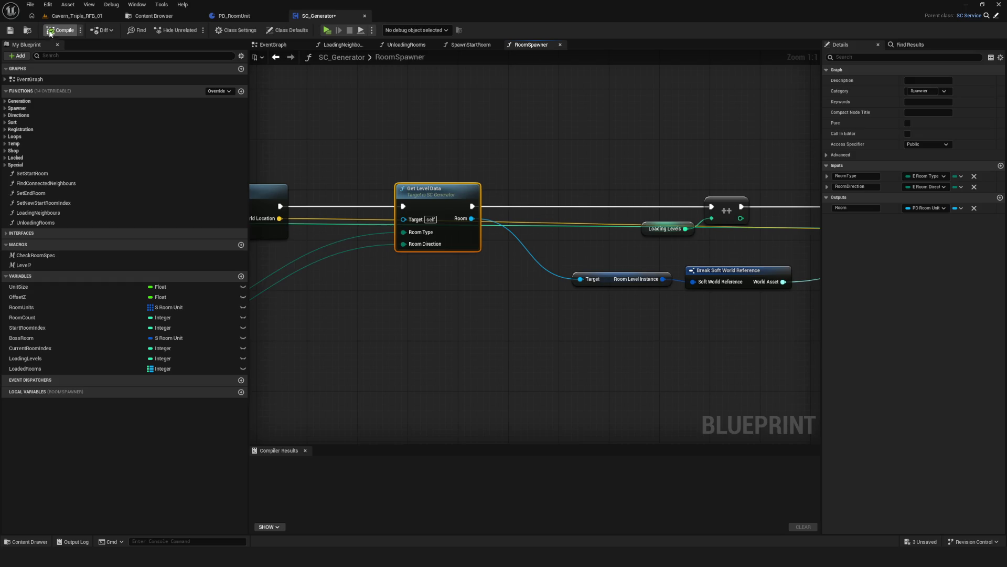
left_click(9, 30)
left_click_drag(556, 221, 698, 212)
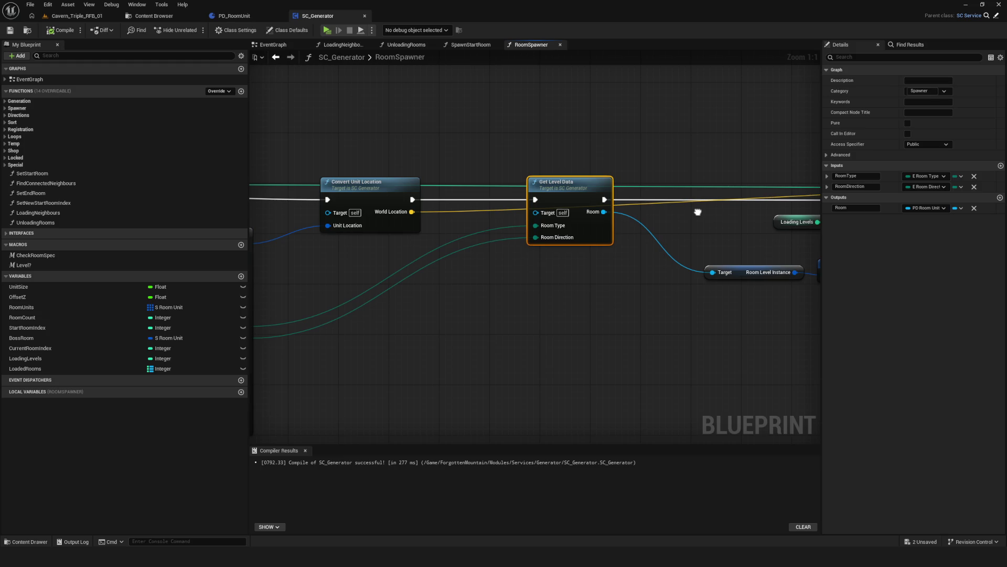
left_click_drag(697, 212, 657, 231)
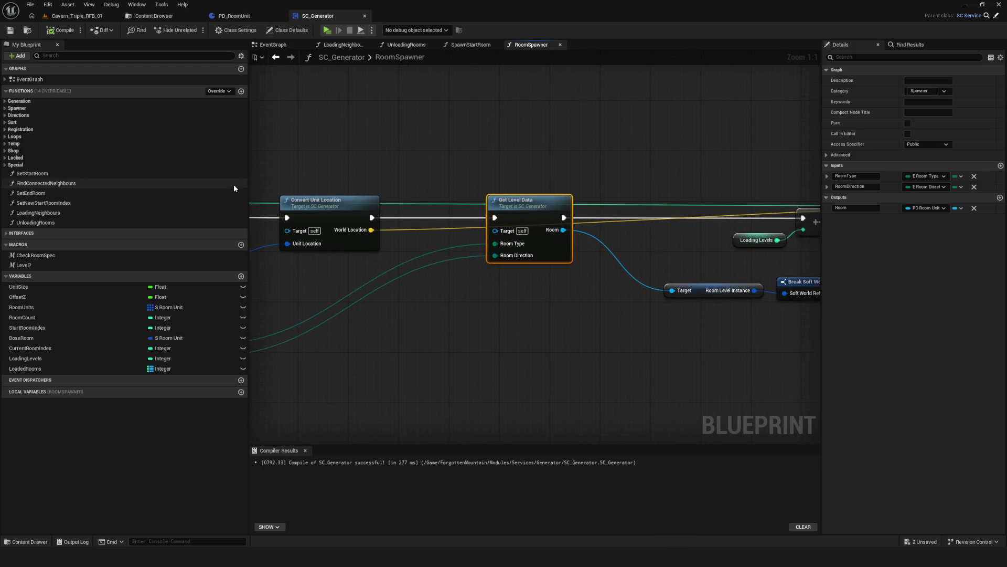
left_click(9, 30)
left_click(275, 57)
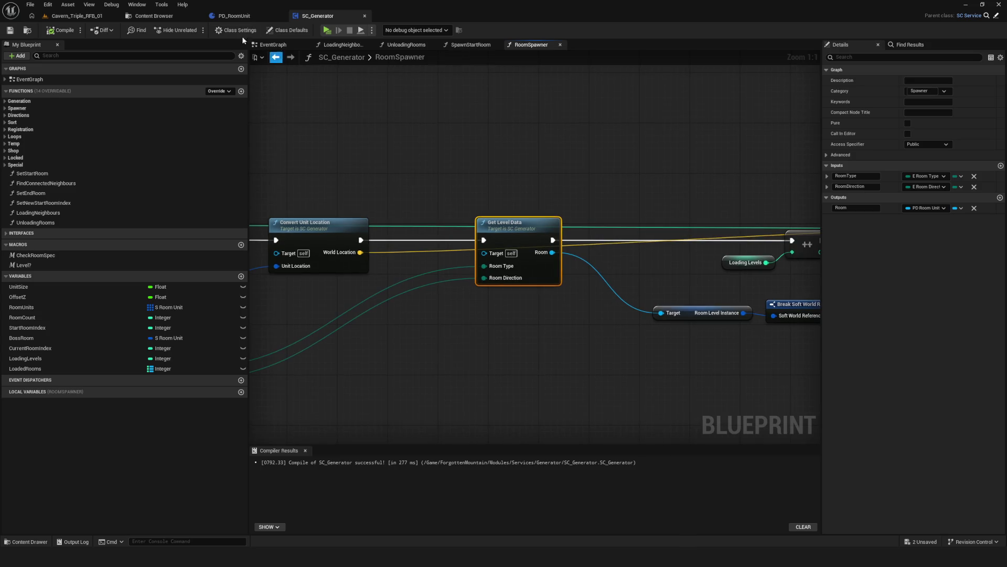
left_click(150, 21)
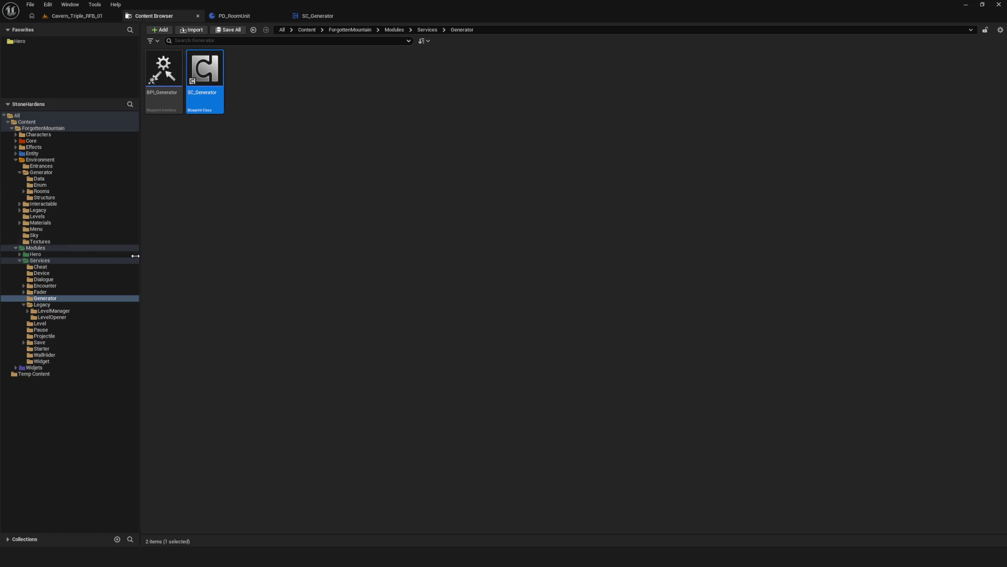
Browse to the Rooms General Actors folder and open BP_Room.
left_click(56, 174)
left_click(52, 203)
left_click(46, 229)
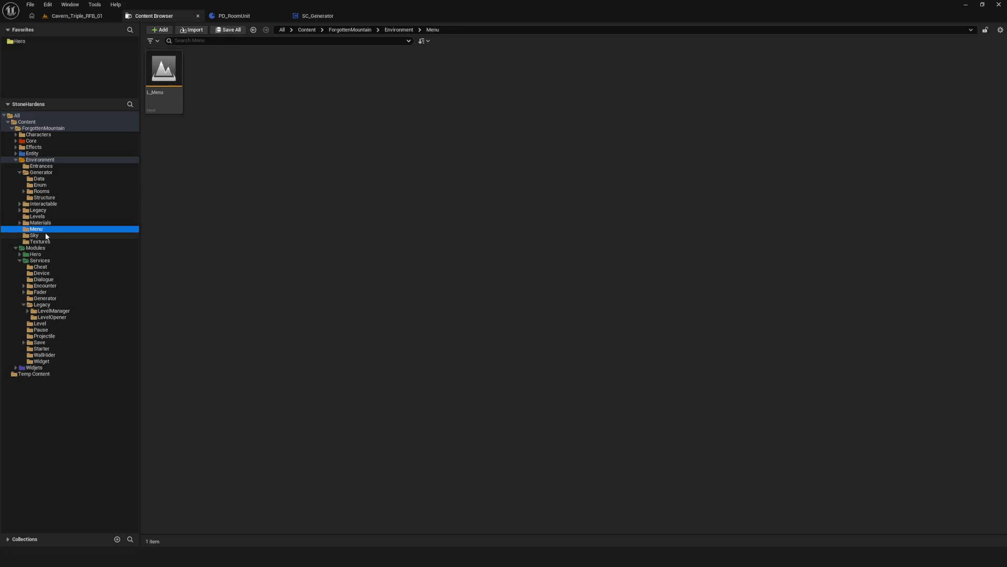
left_click(79, 192)
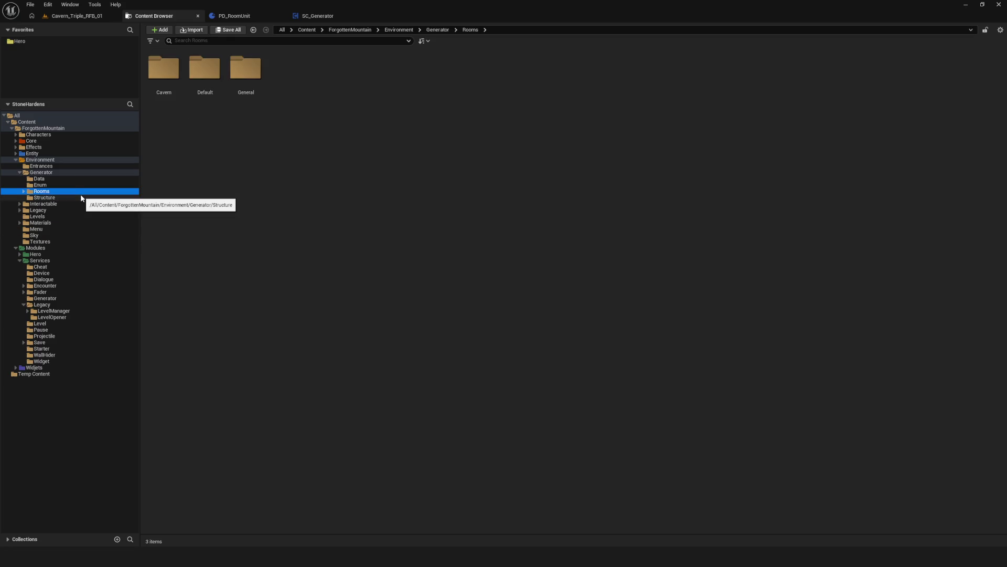
double_click(243, 94)
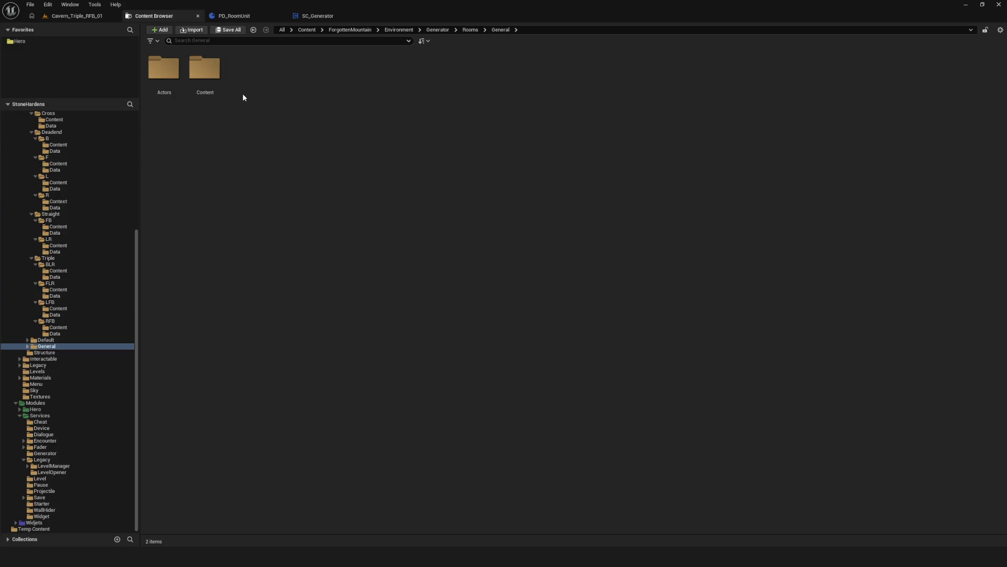
double_click(164, 68)
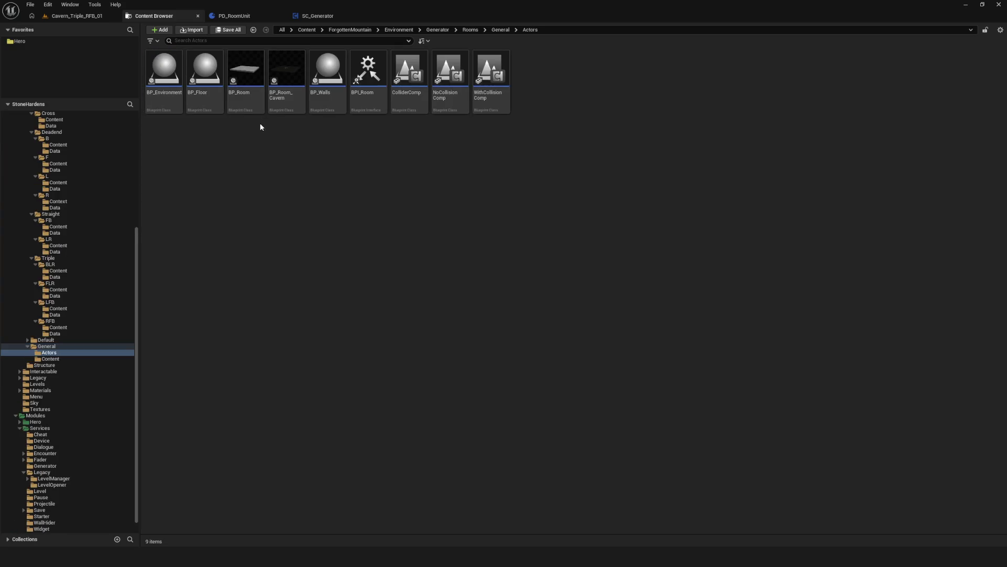
double_click(261, 83)
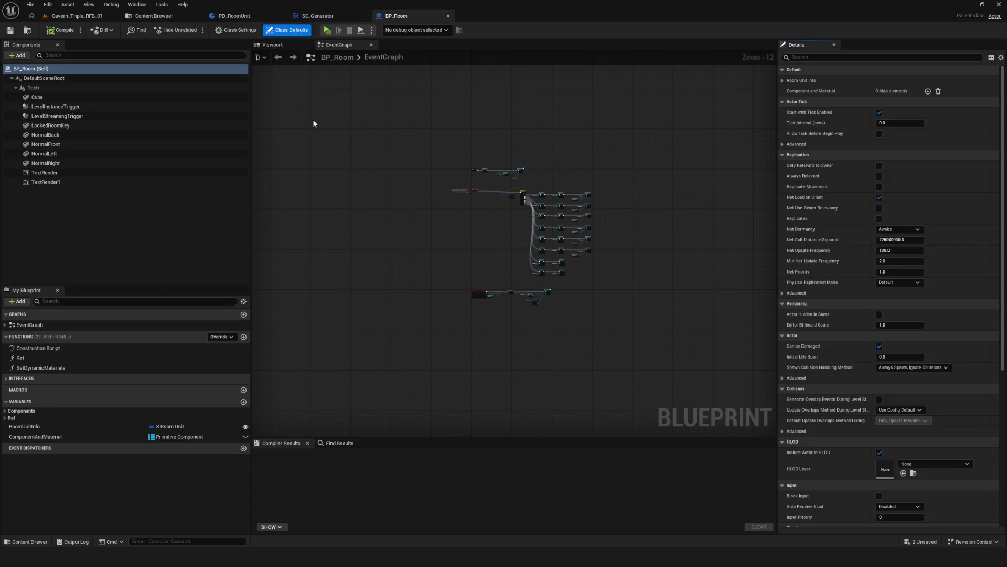
Widen the Components panel and add OnComponentBeginOverlap for LevelStreamingTrigger.
left_click(288, 46)
scroll(570, 198, "up", 5)
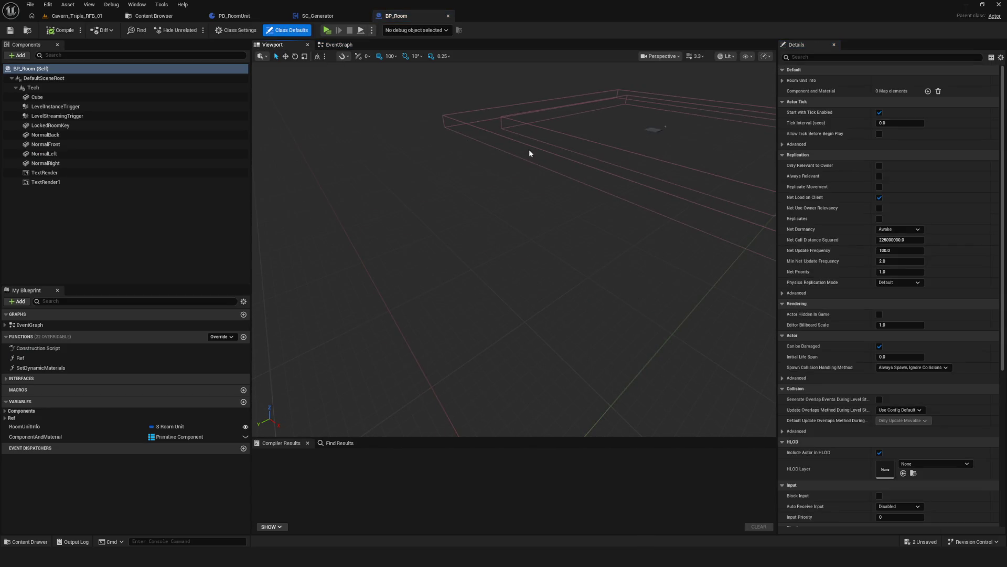
left_click(525, 150)
scroll(528, 203, "down", 2)
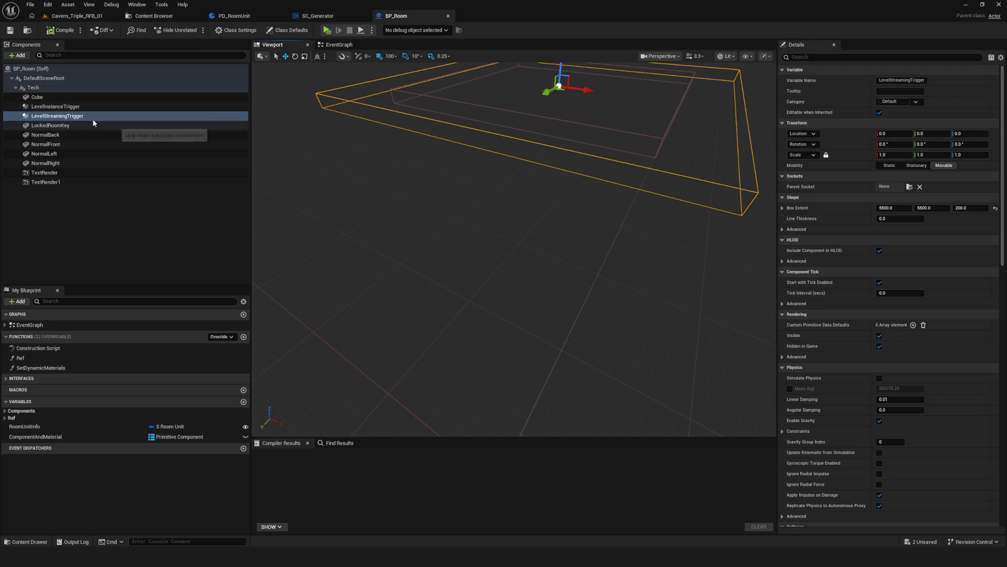
mouse_move(251, 86)
left_mouse_down()
mouse_move(360, 99)
mouse_move(179, 120)
mouse_move(346, 132)
mouse_move(314, 132)
left_mouse_up()
right_click(135, 117)
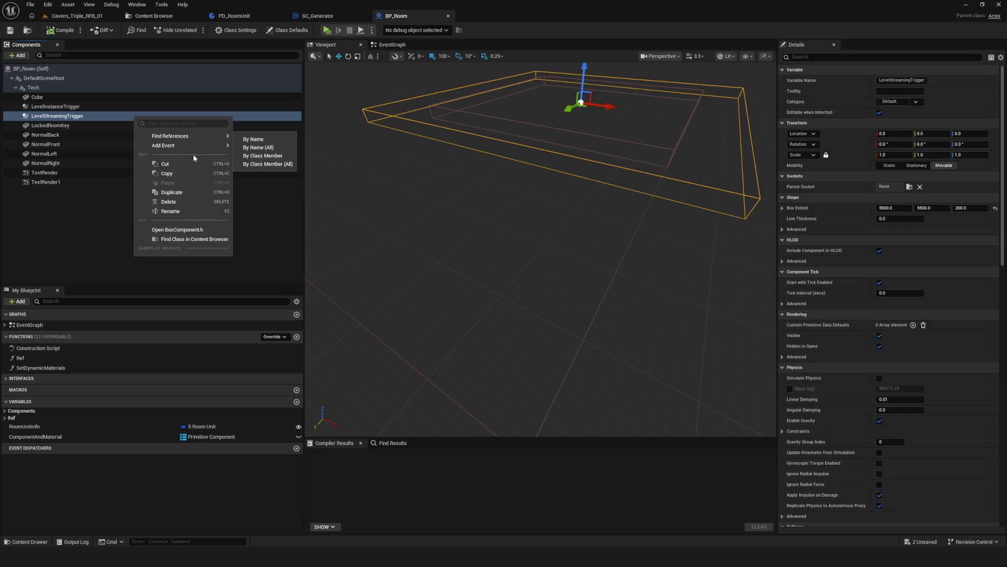
mouse_move(192, 147)
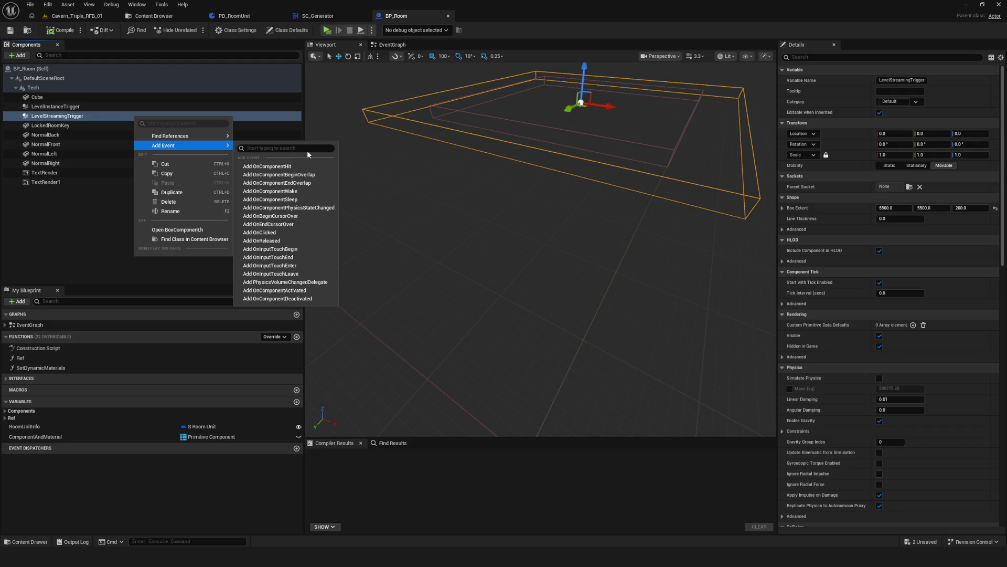
left_click(312, 174)
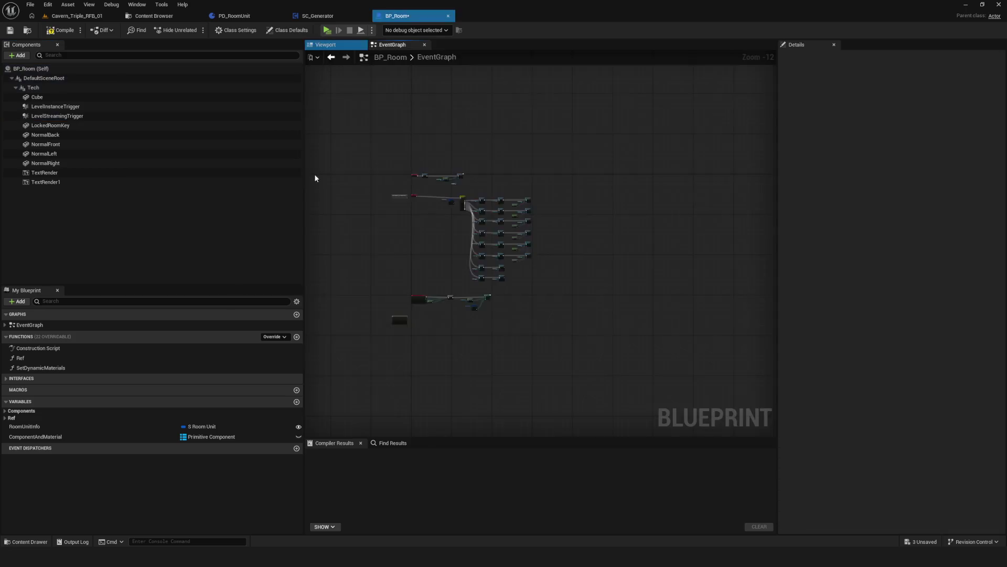
Drag the new LevelStreamingTrigger overlap event below the existing overlap logic.
scroll(430, 237, "down", 6)
scroll(505, 212, "up", 3)
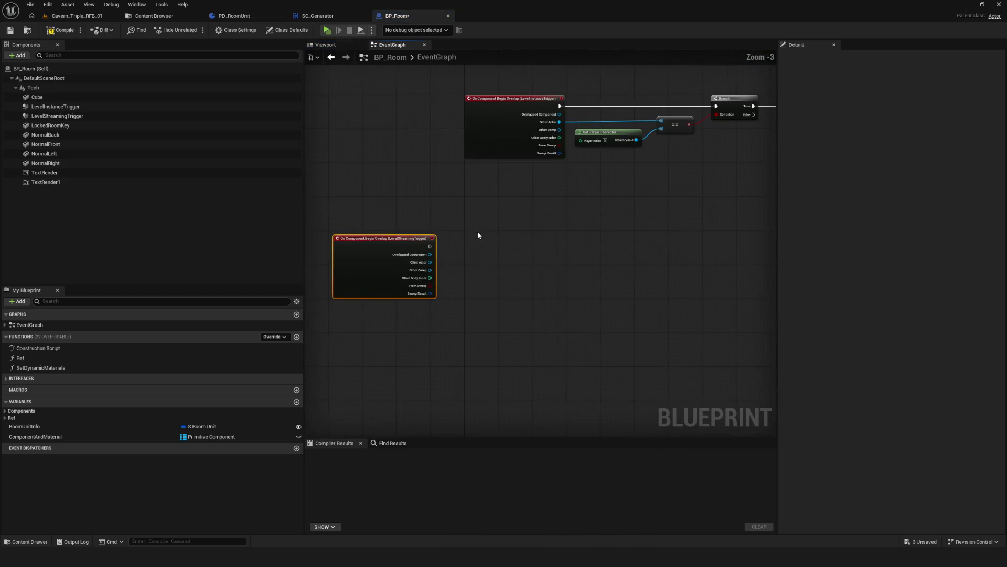
left_click_drag(368, 244, 493, 279)
scroll(486, 272, "down", 4)
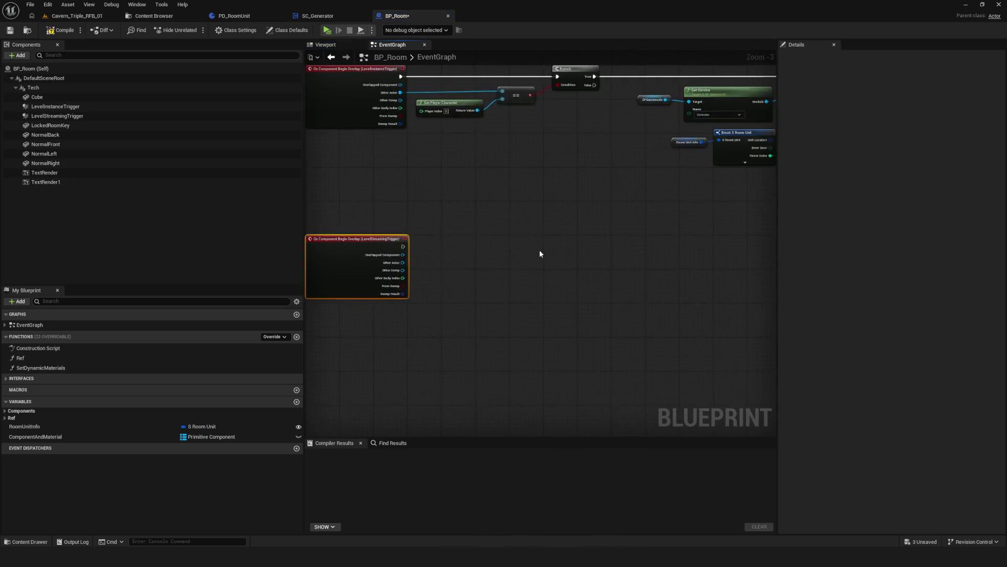
scroll(446, 306, "up", 3)
left_click_drag(441, 293, 437, 308)
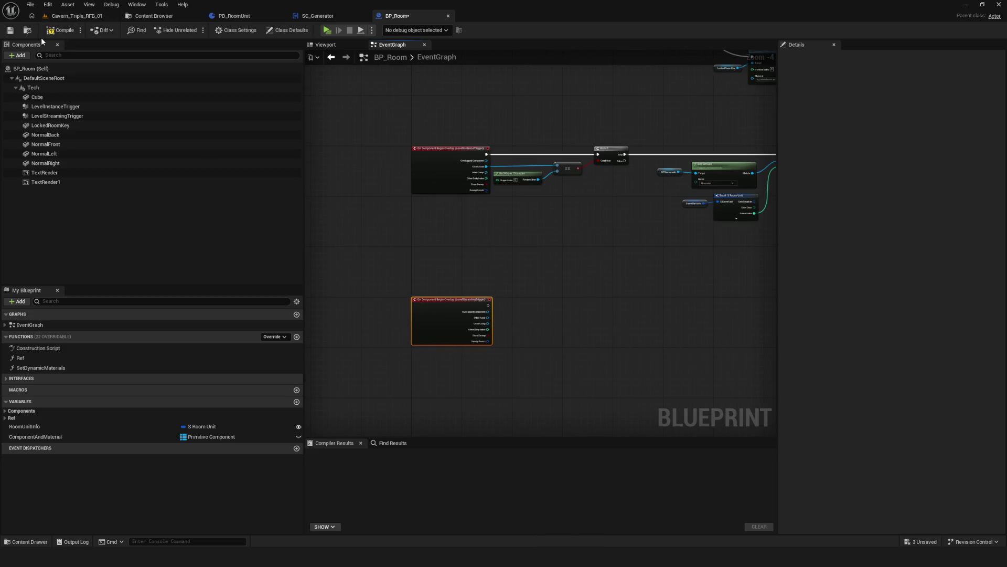
scroll(417, 215, "down", 3)
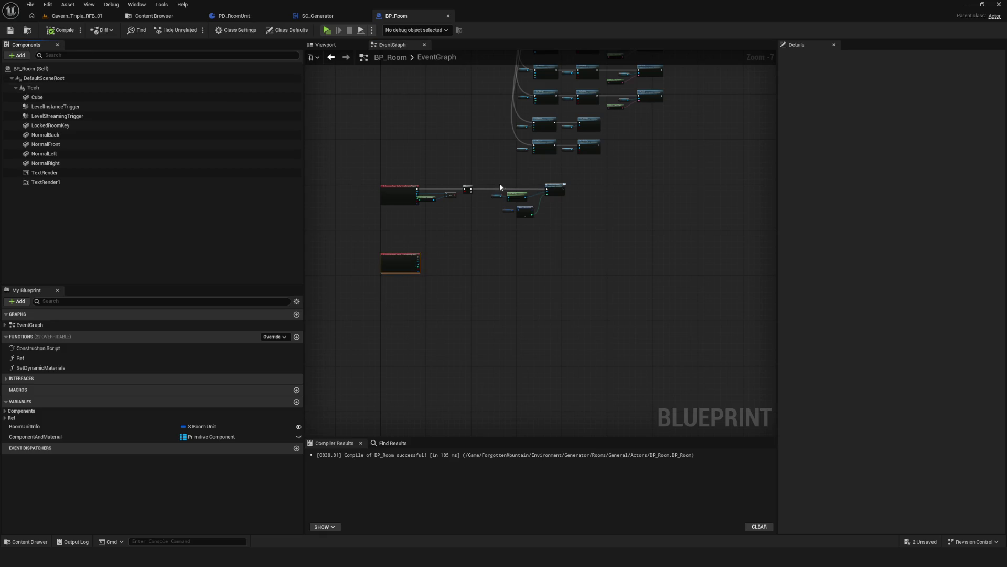
left_click_drag(473, 189, 484, 192)
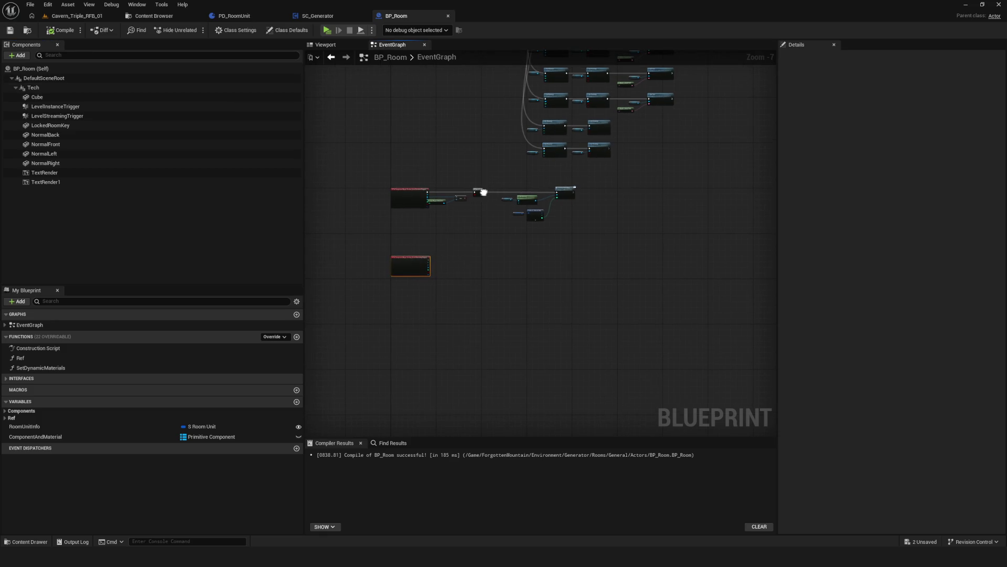
left_click(91, 19)
left_click(141, 17)
left_click(90, 20)
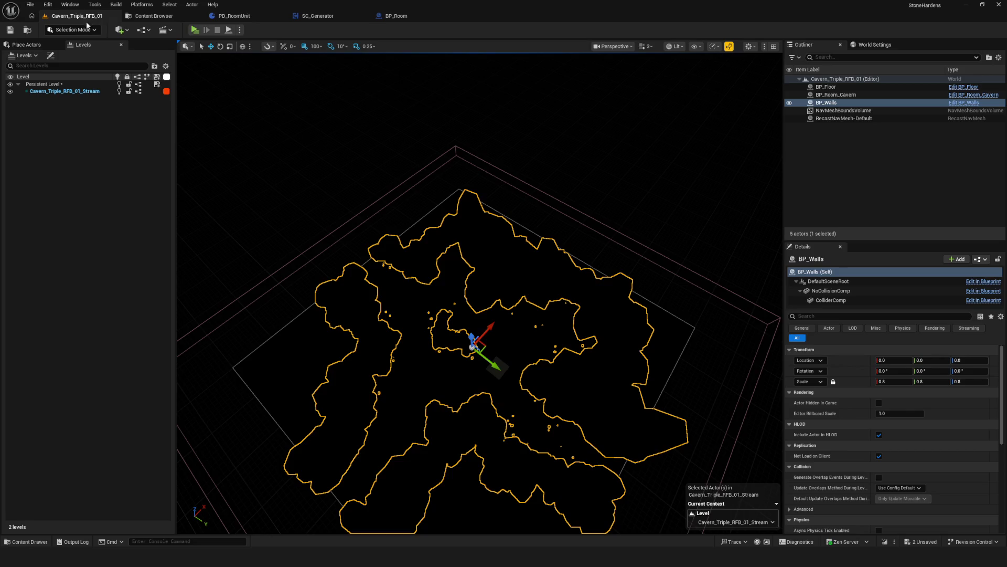
key("alt+p")
left_click(511, 231)
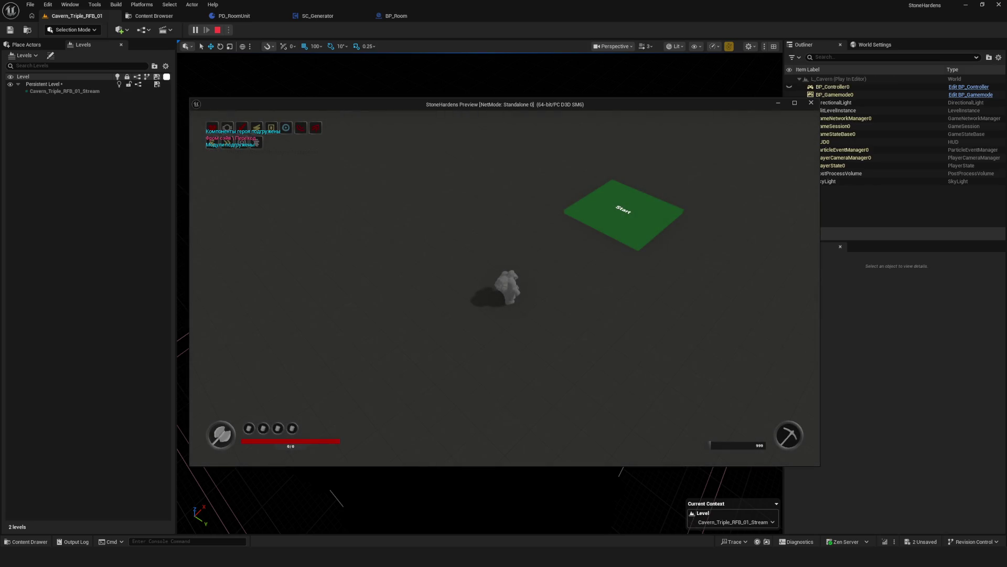
left_click(509, 223)
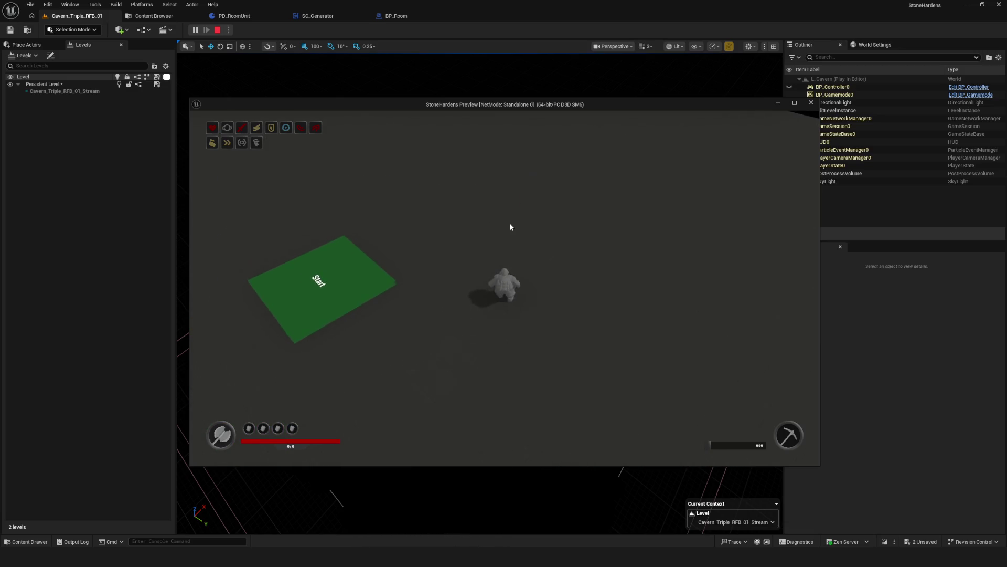
key("semicolon")
scroll(510, 227, "up", 3)
key("s")
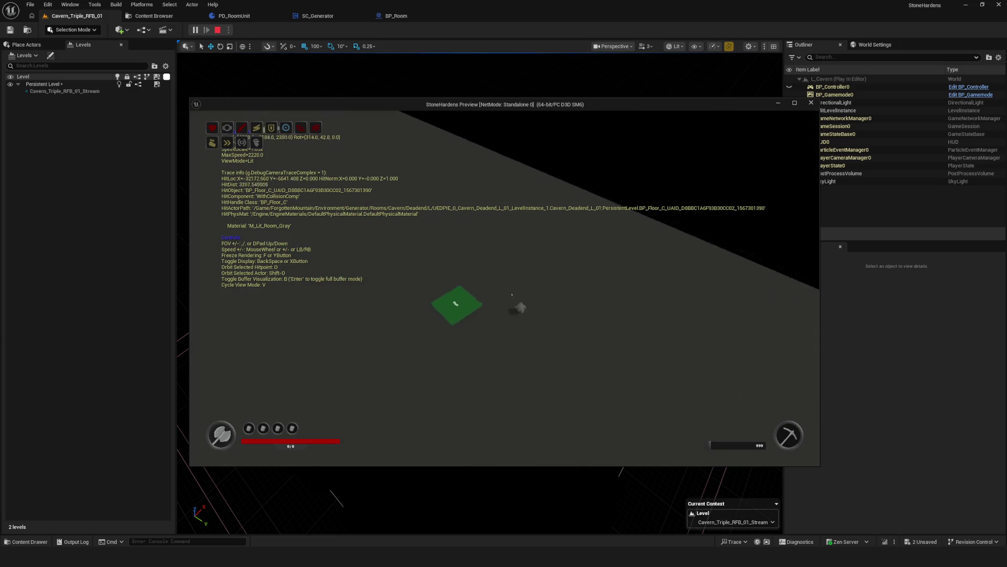
key("Escape")
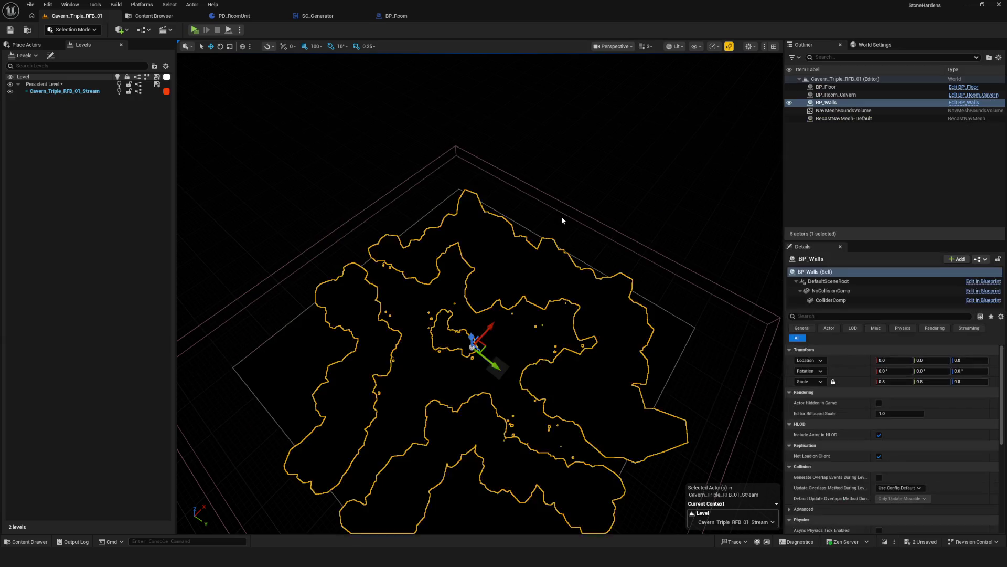
left_click(398, 16)
scroll(402, 190, "up", 3)
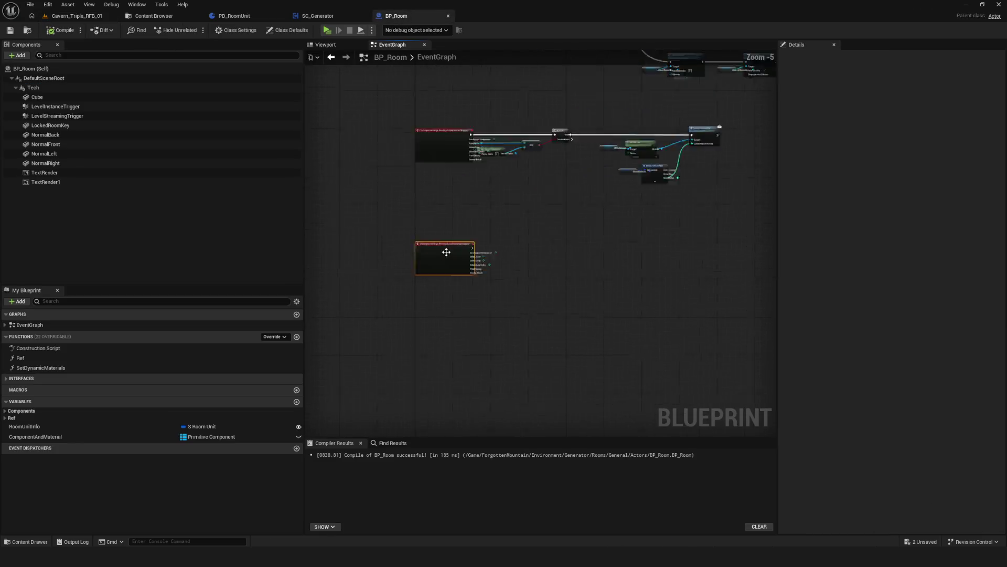
left_click_drag(402, 189, 552, 345)
scroll(530, 291, "down", 8)
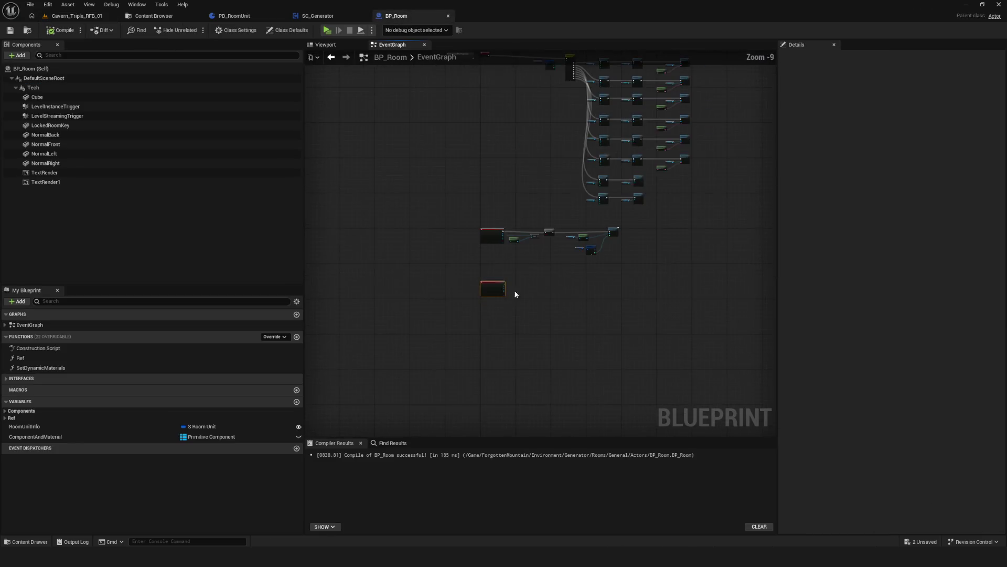
Paste the player-check nodes, wiring the event into Branch and Other Actor into ==.
scroll(450, 196, "up", 3)
scroll(559, 319, "down", 1)
key("ctrl+v")
scroll(452, 323, "up", 4)
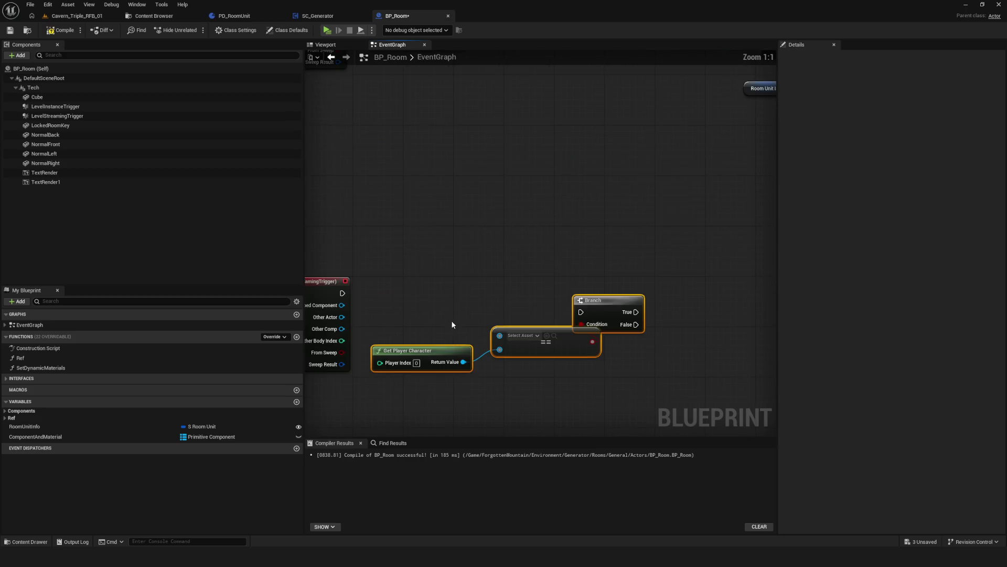
mouse_move(387, 244)
left_mouse_down()
mouse_move(626, 263)
mouse_move(680, 234)
left_mouse_up()
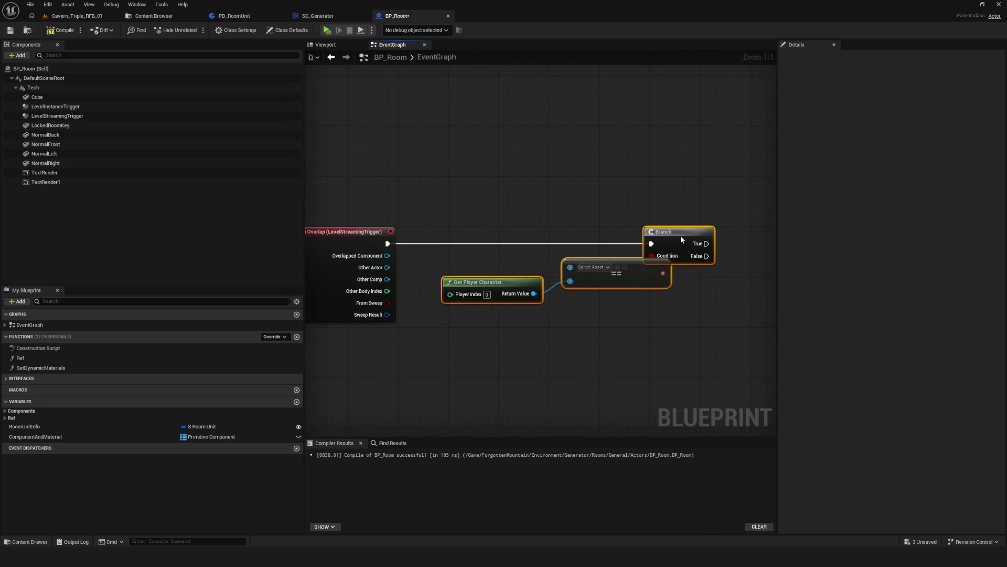
mouse_move(387, 267)
left_mouse_down()
mouse_move(570, 268)
mouse_move(590, 291)
left_mouse_up()
Add a Print String printing 'asdsad' on the Branch's True output.
mouse_move(720, 247)
left_mouse_down()
mouse_move(580, 242)
mouse_move(666, 235)
left_mouse_up()
type("cast")
left_click(740, 278)
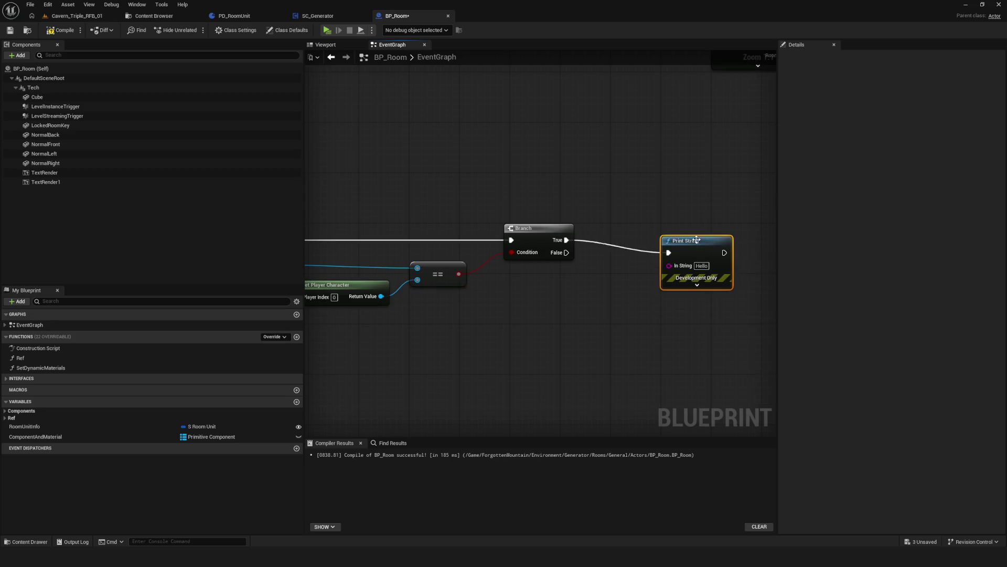
left_click(517, 349)
Compile BP_Room and run a quick test play of the game level.
left_click(60, 30)
left_click(327, 31)
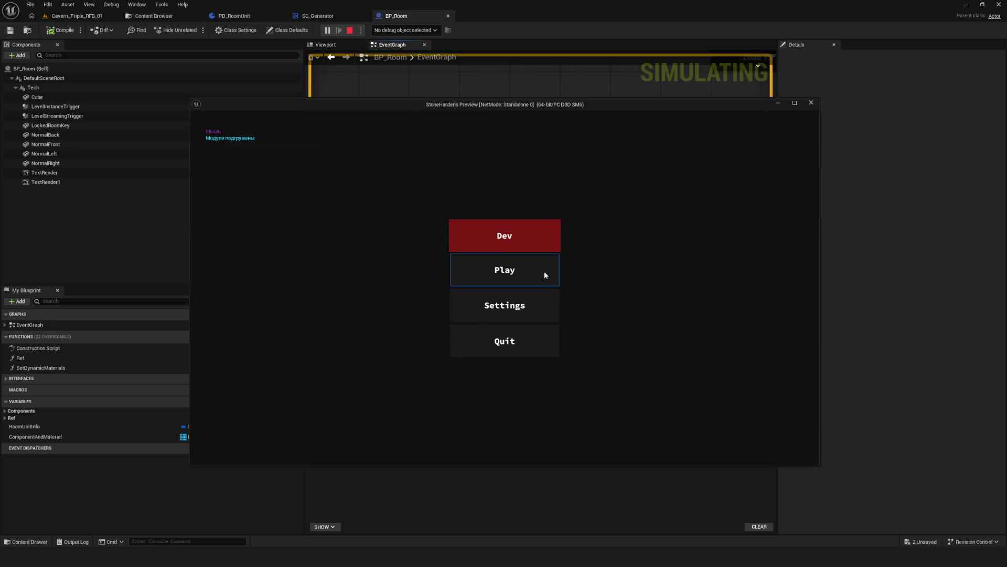
left_click(506, 262)
left_click(441, 223)
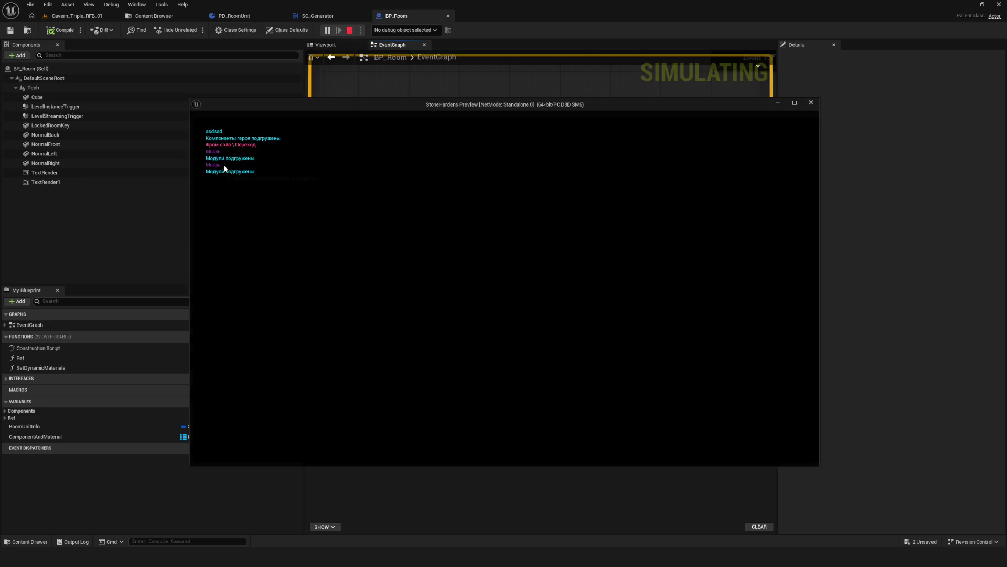
key("Escape")
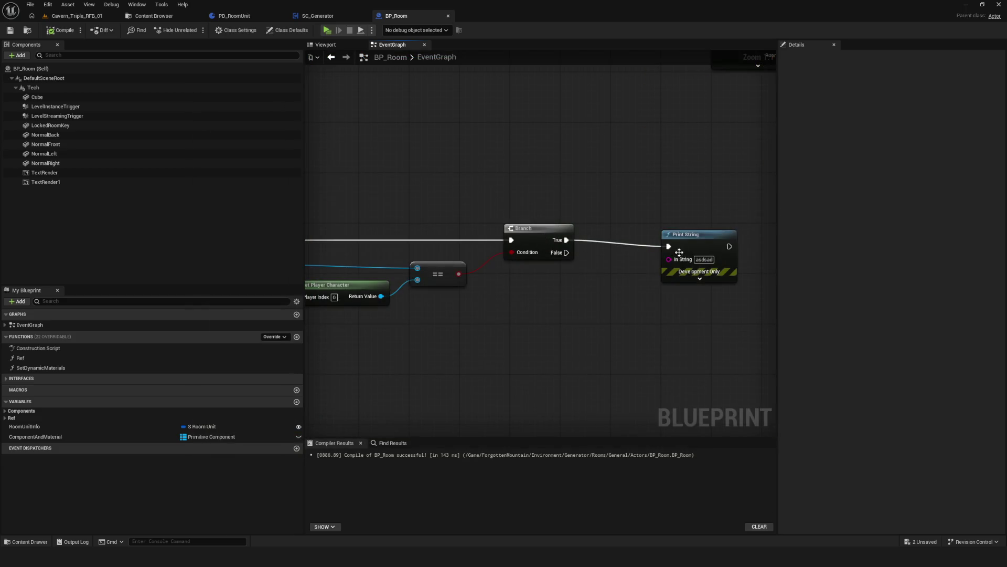
Save BP_Room and all other modified assets.
scroll(565, 281, "down", 3)
scroll(565, 281, "up", 3)
mouse_move(451, 241)
left_mouse_down()
mouse_move(466, 342)
mouse_move(560, 268)
left_mouse_up()
key("ctrl+s")
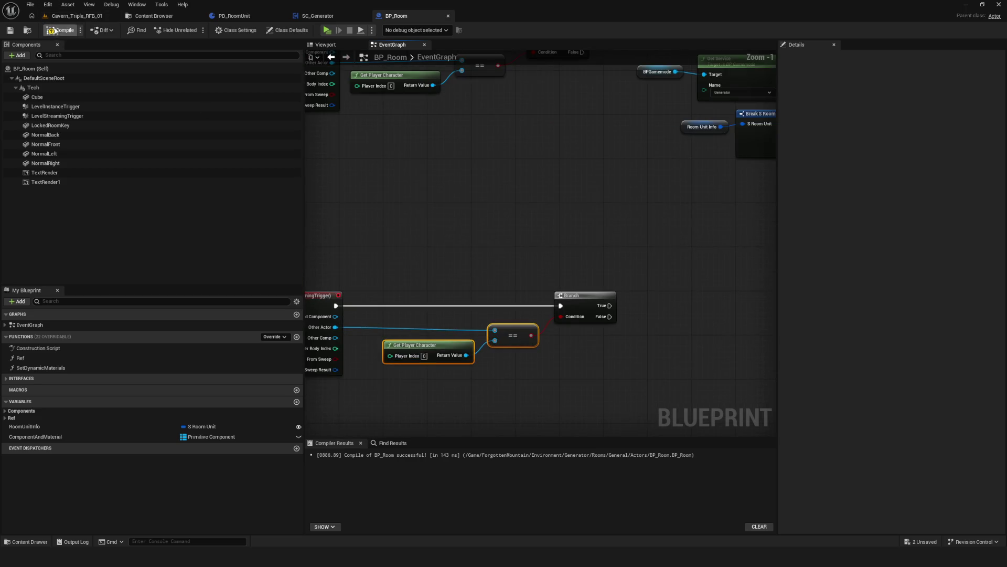
key("ctrl+s")
Drop a Room Unit Info getter into the graph near the streaming-trigger Branch.
left_click_drag(568, 266, 498, 261)
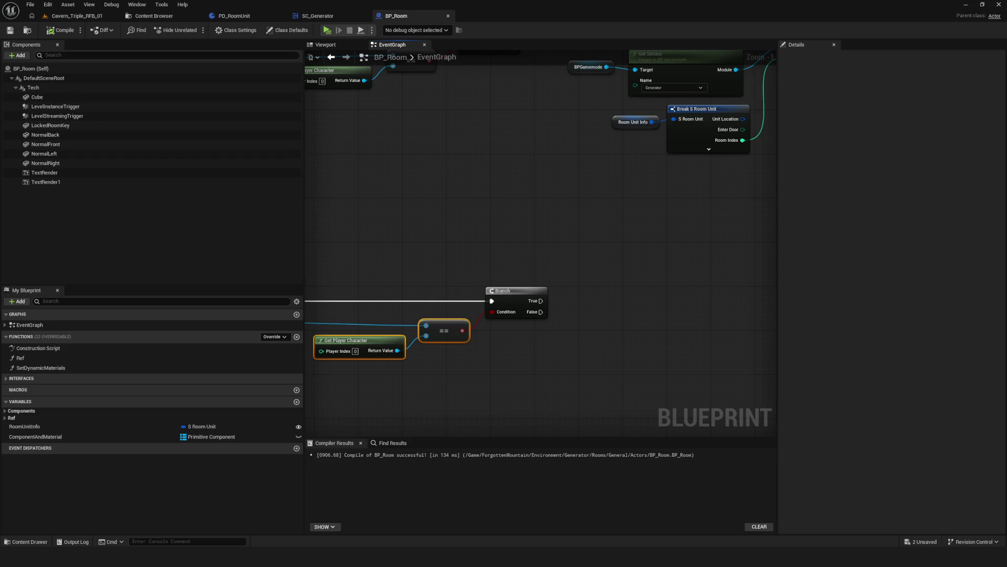
scroll(468, 275, "down", 5)
scroll(603, 313, "up", 3)
mouse_move(603, 313)
left_mouse_down()
mouse_move(619, 387)
mouse_move(663, 353)
left_mouse_up()
mouse_move(92, 426)
left_mouse_down()
mouse_move(486, 418)
mouse_move(582, 376)
mouse_move(491, 322)
mouse_move(449, 351)
mouse_move(400, 344)
left_mouse_up()
scroll(619, 360, "up", 3)
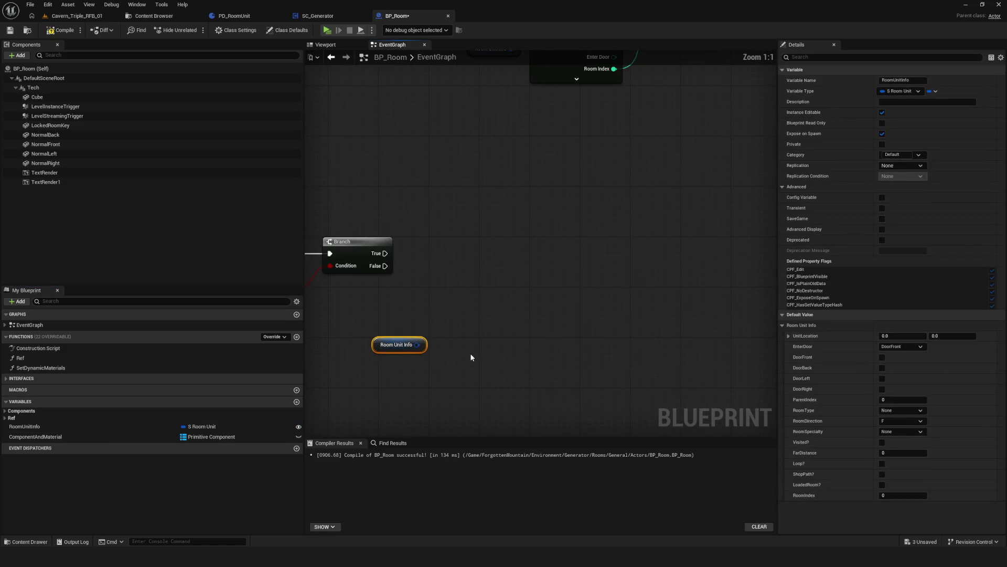
left_click(320, 16)
Copy Get Level Data from SC_Generator and paste it into BP_Room, accepting the context fix.
key("ctrl+c")
left_click(409, 16)
key("ctrl+v")
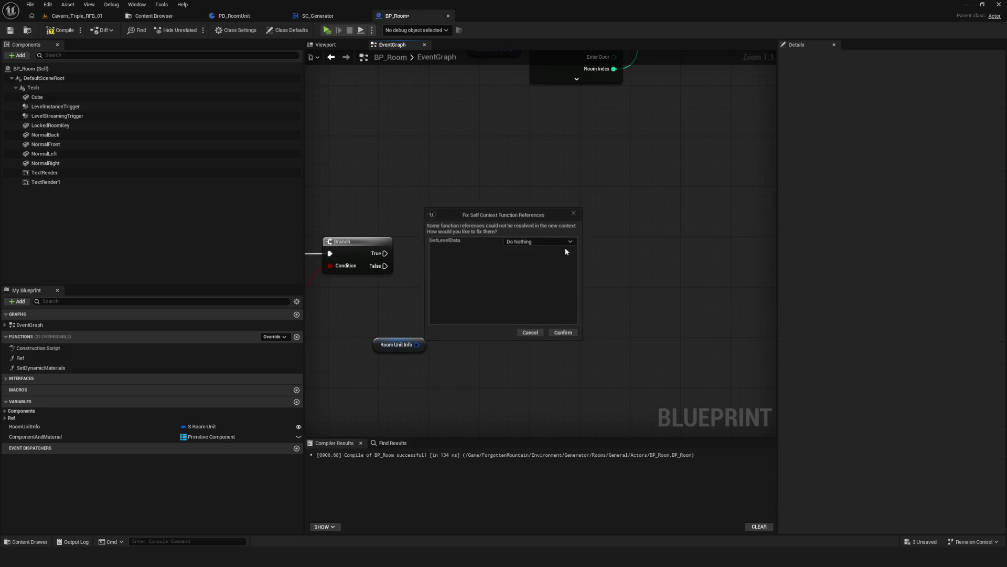
left_click(564, 332)
Abandon a 'get level data' node search in BP_Room and open SC_Generator's Get Level Data function.
left_click(318, 15)
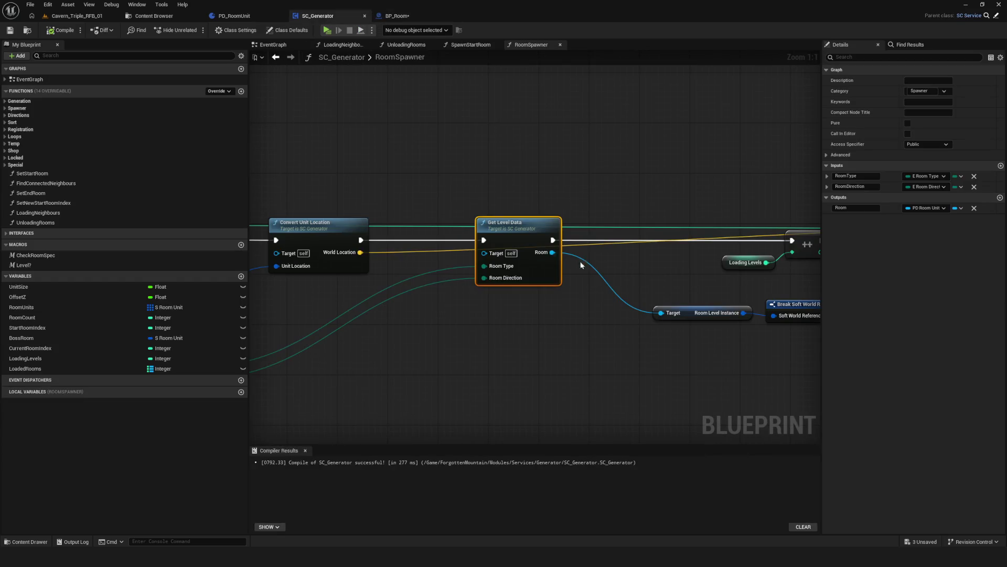
left_click(415, 15)
right_click(558, 281)
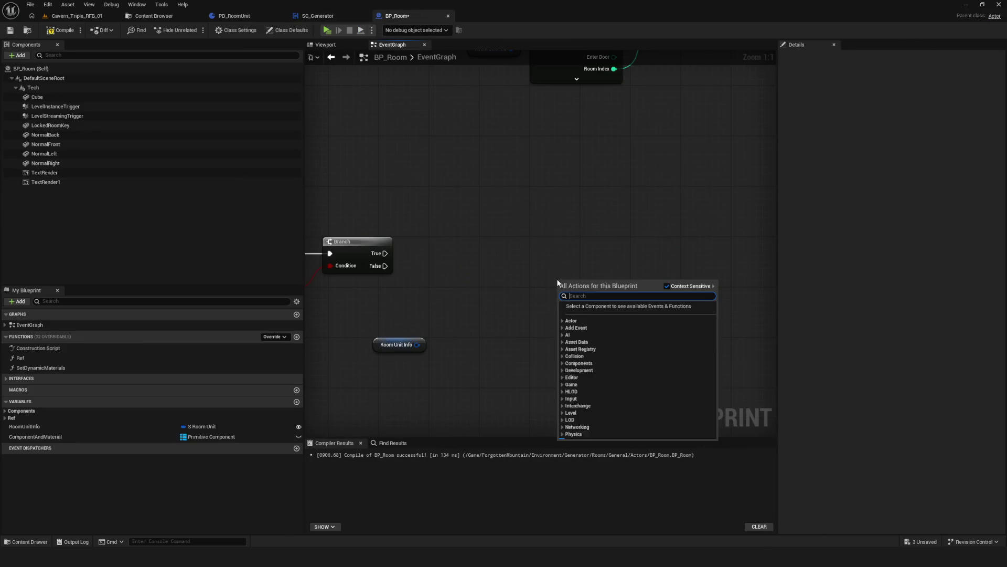
type("get level")
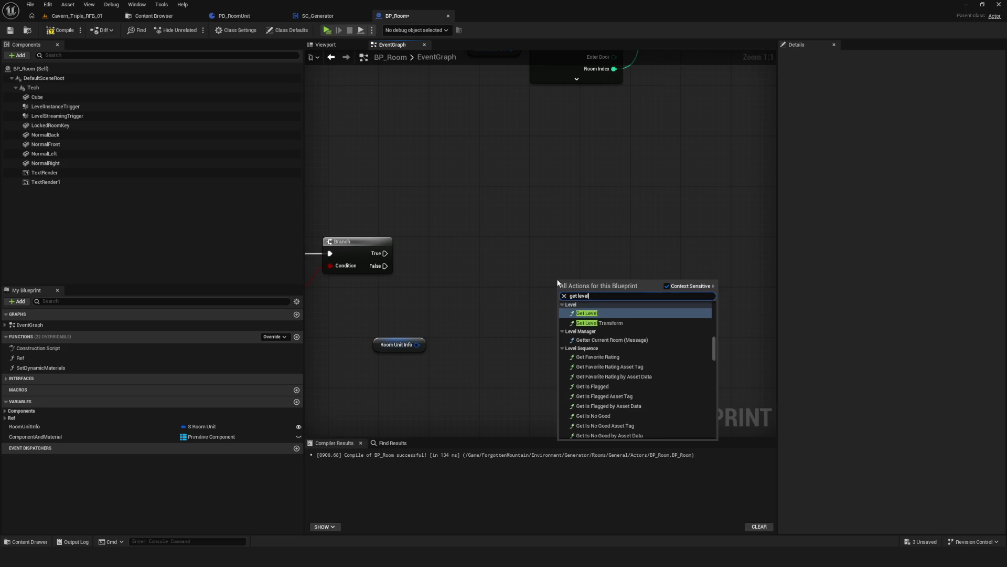
type(" data")
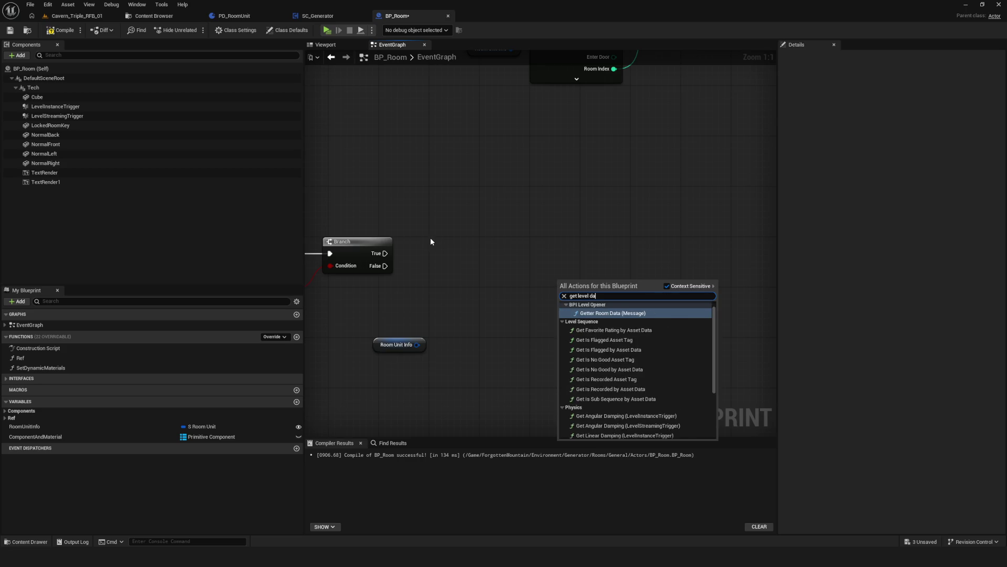
key("Escape")
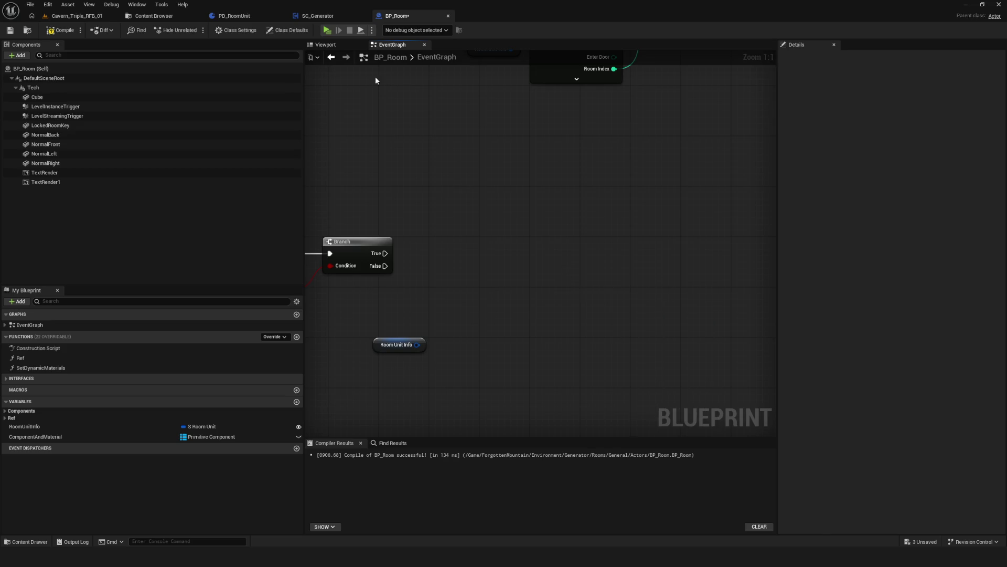
left_click(336, 16)
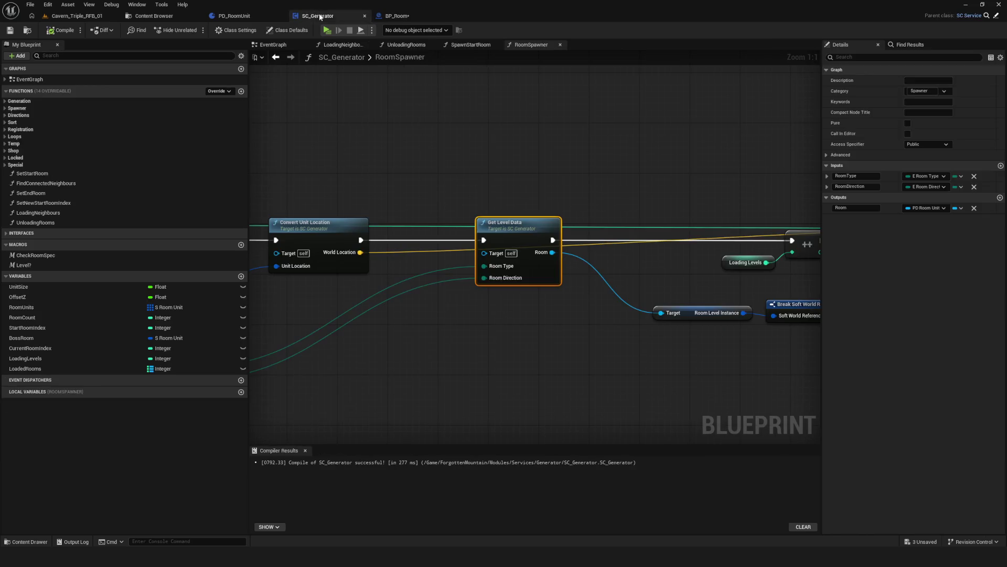
double_click(533, 225)
Delete the PrintStringCouple function from the Temp category.
mouse_move(488, 224)
left_mouse_down()
mouse_move(343, 216)
mouse_move(462, 228)
left_mouse_up()
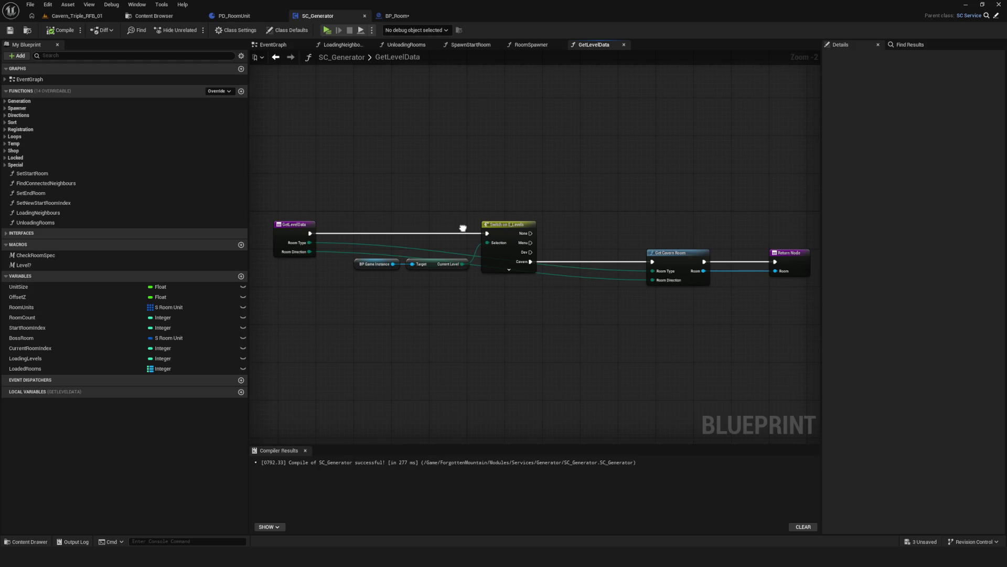
left_click_drag(462, 228, 461, 227)
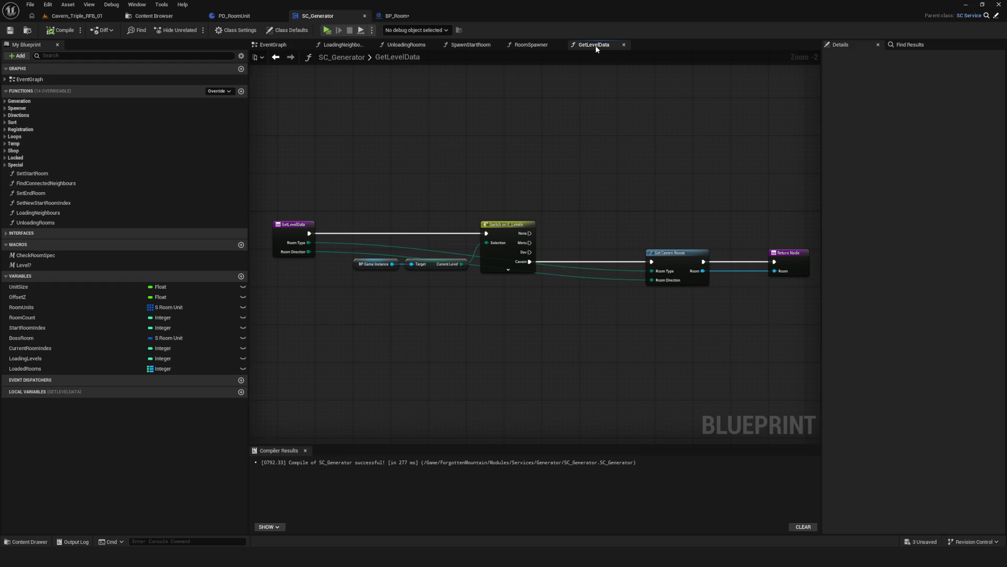
left_click(6, 144)
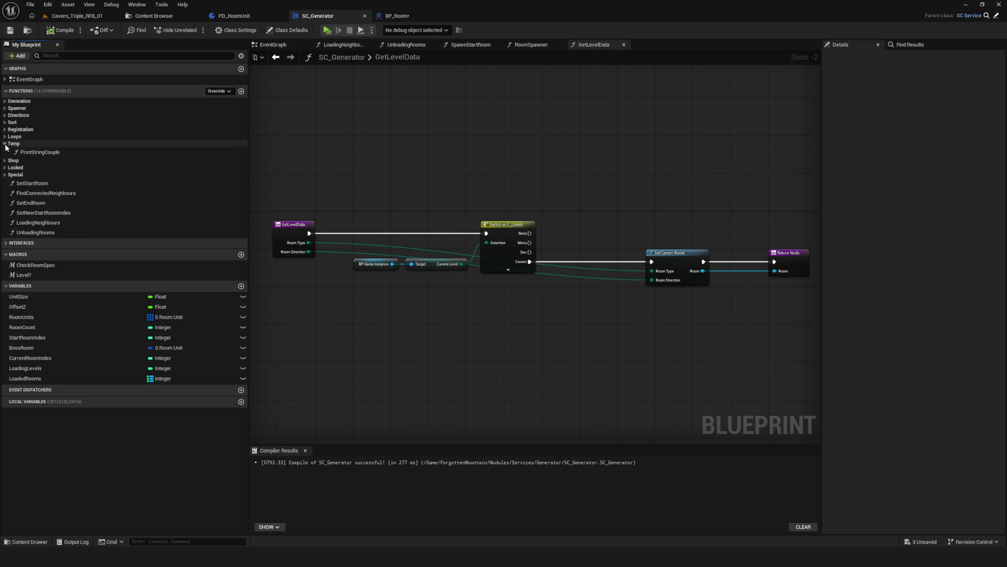
left_click(5, 144)
left_click(5, 144)
left_click(47, 152)
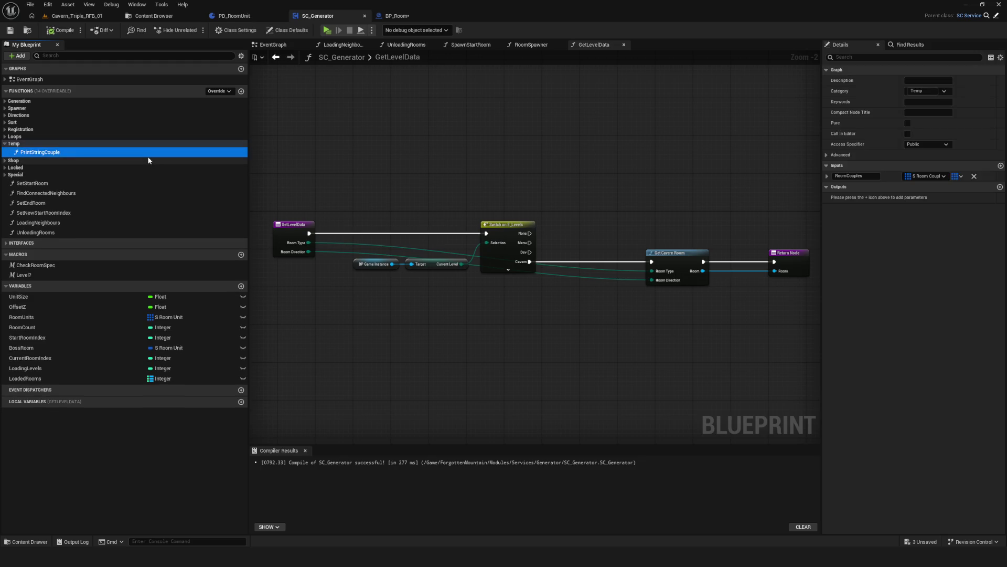
key("Delete")
left_click(557, 293)
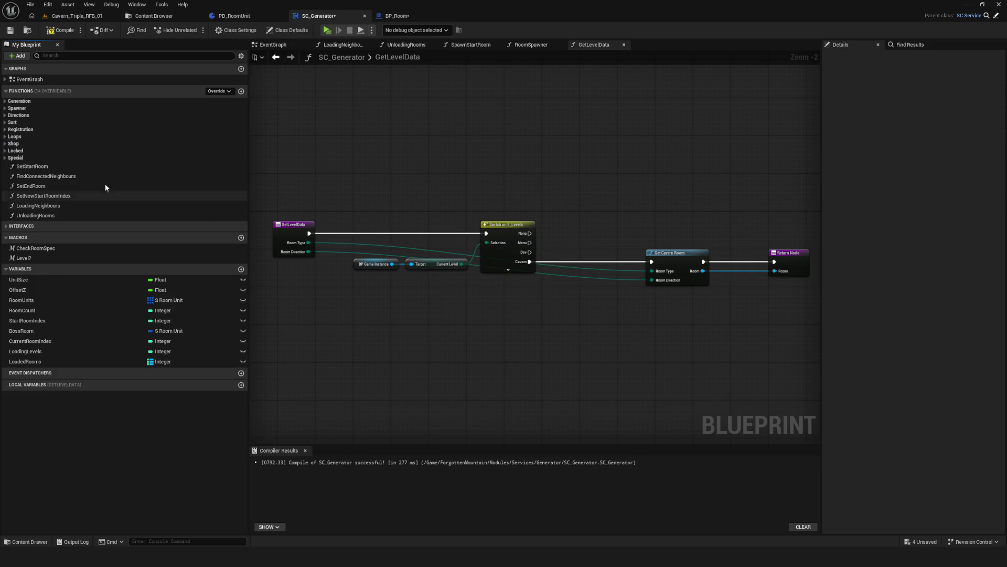
Check the Sort, Directions, Registration and Generation categories, finding GetLevelData under Spawner.
left_click(6, 123)
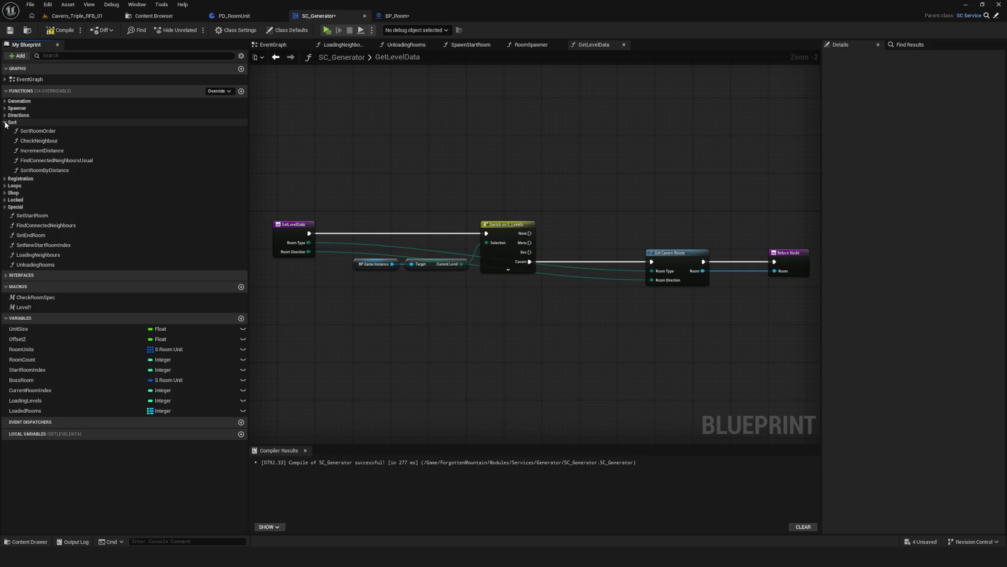
left_click(6, 123)
left_click(7, 115)
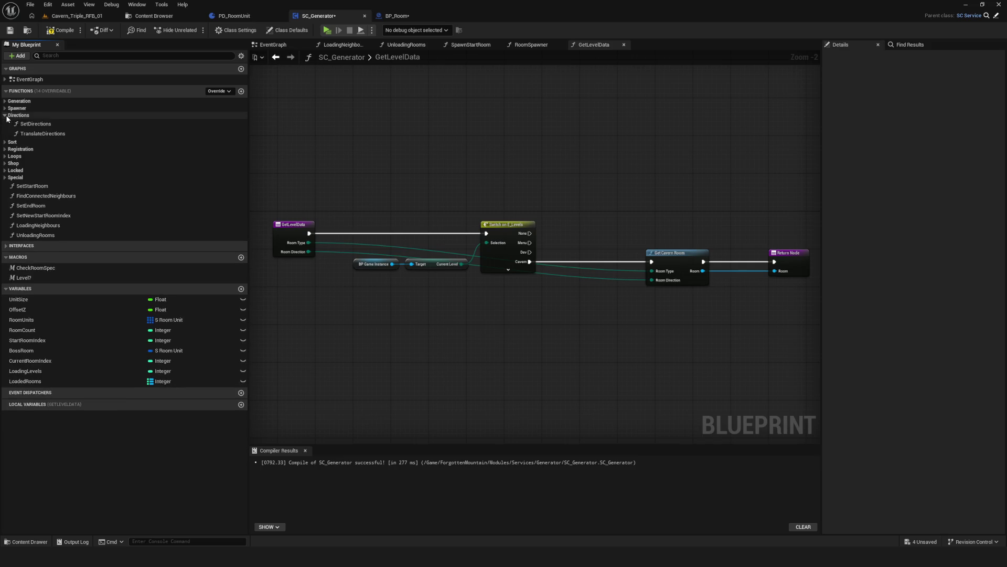
left_click(6, 115)
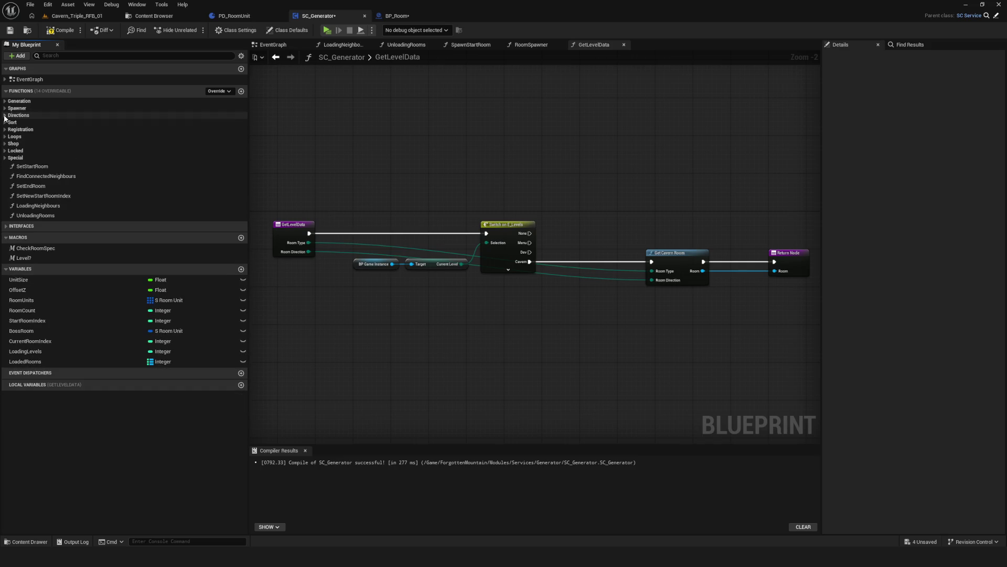
left_click(5, 130)
left_click(5, 130)
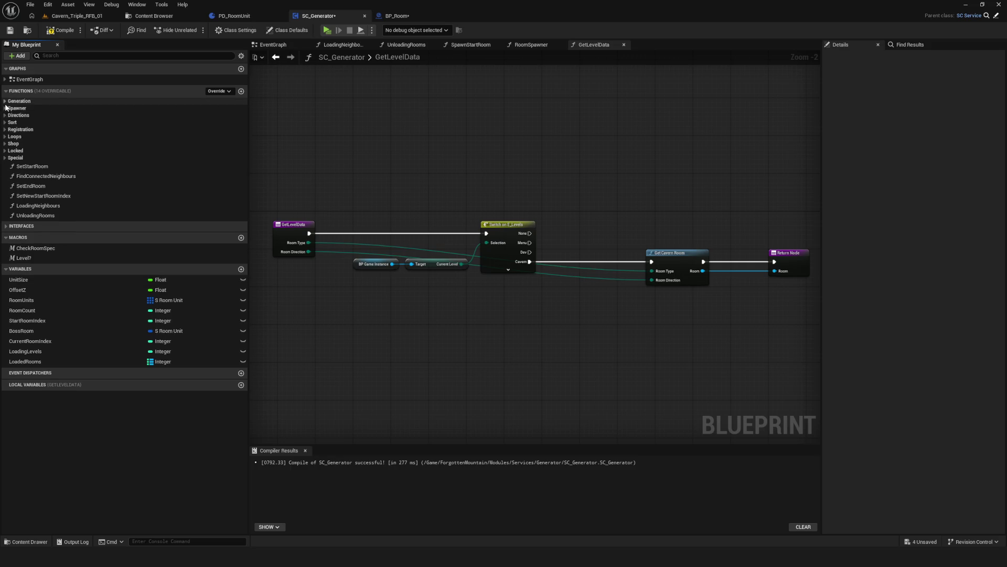
left_click(6, 101)
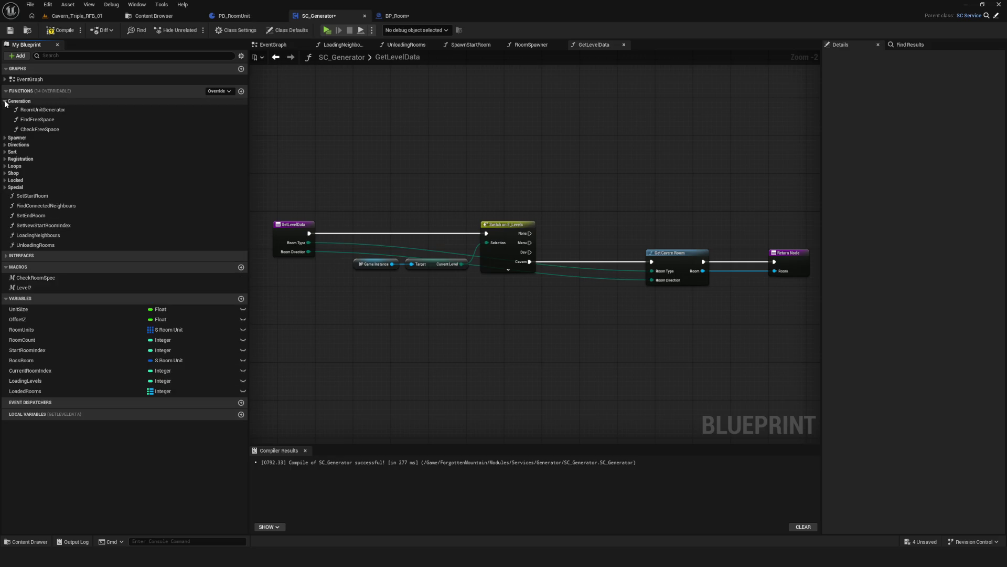
left_click(5, 101)
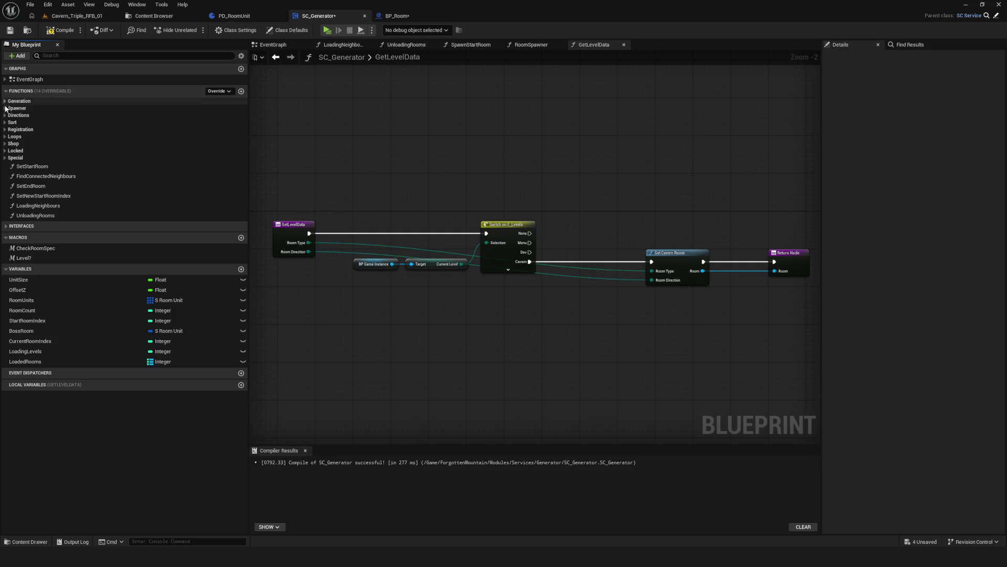
left_click(4, 116)
left_click(4, 116)
left_click(4, 108)
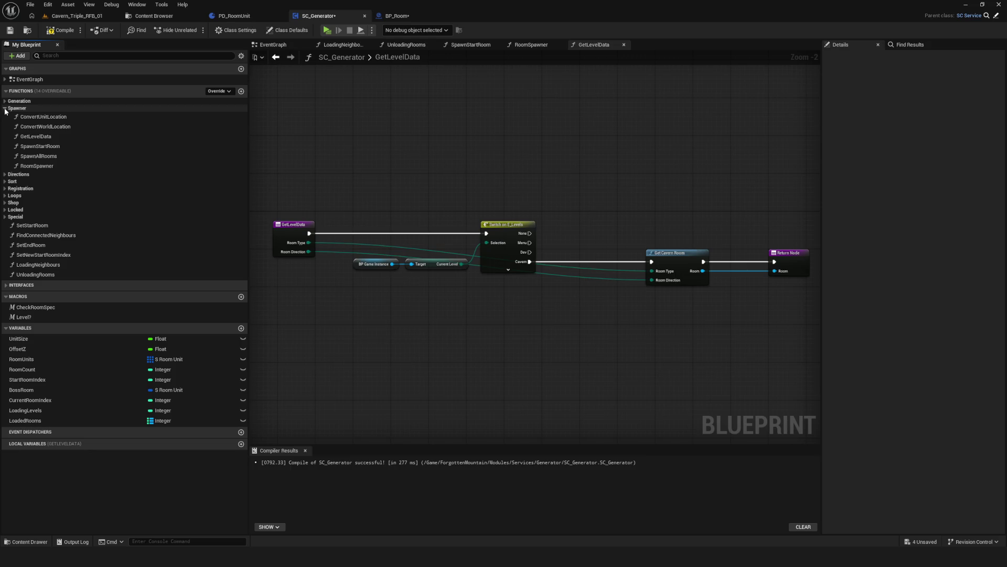
Select the whole GetLevelData node chain, then bring up actions for the GetLevelData function.
scroll(562, 184, "down", 1)
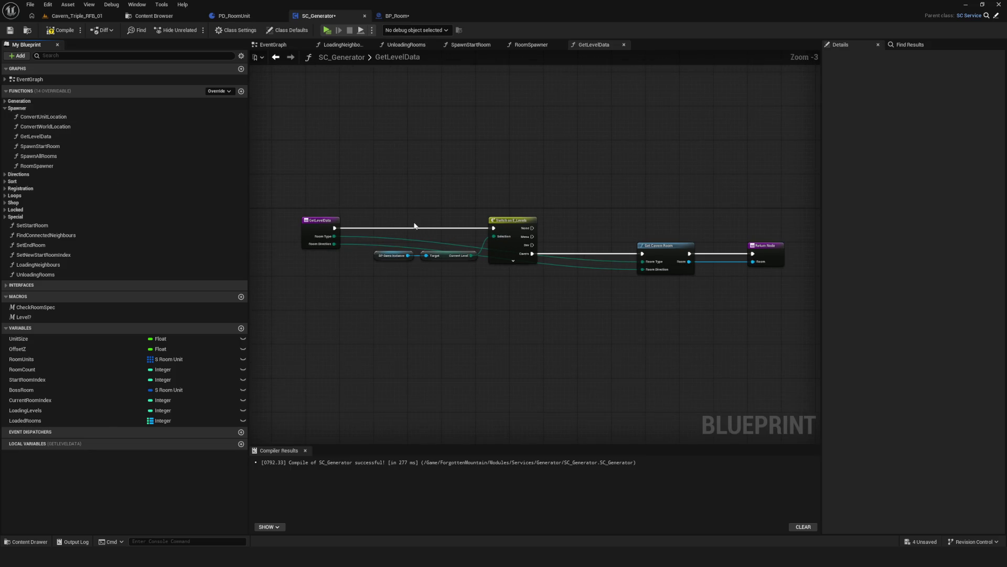
left_click_drag(414, 226, 385, 261)
scroll(484, 293, "up", 2)
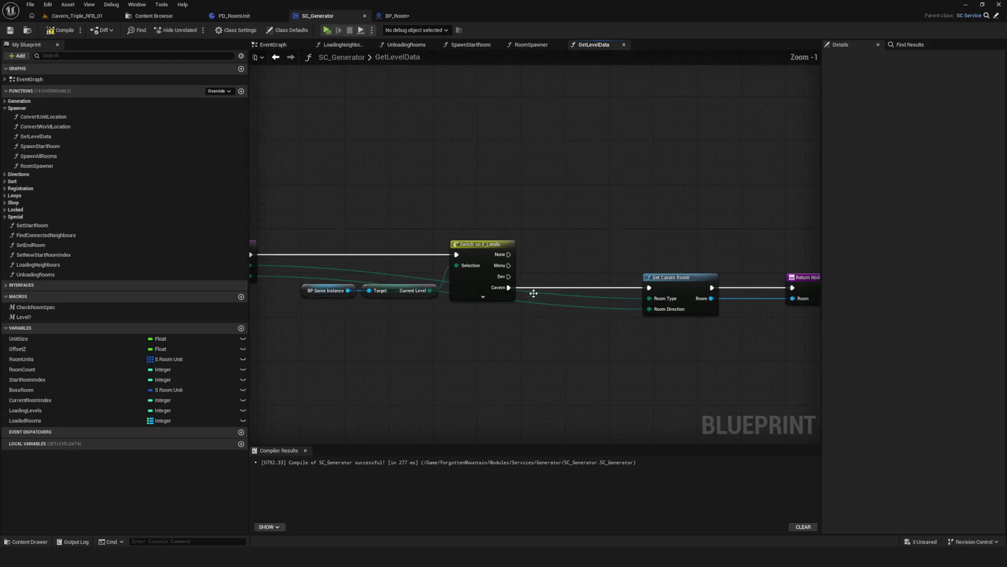
scroll(478, 310, "down", 3)
scroll(417, 237, "up", 2)
mouse_move(417, 237)
left_mouse_down()
mouse_move(504, 267)
mouse_move(496, 256)
mouse_move(497, 266)
left_mouse_up()
scroll(496, 276, "down", 5)
scroll(496, 276, "up", 4)
left_click_drag(307, 180, 808, 328)
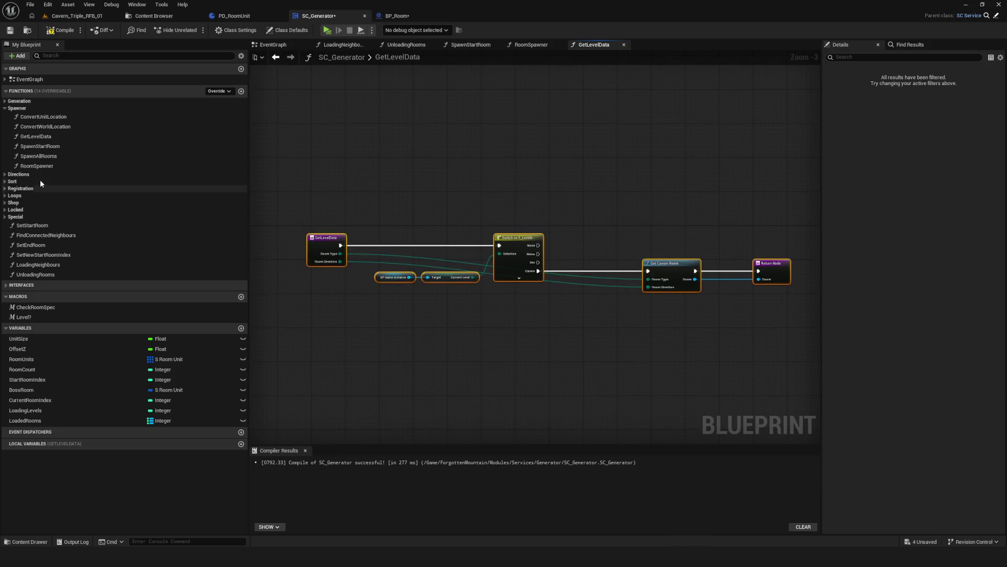
left_click(56, 137)
right_click(56, 138)
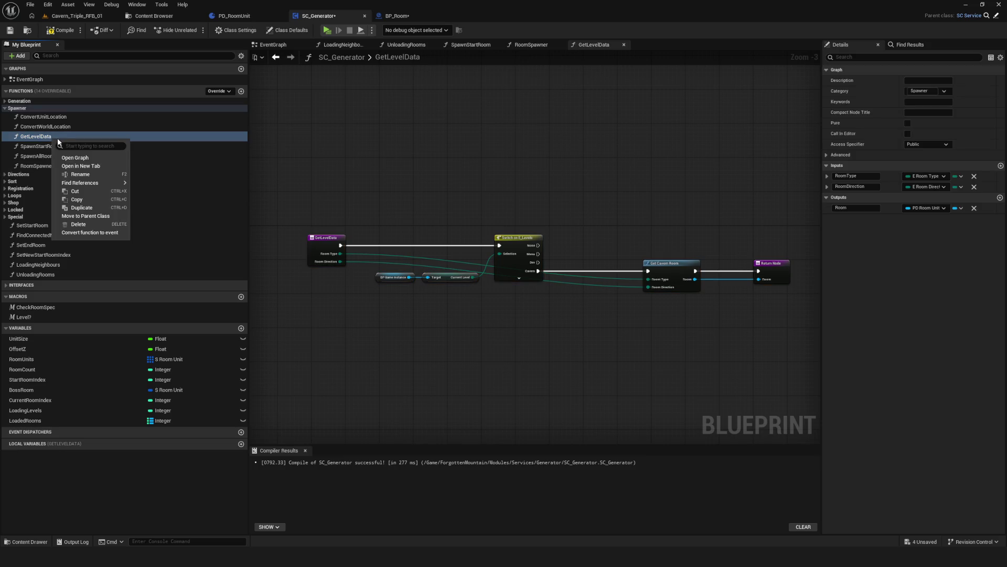
Copy the GetLevelData function, then compile and save SC_Generator.
key("Escape")
left_click(55, 32)
left_click(9, 30)
Paste GetLevelData as a new function in BP_Room and compile it.
left_click(399, 16)
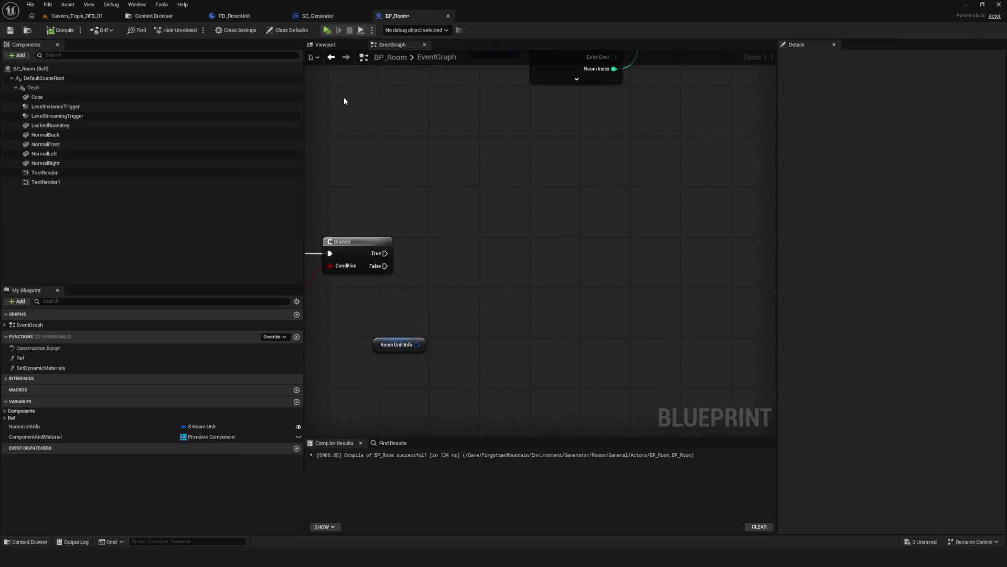
right_click(112, 340)
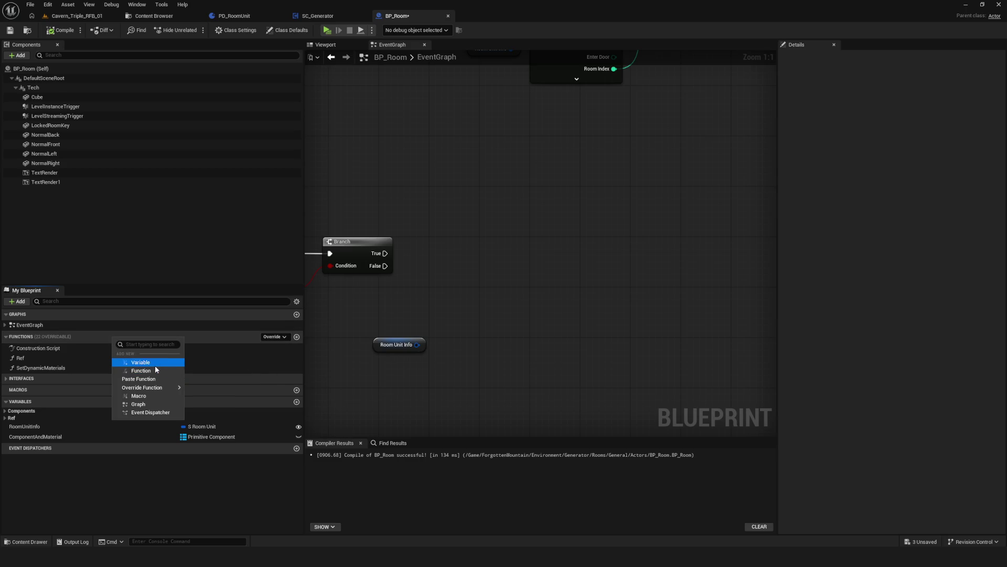
left_click(151, 378)
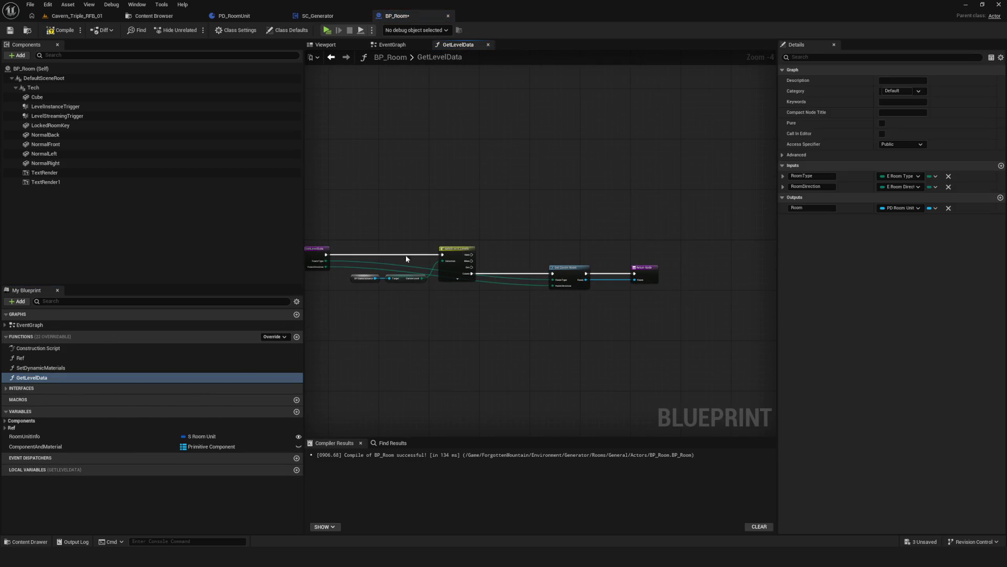
left_click(50, 33)
Move GetLevelData's node chain away from the erroring BP Game Instance node, then return to EventGraph.
scroll(457, 269, "up", 4)
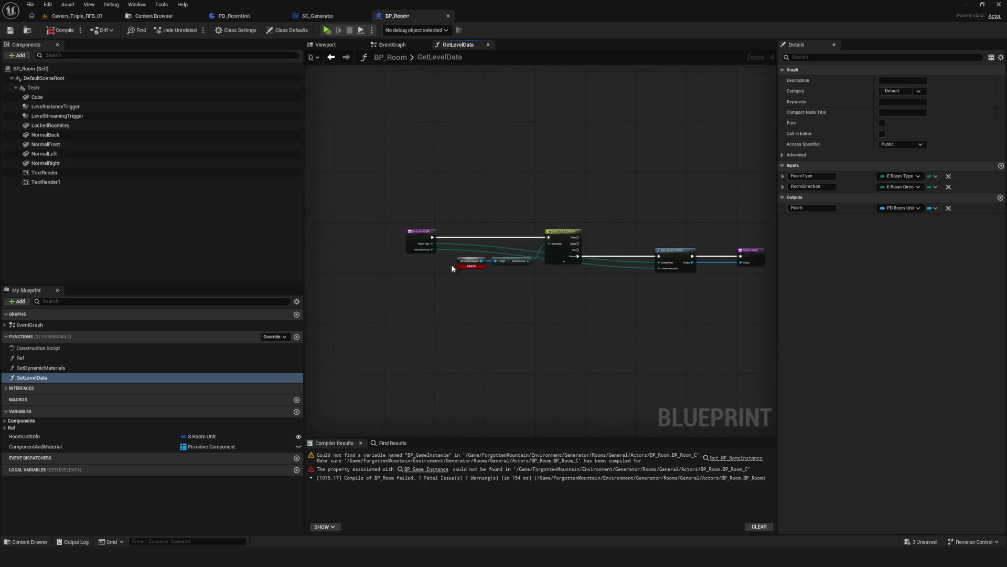
left_click(496, 267)
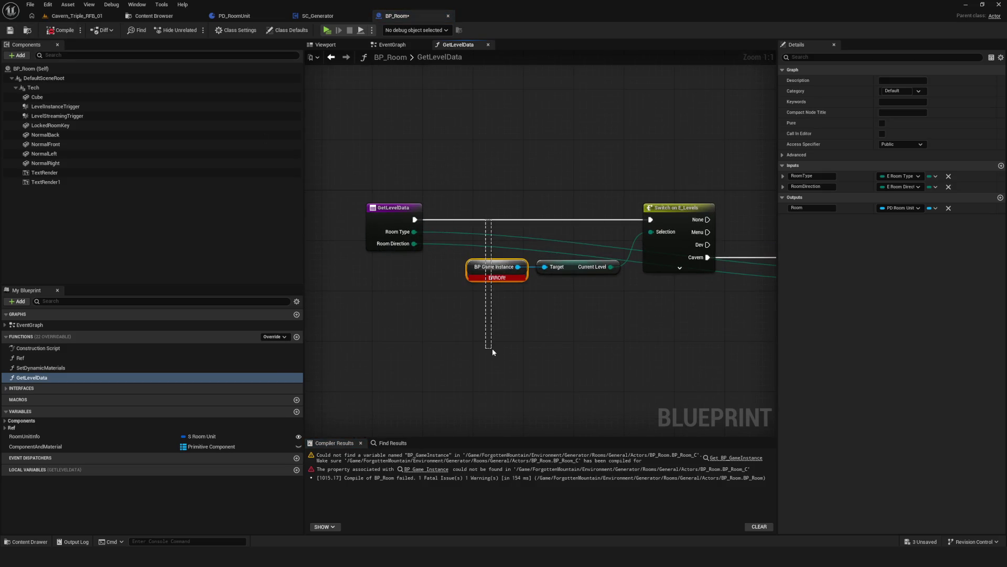
scroll(571, 323, "down", 3)
key("ctrl+a")
mouse_move(451, 217)
left_mouse_down()
mouse_move(745, 219)
mouse_move(610, 232)
mouse_move(646, 210)
mouse_move(630, 209)
left_mouse_up()
scroll(366, 101, "down", 1)
left_click(392, 44)
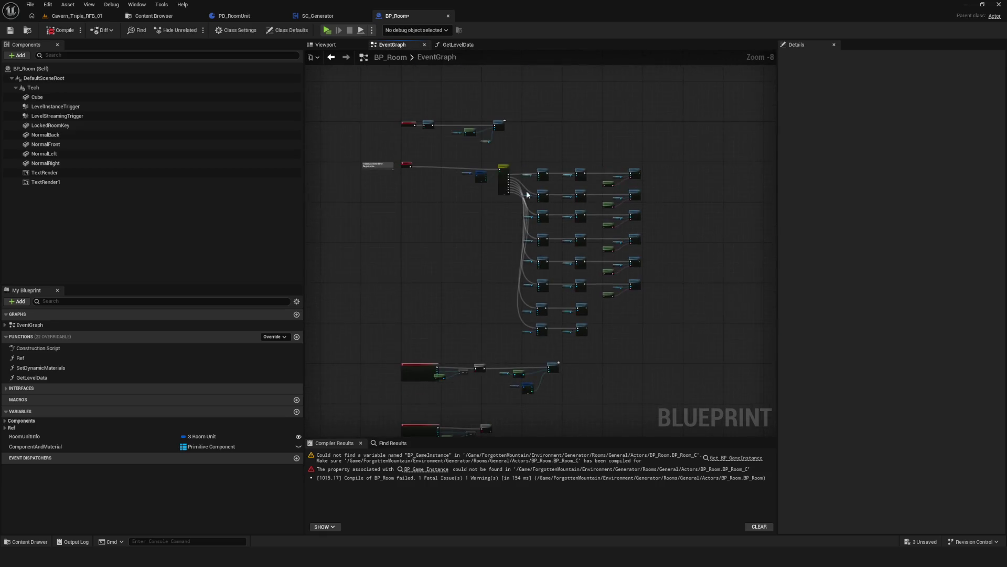
scroll(369, 197, "up", 3)
In the Ref function graph, add a Get Game Instance node.
double_click(452, 189)
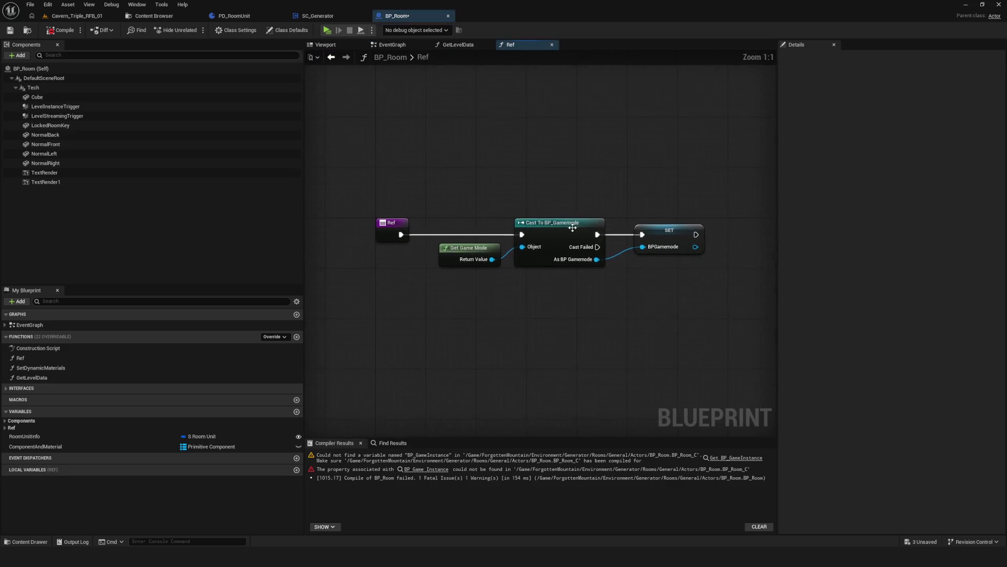
left_click_drag(531, 295, 533, 275)
key("Home")
right_click(491, 327)
type("get")
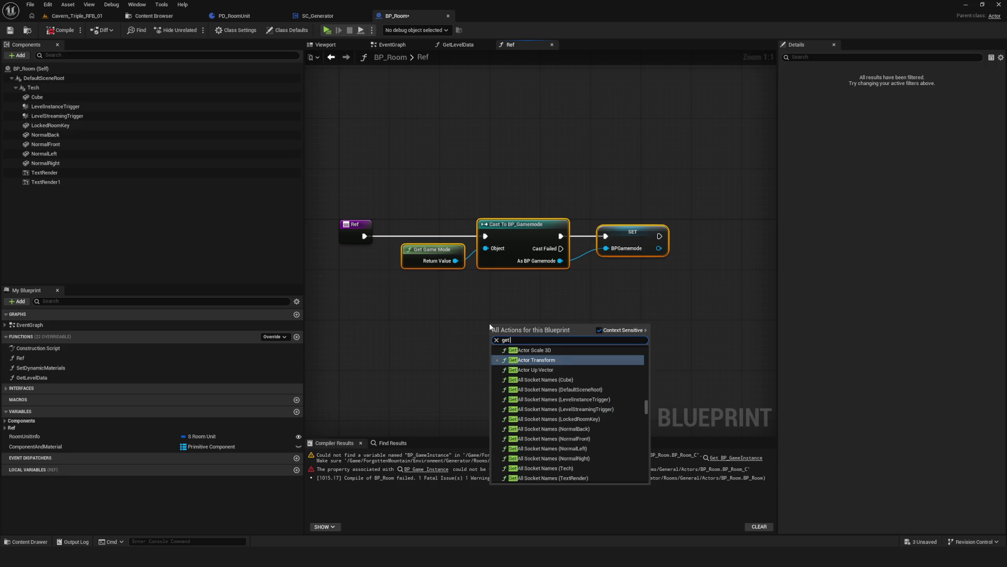
type(" gamei")
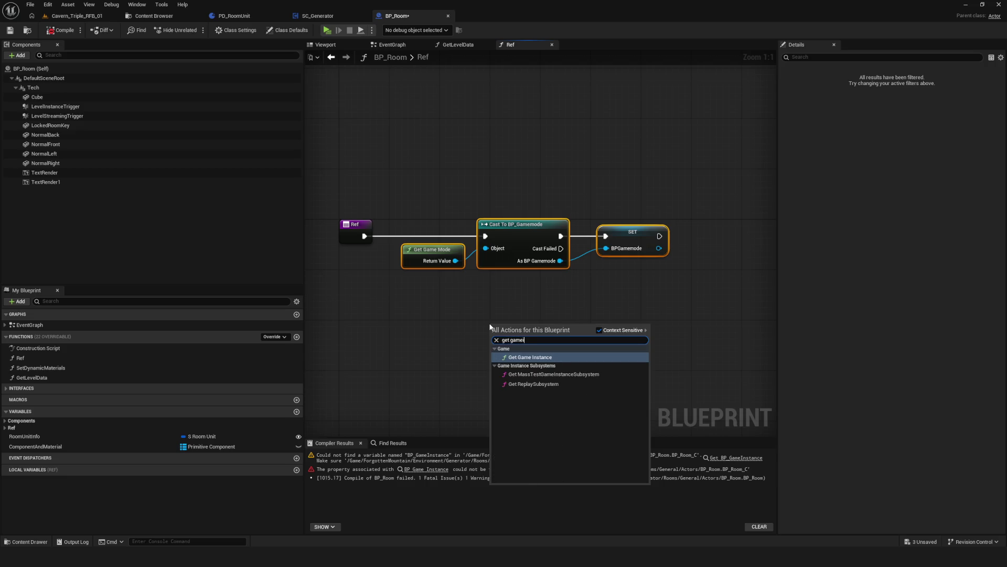
type("nstnac")
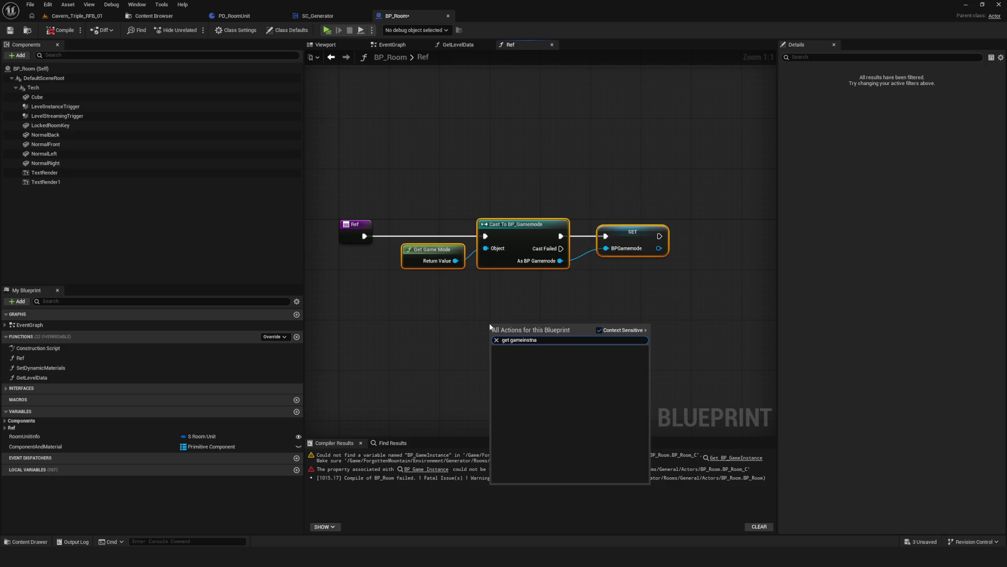
key("BackSpace")
key("BackSpace")
key("BackSpace")
left_click(552, 358)
Cast Get Game Instance to BP_GameInstance and wire the cast after the SET node.
mouse_move(497, 341)
left_mouse_down()
mouse_move(607, 332)
mouse_move(601, 325)
left_mouse_up()
type("cast")
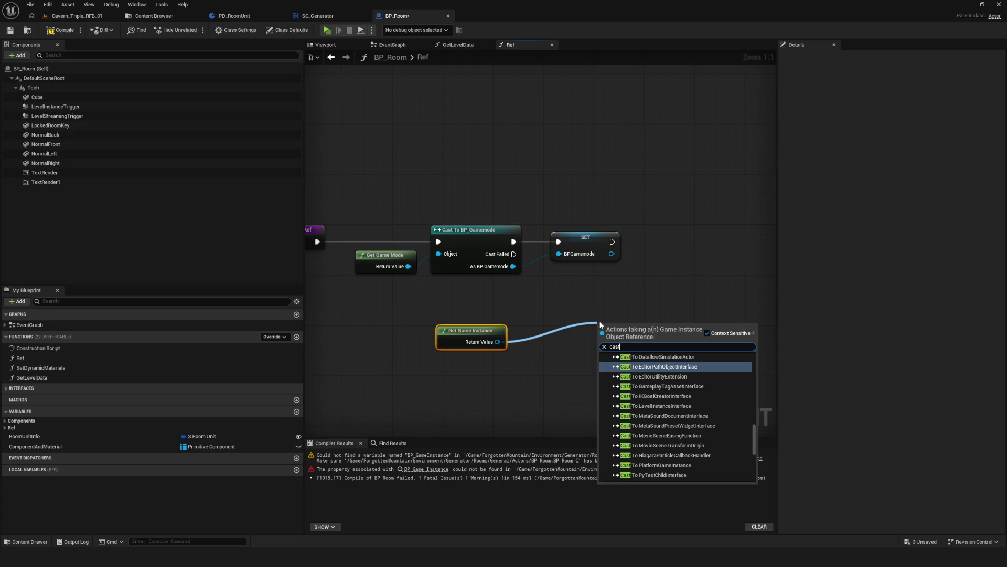
type(" to bp")
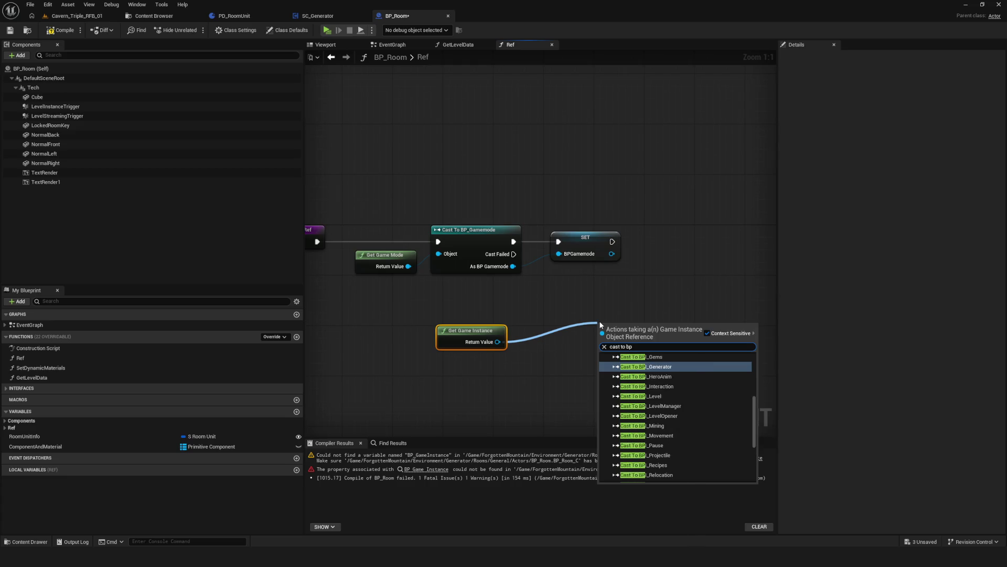
scroll(692, 378, "up", 3)
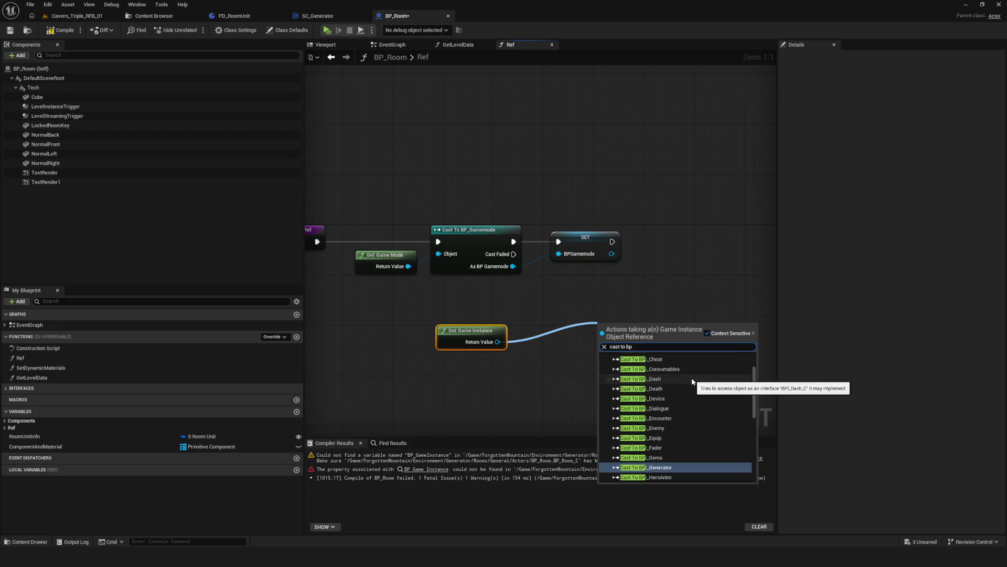
type("_Ga")
left_click(674, 371)
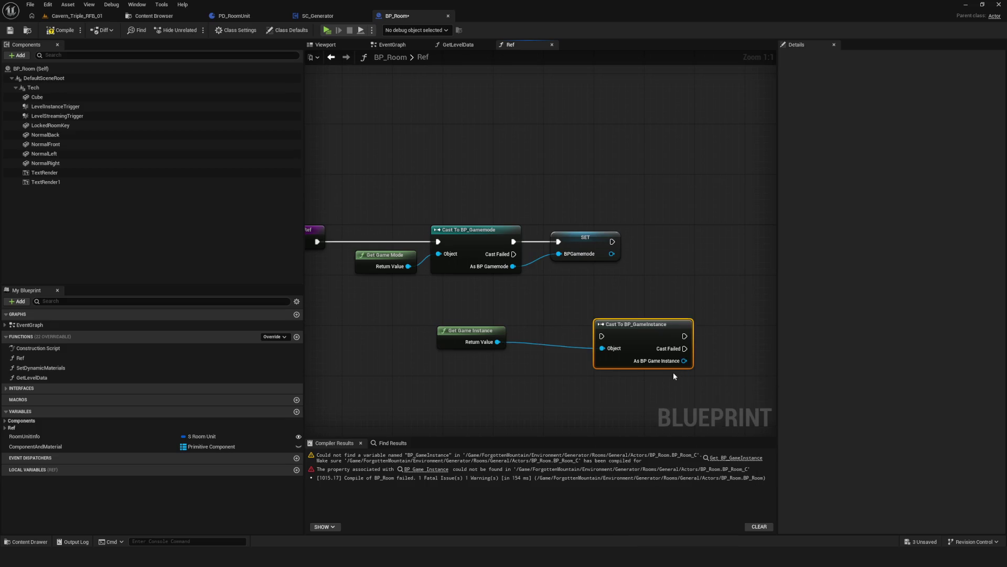
left_click_drag(458, 331, 534, 343)
left_click(647, 324, "shift")
mouse_move(647, 324)
left_mouse_down()
mouse_move(683, 266)
mouse_move(701, 263)
left_mouse_up()
mouse_move(461, 253)
left_mouse_down()
mouse_move(697, 255)
mouse_move(653, 241)
left_mouse_up()
left_click_drag(585, 270, 614, 265)
left_click_drag(530, 259, 529, 273)
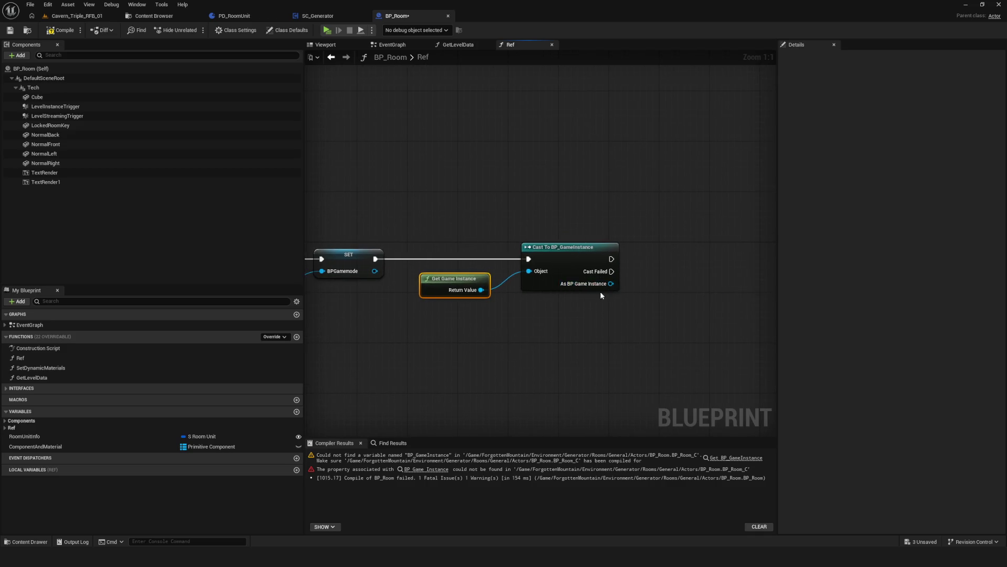
Promote the cast result to a variable named BP_GameInstance in the Ref category.
left_click_drag(611, 284, 642, 281)
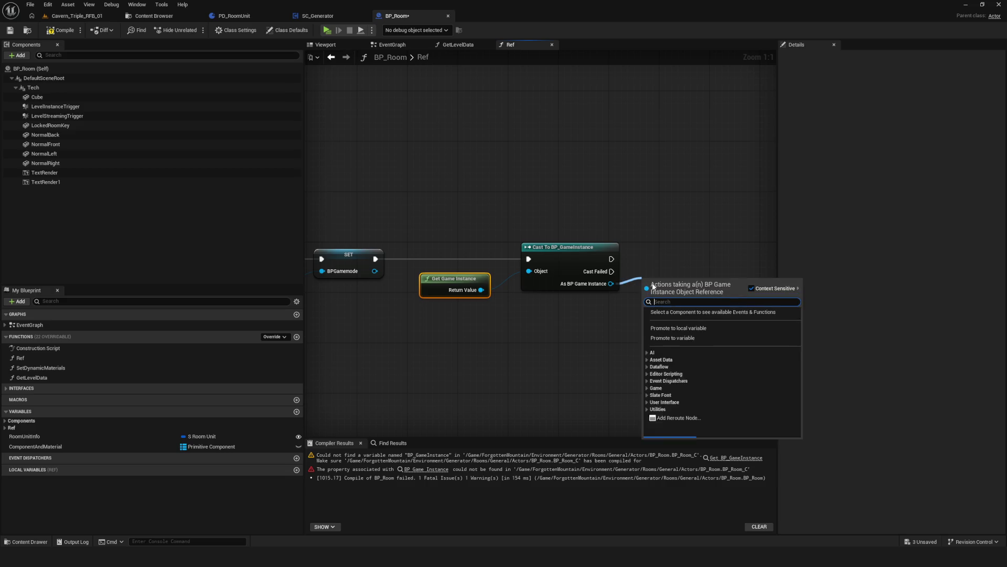
left_click(685, 339)
type("BP_GameI")
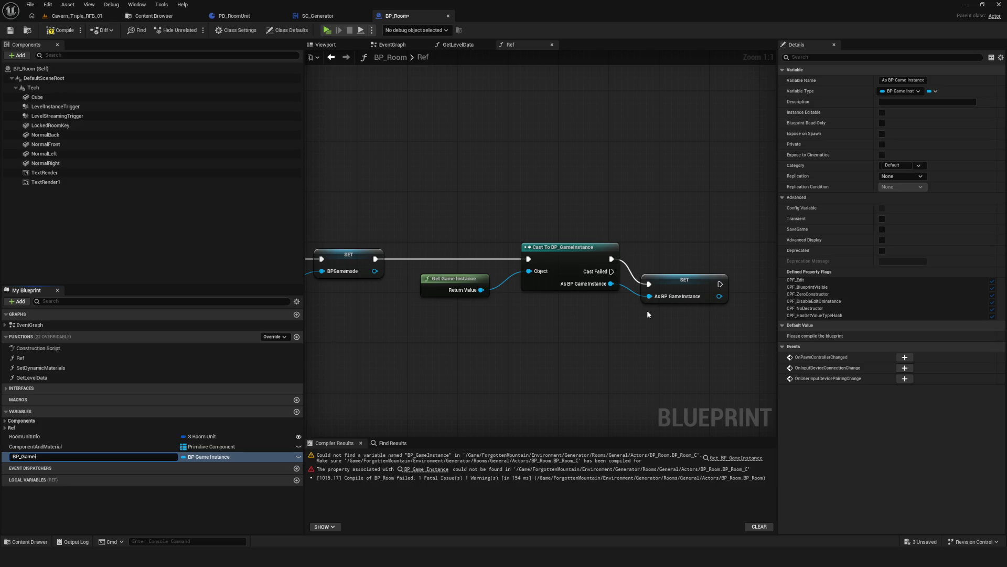
type("ce")
key("BackSpace")
key("BackSpace")
key("BackSpace")
type("Instance")
key("Return")
left_click_drag(32, 457, 7, 429)
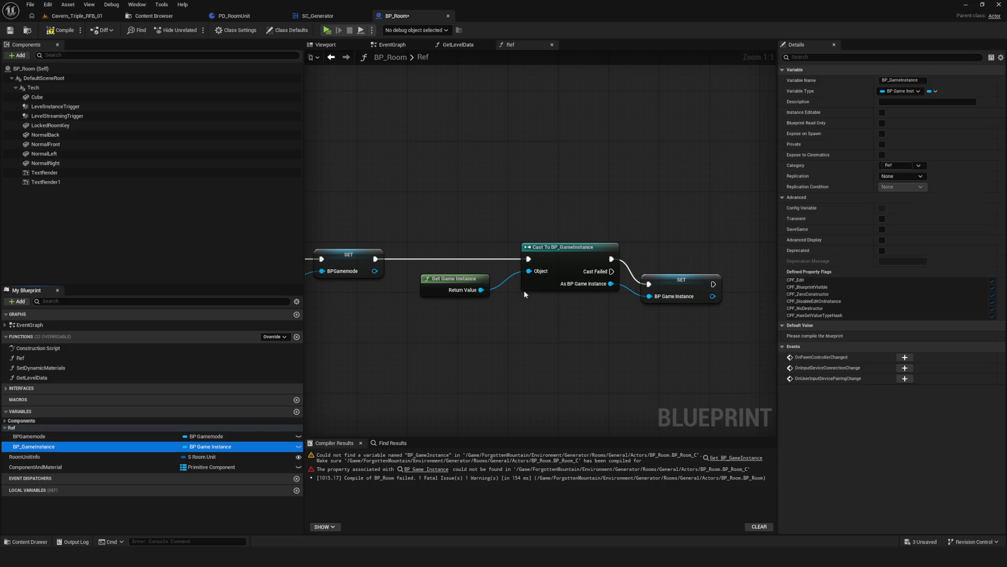
left_click(651, 264)
scroll(649, 265, "down", 7)
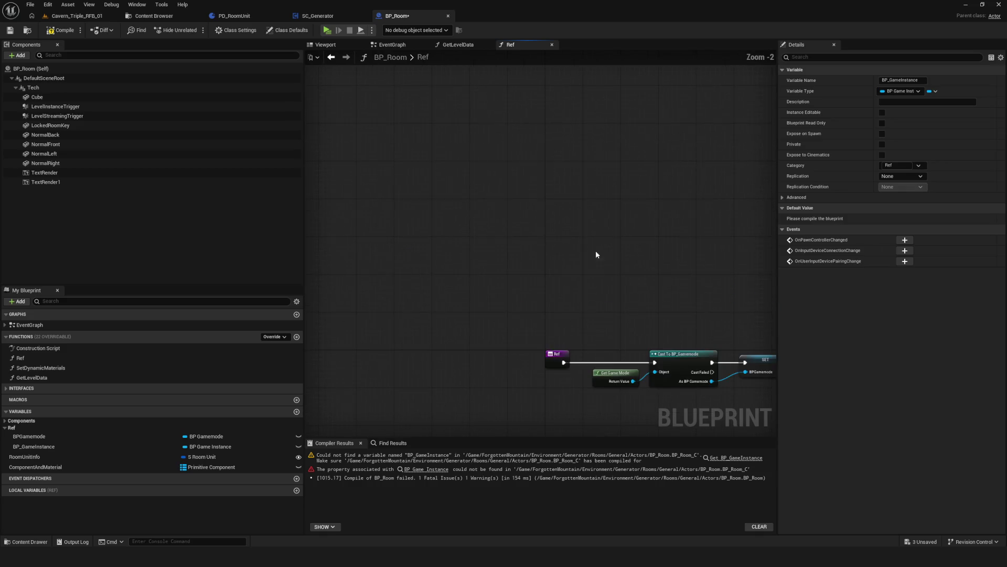
Place a Get Level Data call in the EventGraph, driven by the Branch's True output.
left_click(391, 44)
scroll(503, 247, "up", 9)
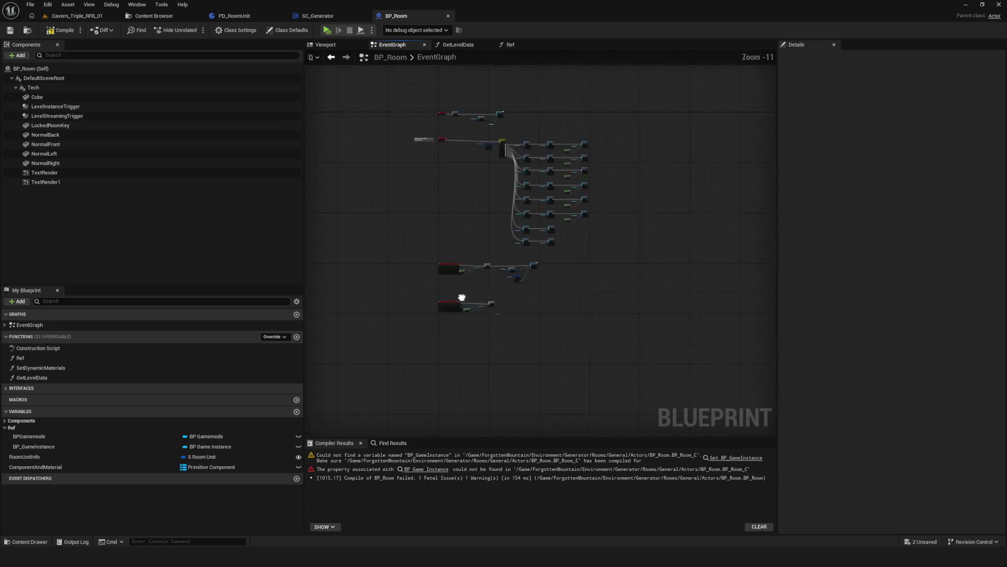
left_click_drag(389, 185, 319, 180)
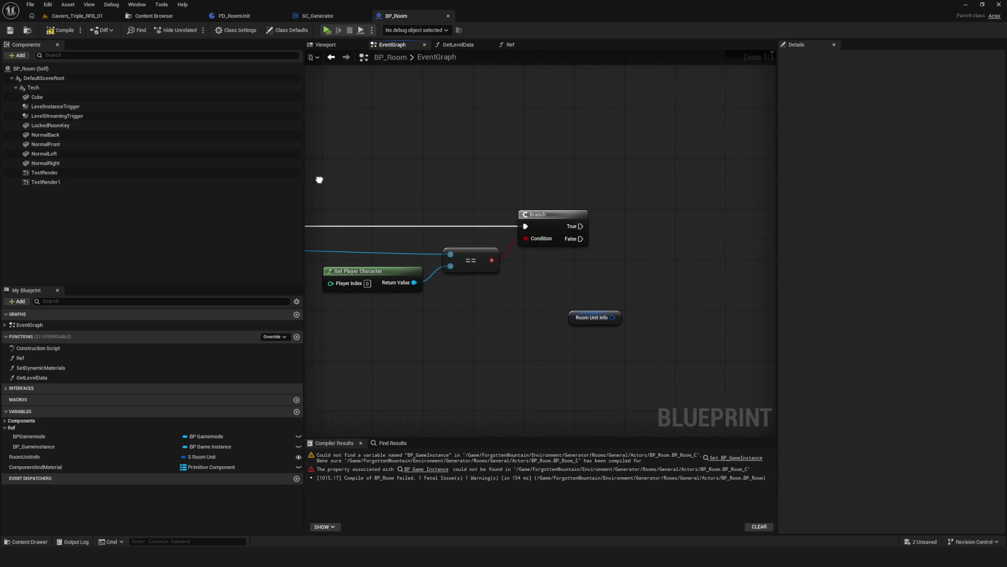
mouse_move(522, 262)
left_mouse_down()
mouse_move(747, 257)
mouse_move(503, 260)
left_mouse_up()
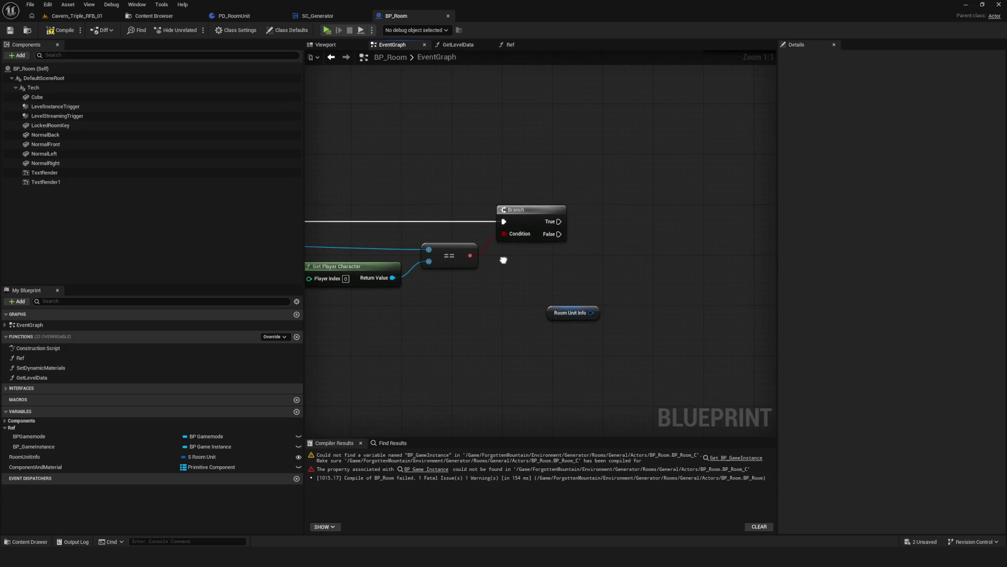
left_click(188, 378)
left_click_drag(188, 381, 624, 211)
left_click_drag(441, 229, 601, 229)
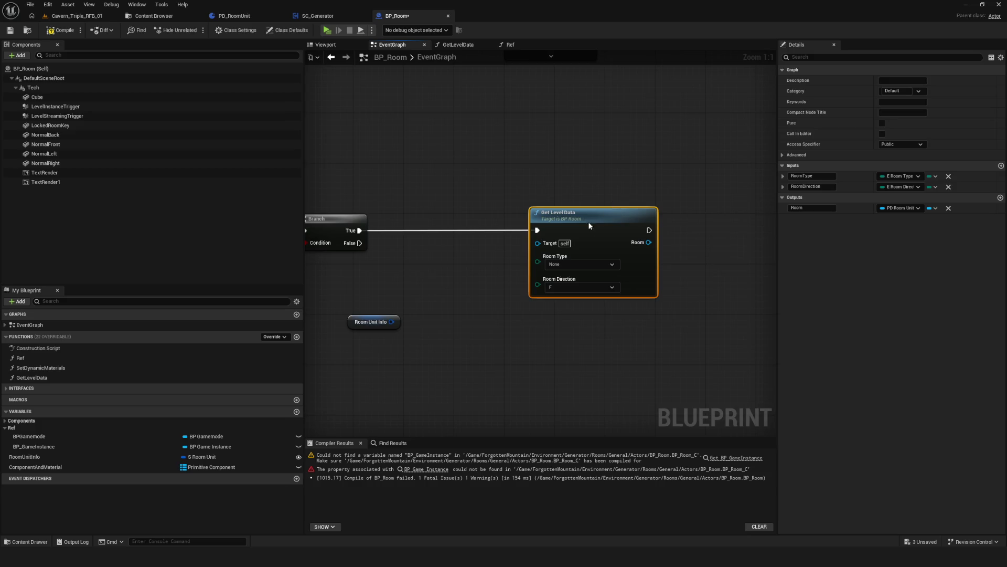
In GetLevelData, replace the errored BP Game Instance node with a BP_GameInstance getter wired to Target.
double_click(587, 222)
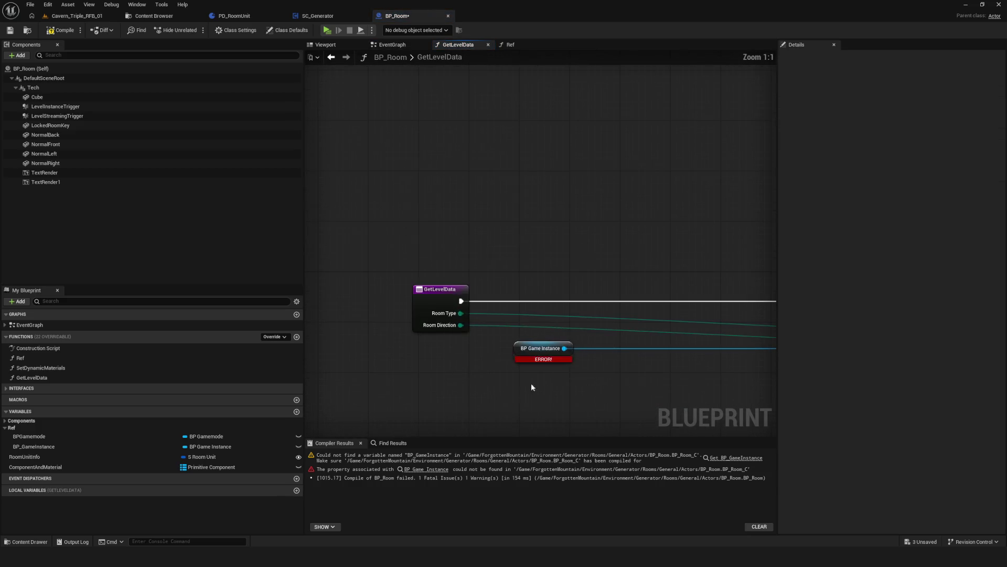
scroll(462, 296, "down", 1)
key("Delete")
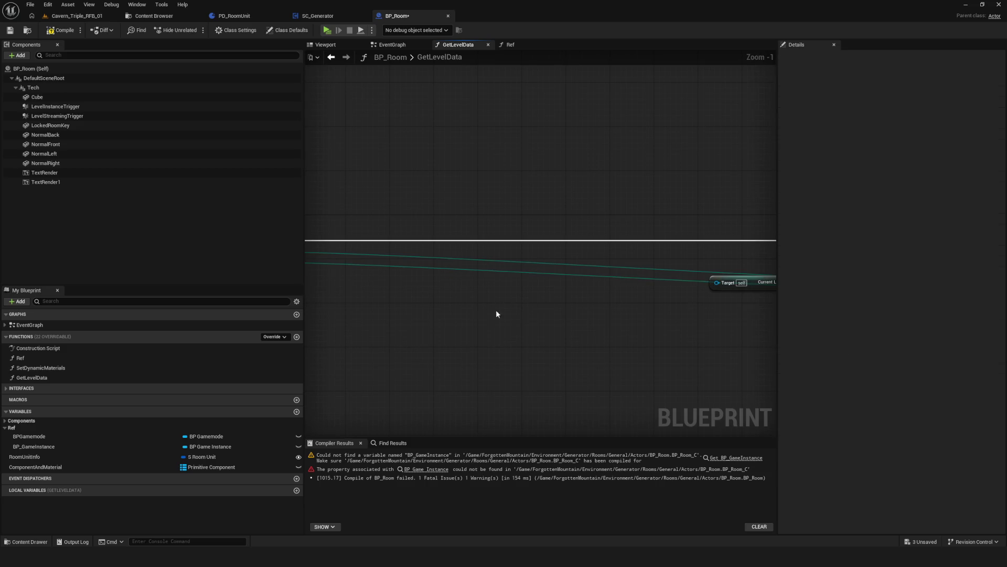
left_click(29, 467)
mouse_move(29, 436)
left_mouse_down()
mouse_move(27, 424)
mouse_move(62, 436)
mouse_move(263, 421)
mouse_move(638, 301)
mouse_move(508, 308)
mouse_move(610, 287)
left_mouse_up()
left_click_drag(487, 305, 540, 292)
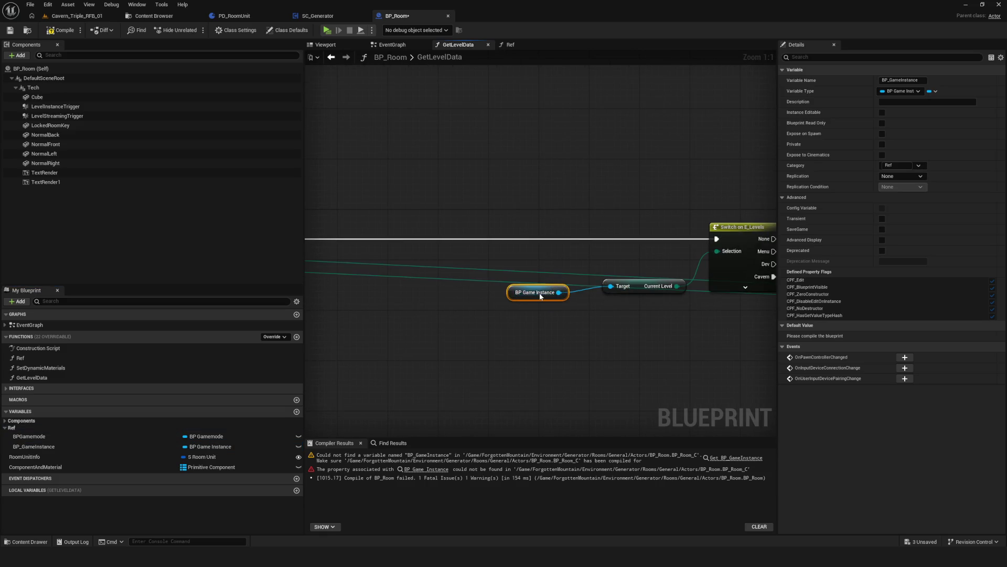
scroll(504, 282, "down", 6)
scroll(505, 282, "up", 2)
scroll(773, 303, "up", 4)
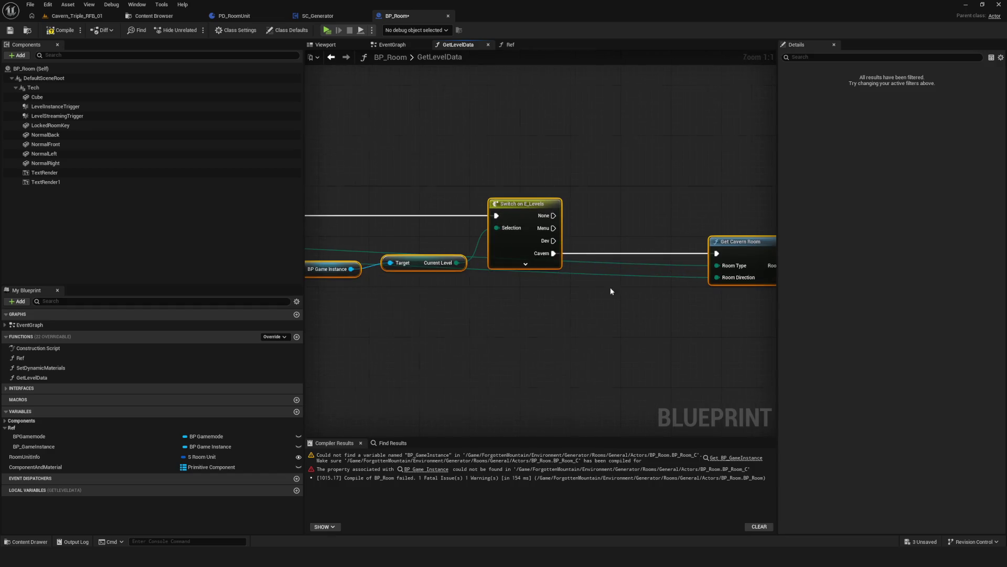
scroll(603, 287, "down", 6)
left_click_drag(603, 266, 530, 269)
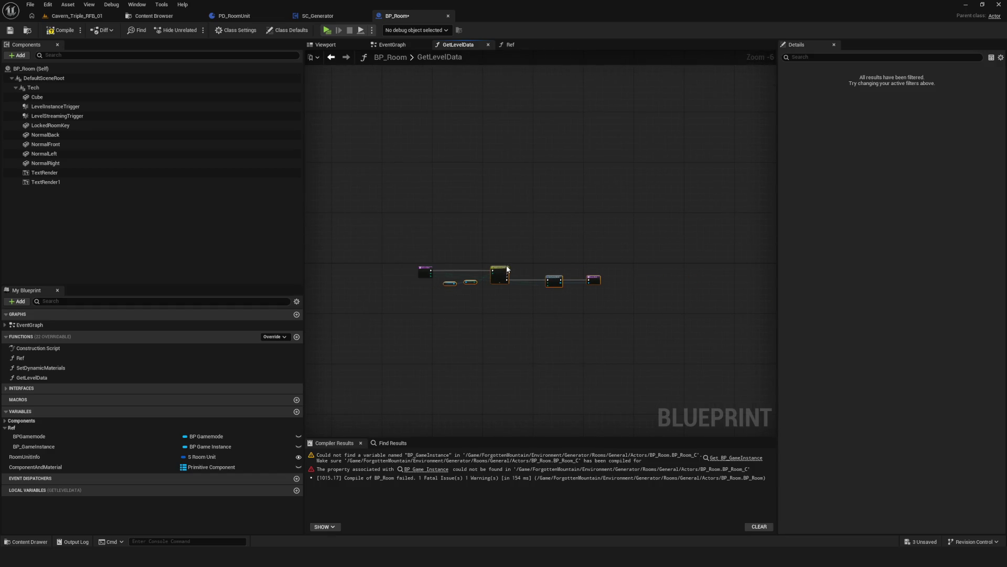
scroll(549, 297, "up", 6)
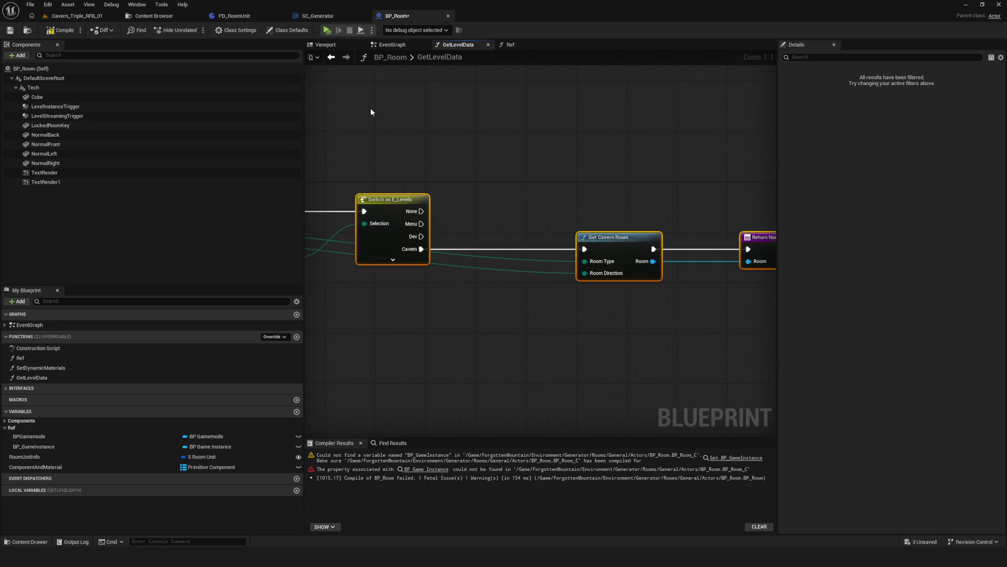
Go back to the EventGraph and save BP_Room.
left_click(393, 44)
key("ctrl+s")
scroll(508, 297, "up", 5)
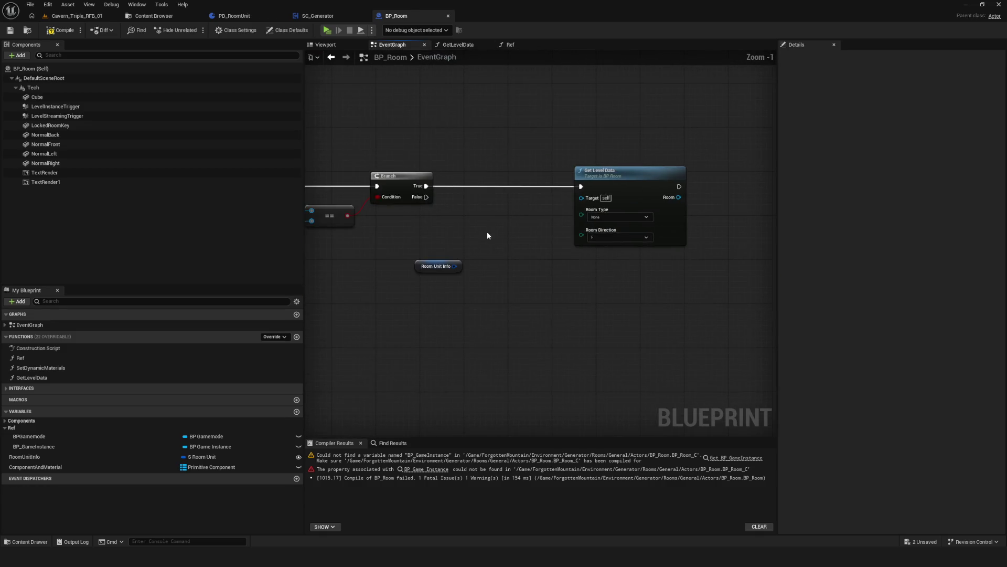
Break Room Unit Info into Break S Room Unit, wiring Room Type and Room Direction into Get Level Data.
left_click_drag(512, 277, 502, 316)
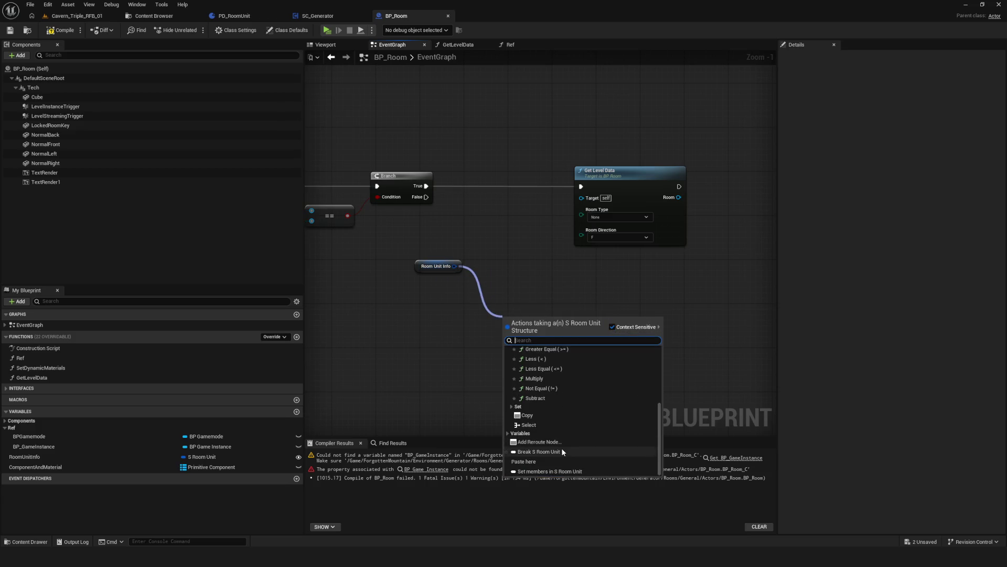
left_click(557, 451)
scroll(555, 354, "up", 1)
mouse_move(556, 354)
left_mouse_down()
mouse_move(516, 236)
mouse_move(532, 243)
mouse_move(473, 251)
left_mouse_up()
left_click(425, 255, "ctrl")
left_click(475, 273)
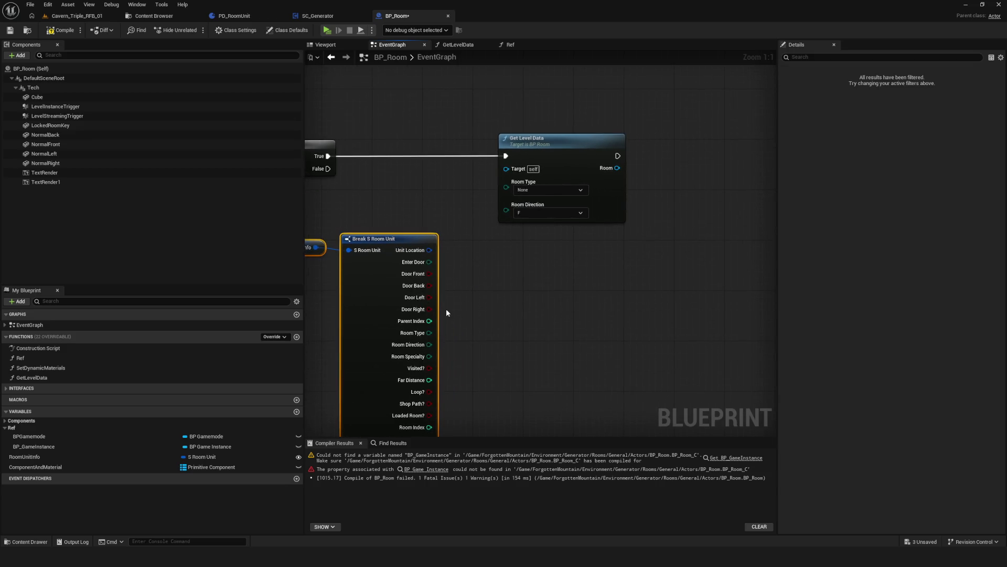
left_click_drag(430, 333, 507, 187)
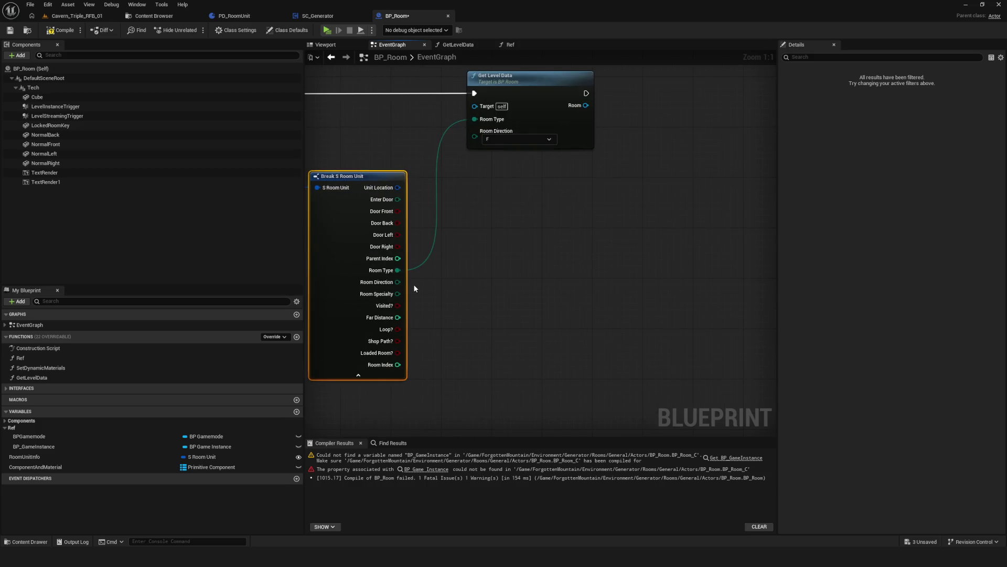
left_click_drag(460, 257, 499, 140)
Hide the break node's unused pins, tidy the nodes, and compile BP_Room.
left_click(358, 374)
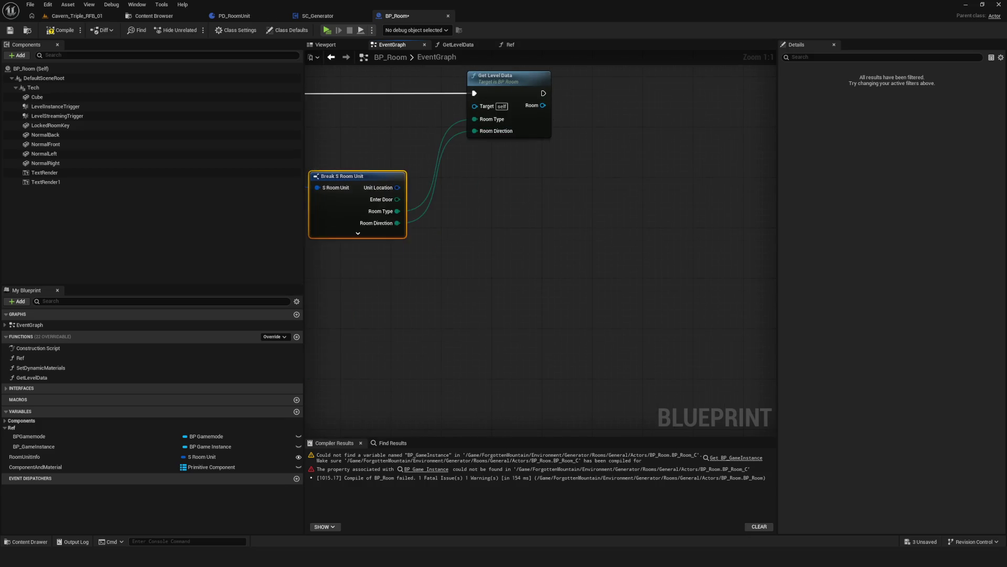
mouse_move(383, 218)
left_mouse_down()
mouse_move(496, 261)
mouse_move(535, 226)
left_mouse_up()
key("ctrl+z")
scroll(535, 226, "down", 3)
mouse_move(589, 206)
left_mouse_down()
mouse_move(609, 204)
mouse_move(577, 210)
left_mouse_up()
left_click(504, 251)
mouse_move(531, 241)
left_mouse_down()
mouse_move(495, 250)
mouse_move(527, 233)
left_mouse_up()
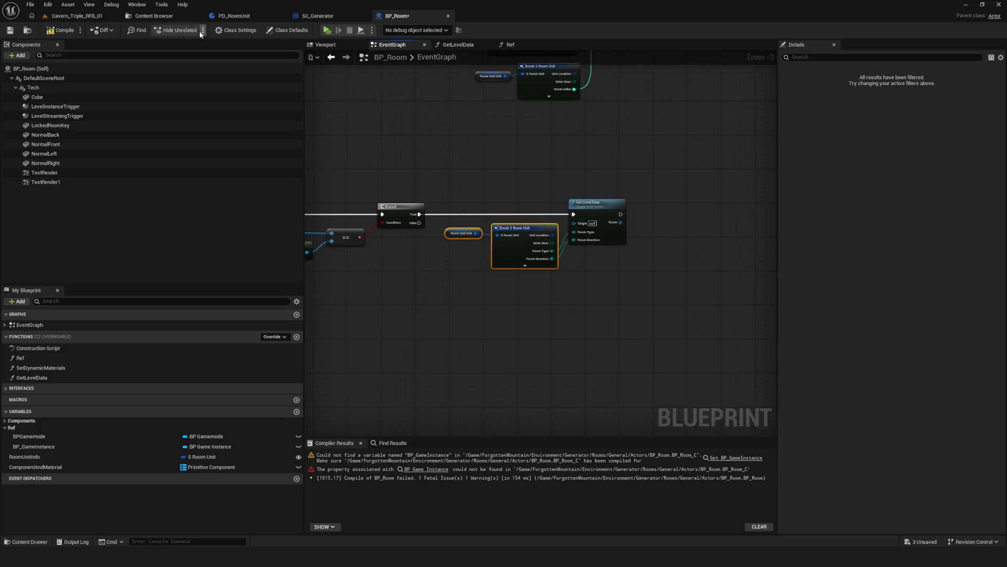
left_click(60, 30)
left_click_drag(460, 187, 457, 209)
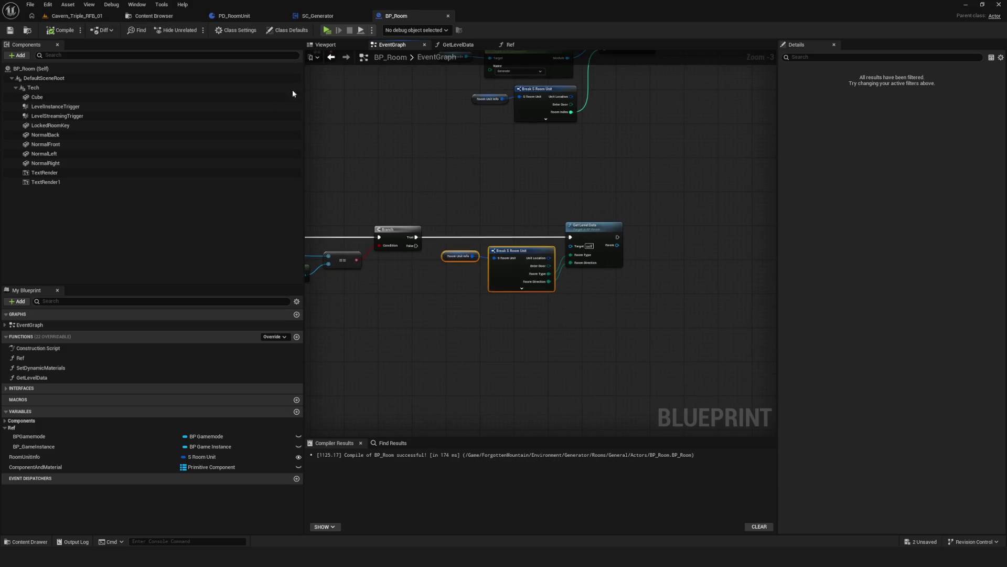
Take SC_LevelOpener's Load Stream Level node from Modules > Services > Legacy > LevelOpener and paste it into BP_Room.
left_click(154, 17)
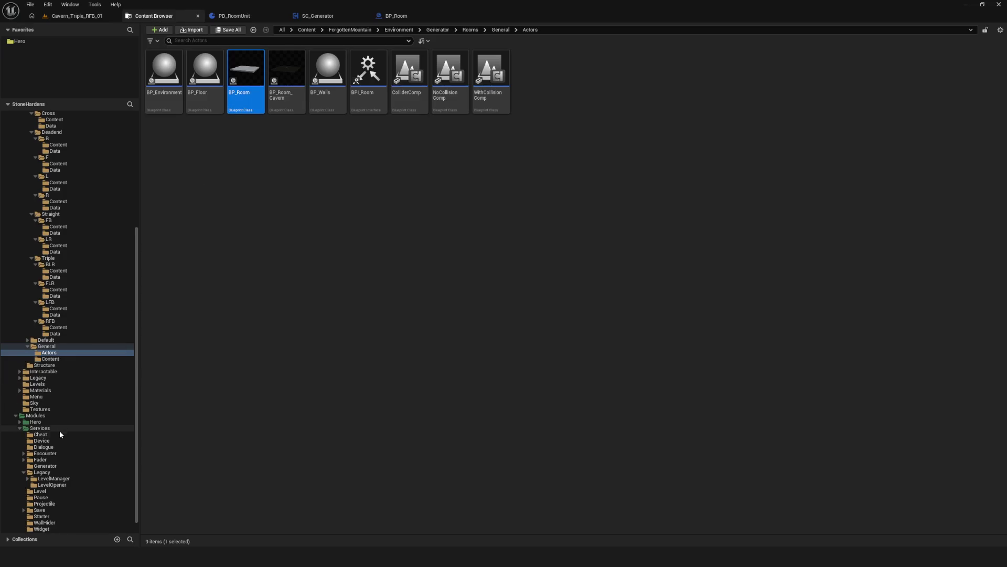
left_click(52, 484)
double_click(201, 58)
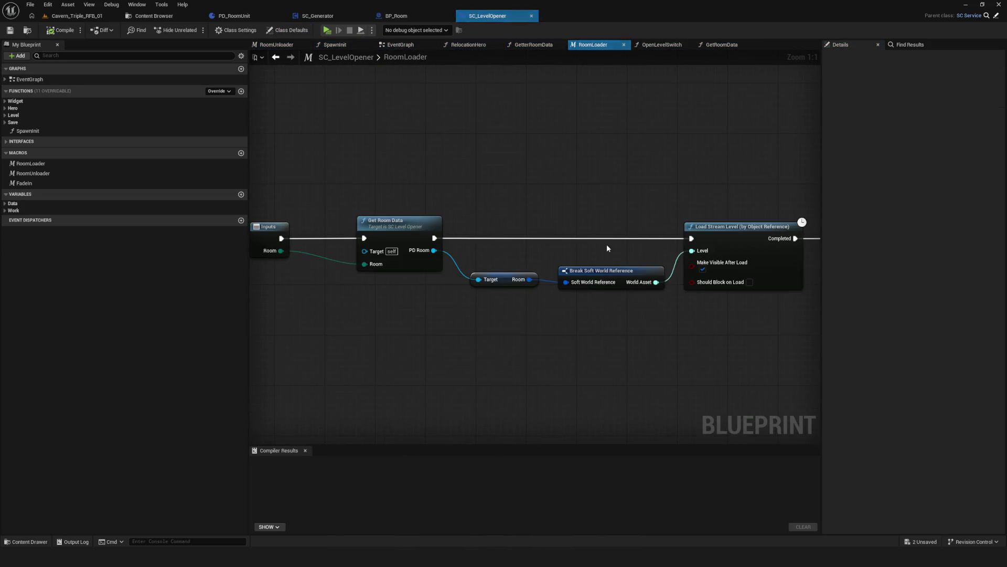
left_click_drag(450, 162, 502, 386)
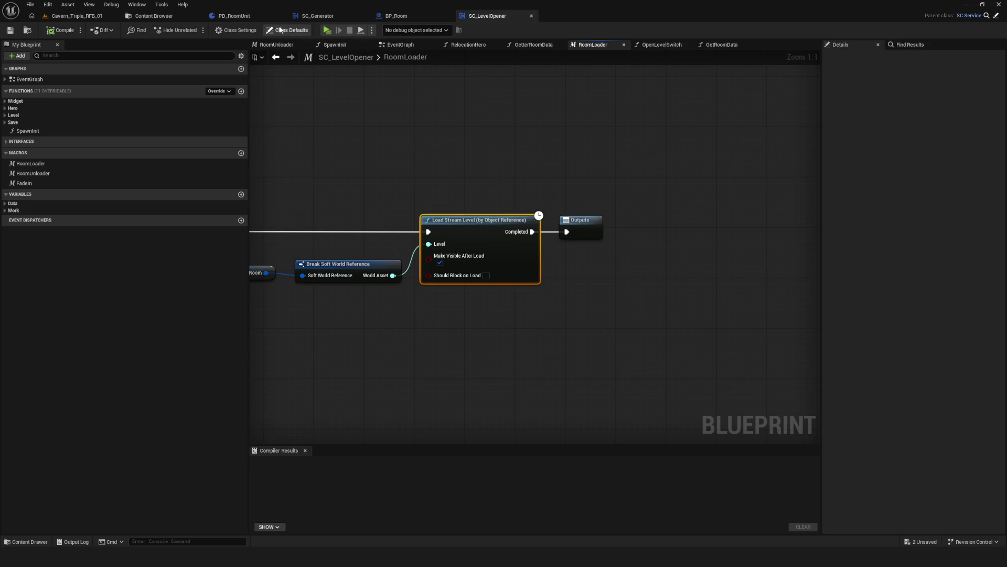
left_click(397, 16)
scroll(529, 223, "up", 3)
key("ctrl+v")
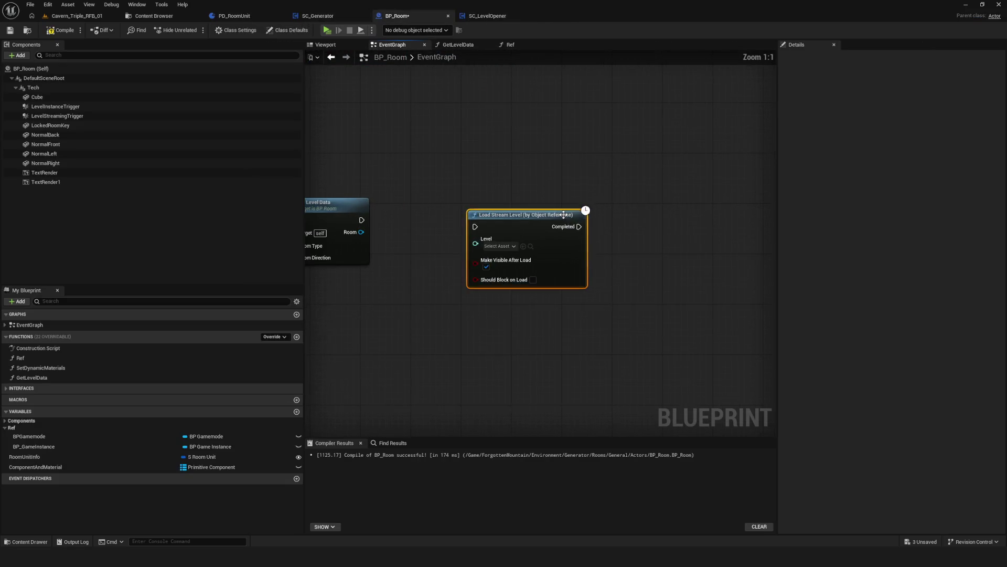
Run Load Stream Level after Get Level Data and add a Room Stream getter from Room.
left_click_drag(361, 219, 658, 212)
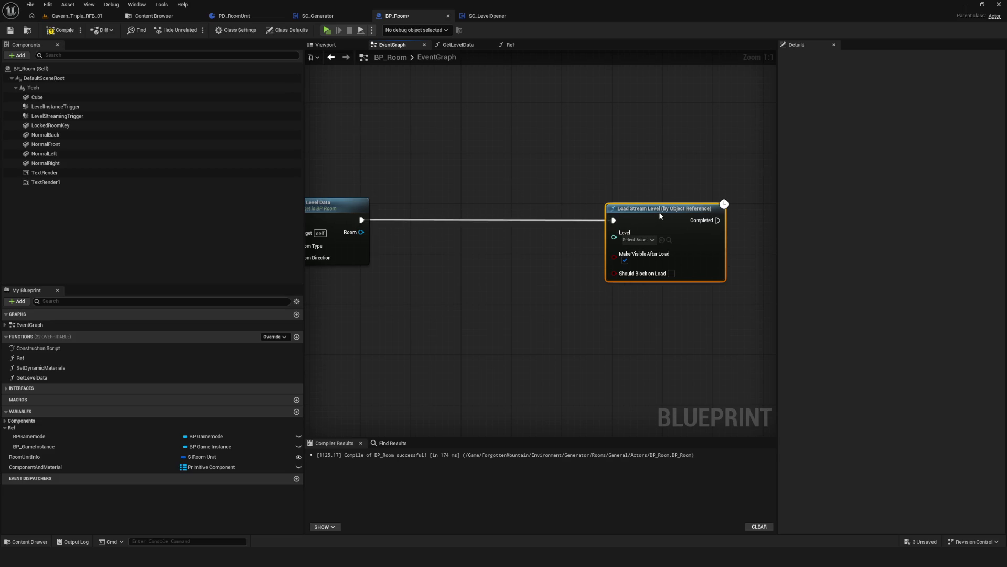
left_click_drag(541, 229, 623, 255)
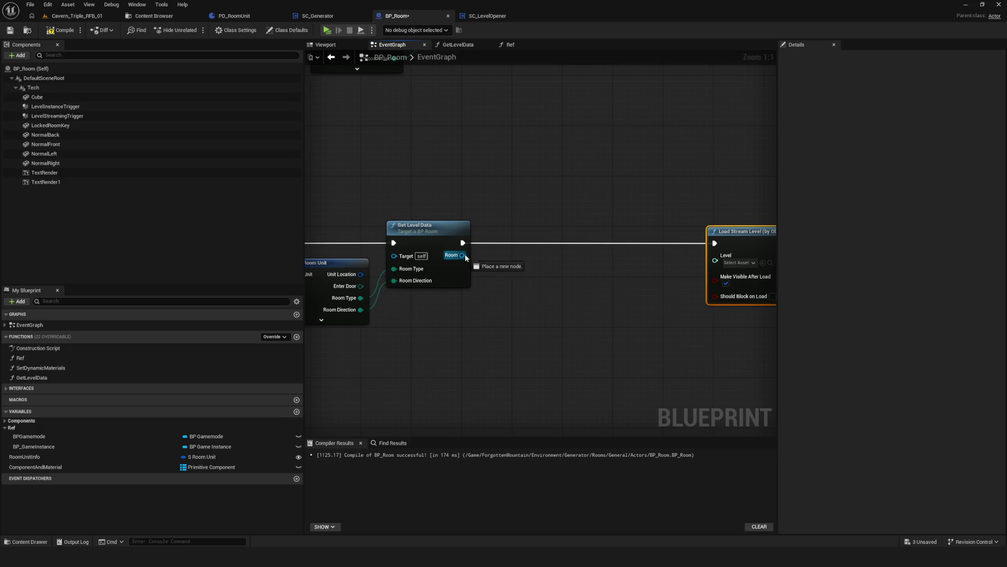
left_click_drag(462, 254, 511, 298)
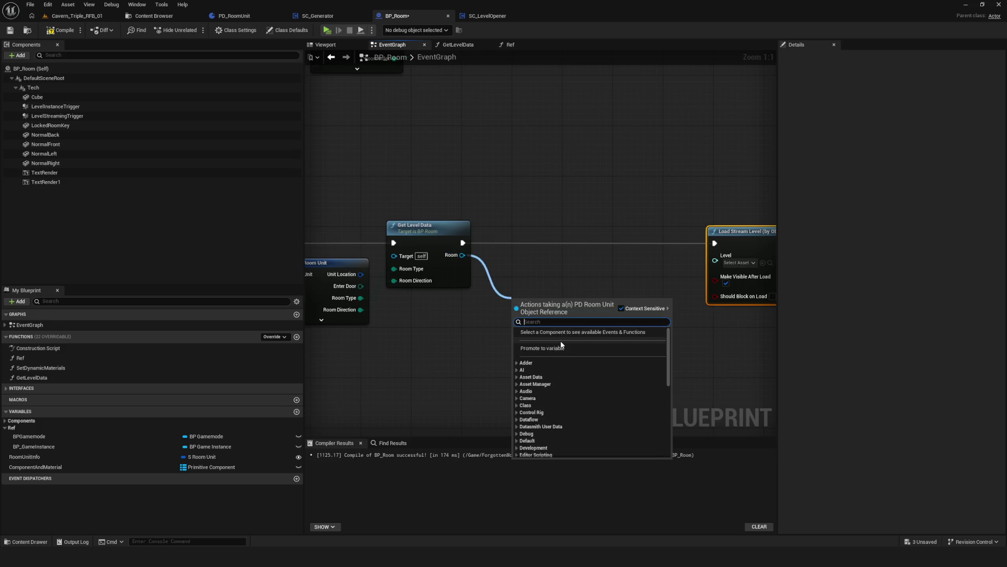
type("Strea")
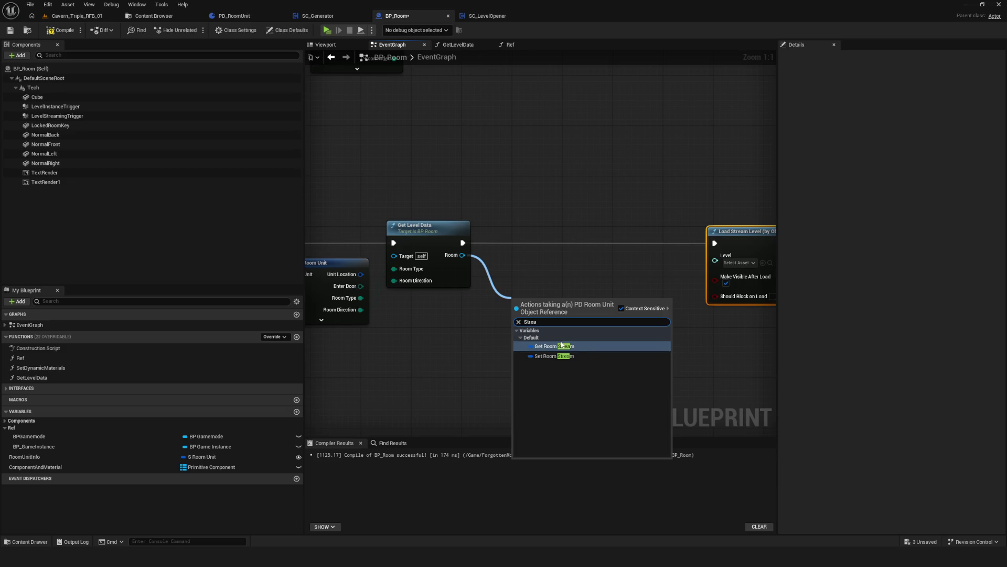
left_click(561, 346)
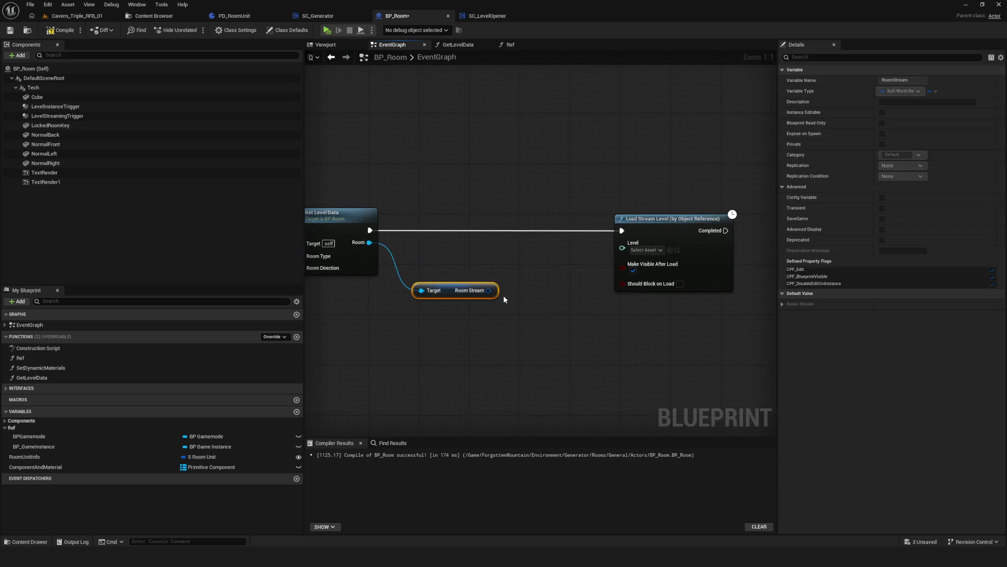
Break Room Stream with Break Soft World Reference and feed World Asset into Load Stream Level's Level.
left_click_drag(489, 290, 518, 289)
scroll(583, 418, "down", 3)
left_click(581, 420)
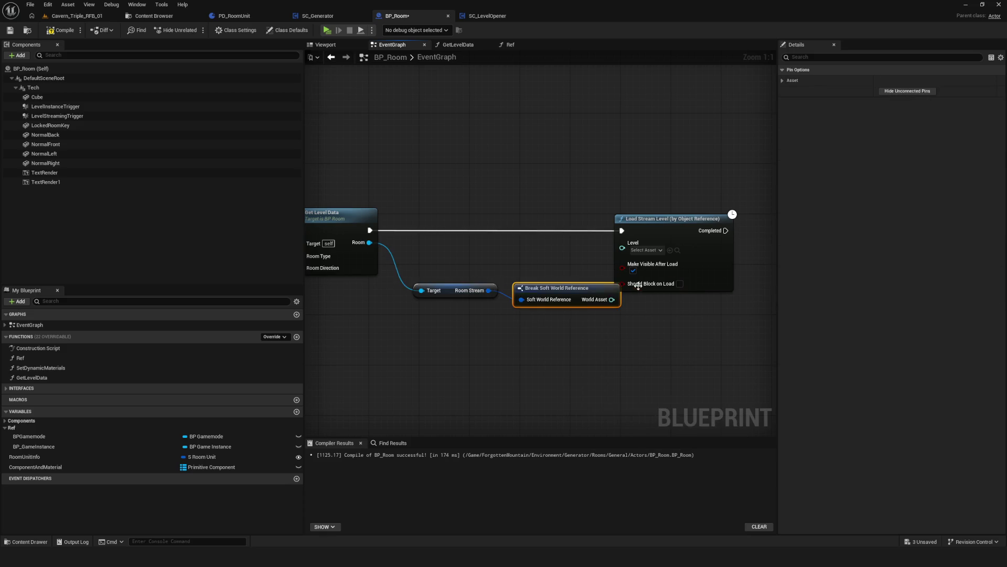
left_click_drag(541, 234, 654, 236)
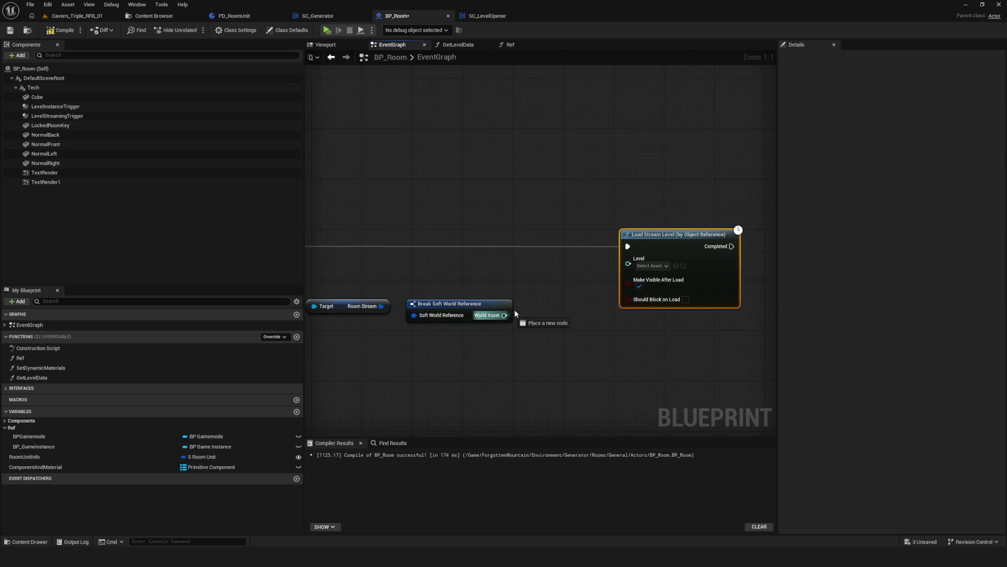
left_click_drag(508, 315, 628, 264)
left_click(551, 307)
mouse_move(461, 312)
left_mouse_down()
mouse_move(490, 311)
mouse_move(513, 292)
left_mouse_up()
scroll(384, 225, "down", 10)
Save BP_Room and launch a standalone preview with a new game.
key("ctrl+s")
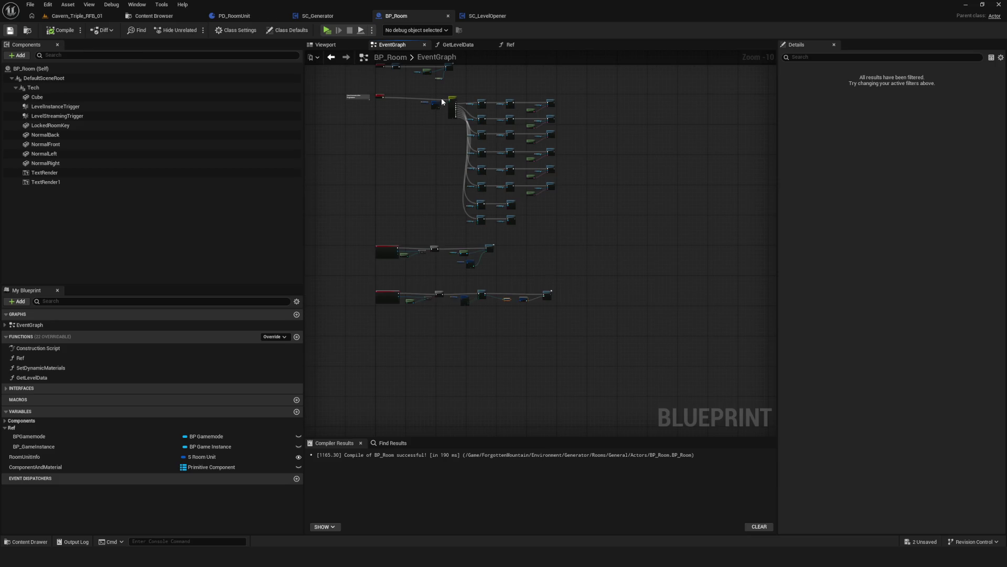
left_click_drag(366, 54, 309, 47)
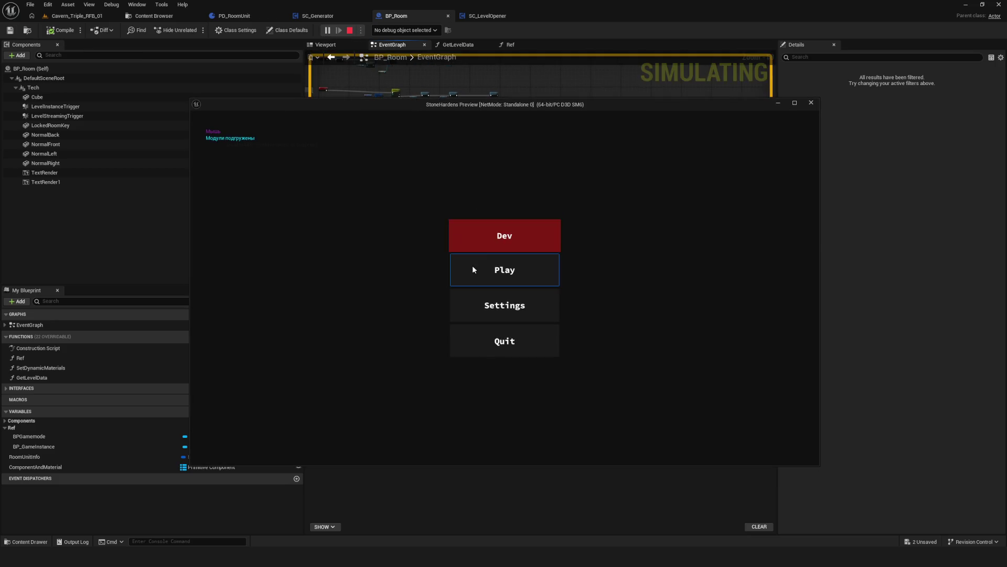
left_click(472, 265)
left_click(555, 229)
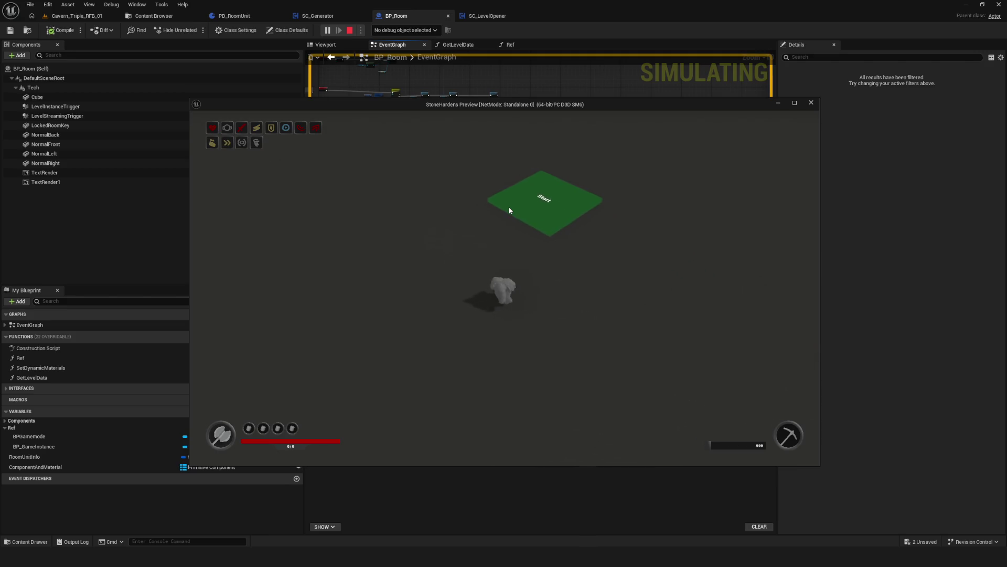
Toggle the debug camera, run the character forward from the Start pad, then exit the preview.
key("semicolon")
left_click_drag(508, 206, 525, 195)
key("semicolon")
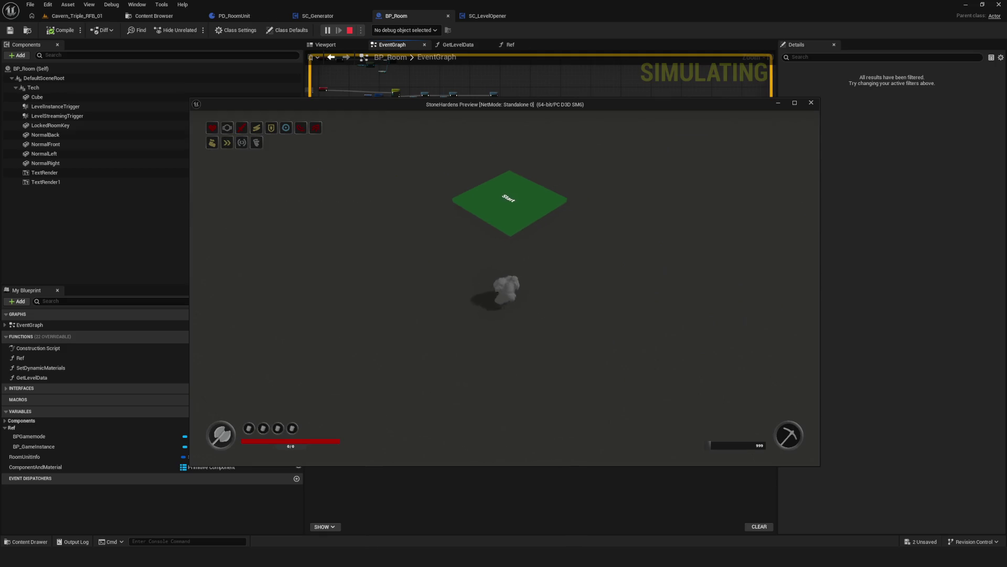
key("w")
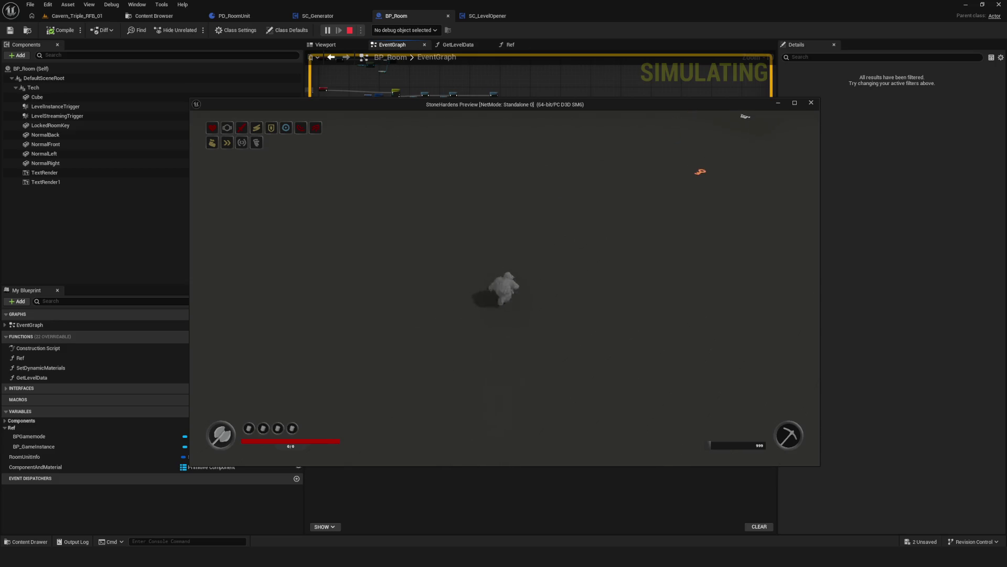
key("semicolon")
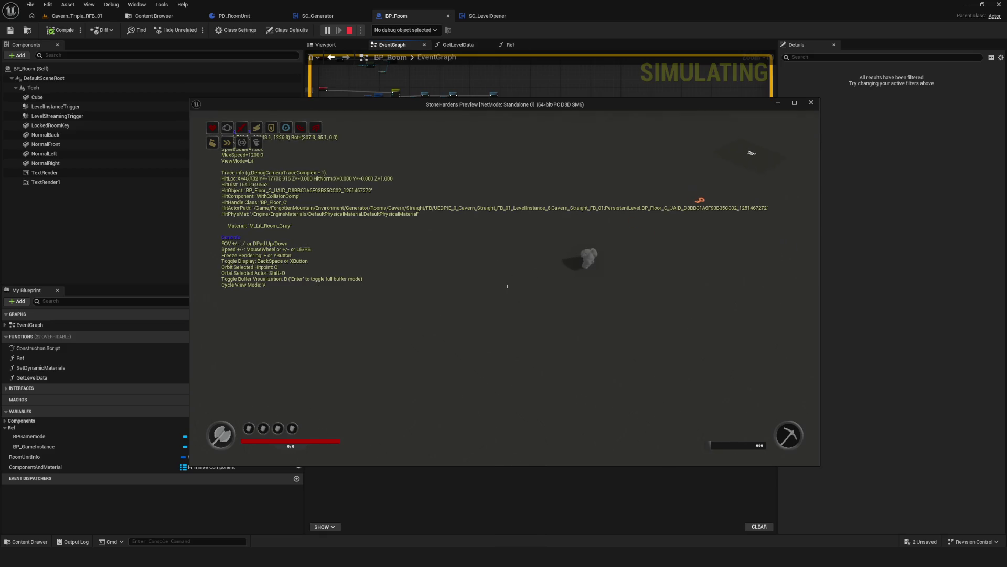
key("Escape")
scroll(549, 298, "up", 10)
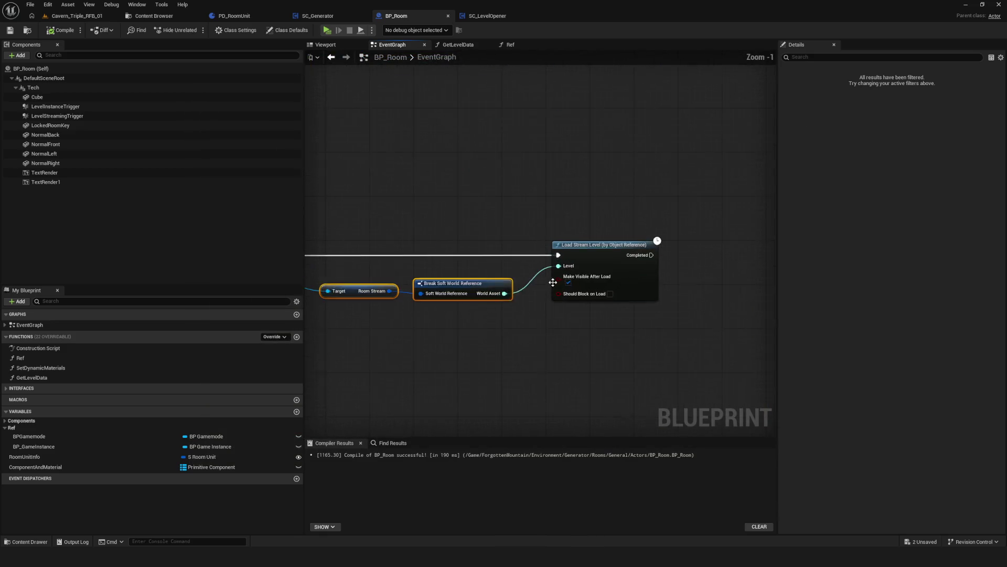
left_click(614, 292)
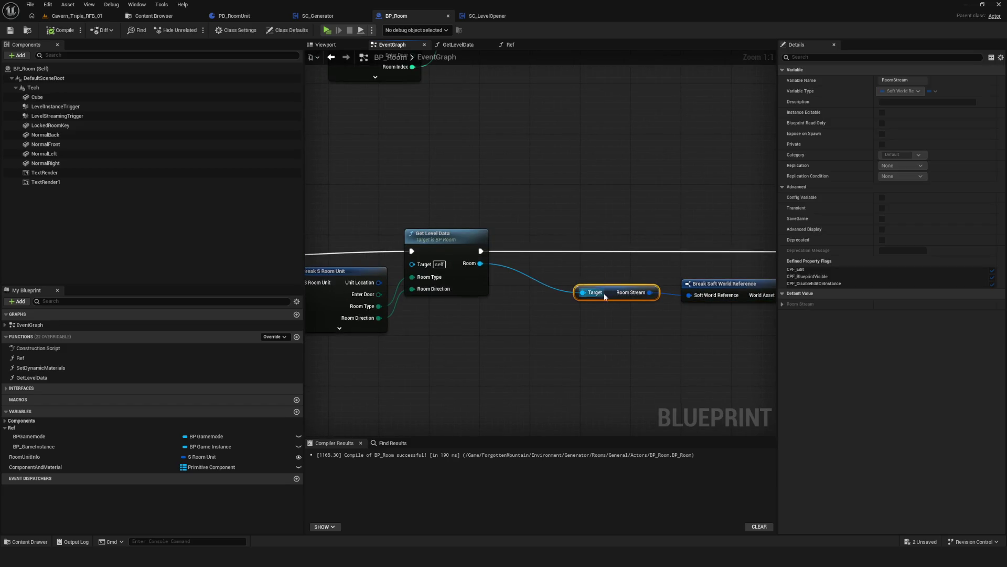
key("ctrl+s")
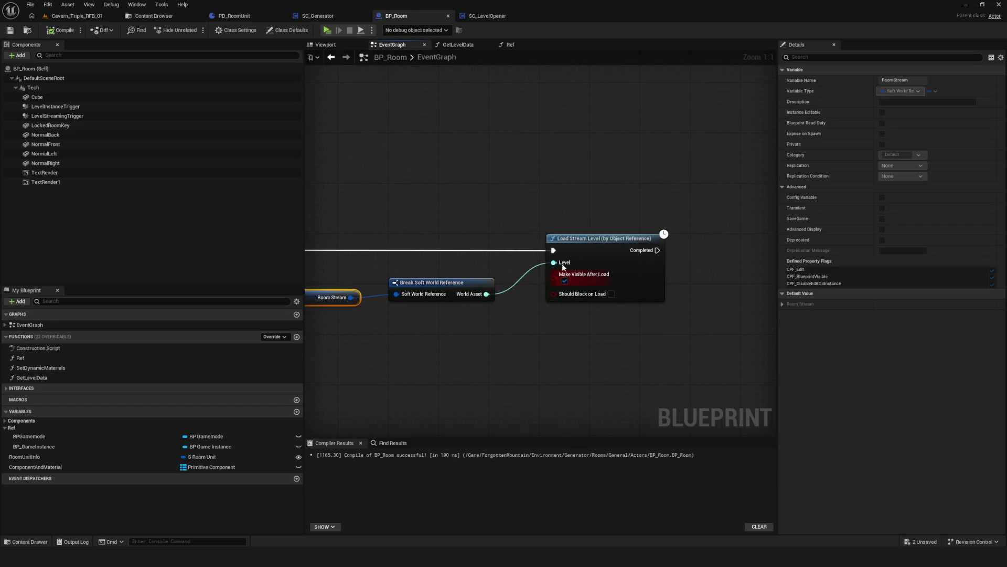
left_click(587, 252)
mouse_move(397, 292)
left_mouse_down()
mouse_move(654, 284)
mouse_move(592, 290)
left_mouse_up()
mouse_move(394, 235)
left_mouse_down()
mouse_move(571, 181)
mouse_move(392, 245)
mouse_move(574, 178)
left_mouse_up()
Add a Print String node after Get Level Data.
type("print")
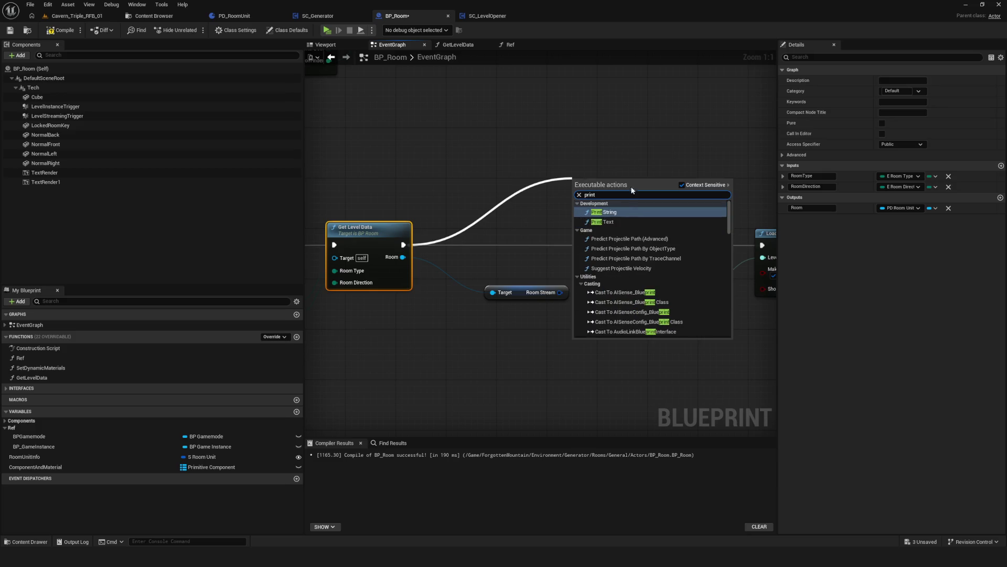
left_click(604, 212)
left_click_drag(689, 275, 598, 248)
mouse_move(469, 265)
left_mouse_down()
mouse_move(447, 184)
mouse_move(480, 184)
left_mouse_up()
key("Escape")
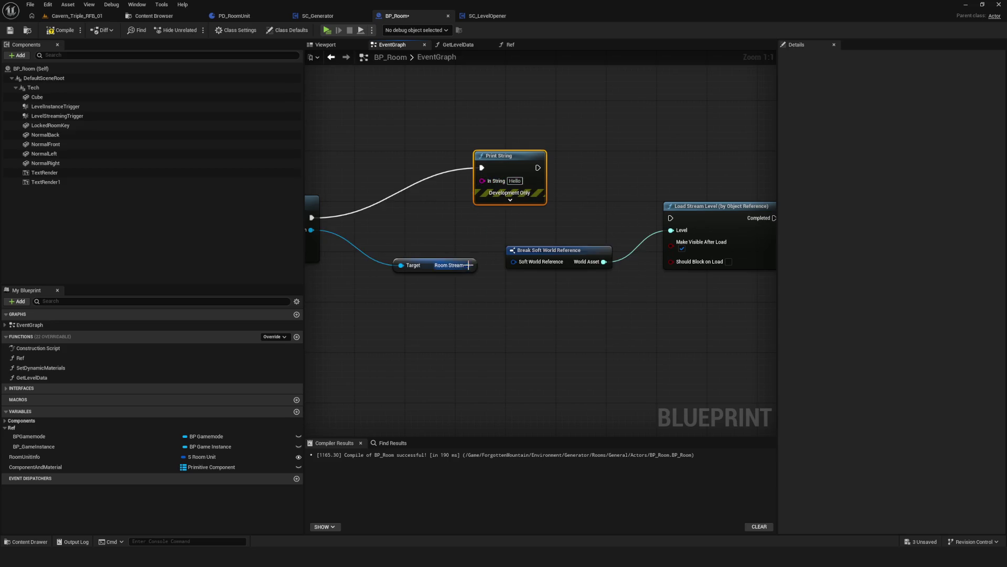
Unlink World Asset from Level and try routing it into Print String's In String.
left_click_drag(469, 265, 514, 261)
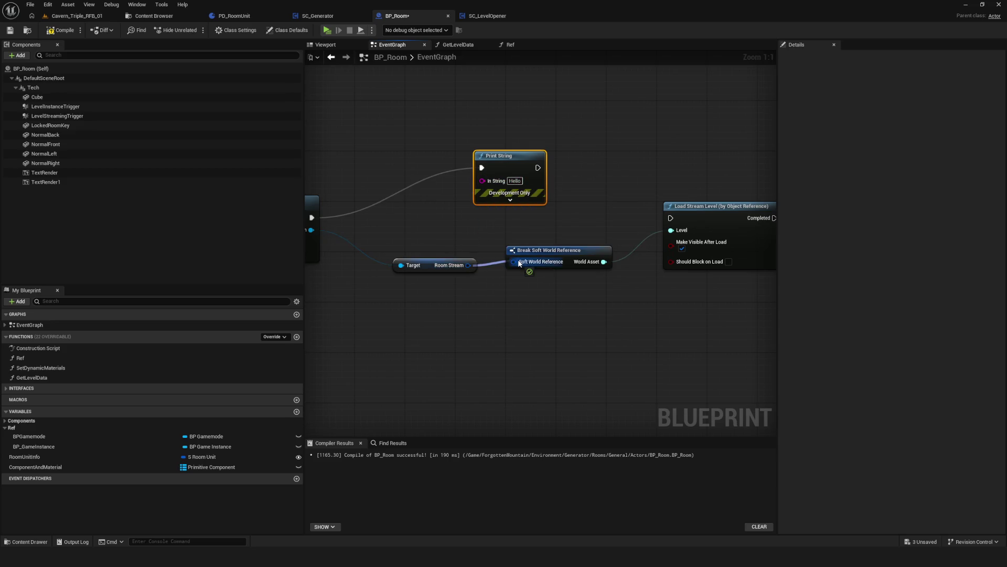
left_click(604, 261, "alt")
left_click_drag(604, 261, 486, 181)
key("Escape")
left_click_drag(604, 261, 482, 182)
key("Escape")
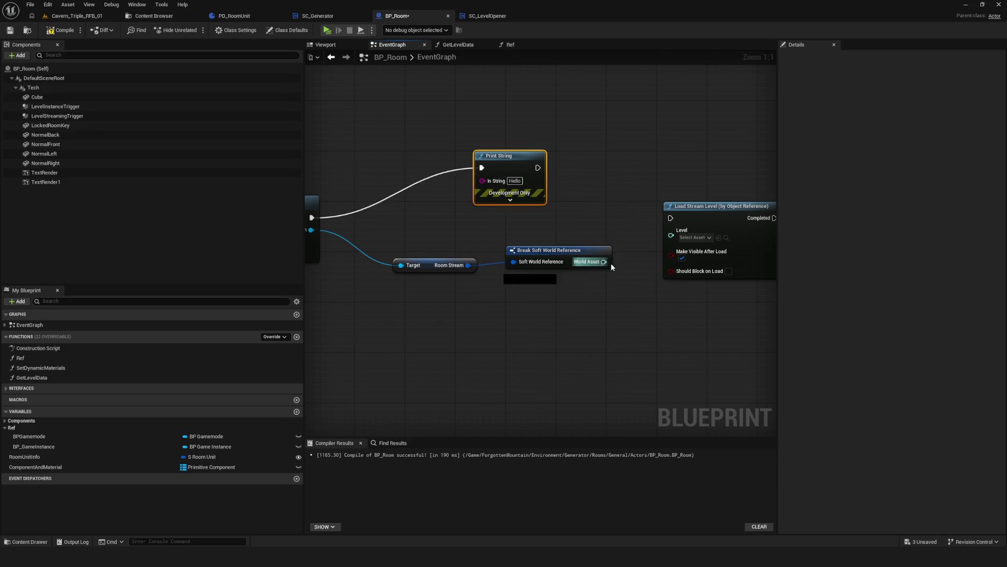
left_click_drag(605, 261, 608, 321)
type("name")
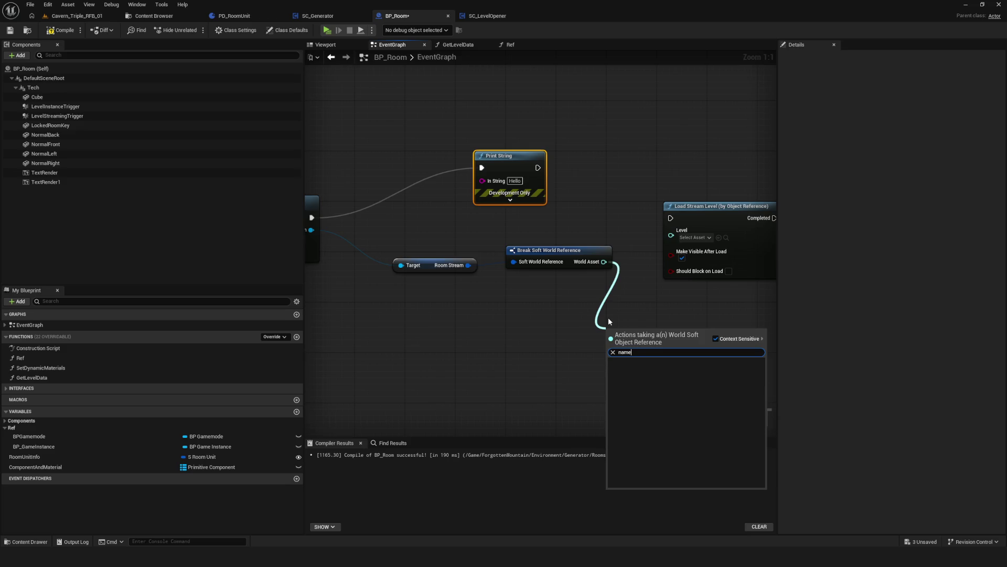
left_click(589, 286)
Delete the old Break Soft World Reference and add a fresh one from Room Stream.
left_click_drag(505, 261, 601, 314)
key("Delete")
type("na")
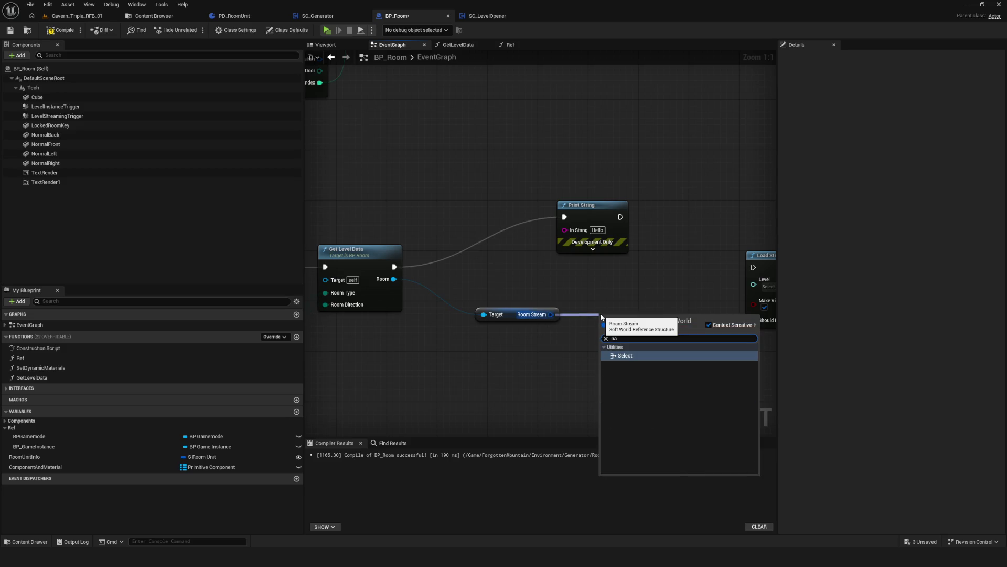
left_click(605, 284)
left_click_drag(551, 314, 601, 336)
scroll(683, 414, "down", 5)
left_click(650, 469)
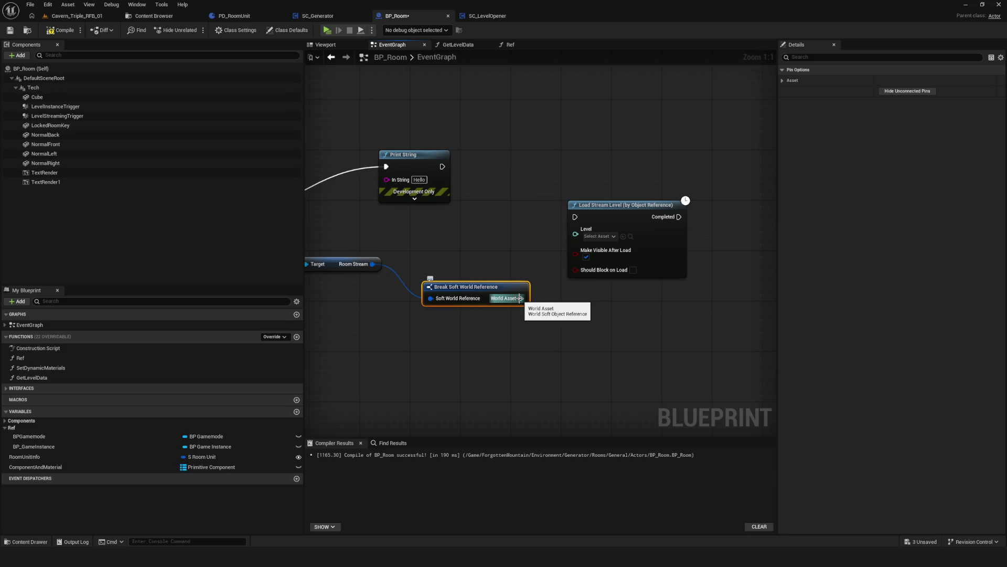
Rearrange Break Soft World Reference and Load Stream Level, then search World Asset's actions.
left_click_drag(603, 354, 571, 321)
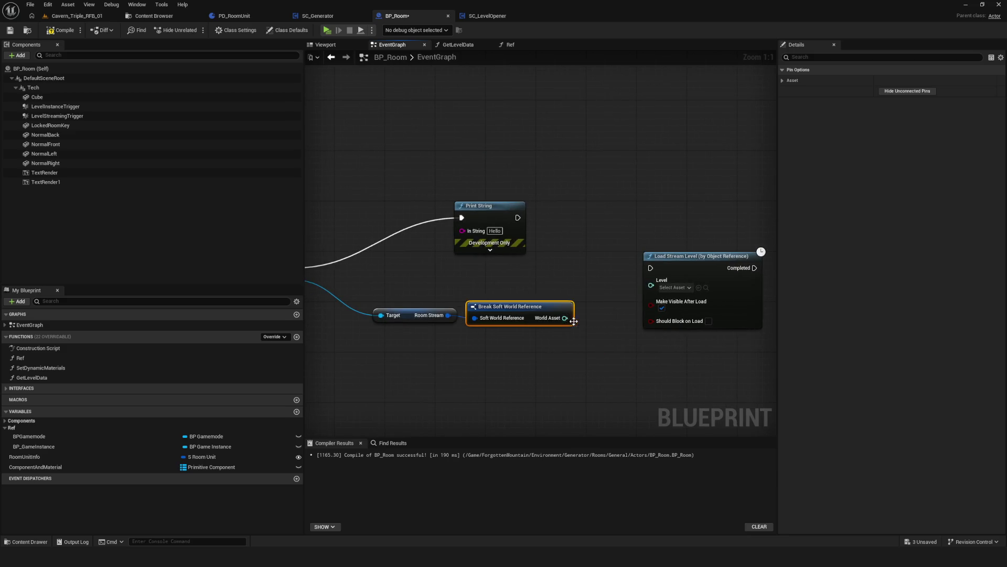
left_click_drag(604, 241, 754, 242)
left_click_drag(468, 305, 516, 302)
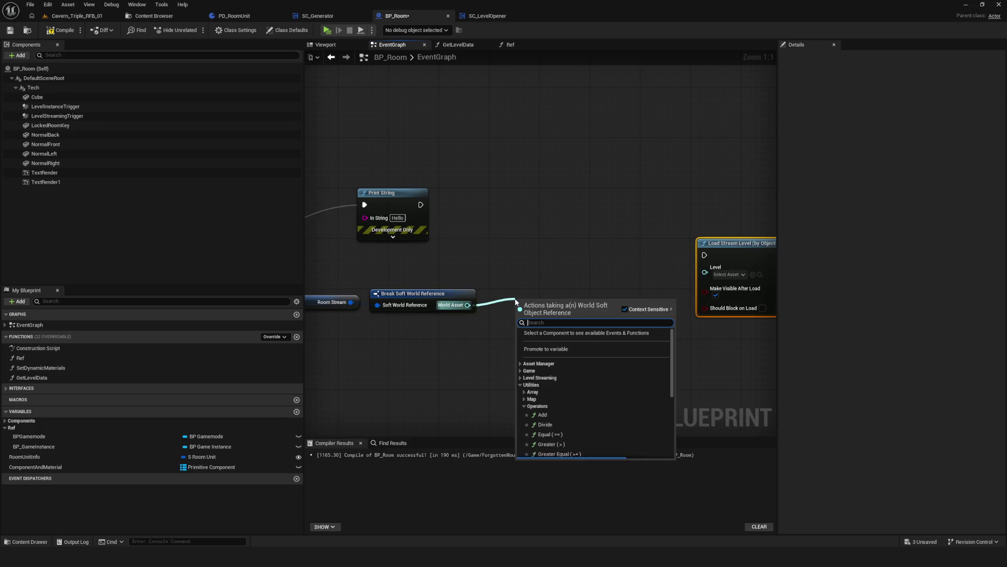
type("na")
key("BackSpace")
key("BackSpace")
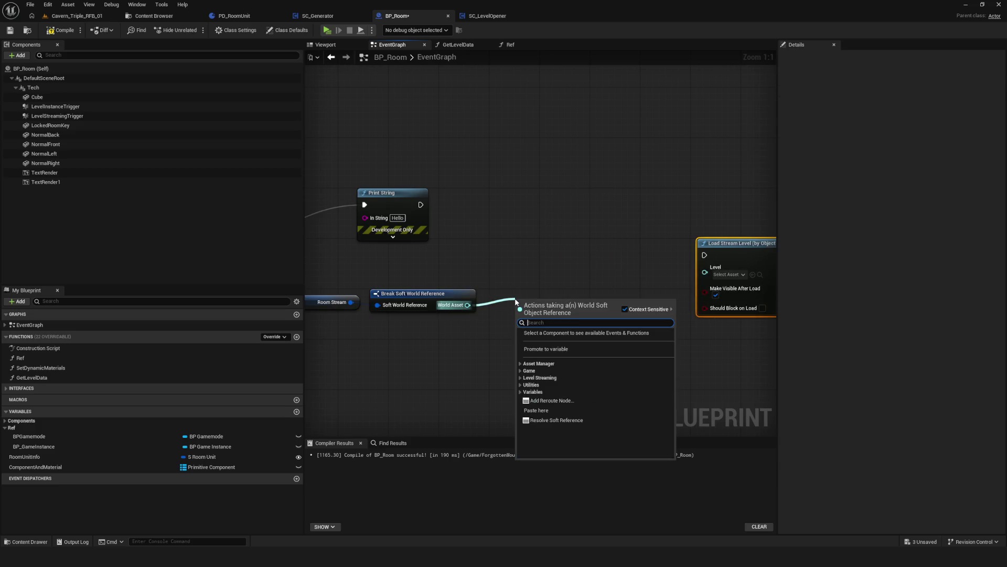
type("ge")
key("BackSpace")
key("BackSpace")
Browse World Asset's Variable, Utilities, Level Streaming, Game and Asset Manager action categories.
left_click(520, 391)
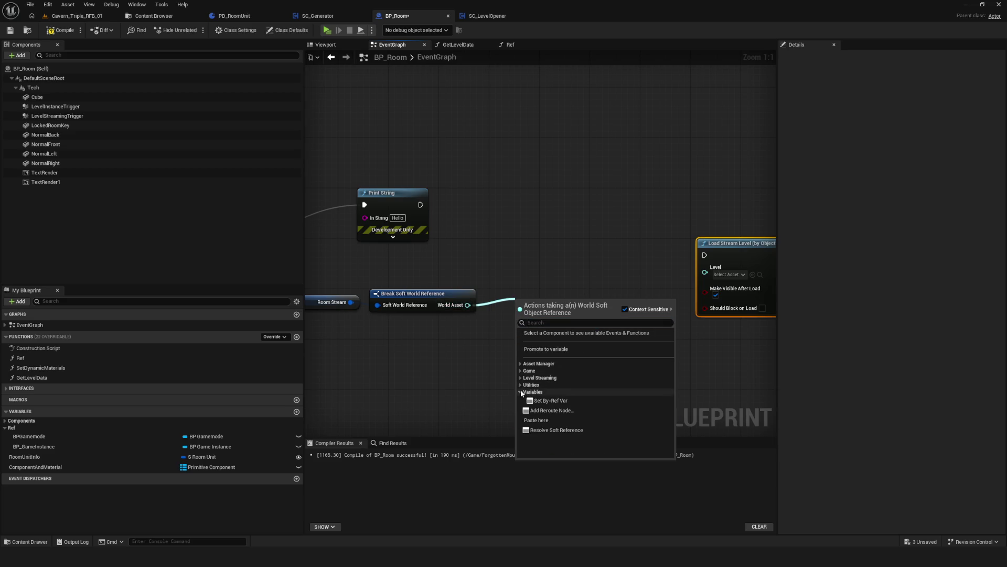
left_click(521, 385)
left_click(522, 386)
left_click(521, 378)
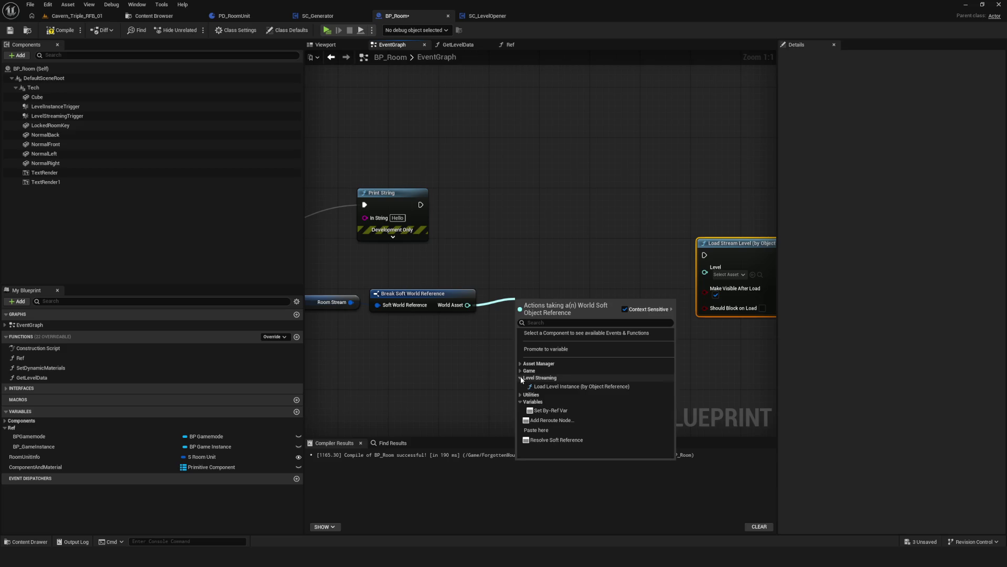
left_click(521, 376)
left_click(518, 369)
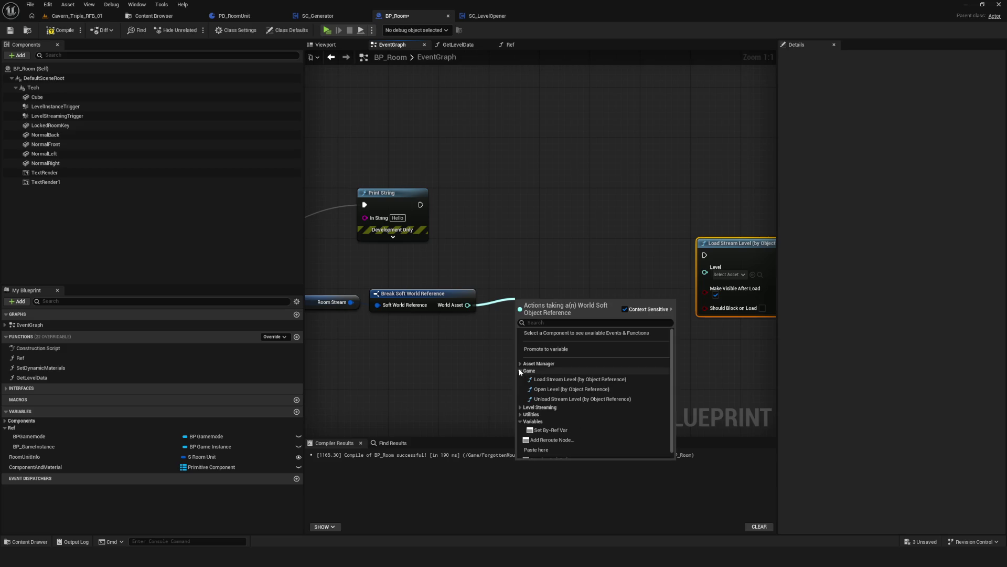
left_click(518, 369)
left_click(519, 363)
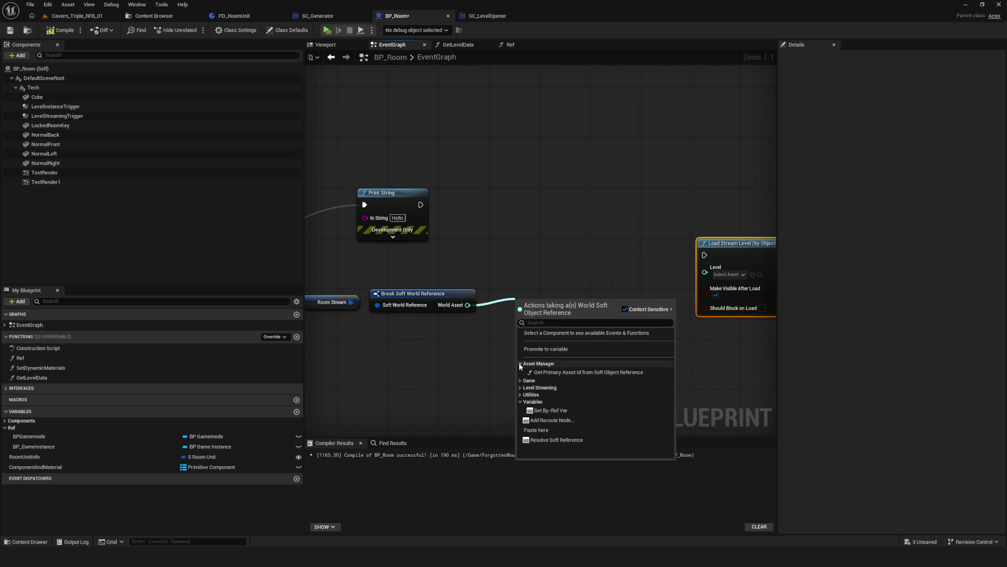
Add a Get Primary Asset Id from Soft Object Reference node, then delete it.
left_click(572, 373)
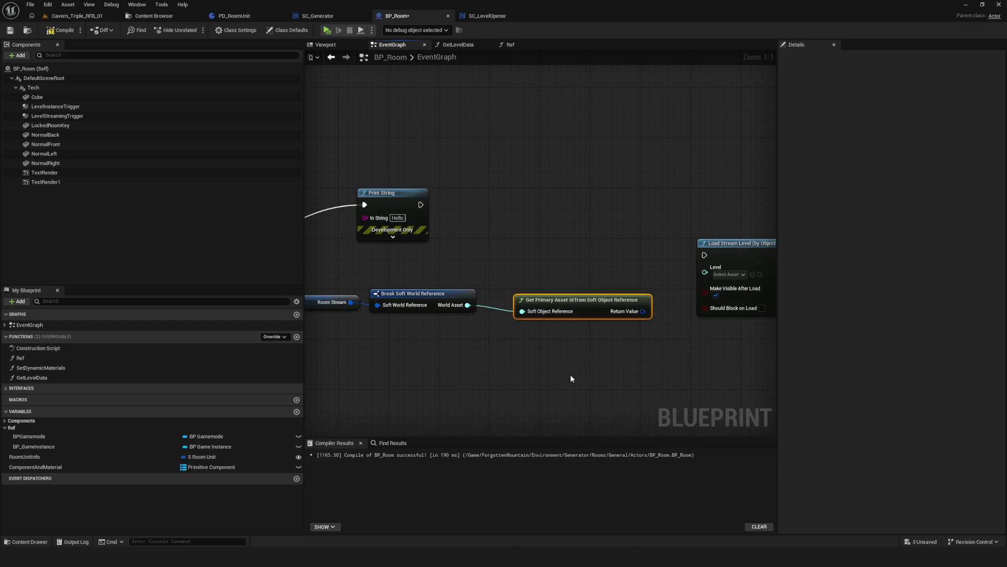
left_click_drag(581, 306, 555, 284)
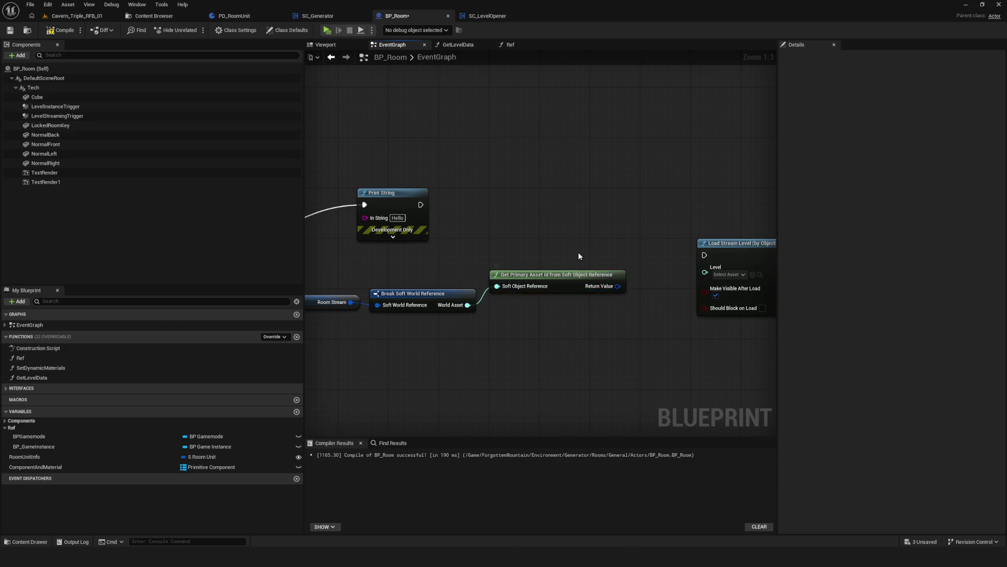
key("Delete")
scroll(546, 272, "down", 5)
scroll(579, 279, "up", 5)
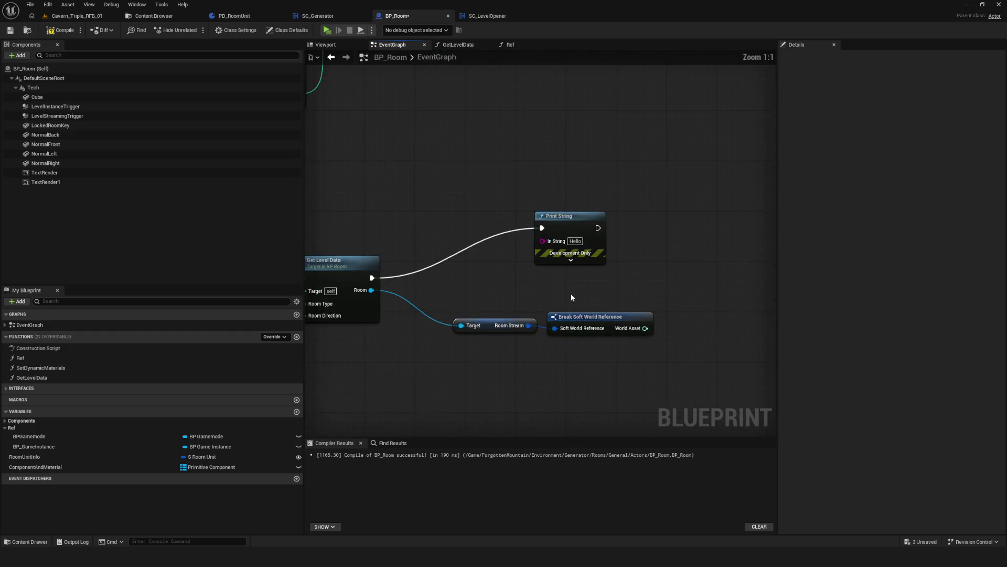
left_click_drag(571, 289, 876, 236)
left_click_drag(572, 263, 894, 238)
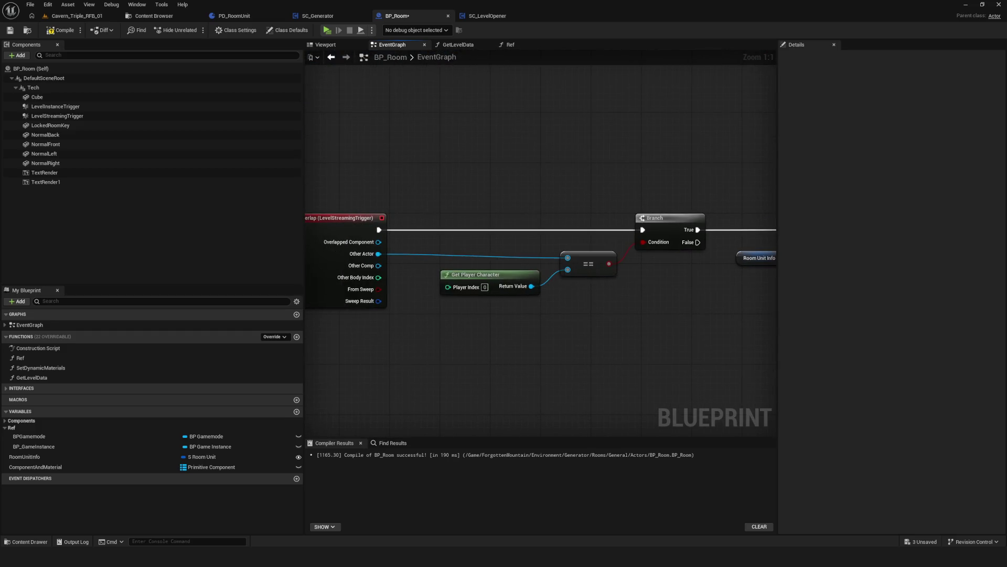
left_click_drag(997, 246, 707, 245)
left_click(491, 236)
double_click(491, 219)
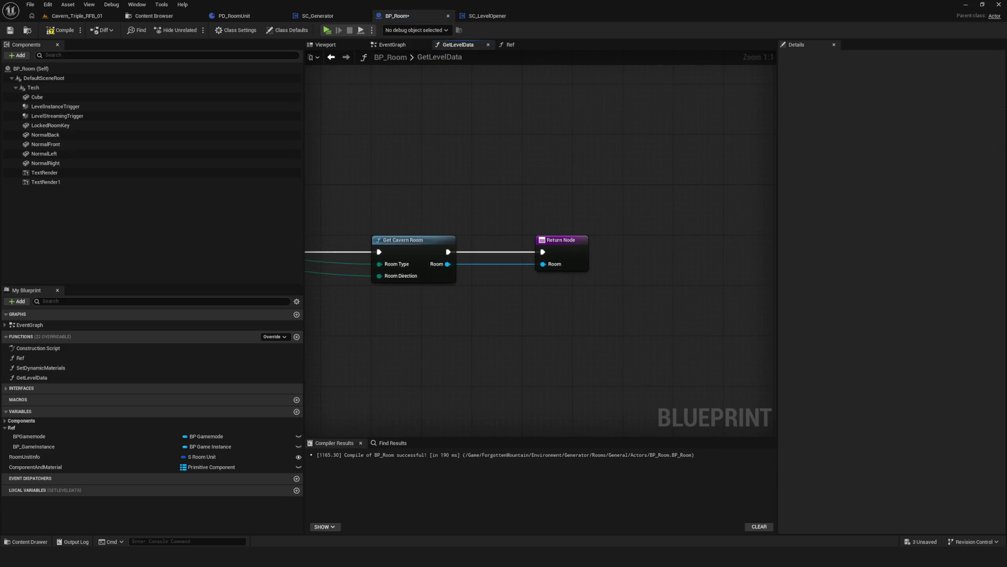
mouse_move(325, 262)
left_mouse_down()
mouse_move(548, 272)
mouse_move(735, 262)
left_mouse_up()
left_click_drag(991, 274, 697, 274)
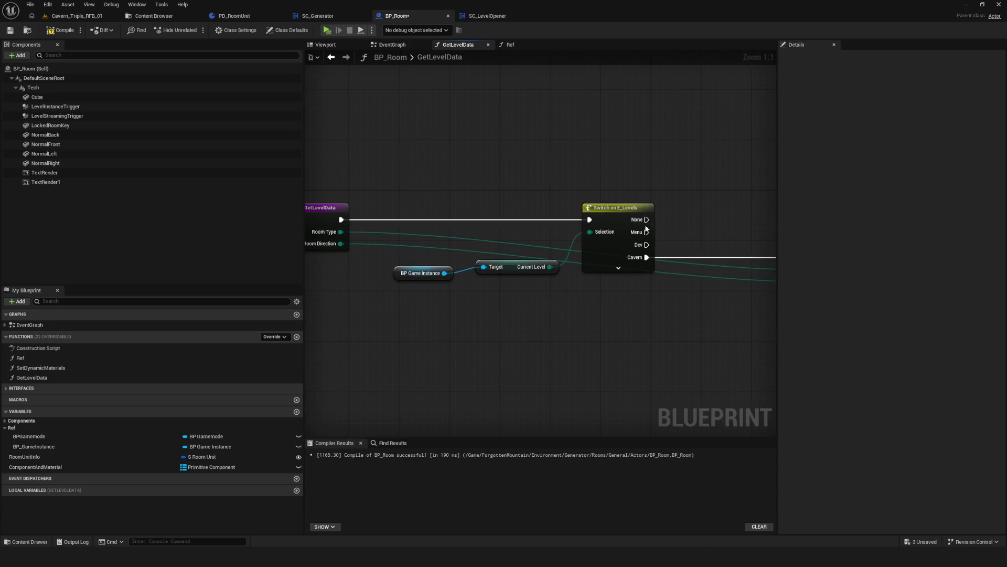
left_click(331, 56)
mouse_move(474, 169)
left_mouse_down()
mouse_move(550, 229)
mouse_move(604, 238)
mouse_move(525, 220)
left_mouse_up()
scroll(524, 220, "up", 2)
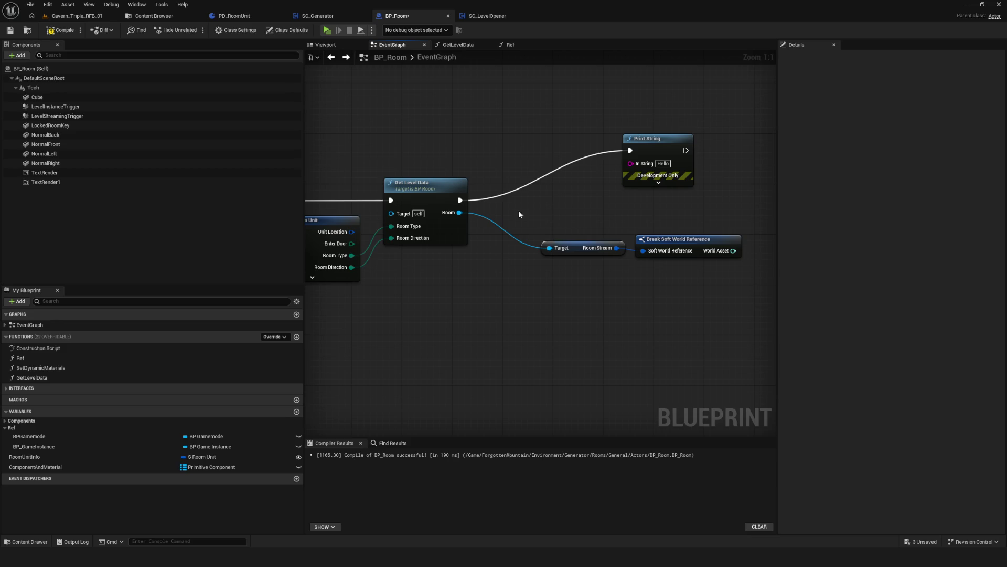
scroll(645, 189, "down", 2)
scroll(619, 218, "up", 2)
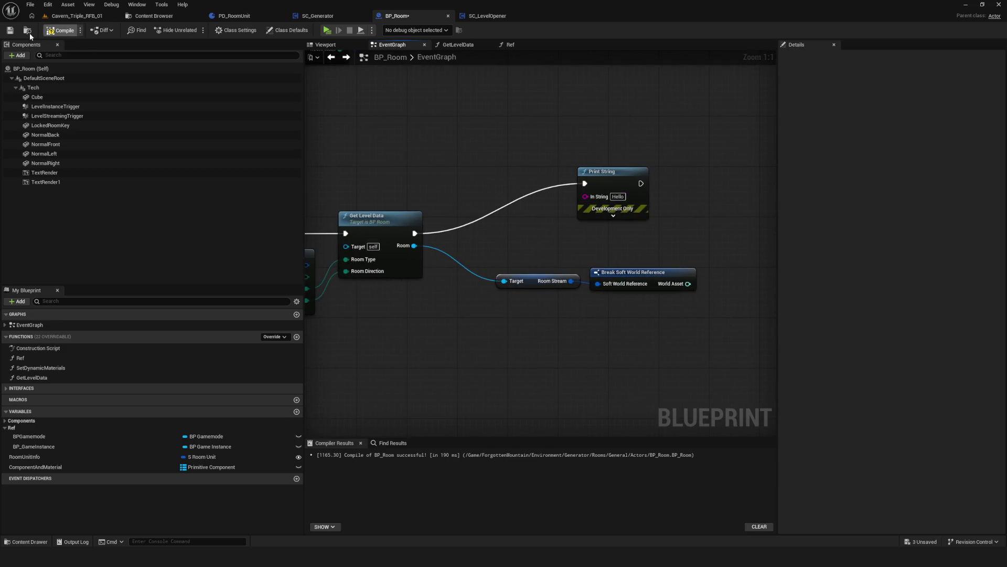
Run a standalone playtest with a new game, then stop it.
left_click(336, 30)
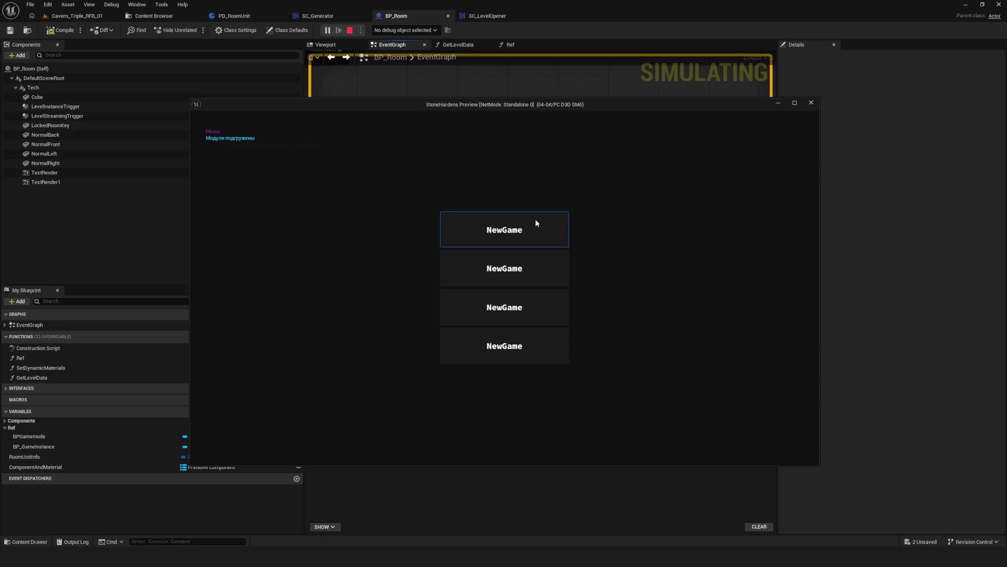
left_click(535, 219)
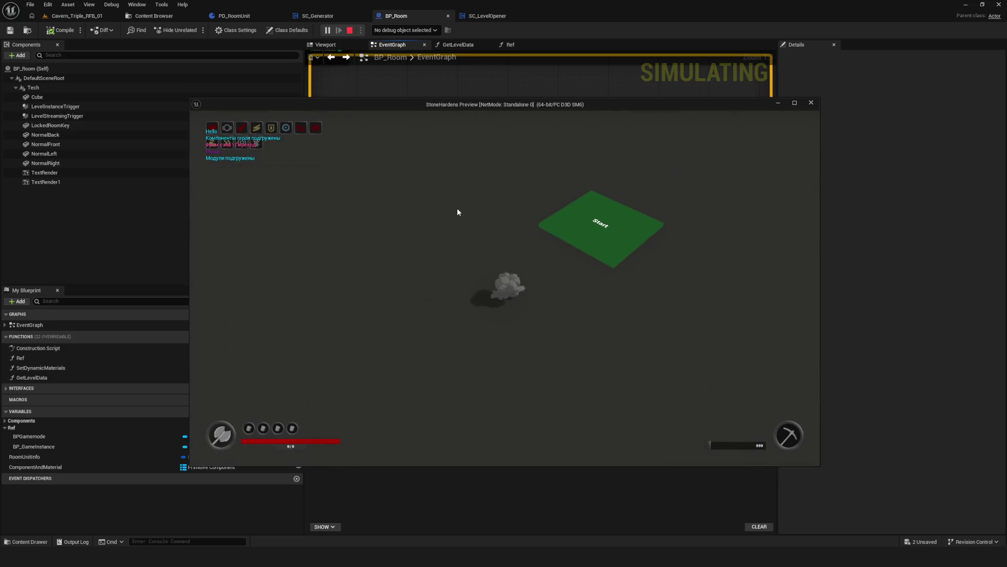
key("Escape")
Delete the Print String, wire World Asset into Load Stream Level's Level input, and playtest again.
left_click_drag(611, 203, 576, 211)
key("Delete")
mouse_move(668, 275)
left_mouse_down()
mouse_move(524, 288)
mouse_move(588, 281)
mouse_move(535, 287)
left_mouse_up()
left_click_drag(633, 287, 486, 288)
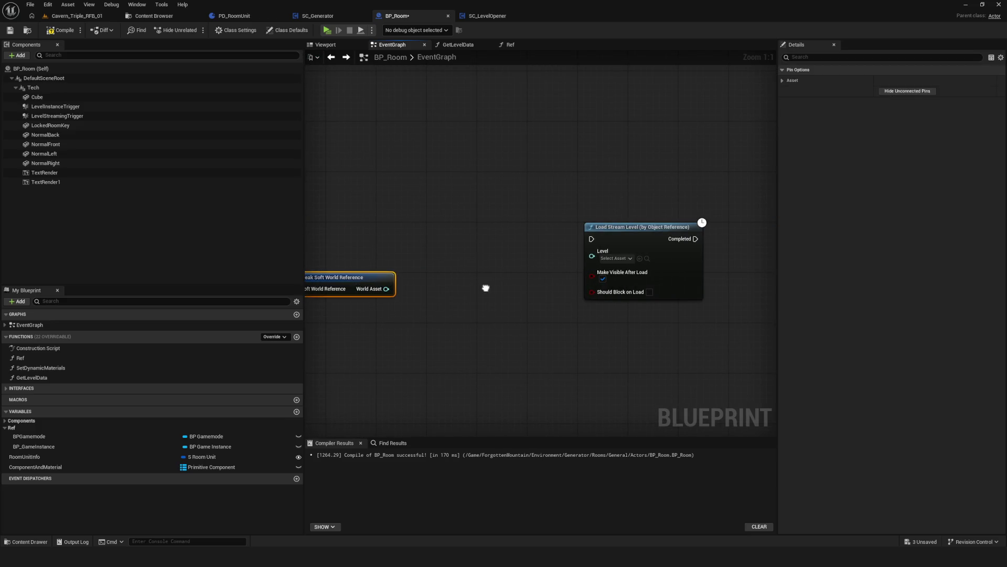
mouse_move(388, 290)
left_mouse_down()
mouse_move(590, 255)
mouse_move(534, 236)
left_mouse_up()
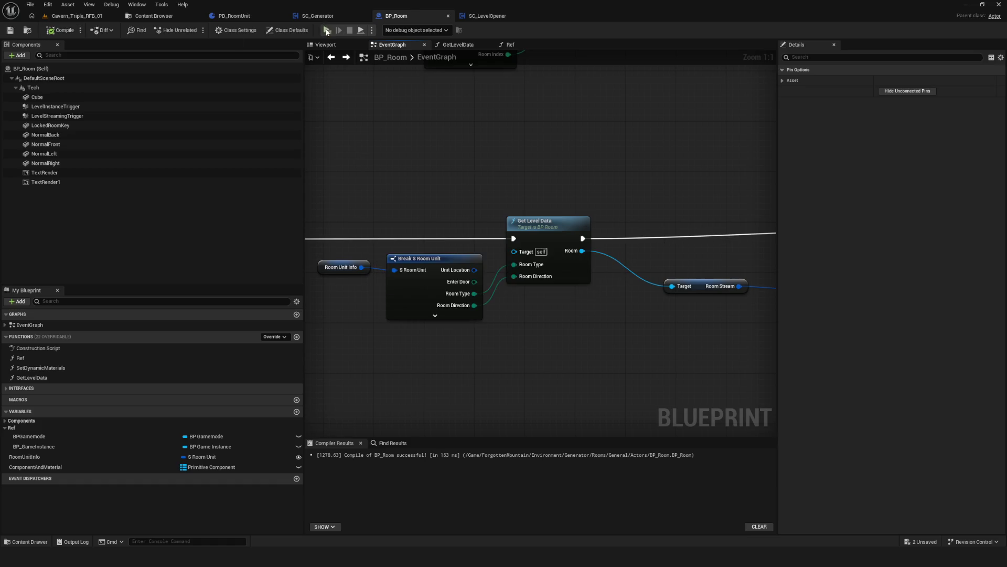
left_click(326, 30)
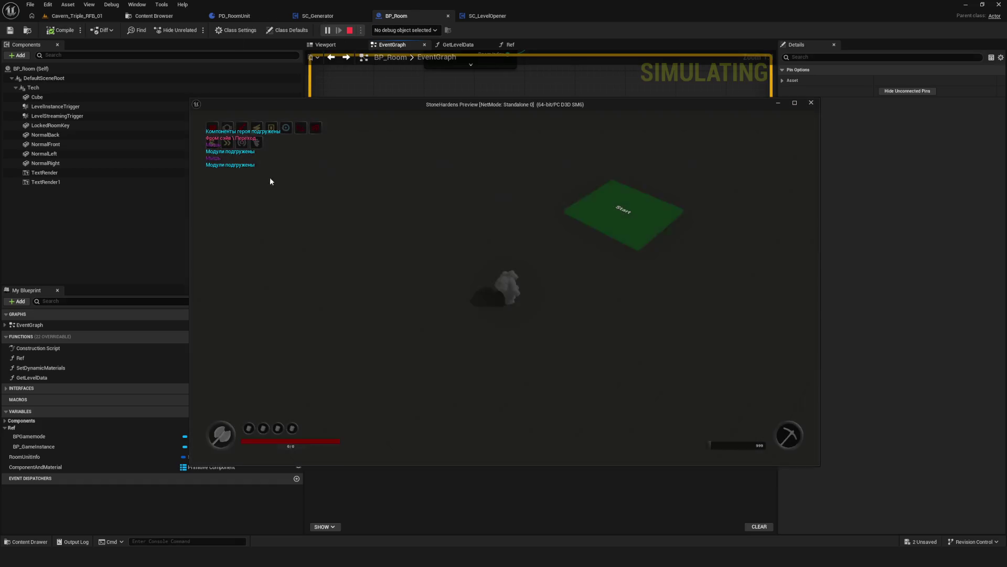
key("Escape")
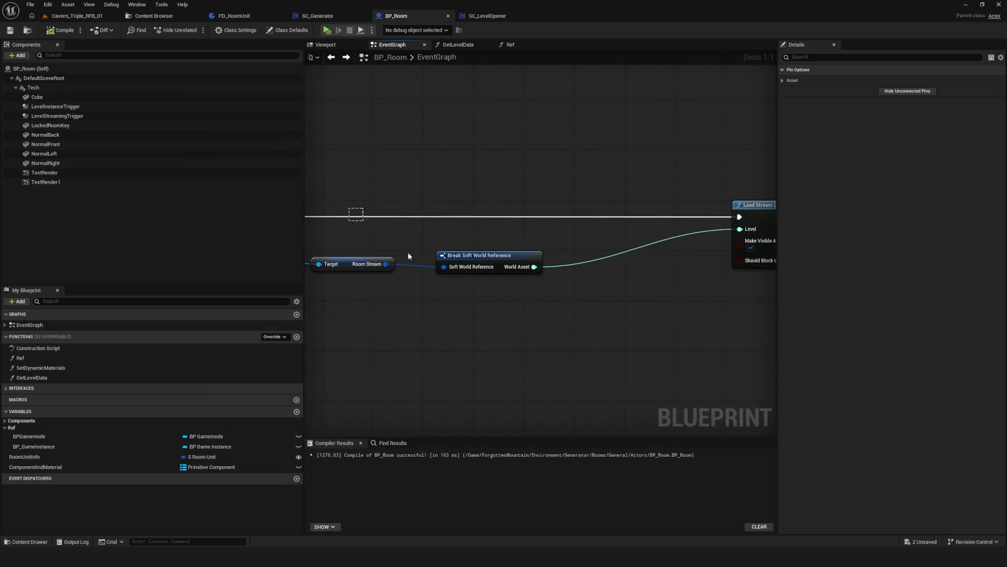
Select Break S Room Unit in the EventGraph, then open the GetLevelData function graph.
left_click_drag(376, 230, 495, 315)
left_click_drag(399, 277, 593, 291)
left_click(438, 276)
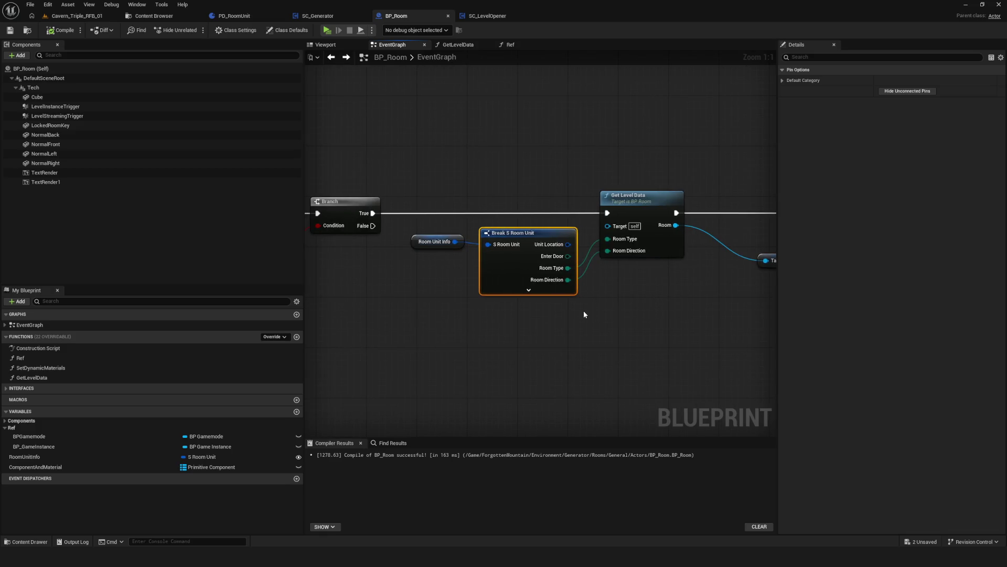
scroll(584, 312, "down", 2)
mouse_move(641, 257)
left_mouse_down()
mouse_move(490, 360)
mouse_move(498, 328)
mouse_move(490, 303)
left_mouse_up()
key("Home")
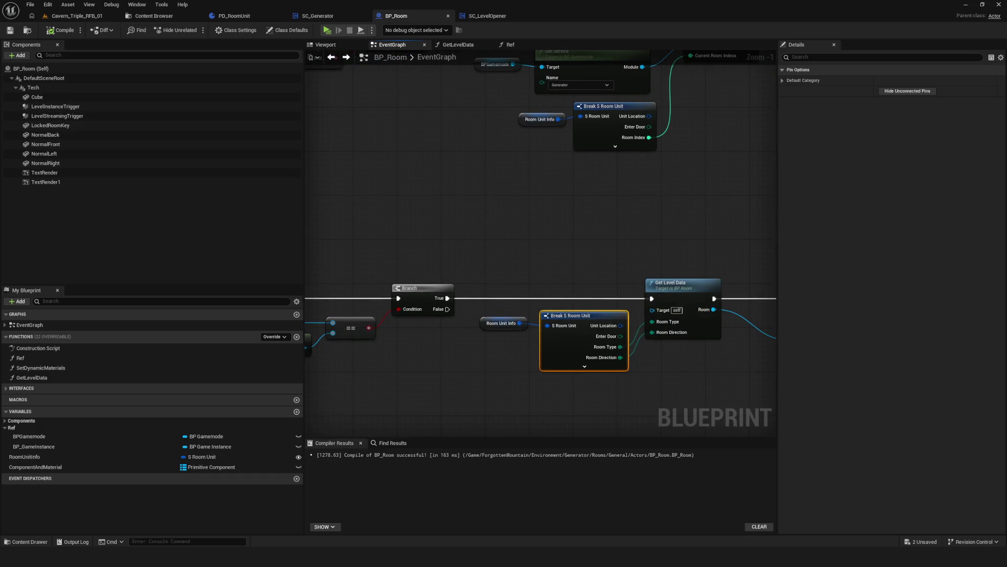
scroll(518, 232, "down", 3)
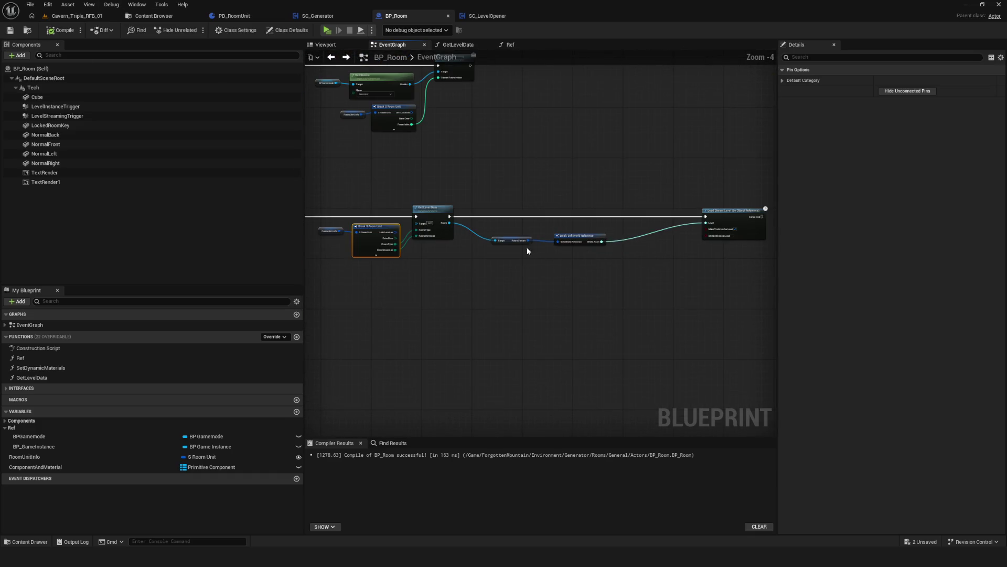
scroll(526, 251, "up", 4)
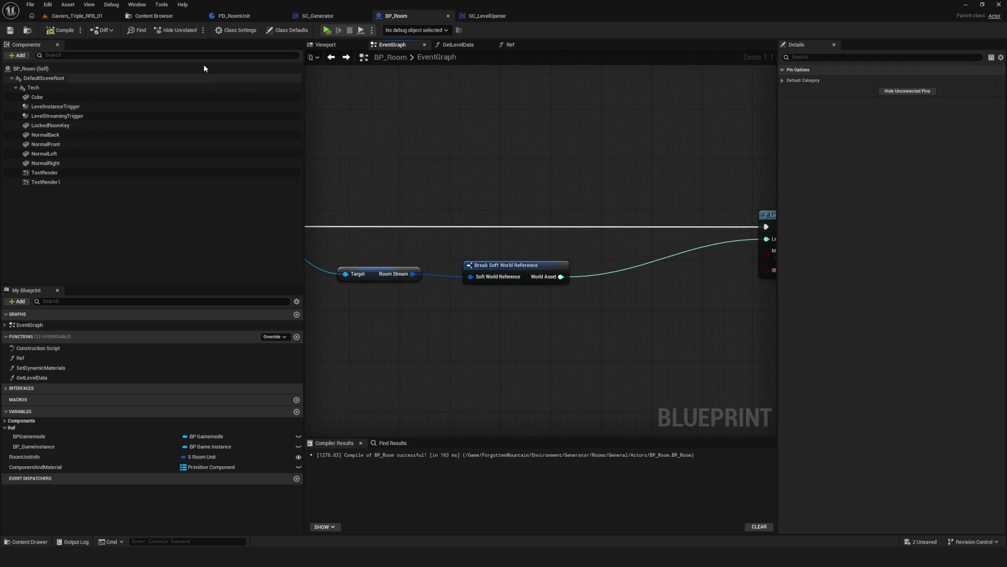
left_click_drag(546, 227, 628, 249)
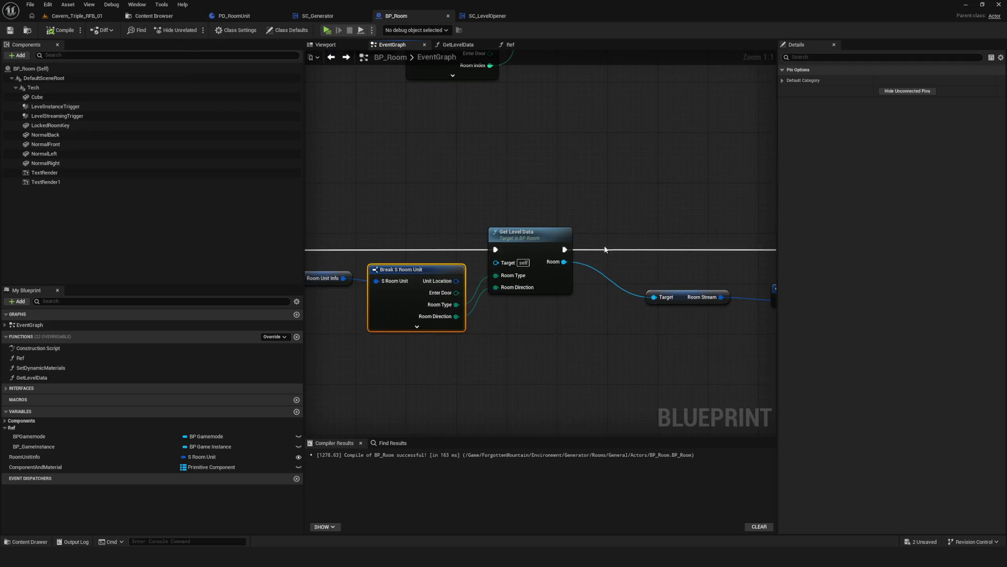
double_click(504, 231)
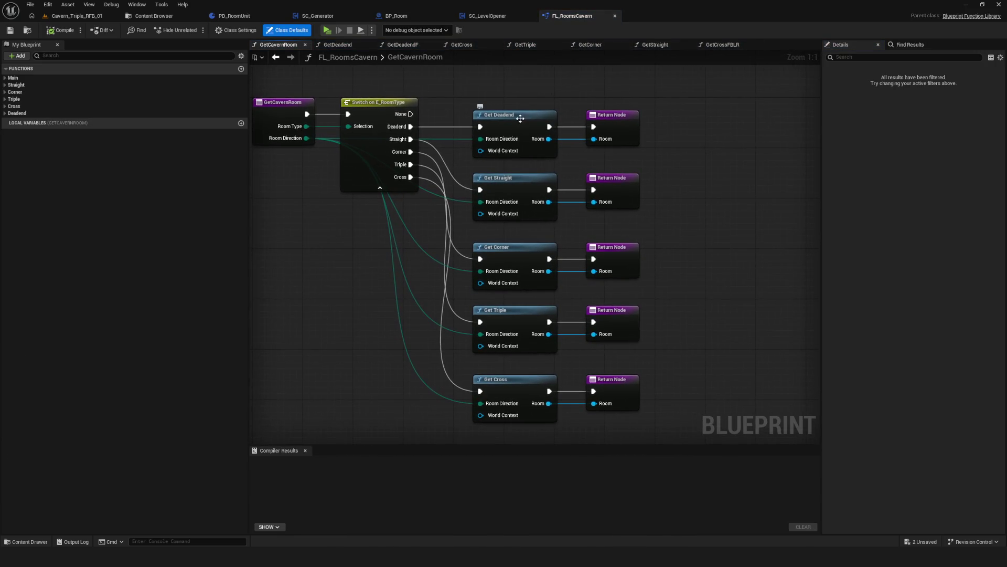
Open the GetDeadend and GetDeadendF graphs and inspect the DA_Rooms local variable.
double_click(518, 117)
double_click(471, 145)
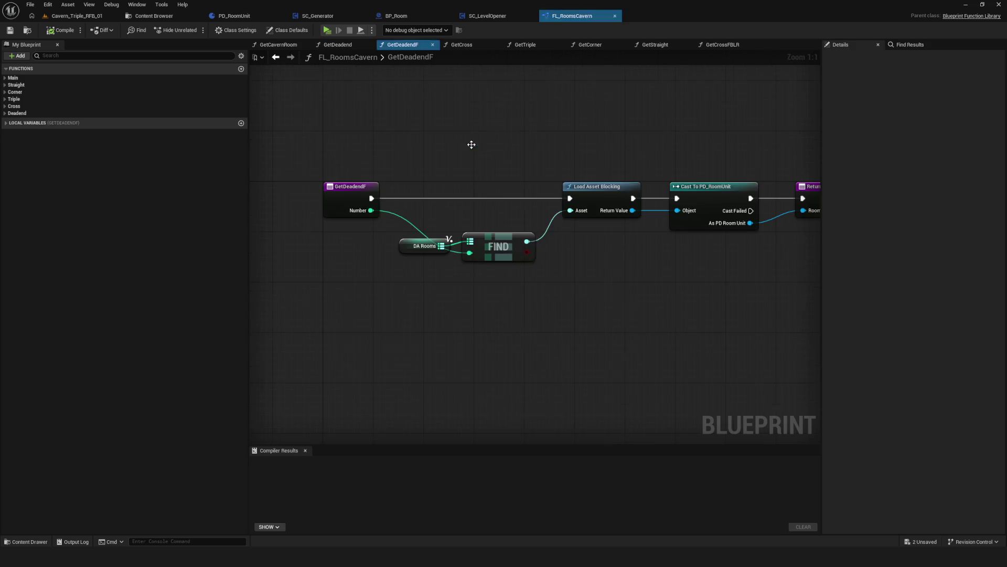
left_click(62, 123)
left_click(89, 134)
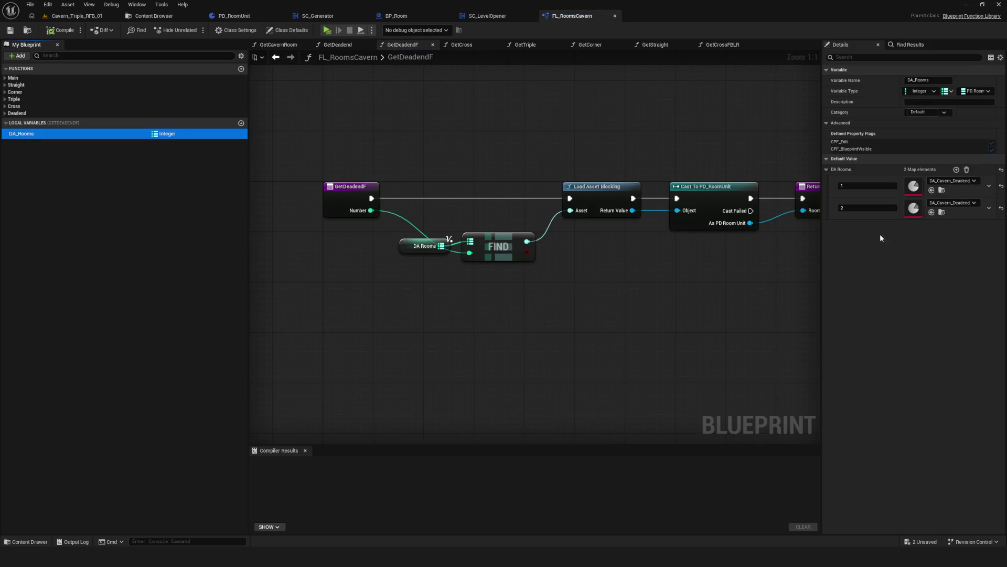
Save the FL_RoomsCavern function library and return to the Content Browser.
left_click(13, 33)
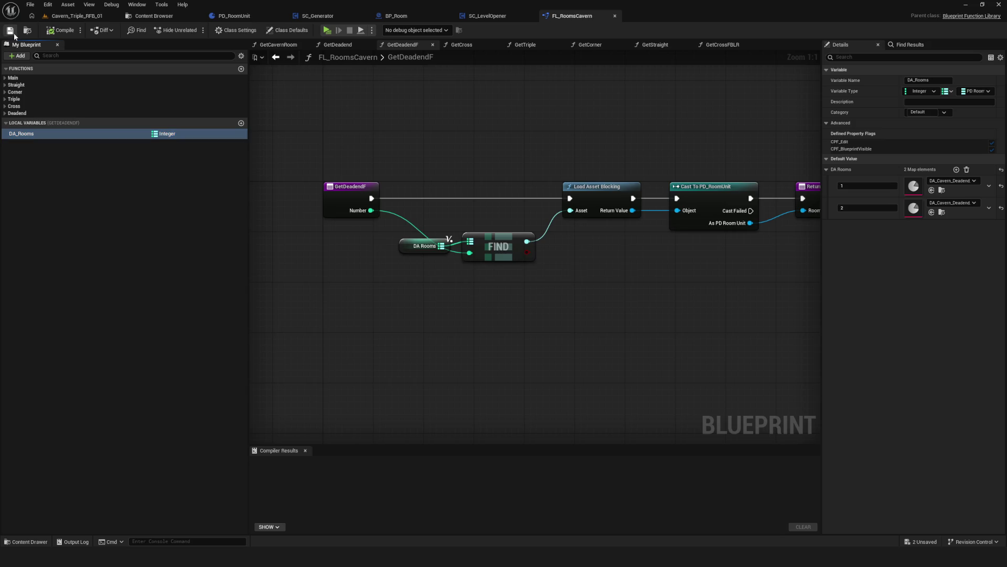
left_click(154, 17)
scroll(90, 231, "up", 5)
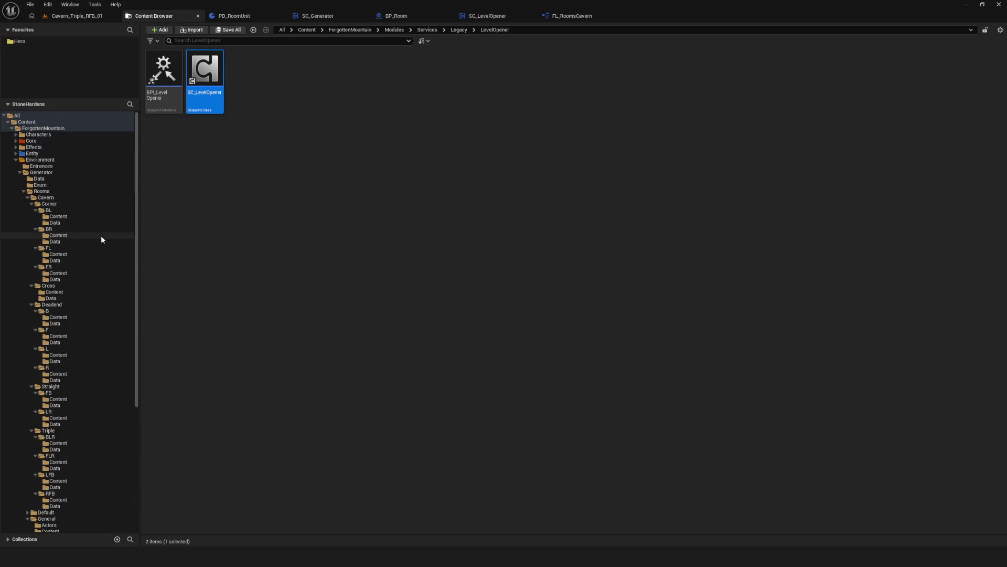
Browse through the Rooms and Cavern folders to the Deadend B folder.
left_click(93, 192)
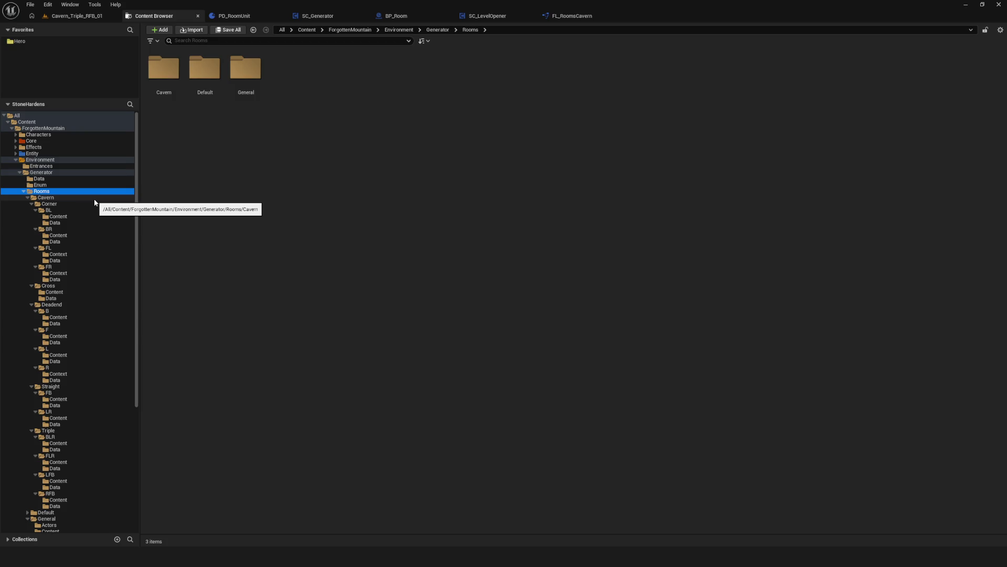
left_click(58, 216)
left_click(49, 229)
left_click(58, 254)
left_click(58, 216)
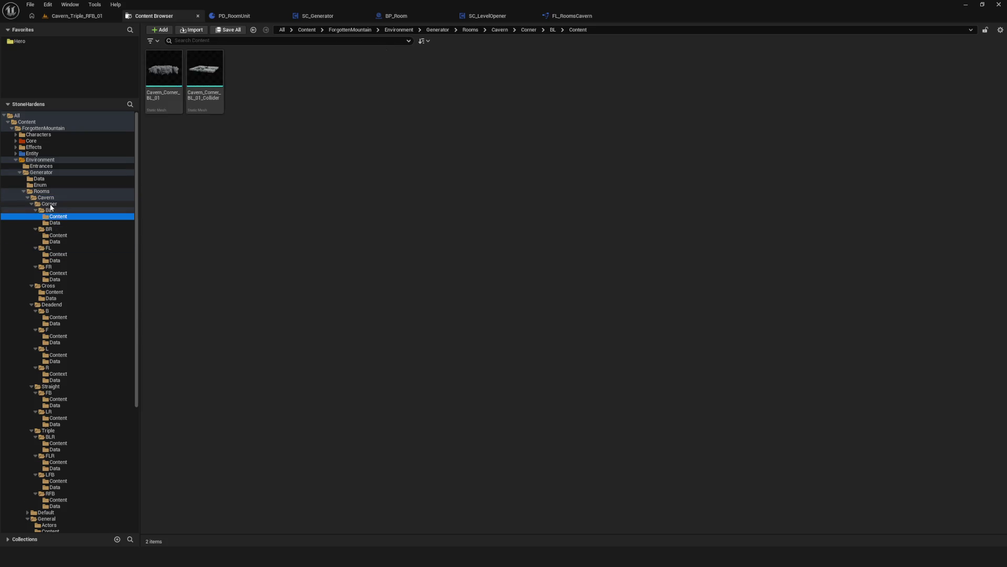
left_click(49, 204)
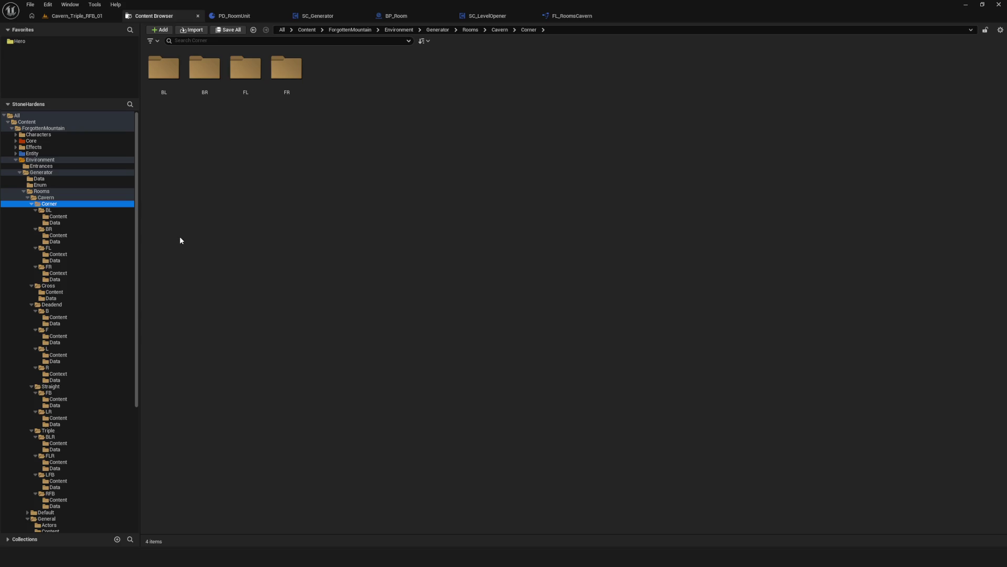
scroll(113, 239, "down", 3)
scroll(112, 238, "up", 3)
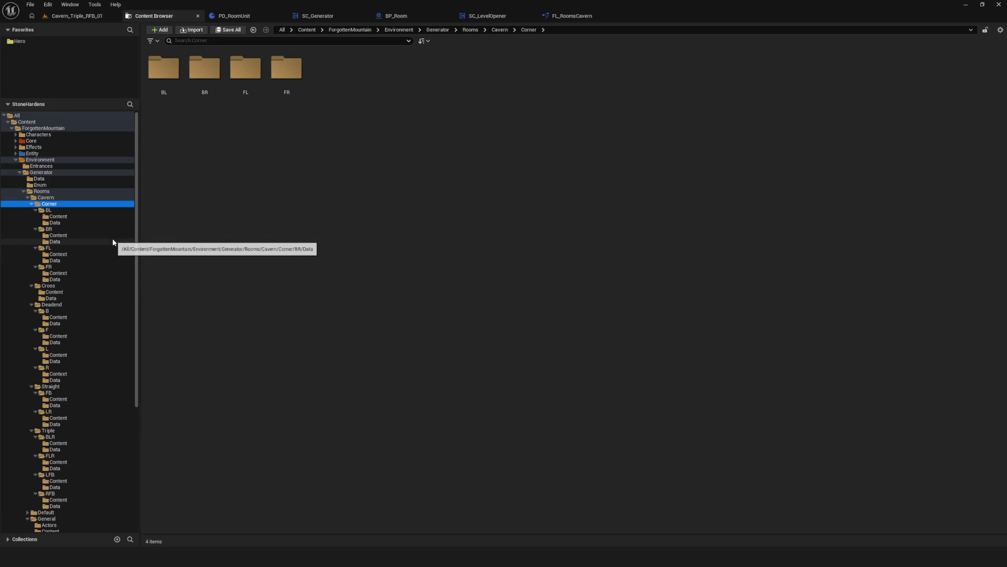
left_click(67, 311)
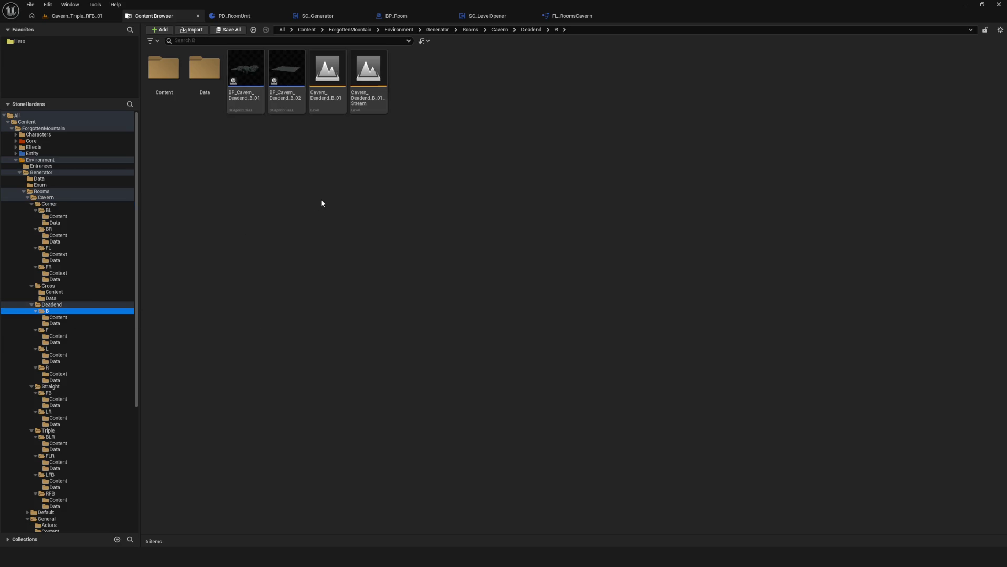
Load the Cavern_Deadend_B_01 level after answering the save prompt, and reframe the view.
double_click(326, 71)
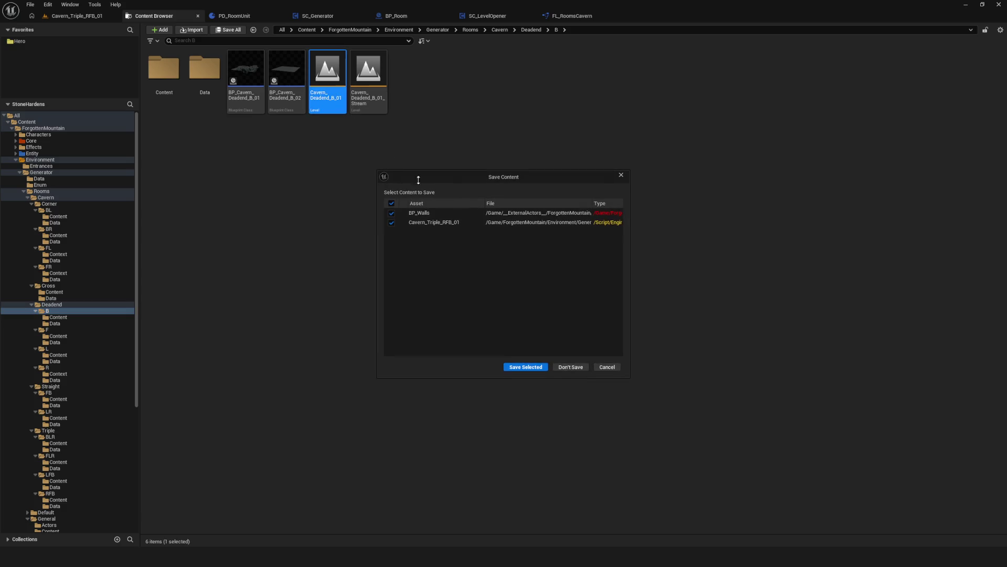
left_click(527, 367)
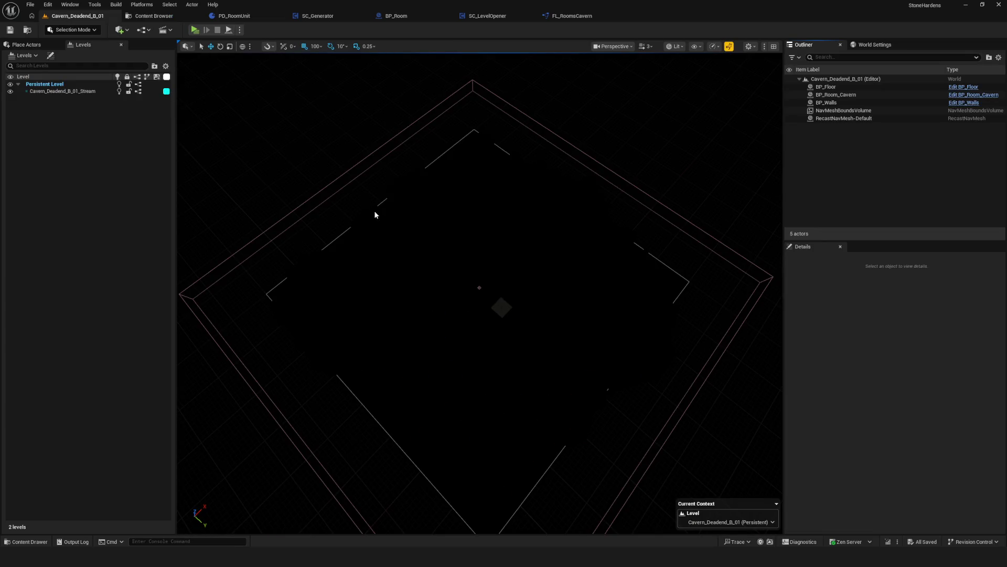
left_click_drag(375, 214, 466, 255)
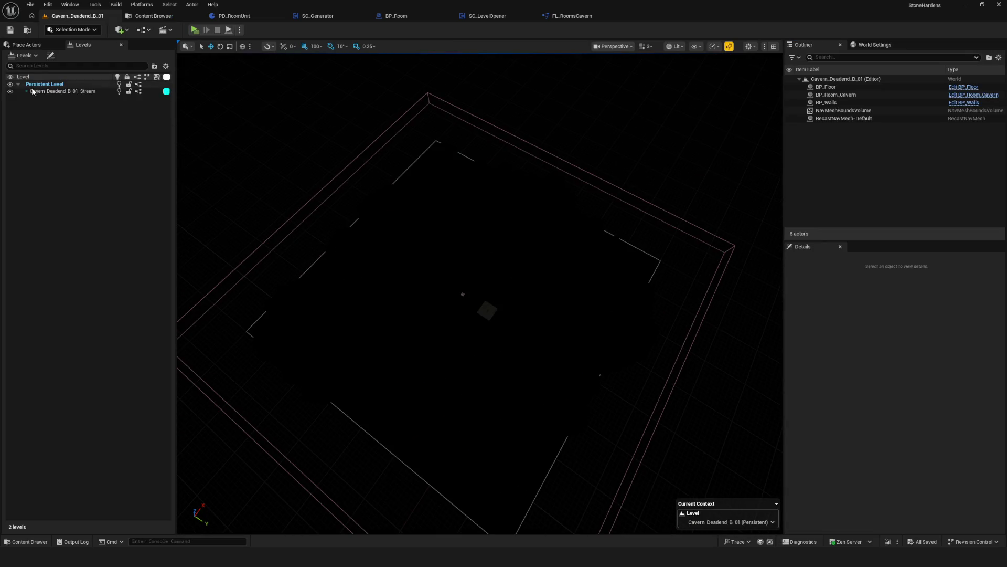
Toggle the Stream sublevel's visibility off and on, and make it the current level.
left_click(11, 92)
left_click(11, 92)
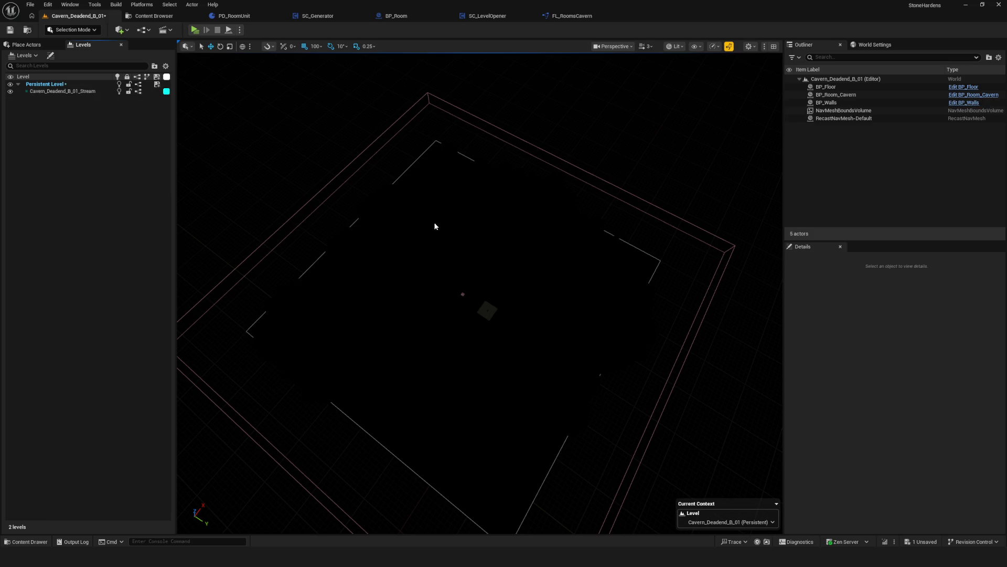
left_click(737, 523)
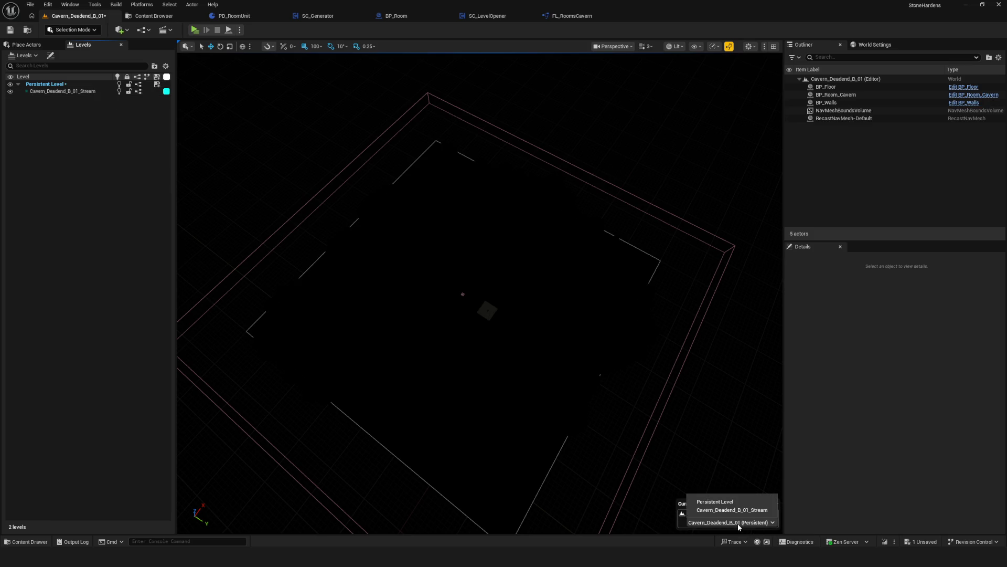
left_click(731, 511)
Set the Persistent Level back as current and return to the Content Browser.
left_click(731, 522)
left_click(724, 503)
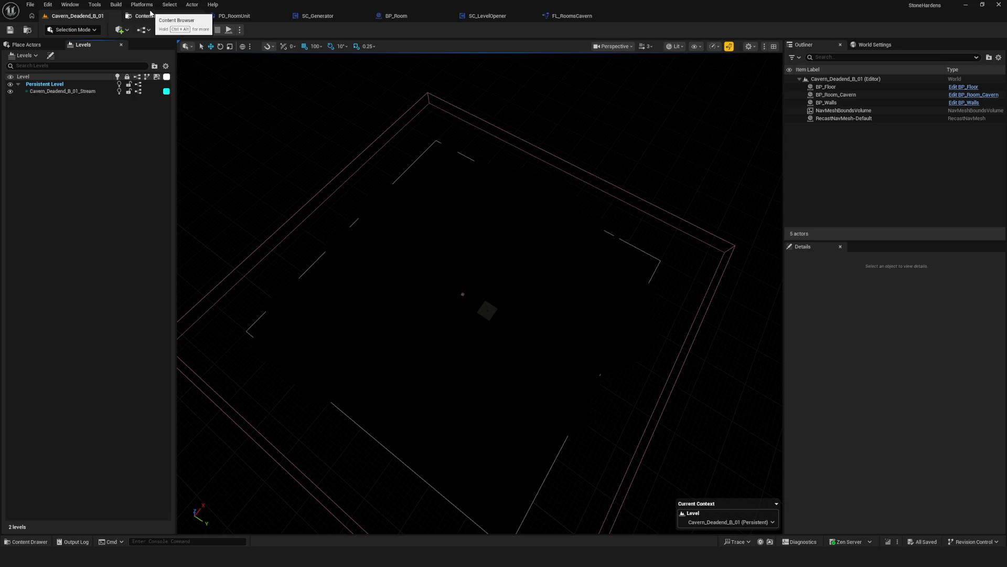
left_click(150, 14)
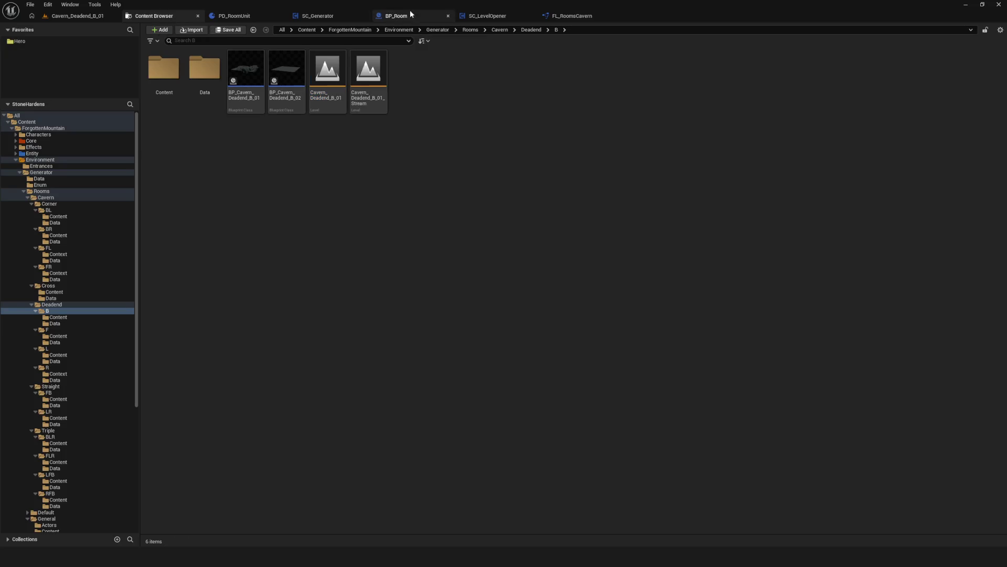
left_click(490, 17)
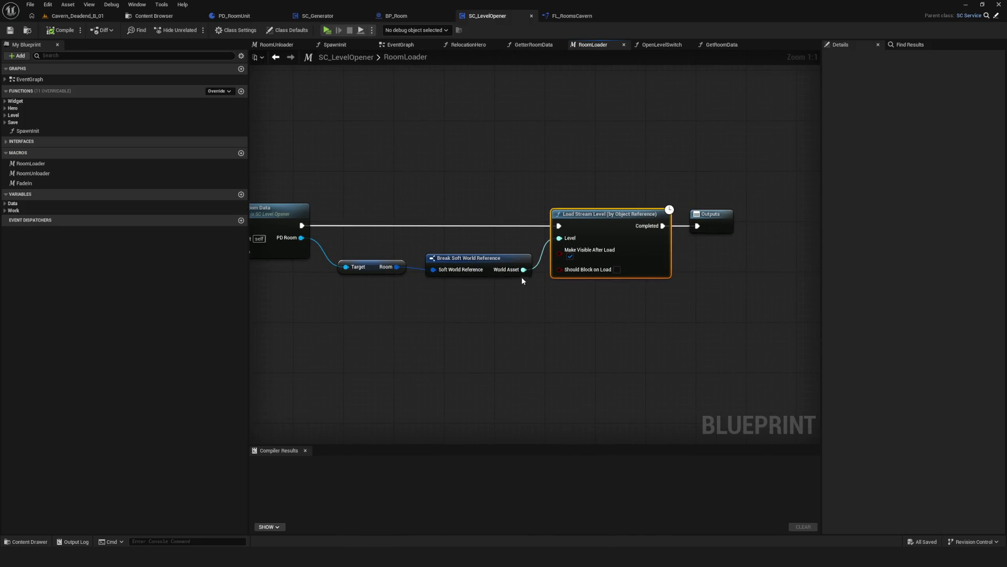
left_click_drag(496, 338, 495, 341)
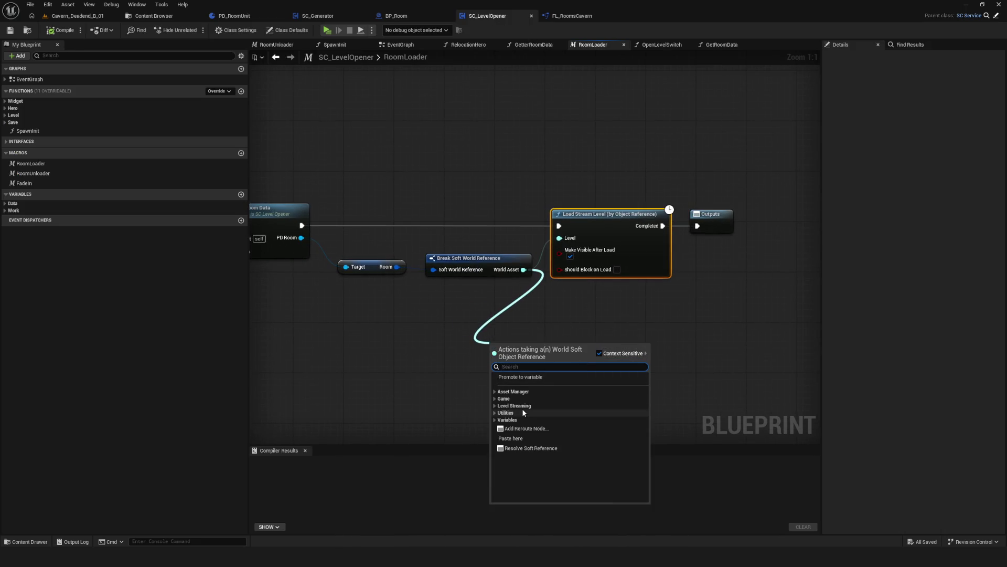
left_click(496, 392)
left_click(495, 409)
left_click(496, 445)
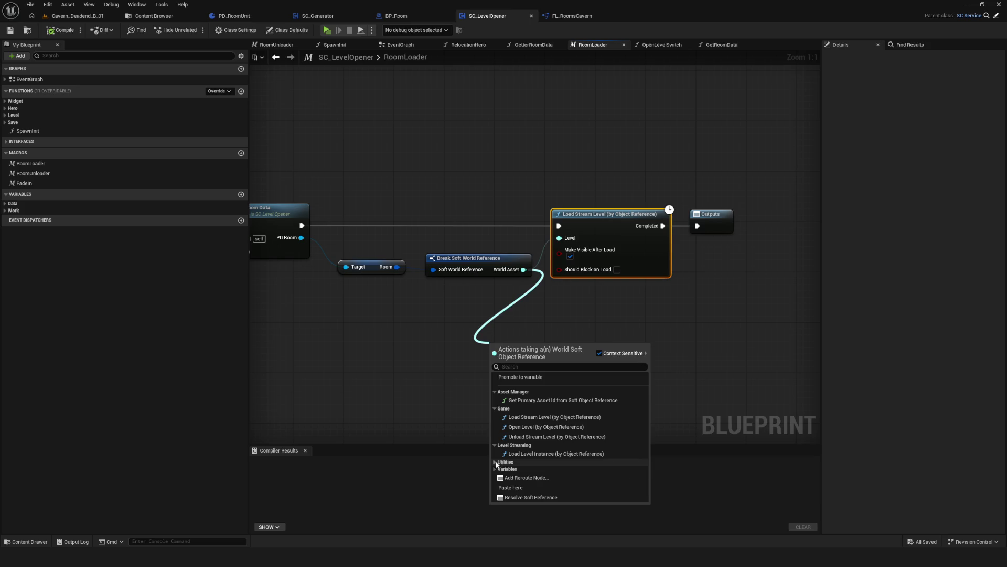
left_click(495, 461)
scroll(577, 427, "down", 3)
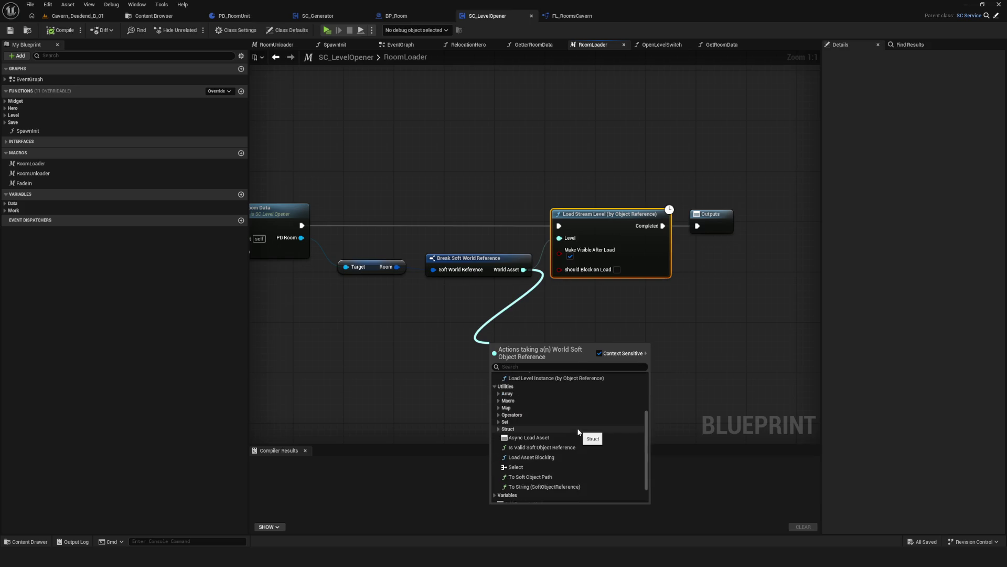
left_click(498, 422)
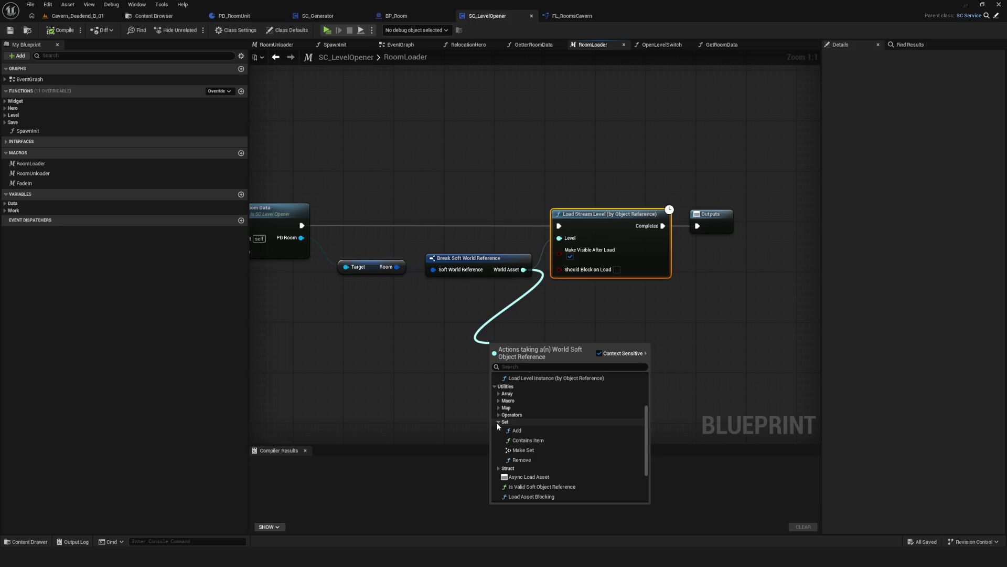
left_click(499, 415)
left_click(498, 415)
left_click(498, 422)
scroll(479, 264, "down", 6)
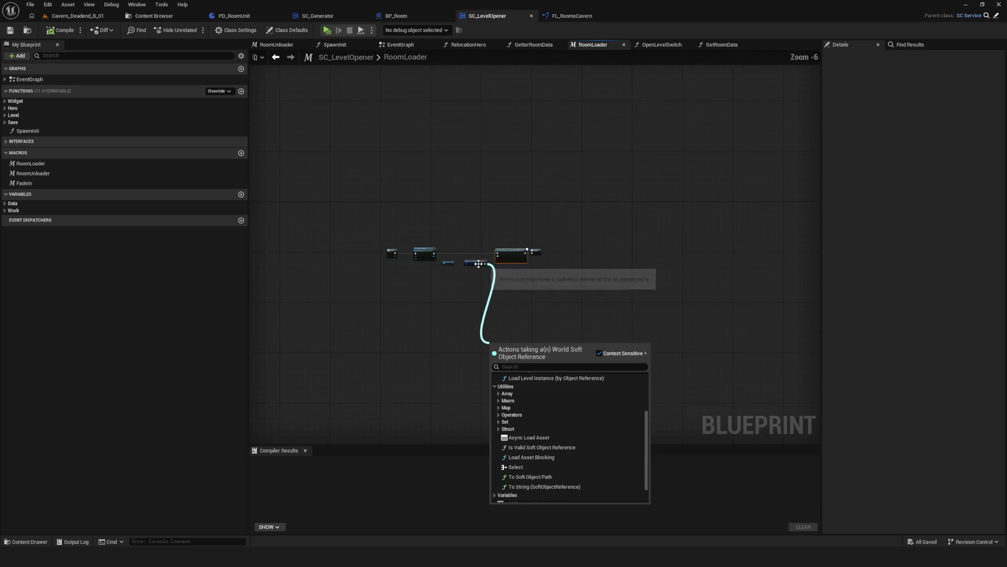
key("Escape")
scroll(479, 264, "up", 6)
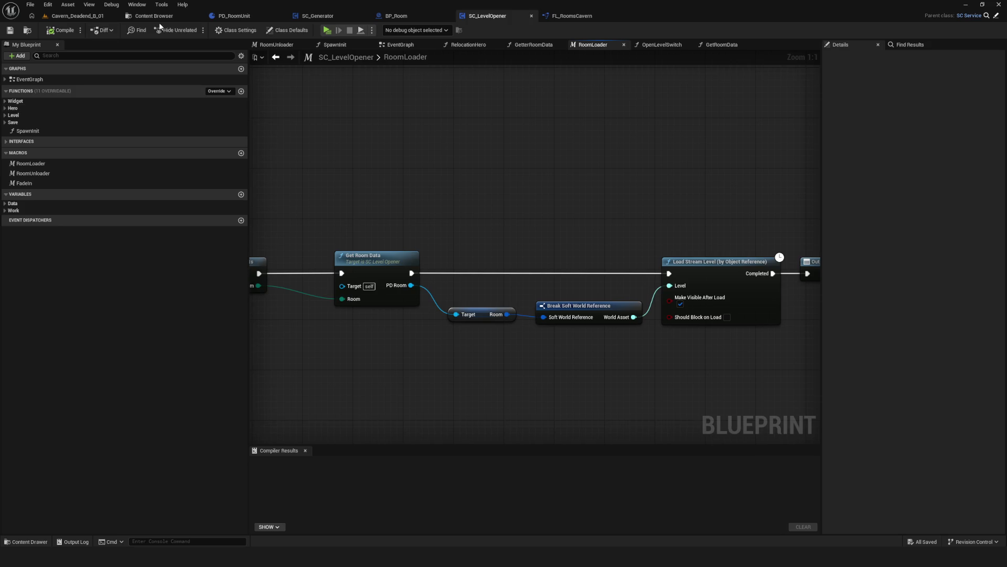
left_click(153, 15)
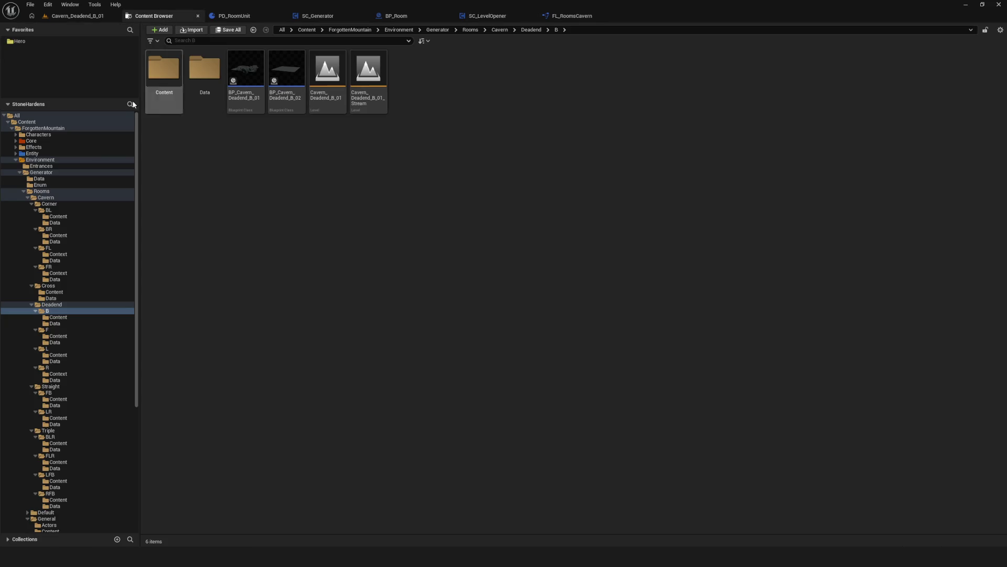
Show the Corner BL, BR, FL and FR data folders and select all eight corner data assets.
left_click(77, 222)
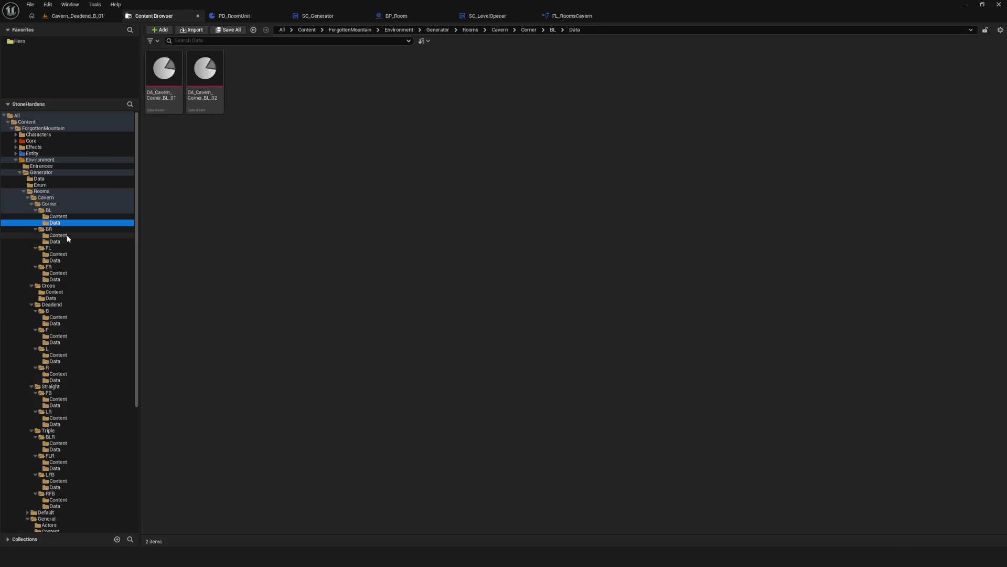
left_click(58, 242, "ctrl")
left_click(75, 261, "ctrl")
left_click(58, 279, "ctrl")
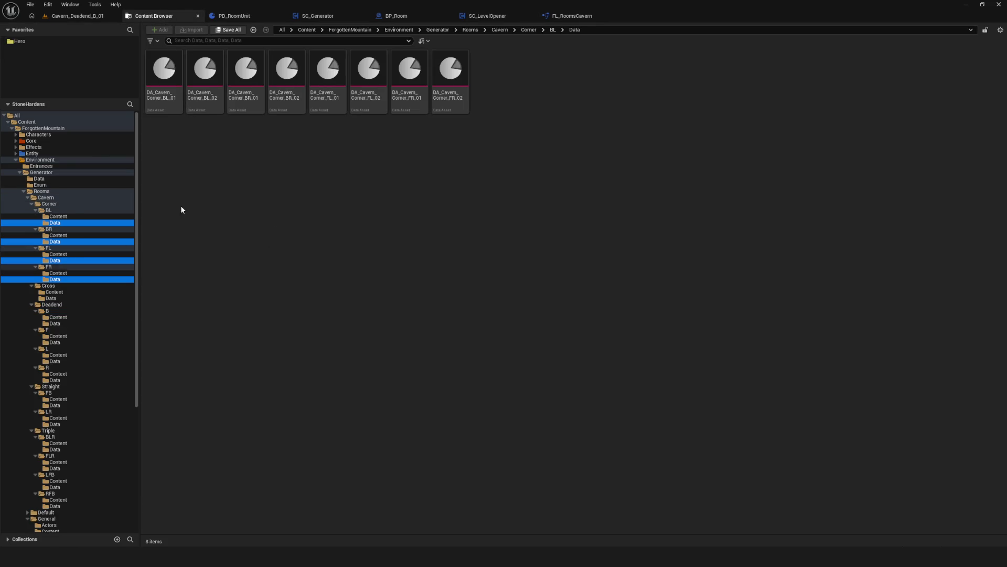
left_click(165, 75)
left_click(451, 69, "shift")
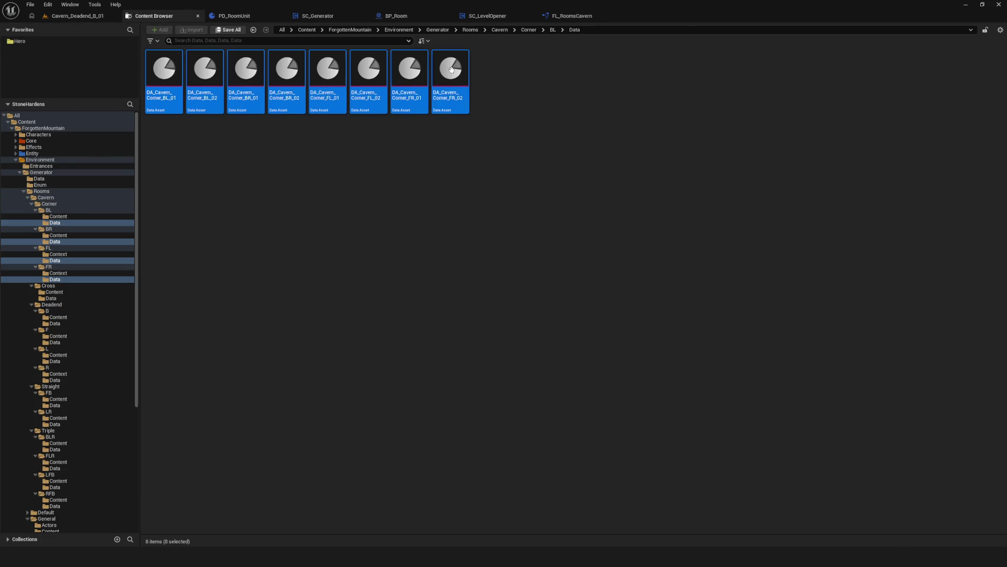
right_click(239, 87)
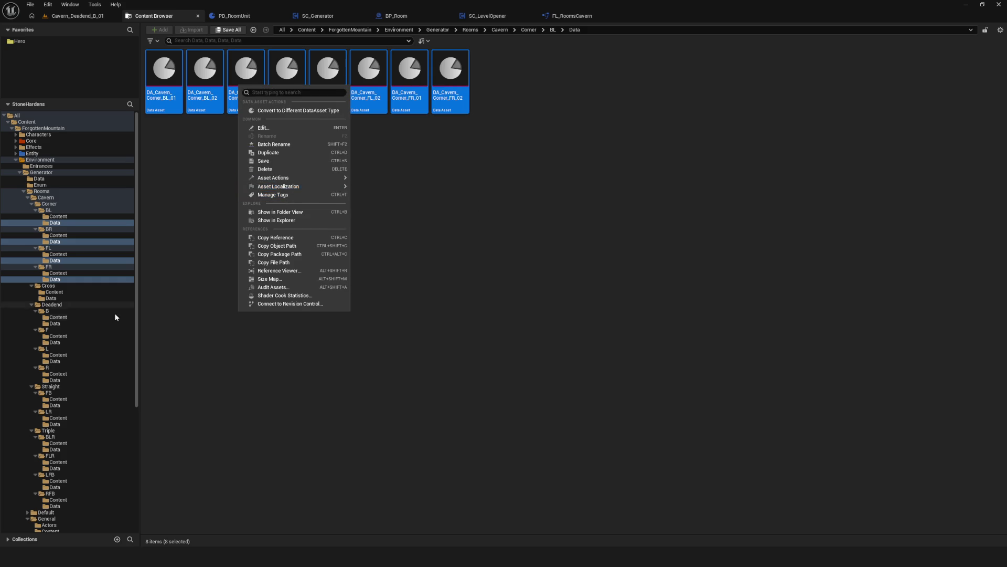
Select all eight Deadend B, F, L and R data assets and open them in the Property Matrix.
left_click(58, 317)
left_click(58, 323)
left_click(58, 342, "ctrl")
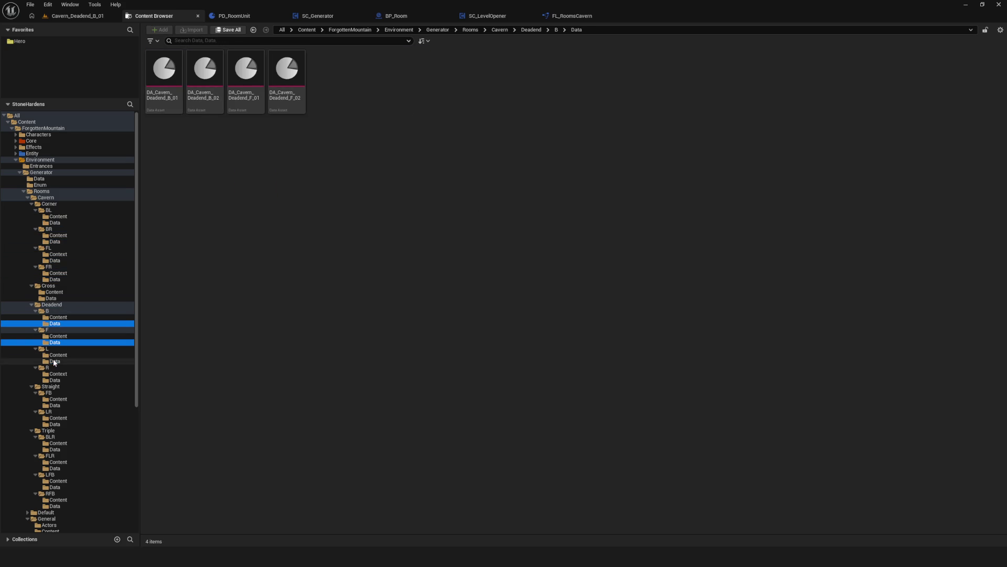
left_click(57, 361, "ctrl")
left_click(61, 379, "ctrl")
left_click(163, 71)
left_click(450, 71, "shift")
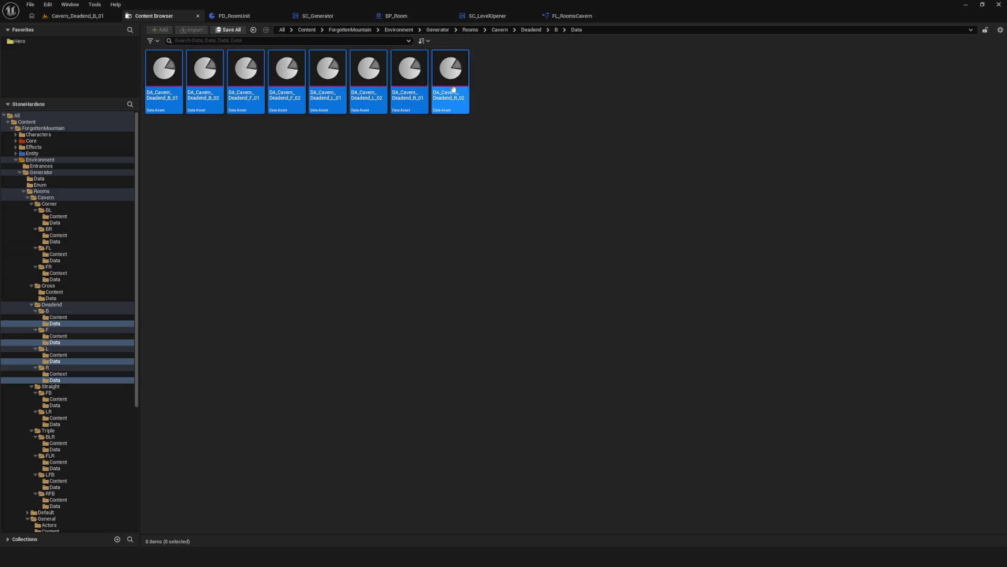
right_click(402, 81)
mouse_move(488, 173)
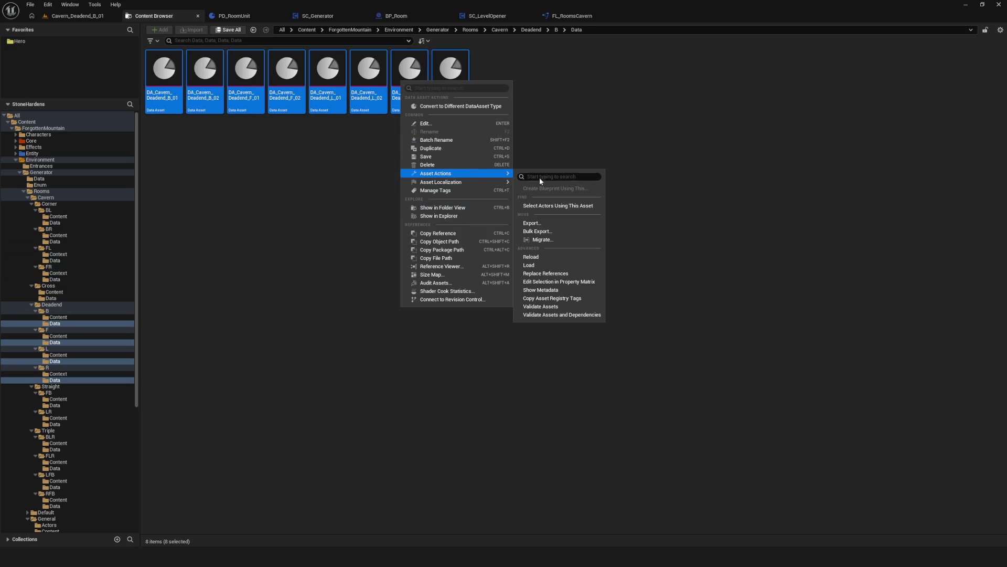
left_click(565, 281)
Compare Room Level Instance and Room Stream for Deadend B_01, F_01, L_01, R_02 and R_01.
left_click(88, 63)
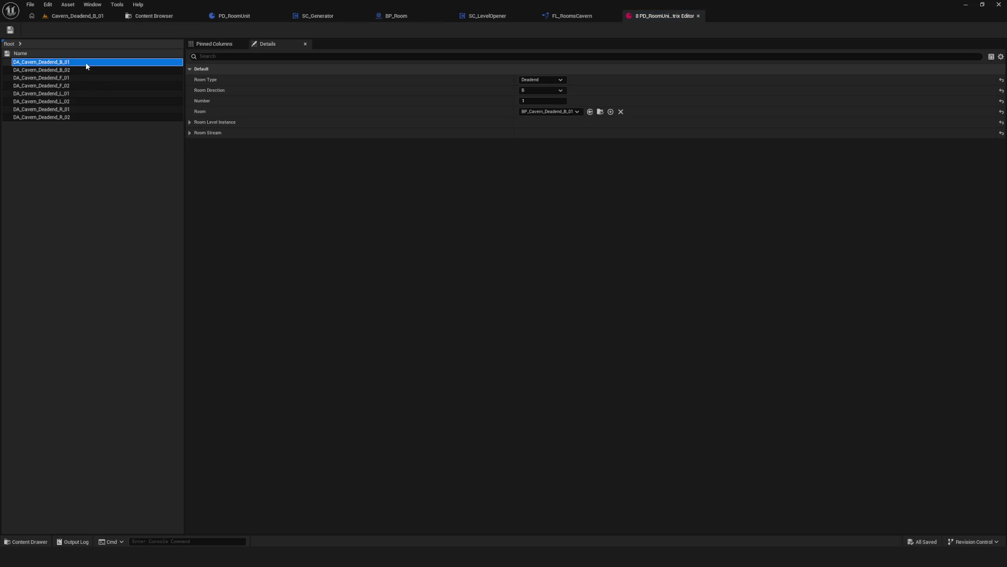
left_click(190, 121)
left_click(190, 155)
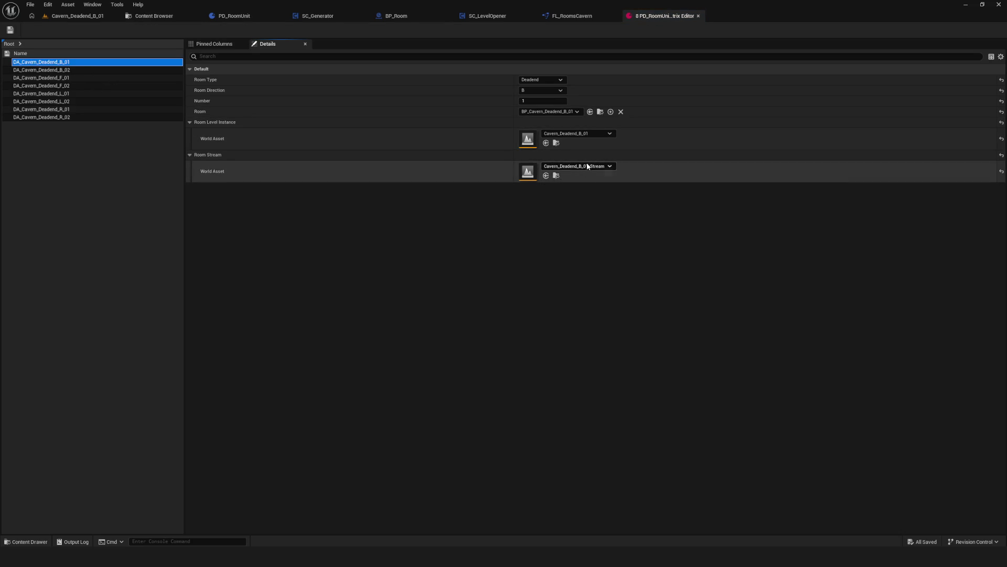
left_click(52, 78)
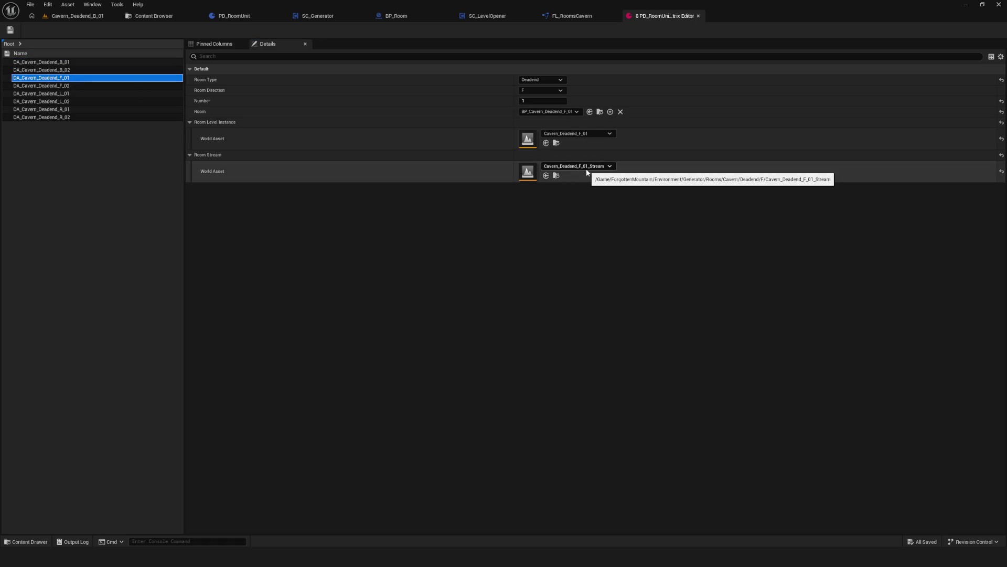
left_click(68, 94)
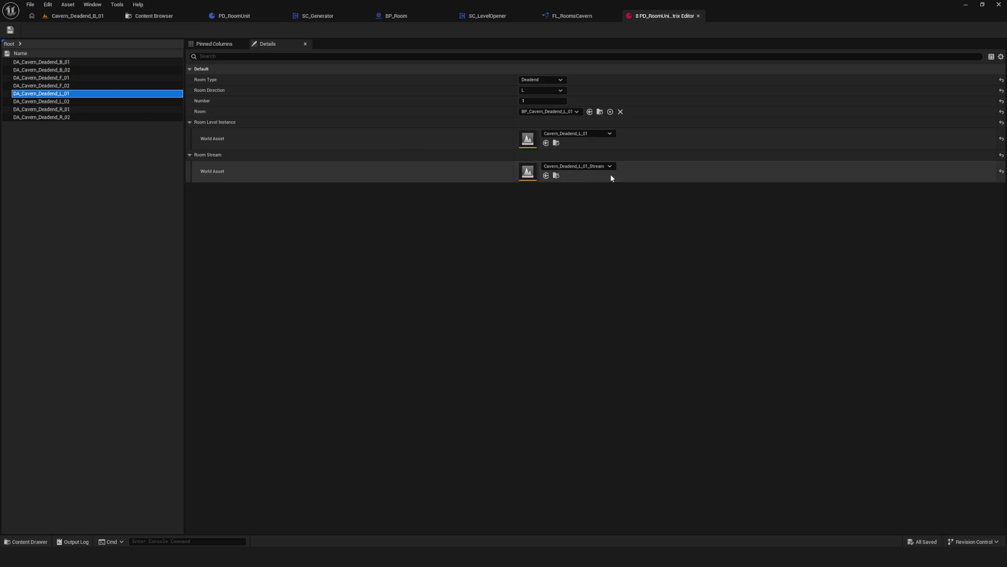
left_click(70, 116)
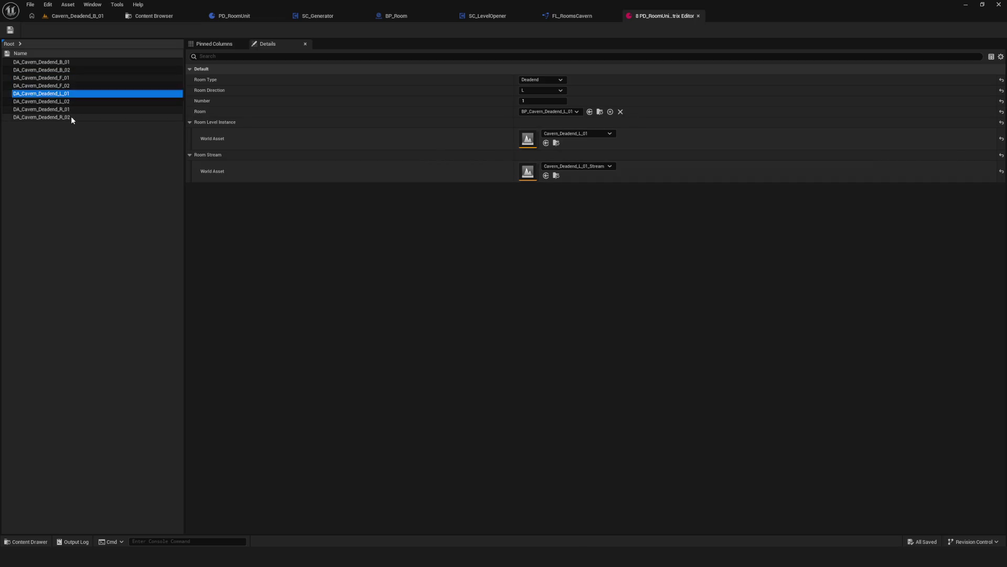
left_click(95, 109)
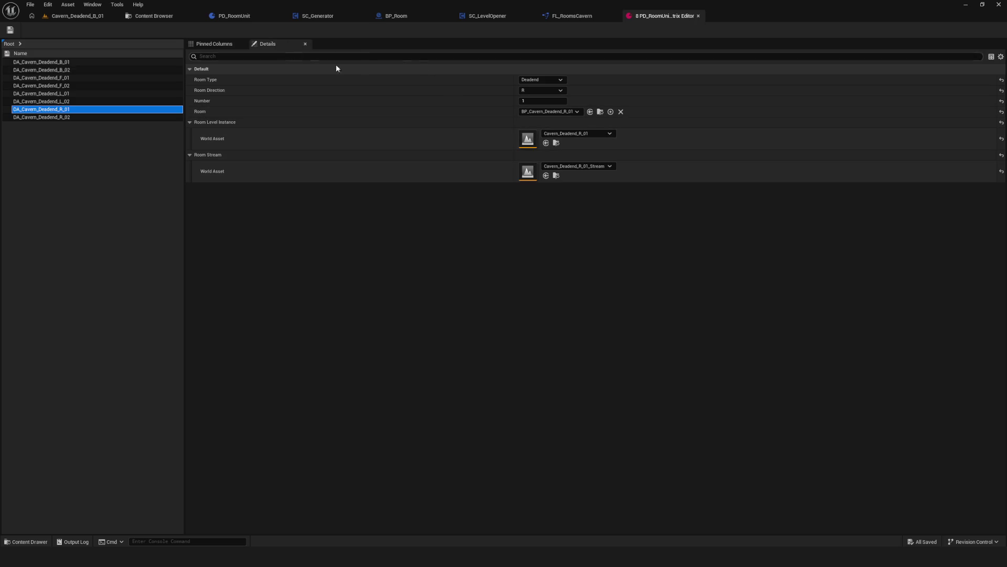
Back in BP_Room, view the GetLevelData function's inputs and outputs.
left_click(399, 17)
scroll(571, 167, "down", 7)
scroll(551, 226, "up", 5)
scroll(491, 228, "up", 1)
left_click(504, 169)
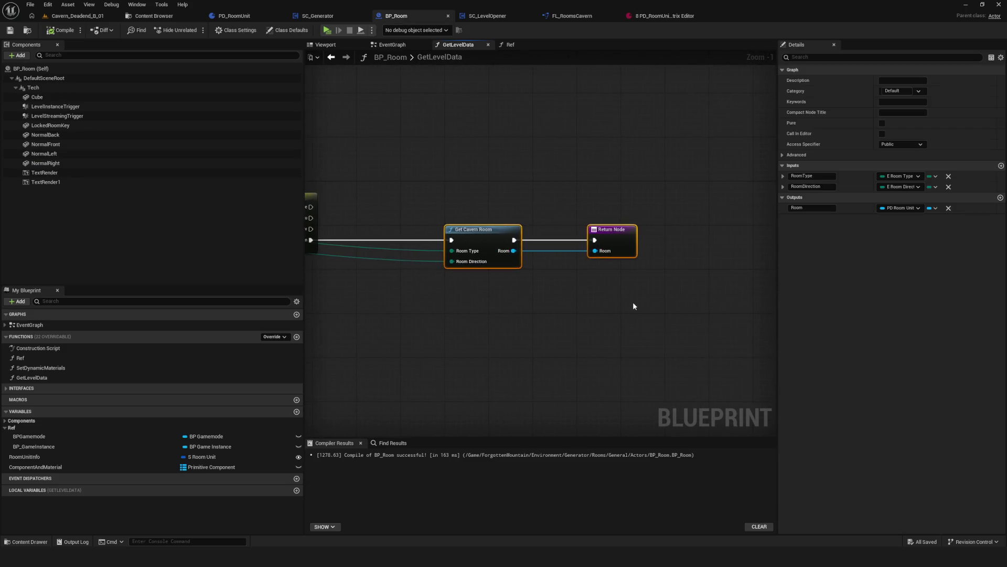
In BP_Room's EventGraph, disconnect the Room wire from the Room Stream node's target.
left_click(382, 59)
scroll(536, 185, "up", 3)
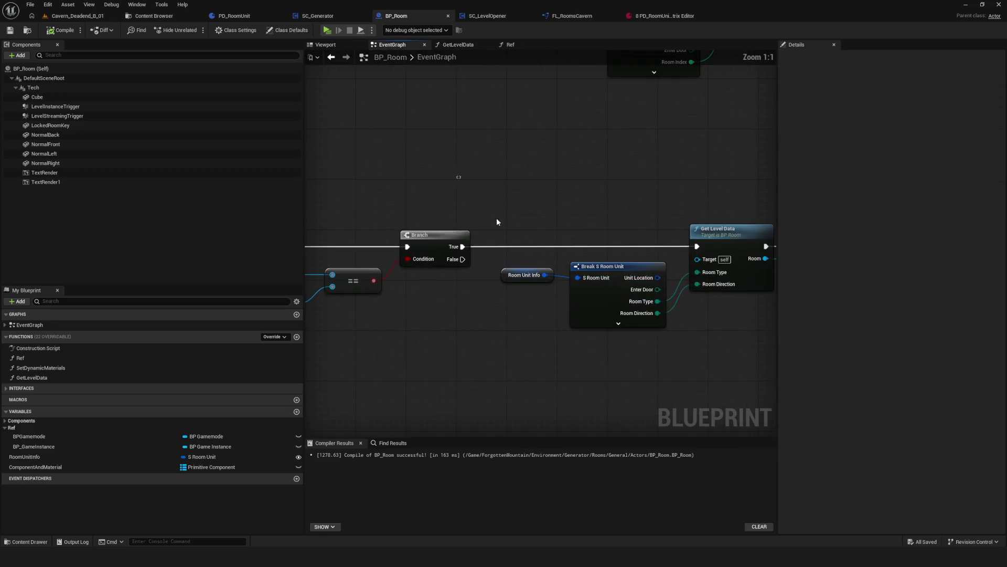
left_click_drag(461, 204, 644, 399)
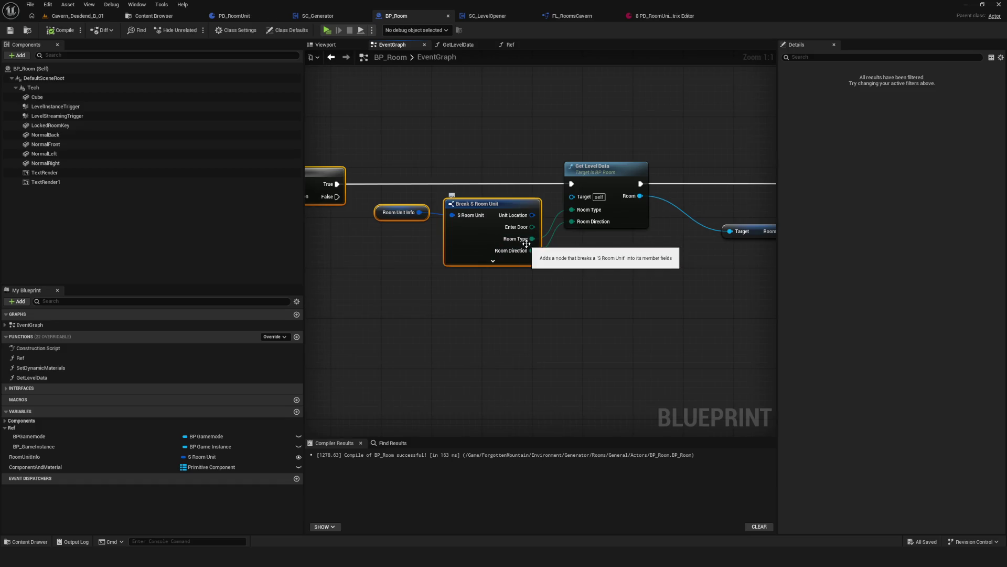
scroll(538, 206, "down", 6)
scroll(531, 226, "up", 3)
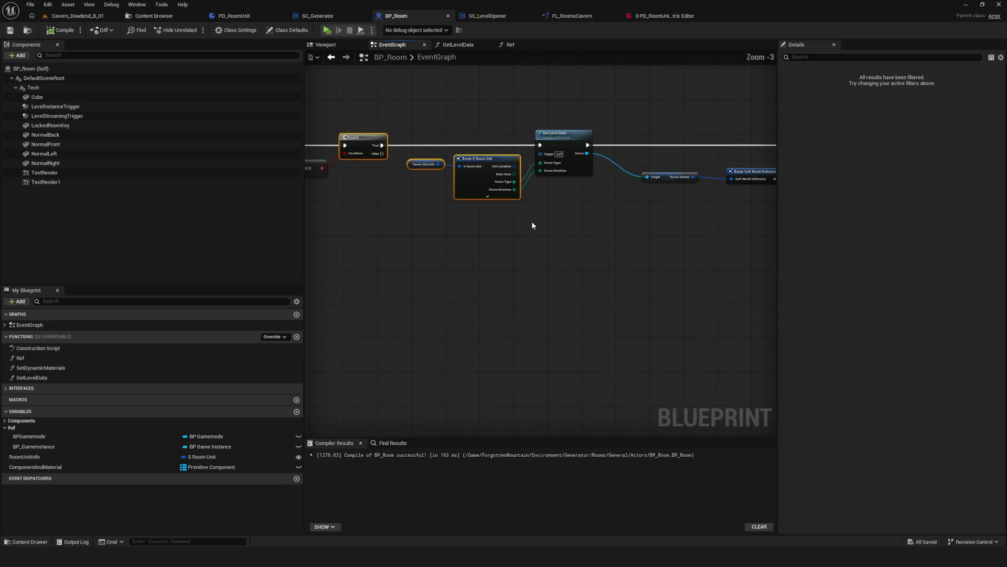
left_click_drag(638, 215, 474, 193)
scroll(478, 189, "up", 3)
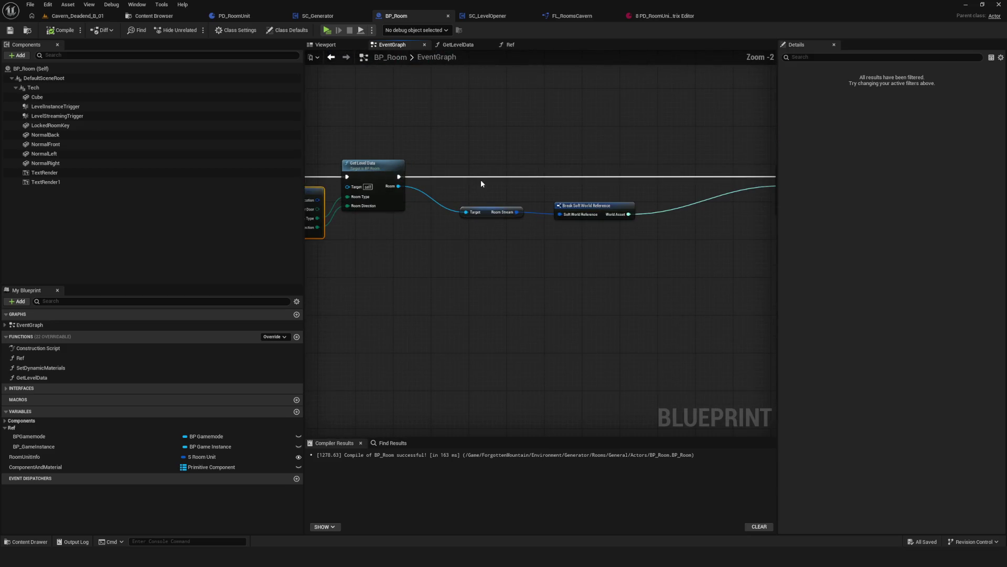
scroll(468, 202, "down", 4)
scroll(395, 175, "up", 3)
left_click(351, 185, "alt")
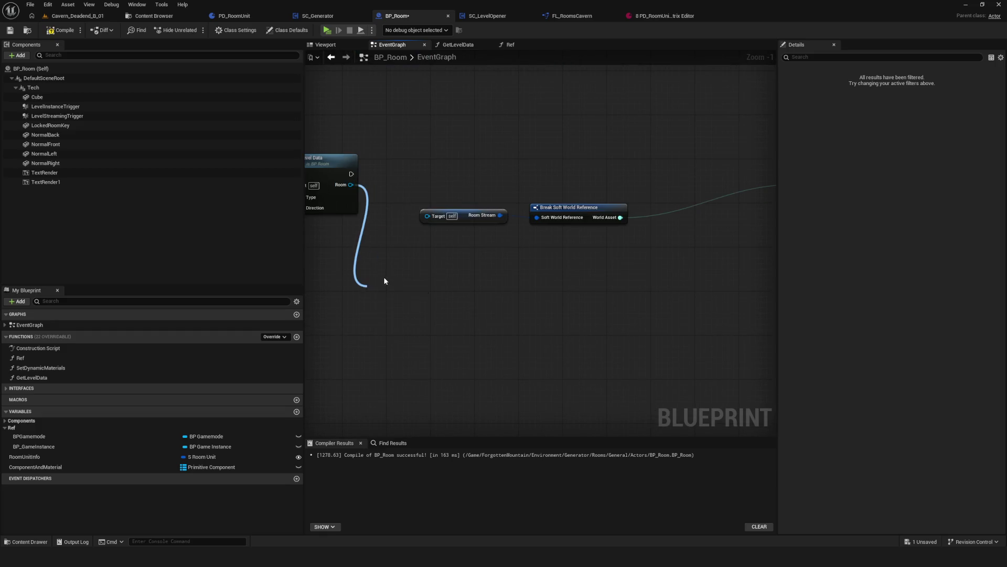
left_click_drag(377, 283, 377, 284)
scroll(443, 406, "down", 5)
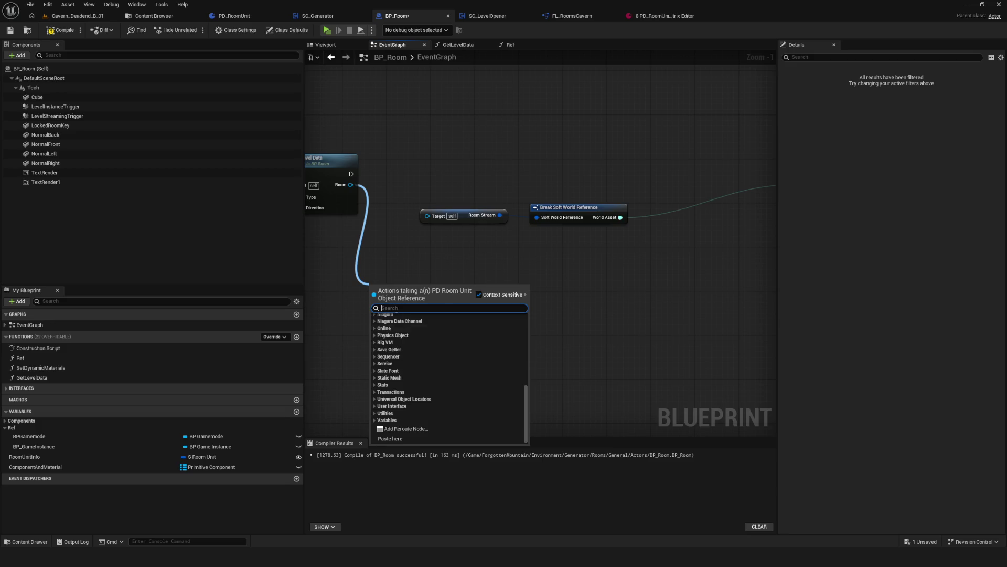
key("Escape")
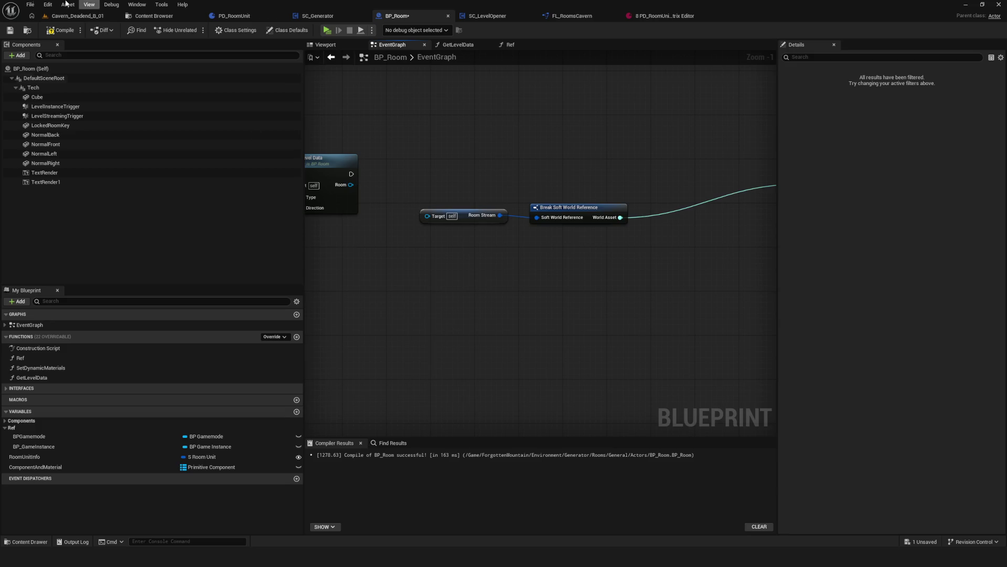
Review PD_RoomUnit's variables, the room data assets and SC_Generator's GetLevelData function.
left_click(234, 16)
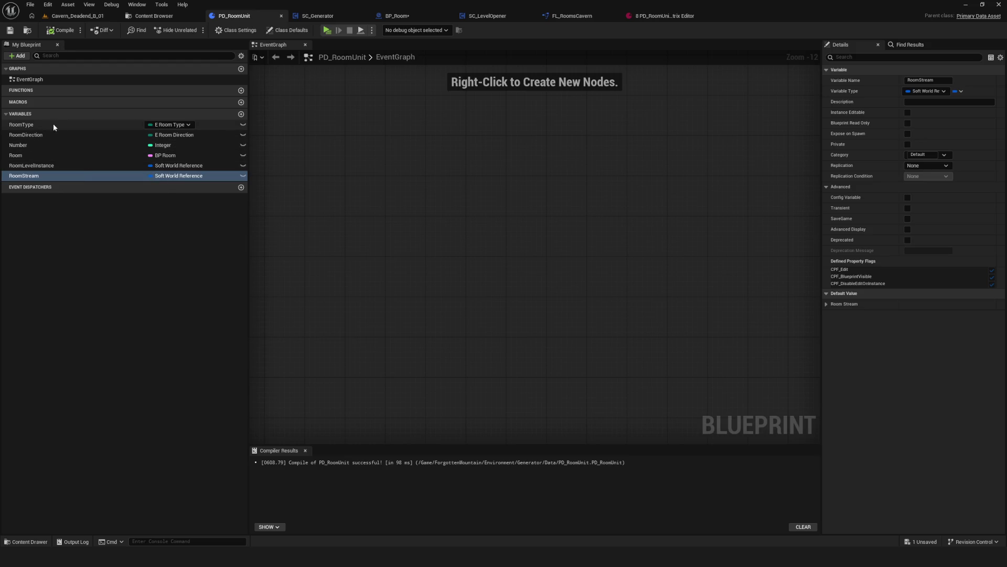
left_click(156, 17)
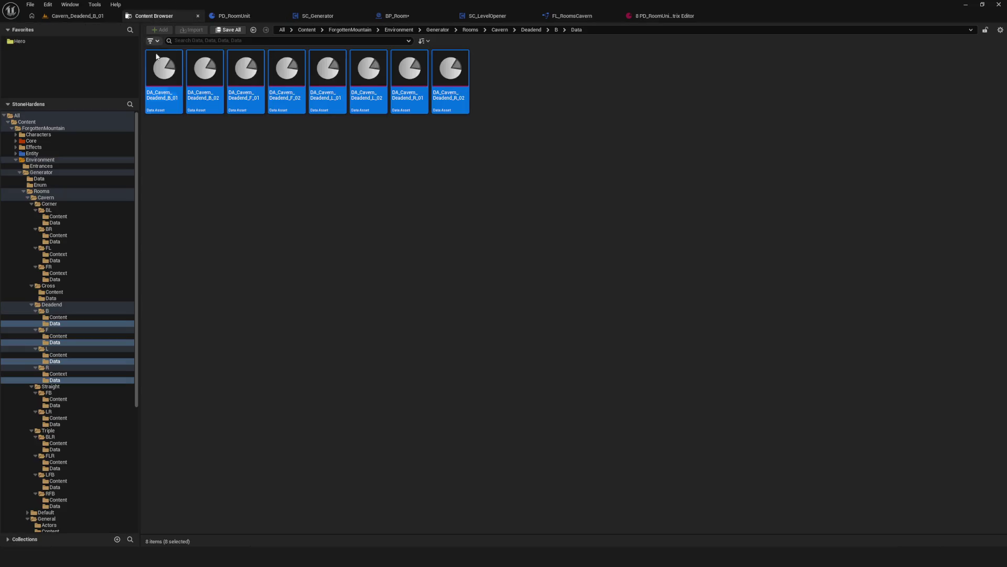
left_click(243, 16)
left_click(315, 17)
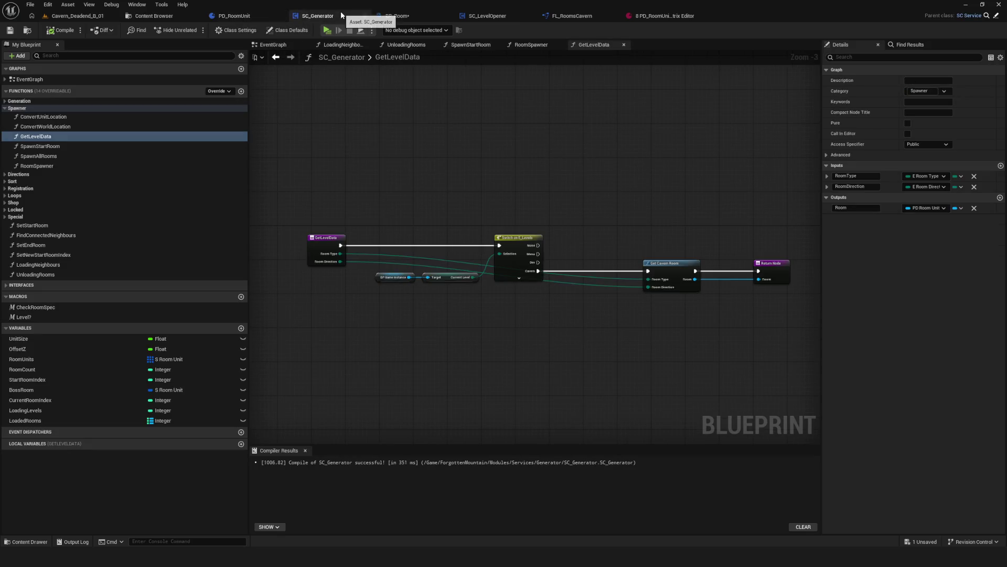
left_click(412, 16)
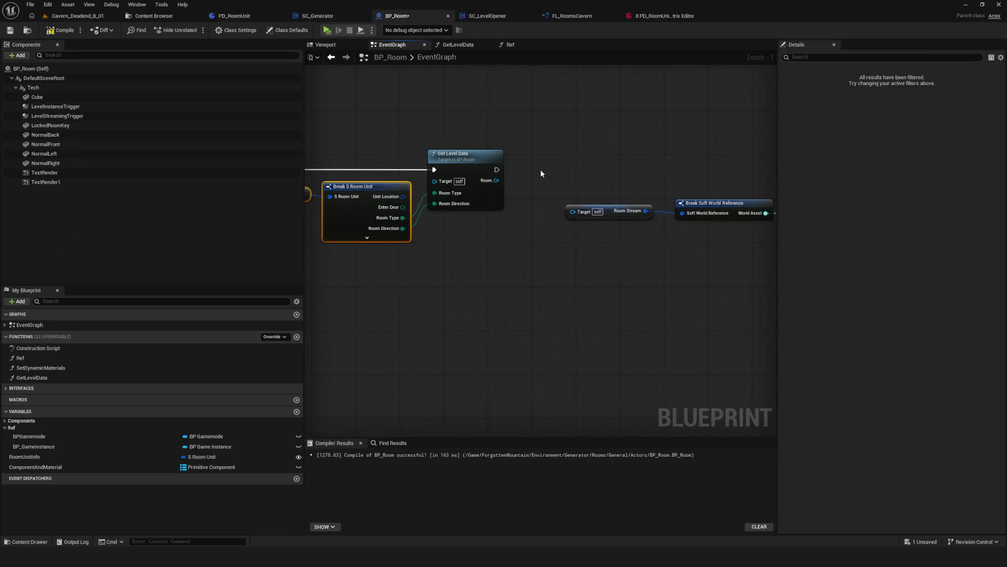
Add a Get Room Type node and print its value in a Print String after Get Level Data.
scroll(521, 178, "down", 4)
scroll(563, 187, "up", 4)
left_click_drag(553, 163, 588, 257)
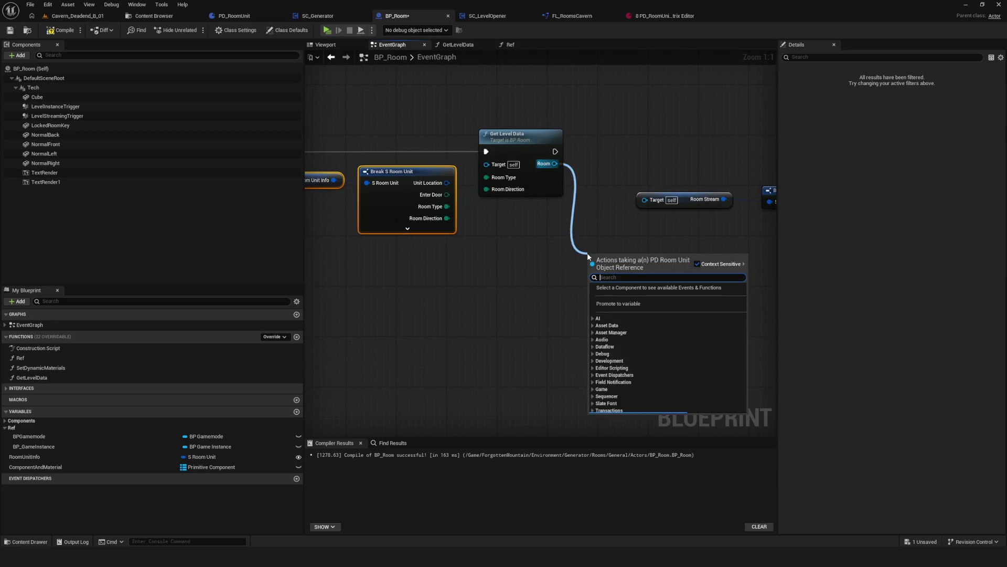
type("room type")
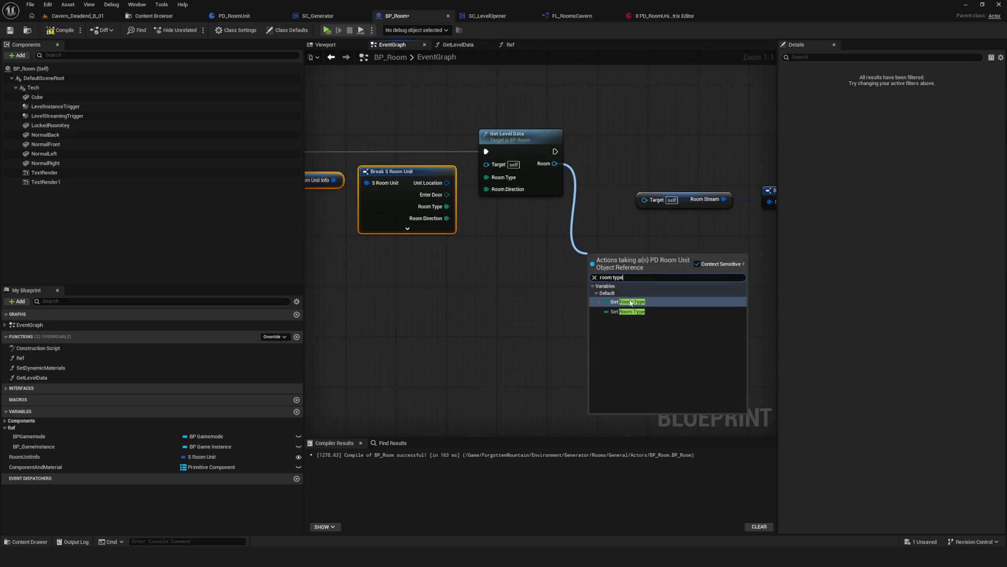
left_click(631, 302)
scroll(558, 142, "down", 4)
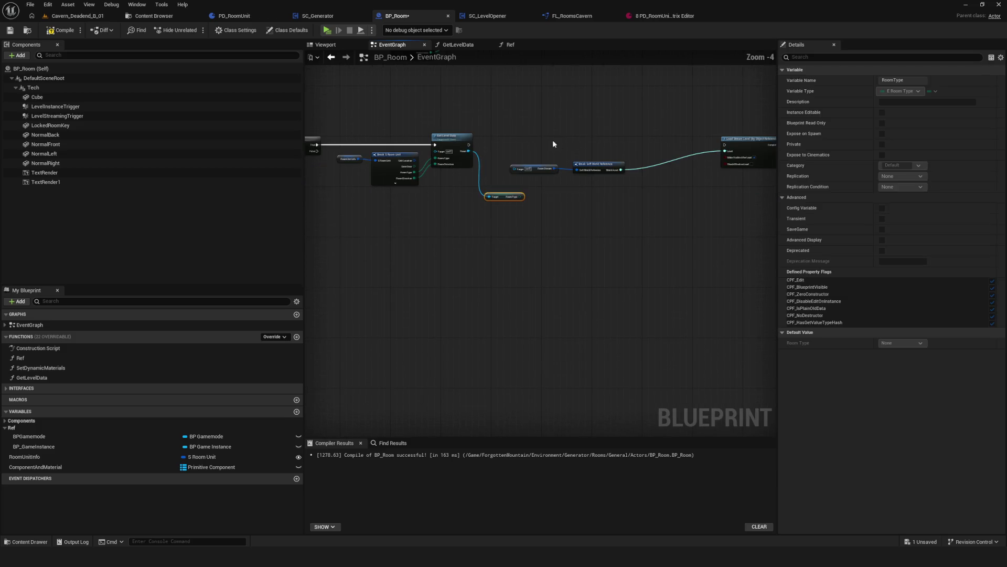
scroll(519, 186, "up", 4)
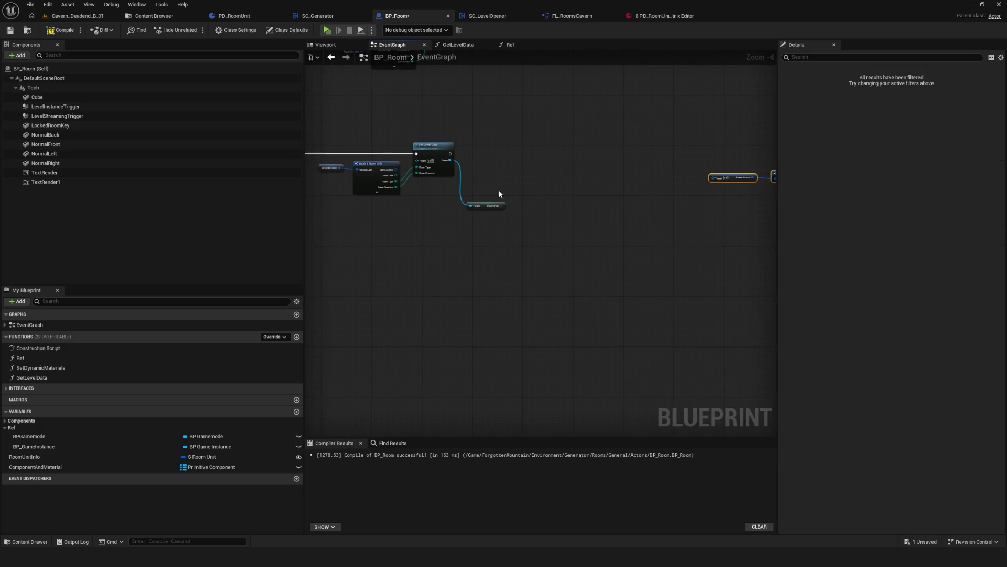
left_click(587, 278)
left_click_drag(477, 178, 707, 175)
type("print")
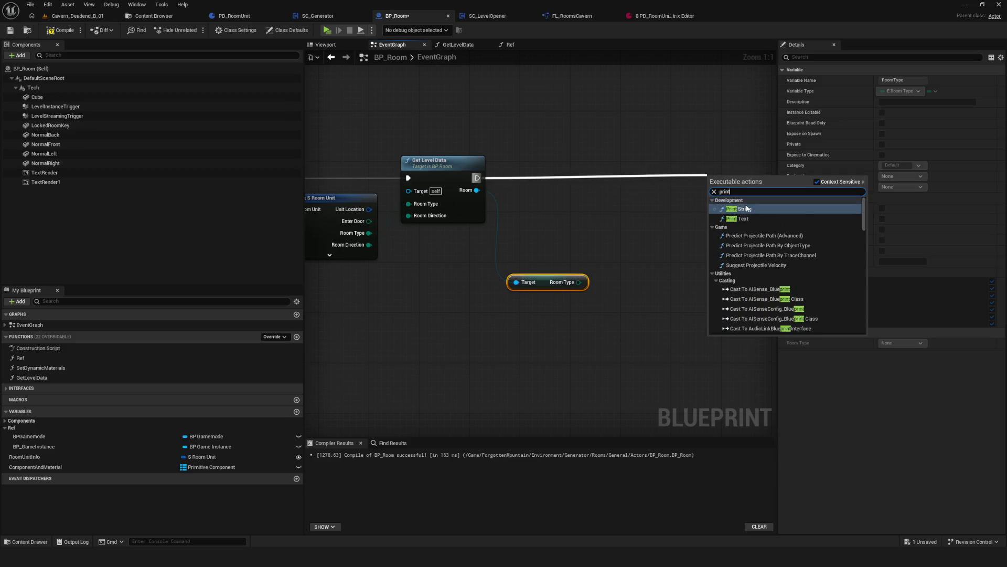
left_click(748, 209)
left_click_drag(578, 281, 711, 191)
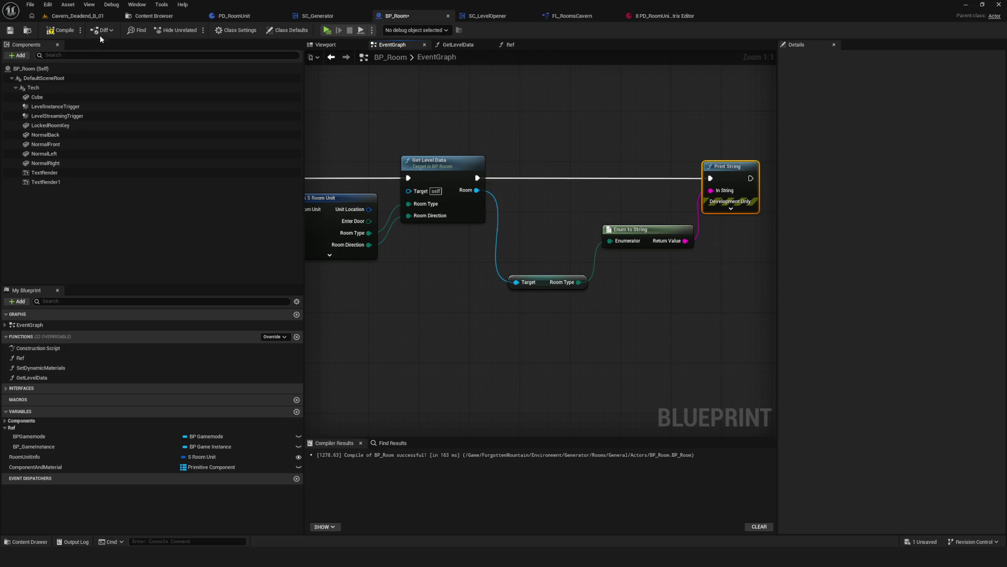
Compile BP_Room and play-test it in a standalone preview.
left_click(47, 30)
left_click(327, 30)
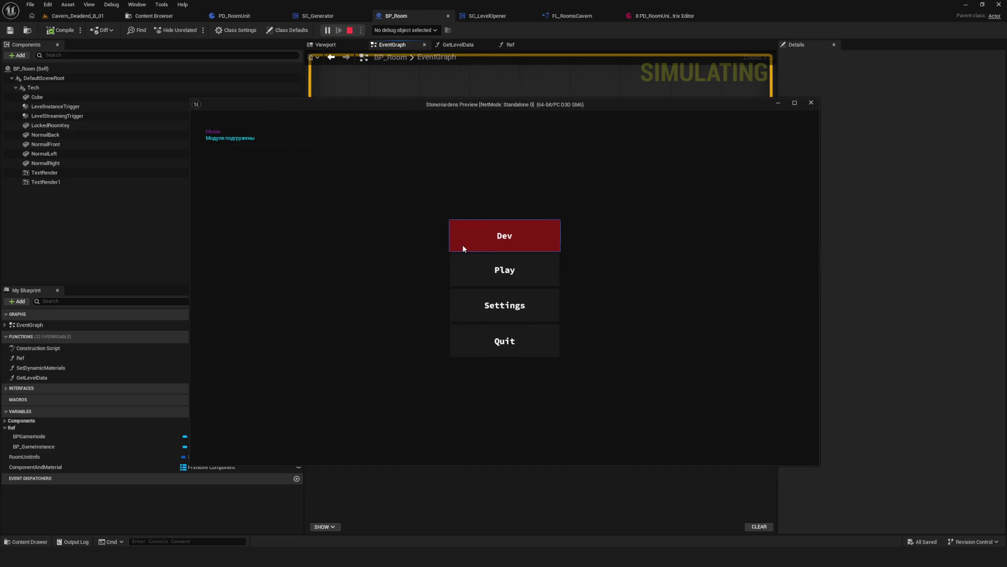
left_click(512, 230)
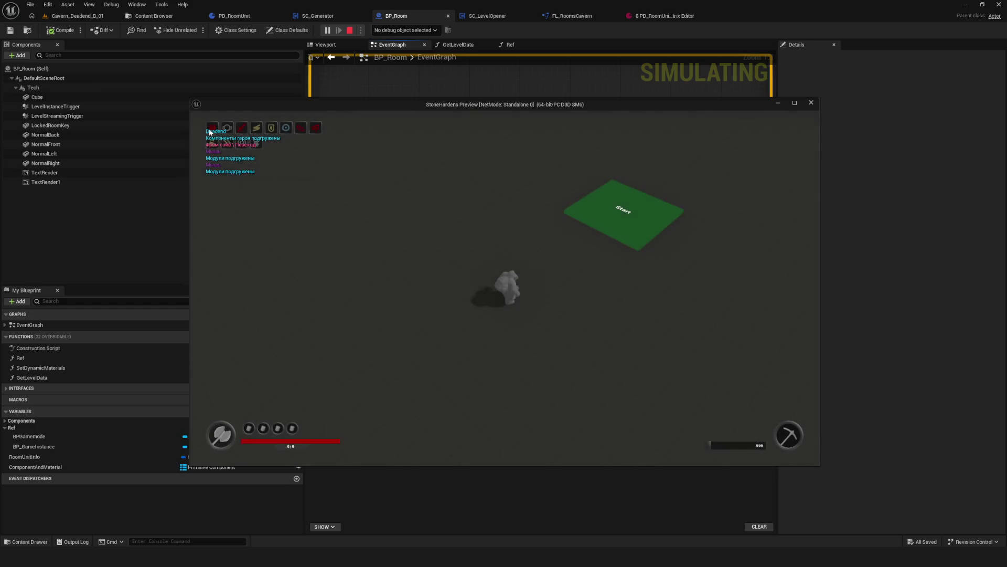
key("Escape")
Chain a second Print String that prints the Room Direction from Room.
left_click_drag(565, 156, 655, 162)
key("ctrl+c")
key("ctrl+v")
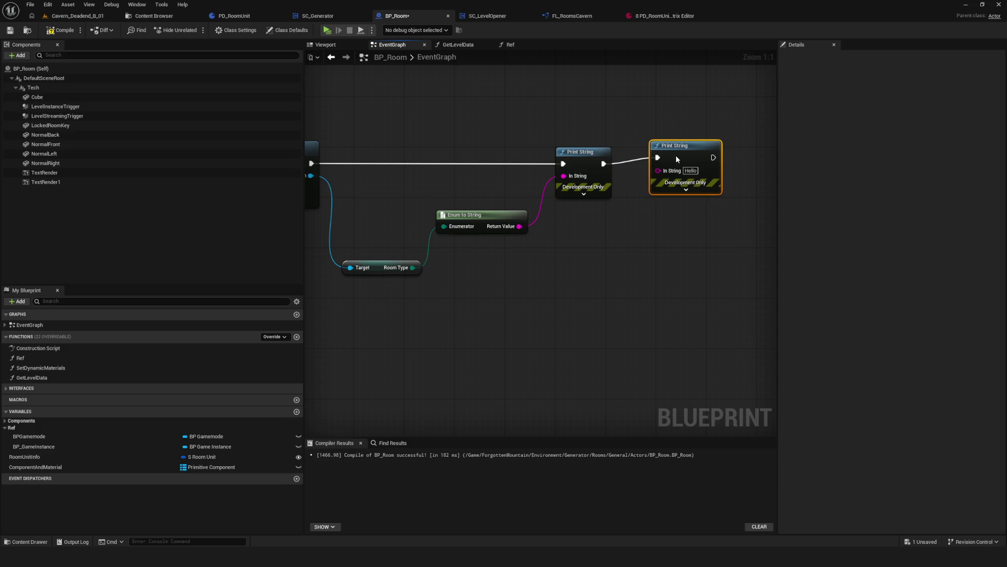
left_click_drag(419, 194, 477, 345)
type("room")
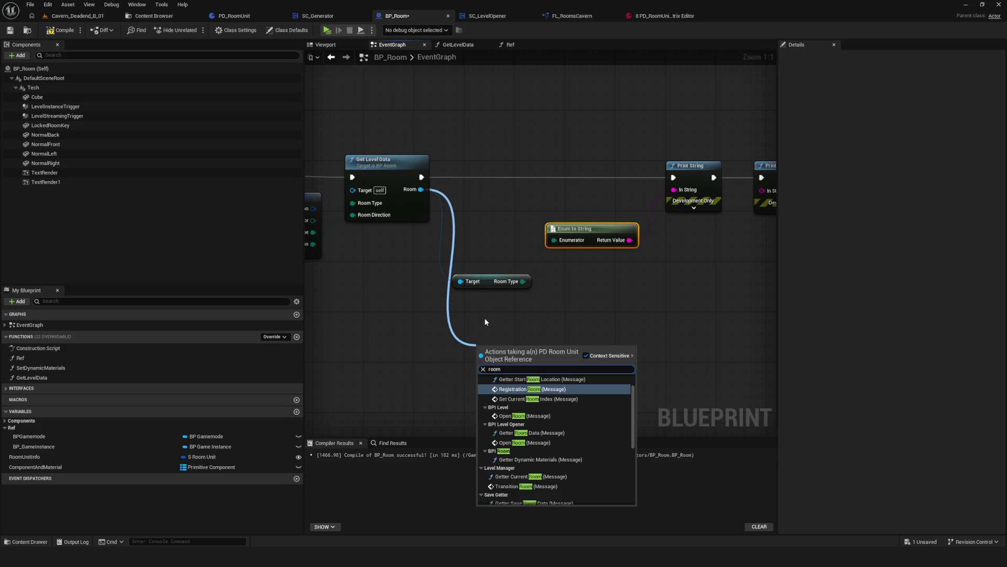
type(" direction")
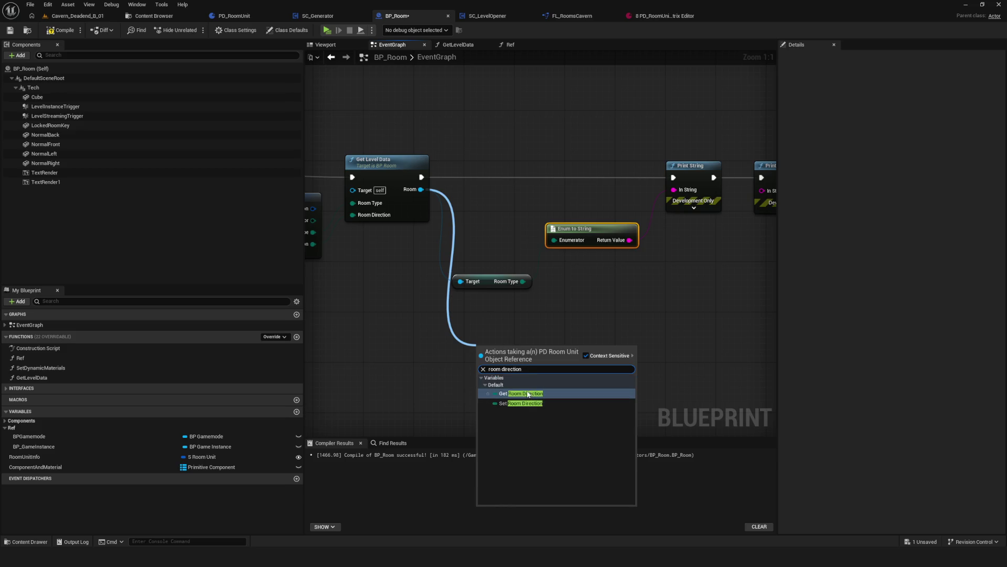
left_click(520, 393)
mouse_move(550, 350)
left_mouse_down()
mouse_move(779, 277)
mouse_move(672, 279)
mouse_move(638, 189)
left_mouse_up()
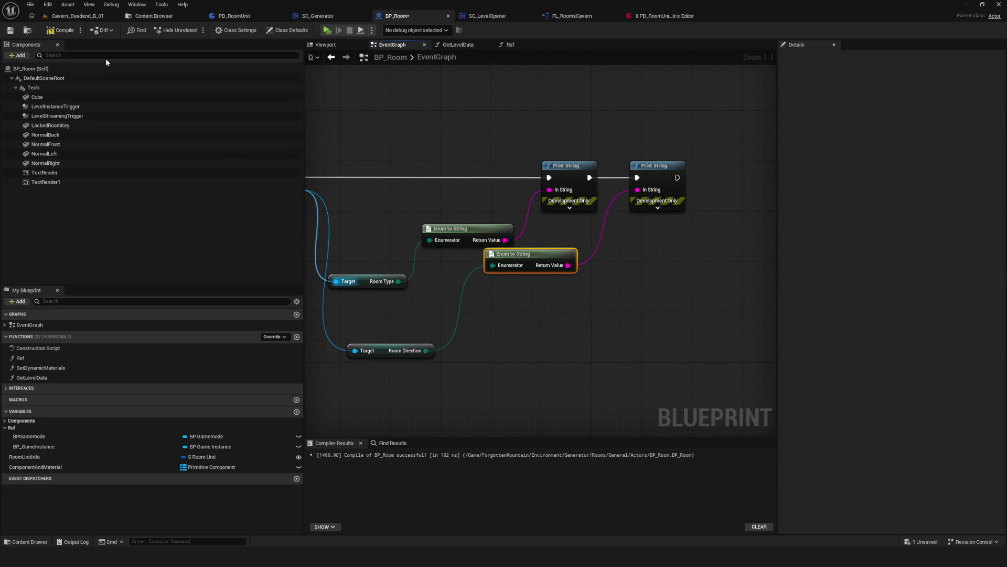
Compile and play-test again, inspecting the level from the debug camera.
left_click(61, 30)
left_click(327, 30)
left_click(468, 234)
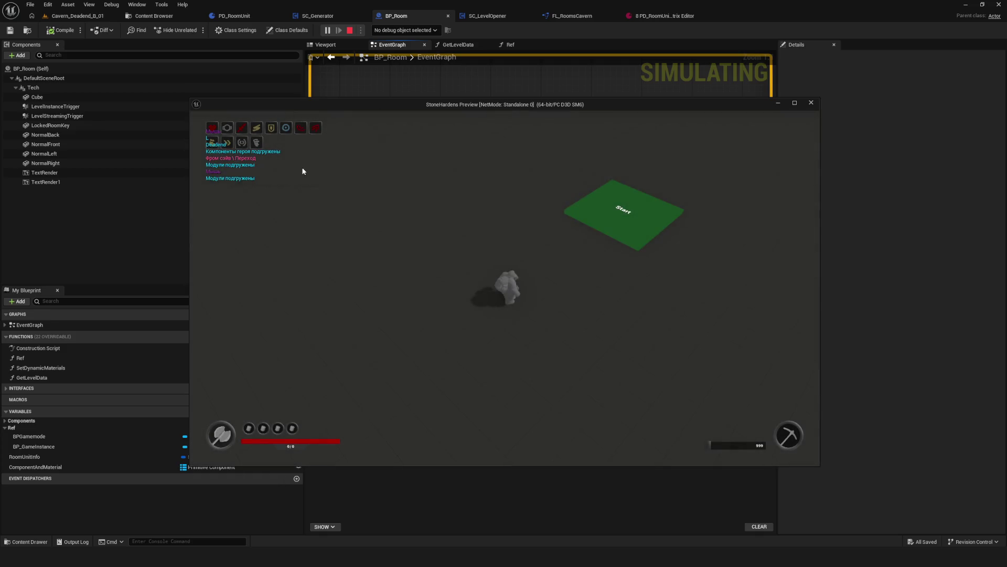
key("semicolon")
scroll(505, 285, "up", 8)
key("e")
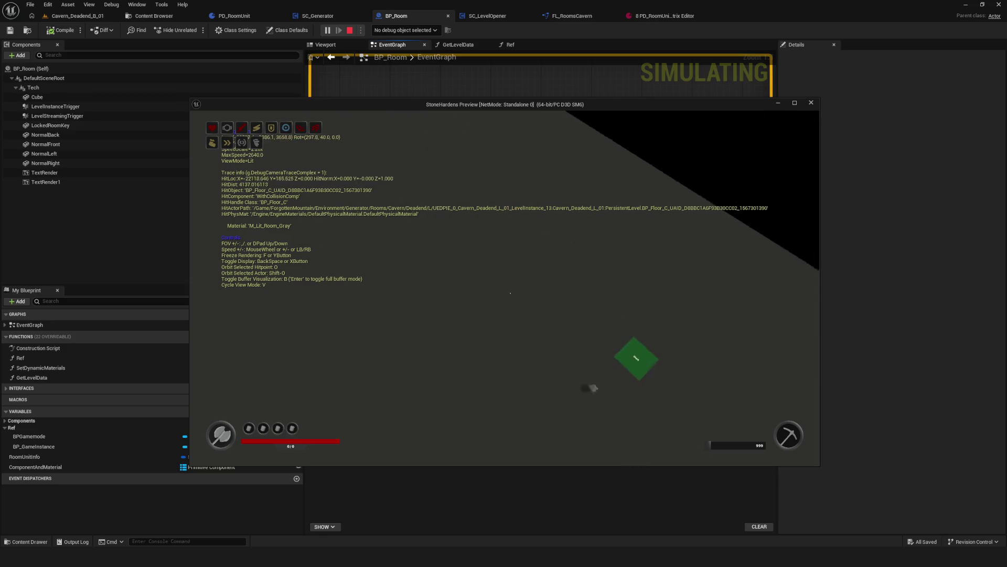
scroll(505, 288, "up", 1)
key("e")
key("Escape")
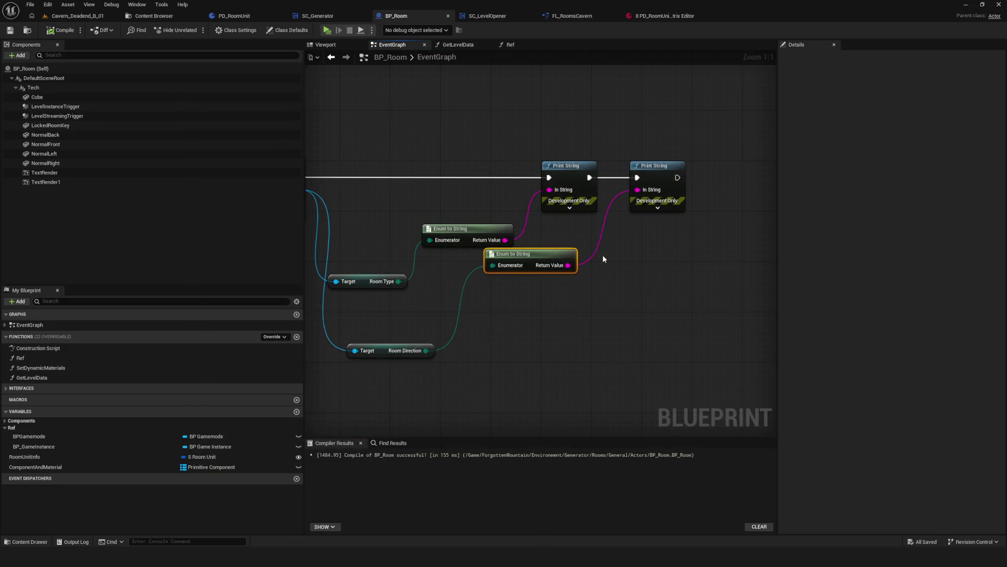
Delete the Room Type and Room Direction getters and their Enum to String nodes.
mouse_move(624, 251)
left_mouse_down()
mouse_move(633, 256)
mouse_move(612, 280)
mouse_move(566, 282)
left_mouse_up()
left_click(633, 256)
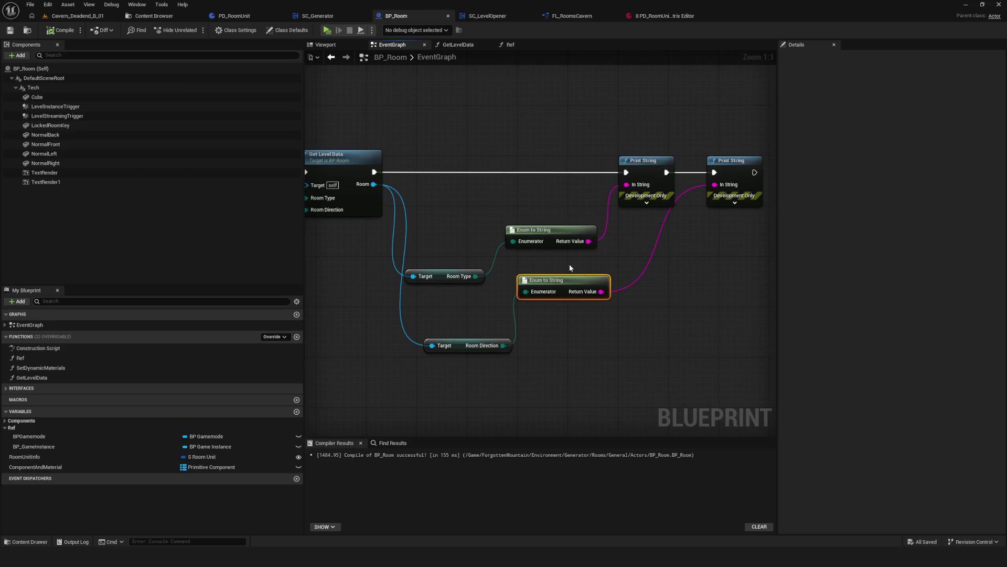
scroll(572, 268, "down", 3)
mouse_move(461, 194)
left_mouse_down()
mouse_move(479, 321)
mouse_move(578, 384)
mouse_move(536, 408)
left_mouse_up()
key("Delete")
scroll(461, 221, "up", 3)
left_click_drag(420, 211, 484, 271)
left_click(593, 208)
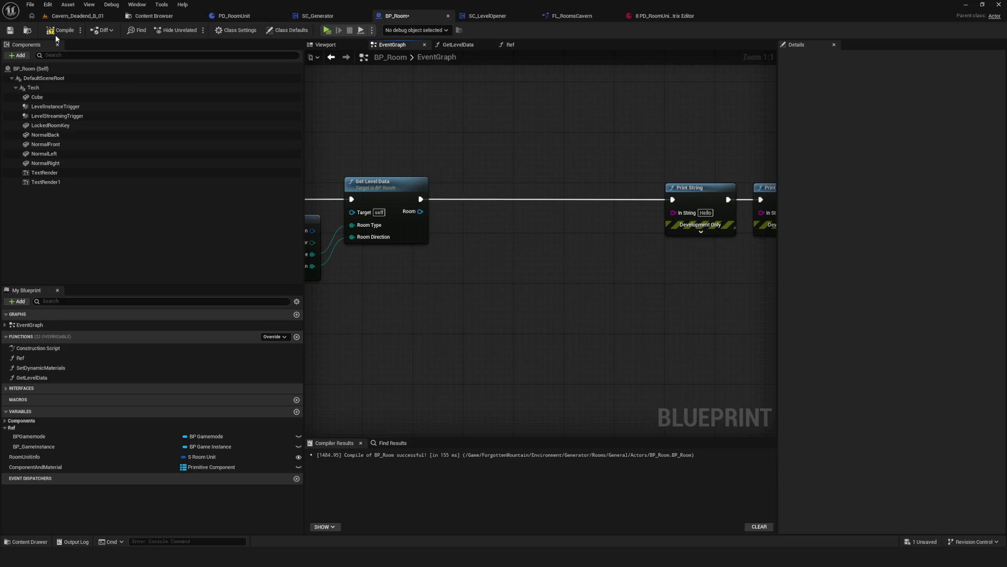
Delete the two old Print String nodes.
scroll(540, 218, "down", 10)
right_click(541, 218)
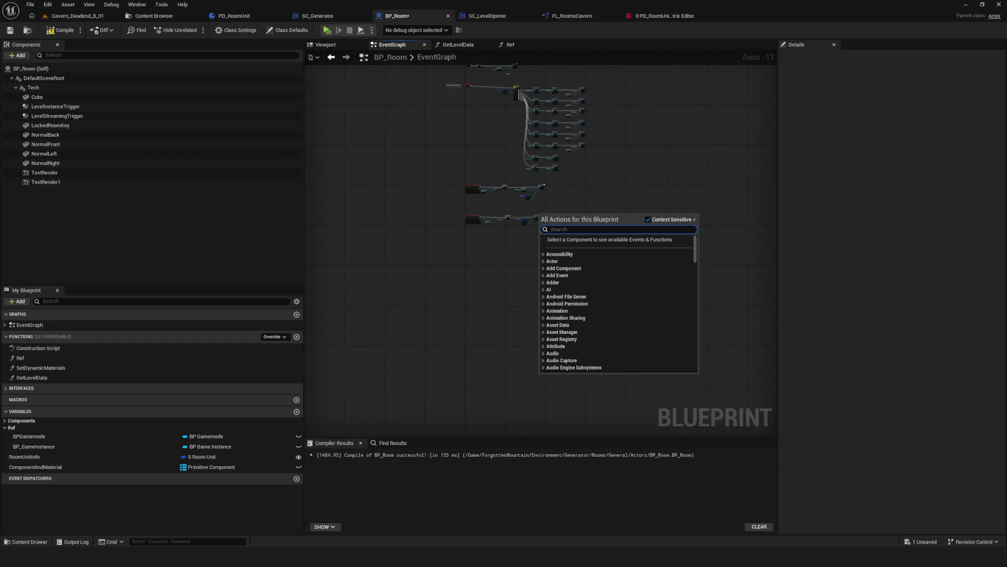
key("Escape")
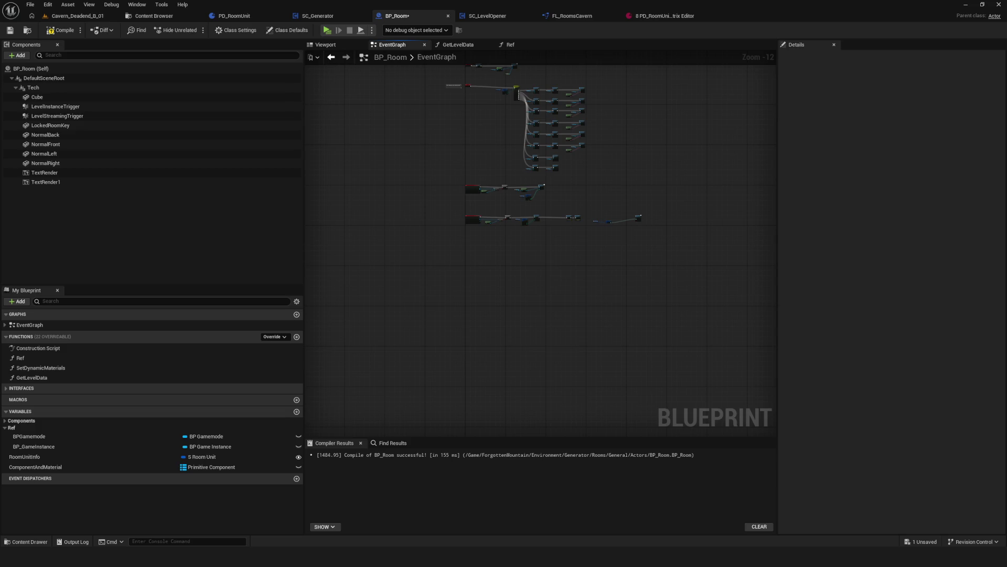
scroll(508, 222, "up", 12)
left_click_drag(572, 228, 769, 376)
scroll(603, 253, "down", 2)
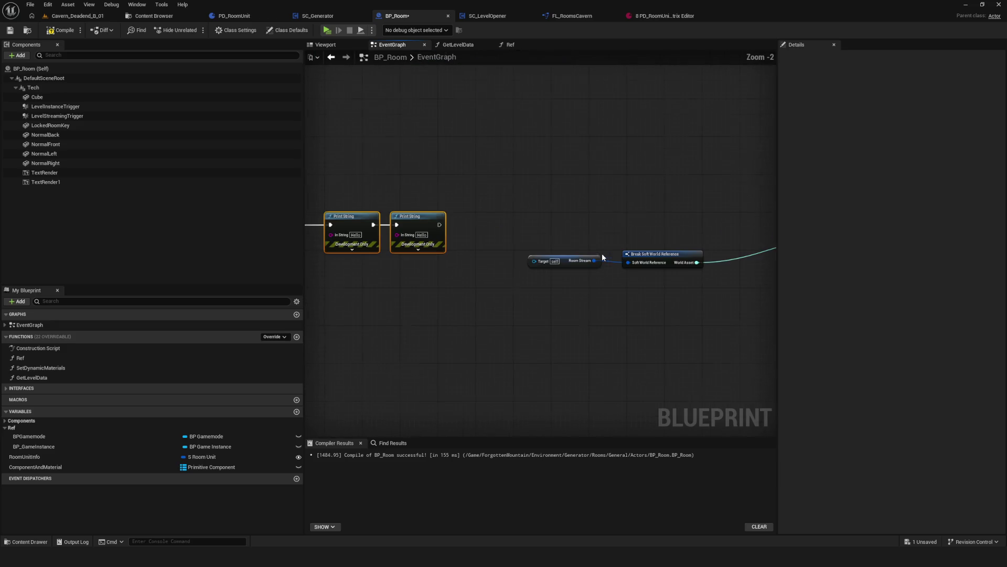
key("Delete")
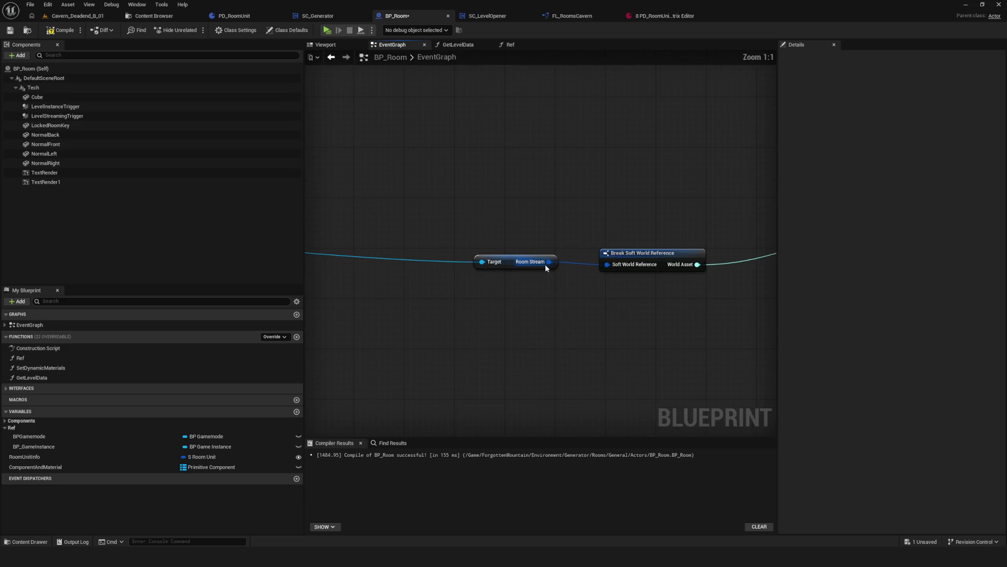
Add an Is Valid Soft Object Reference node from the World Asset output.
left_click_drag(435, 168, 723, 355)
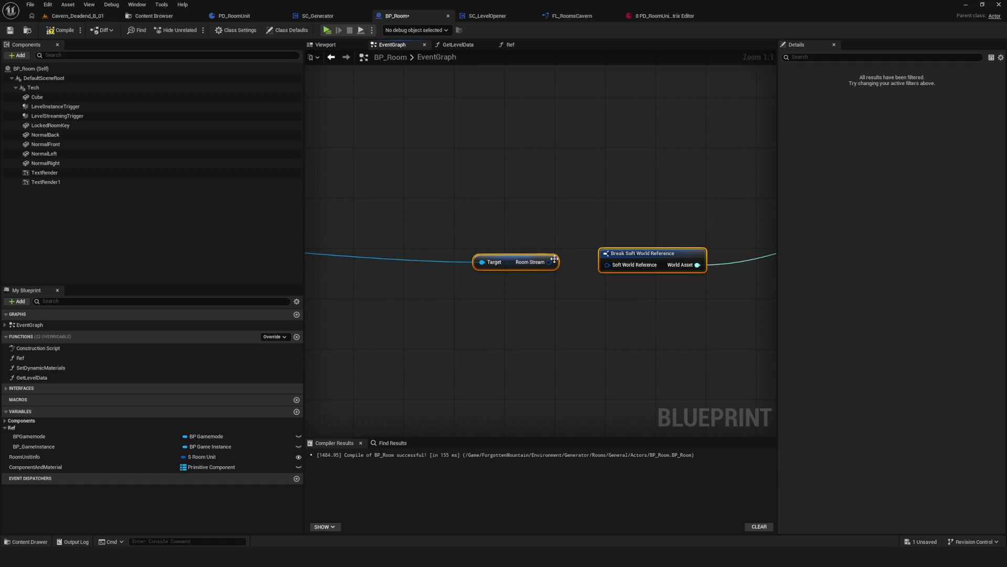
mouse_move(697, 264)
left_mouse_down()
mouse_move(770, 214)
mouse_move(623, 221)
left_mouse_up()
type("vali")
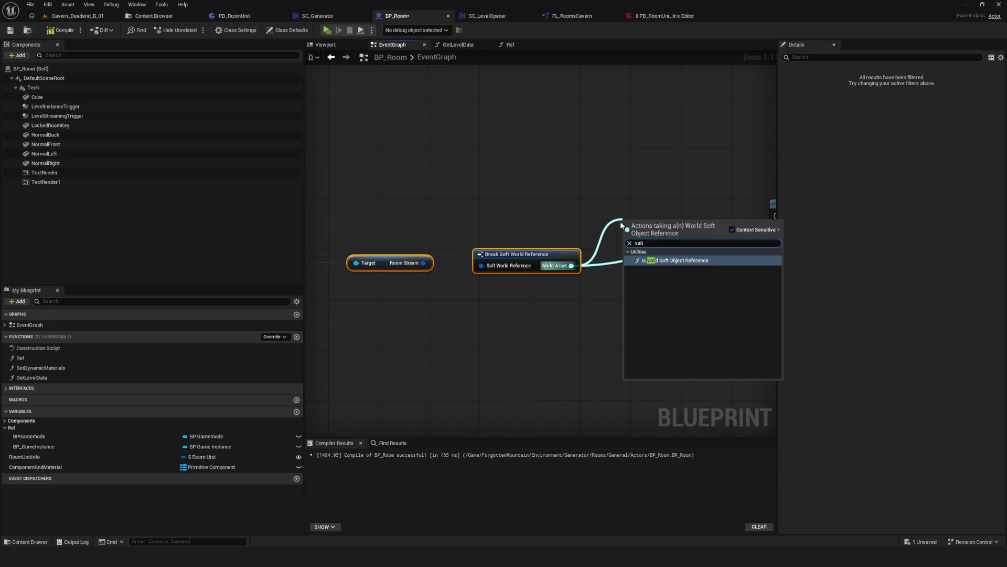
left_click(680, 260)
scroll(656, 230, "down", 6)
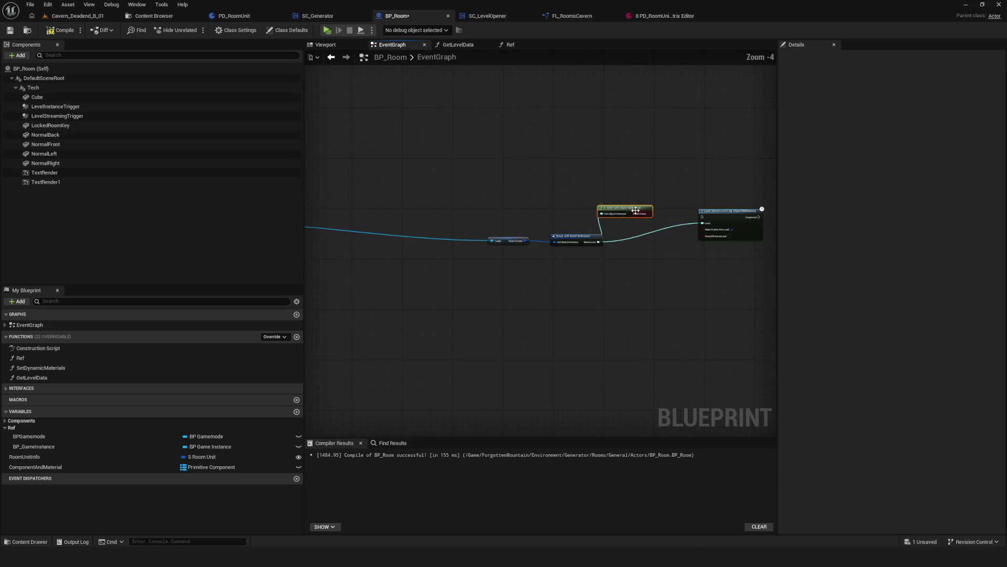
scroll(467, 201, "up", 6)
scroll(531, 170, "down", 7)
Rearrange the nodes and connect World Asset into the Is Valid check.
mouse_move(619, 209)
left_mouse_down()
mouse_move(461, 191)
mouse_move(479, 191)
left_mouse_up()
scroll(479, 191, "up", 7)
left_click(515, 199, "alt")
right_click(609, 176)
key("ctrl+z")
left_click_drag(527, 139, 604, 182)
left_click_drag(666, 193, 705, 127)
Wire the execution flow and Is Valid result into the Branch, adding a Print String on True.
left_click_drag(358, 151, 642, 154)
mouse_move(591, 202)
left_mouse_down()
mouse_move(606, 191)
mouse_move(587, 209)
mouse_move(624, 164)
mouse_move(727, 150)
left_mouse_up()
type("pr")
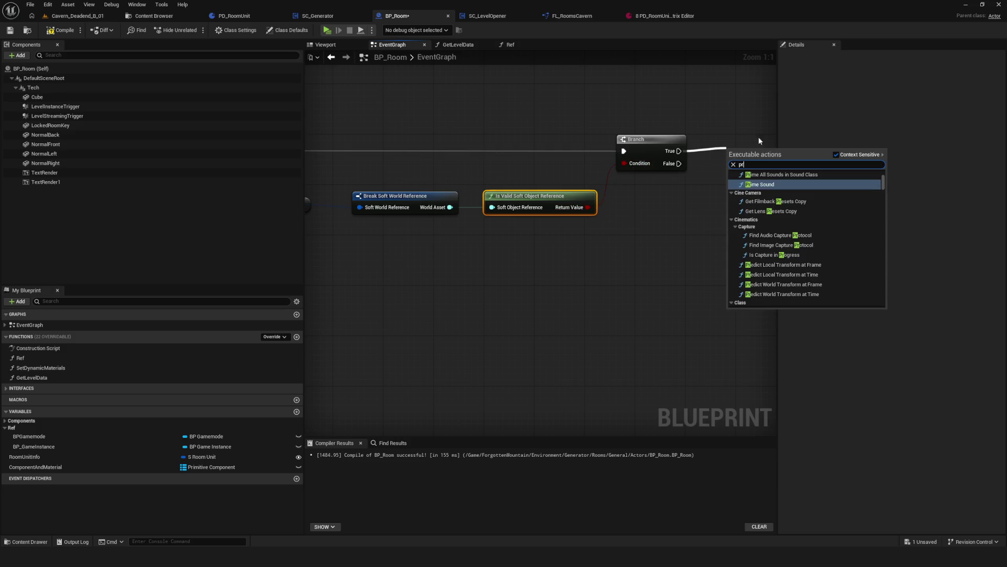
scroll(783, 177, "up", 4)
type("int")
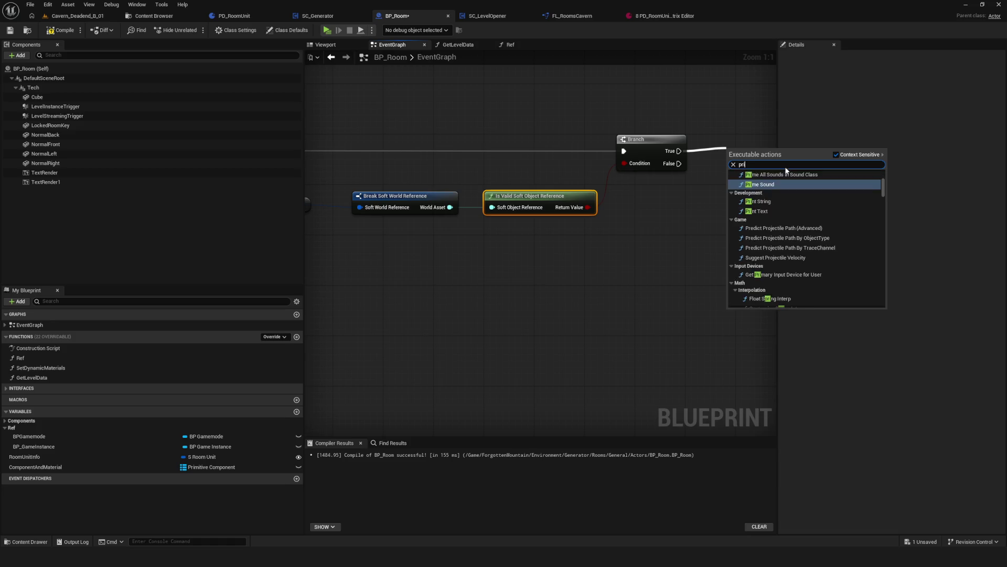
left_click(775, 173)
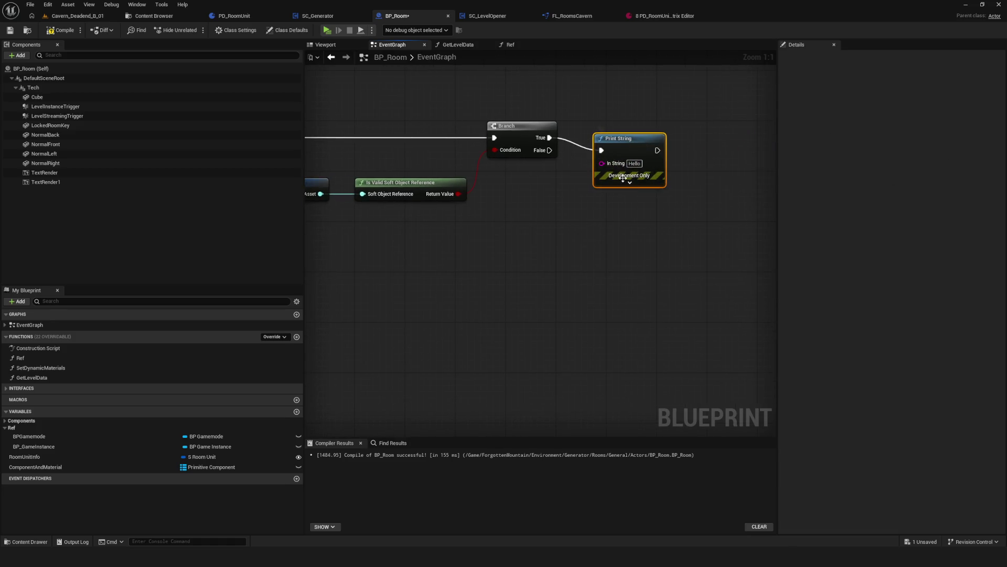
Make the True Print String say 'Валидная' and wire a copy on False saying 'НеВалидная'.
left_click(630, 165)
type("Валидная")
left_click(685, 169)
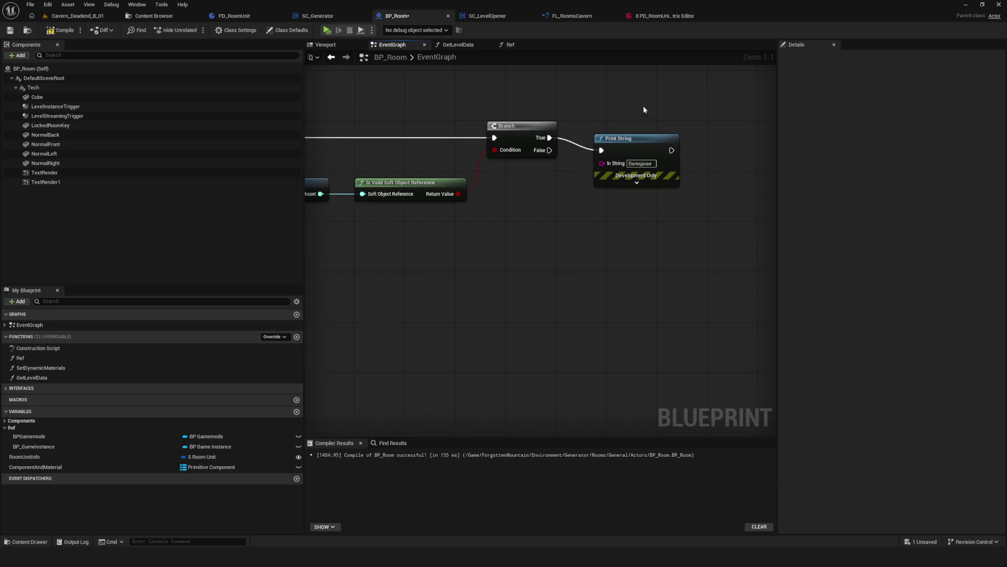
left_click(634, 184)
key("ctrl+c")
key("ctrl+v")
left_click_drag(617, 227, 591, 197)
left_click_drag(549, 150, 595, 213)
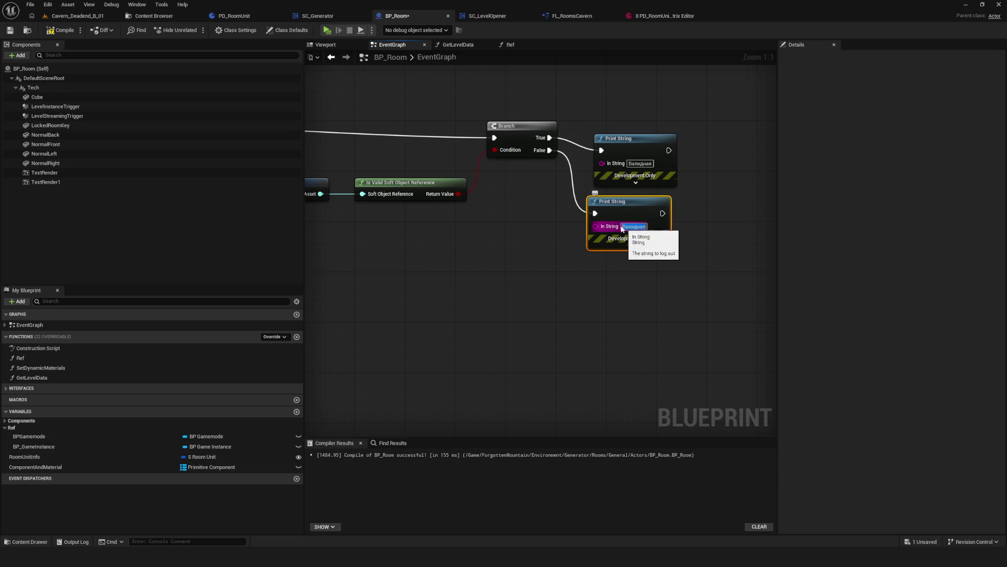
type("Не")
Compile BP_Room and play-test it by starting the NewGame slot.
left_click(56, 30)
left_click(327, 31)
left_click(497, 268)
left_click(501, 227)
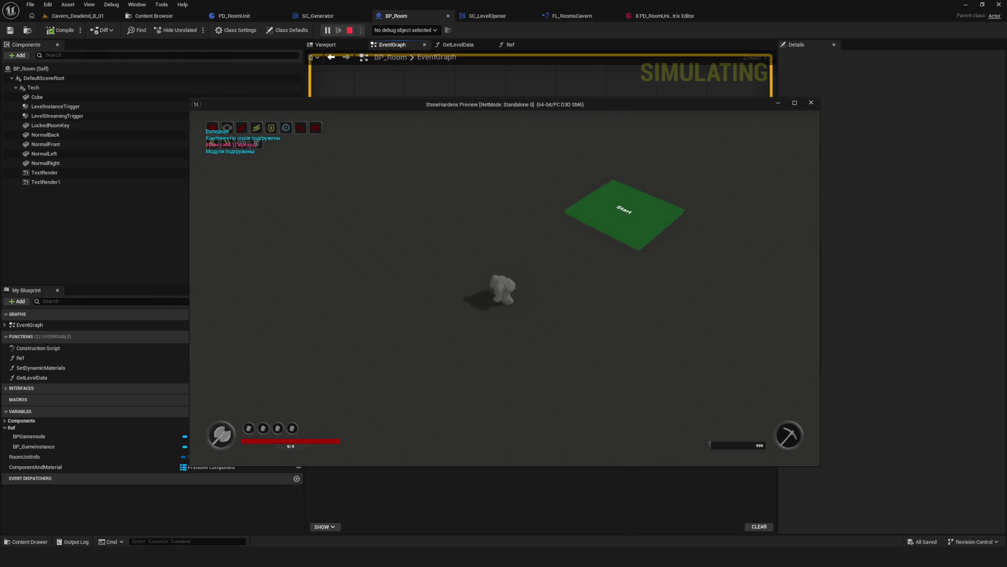
key("Escape")
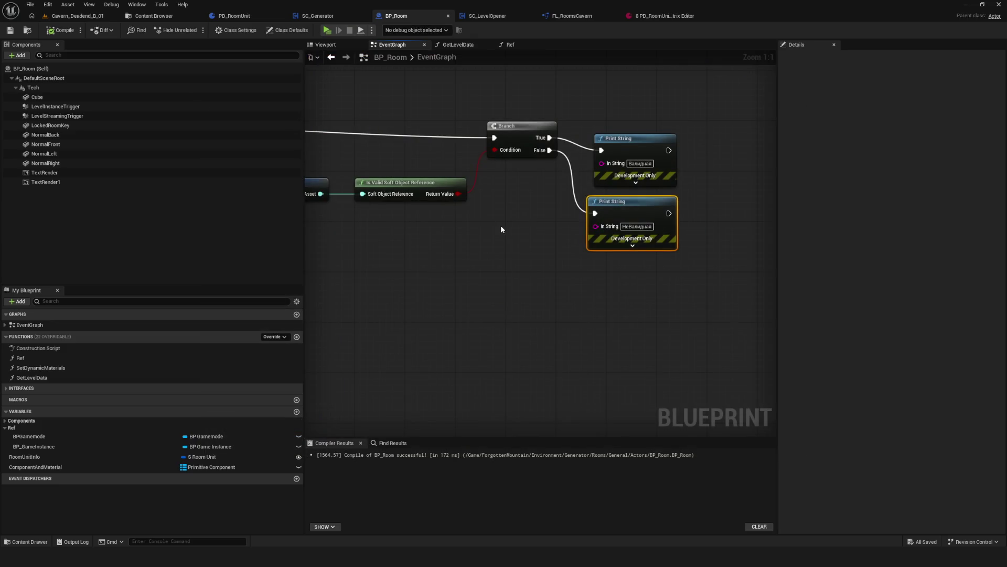
Delete both debug Print String nodes.
scroll(506, 238, "down", 3)
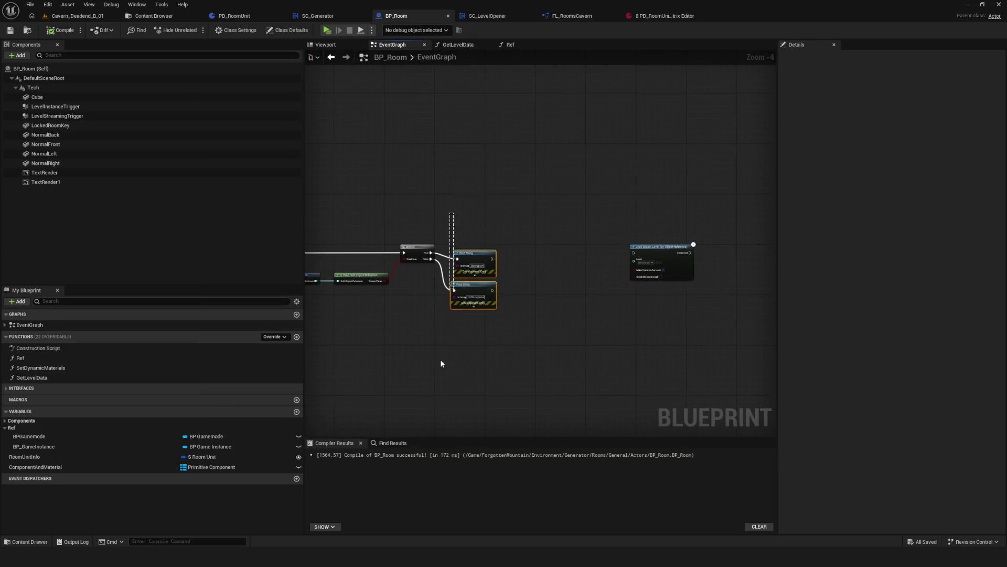
key("Delete")
mouse_move(461, 207)
left_mouse_down()
mouse_move(546, 301)
mouse_move(683, 287)
left_mouse_up()
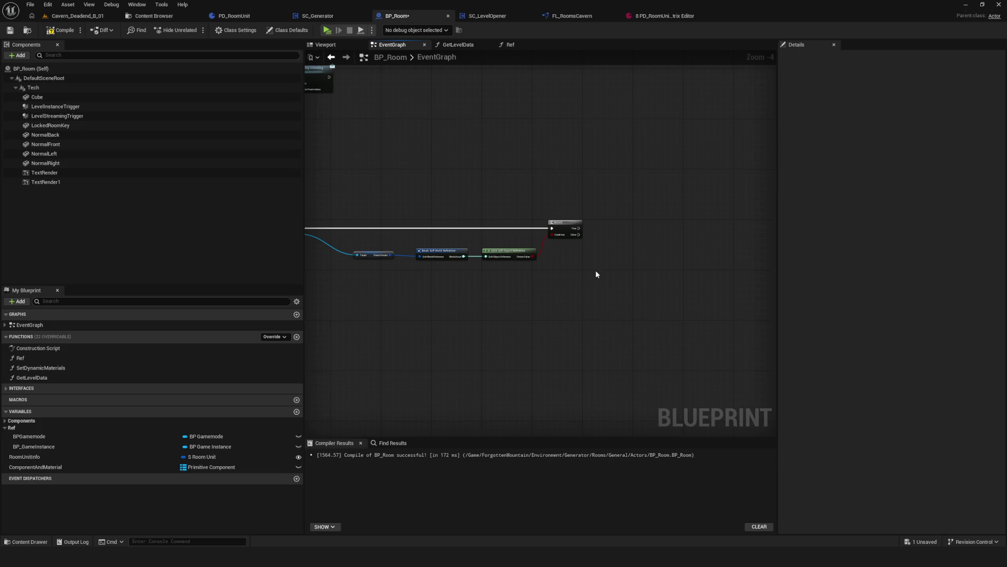
Wire Branch True and World Asset into the Load Stream Level node.
left_click_drag(594, 271, 479, 256)
mouse_move(620, 205)
left_mouse_down()
mouse_move(486, 200)
mouse_move(536, 227)
left_mouse_up()
scroll(467, 201, "up", 4)
left_click_drag(599, 224, 598, 224)
left_click_drag(598, 224, 645, 209)
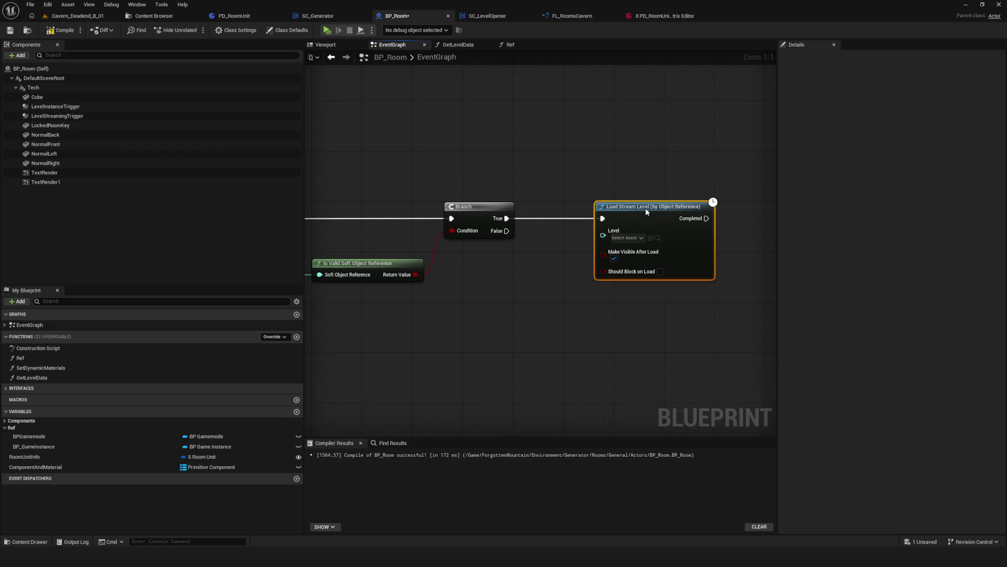
left_click_drag(645, 208, 767, 194)
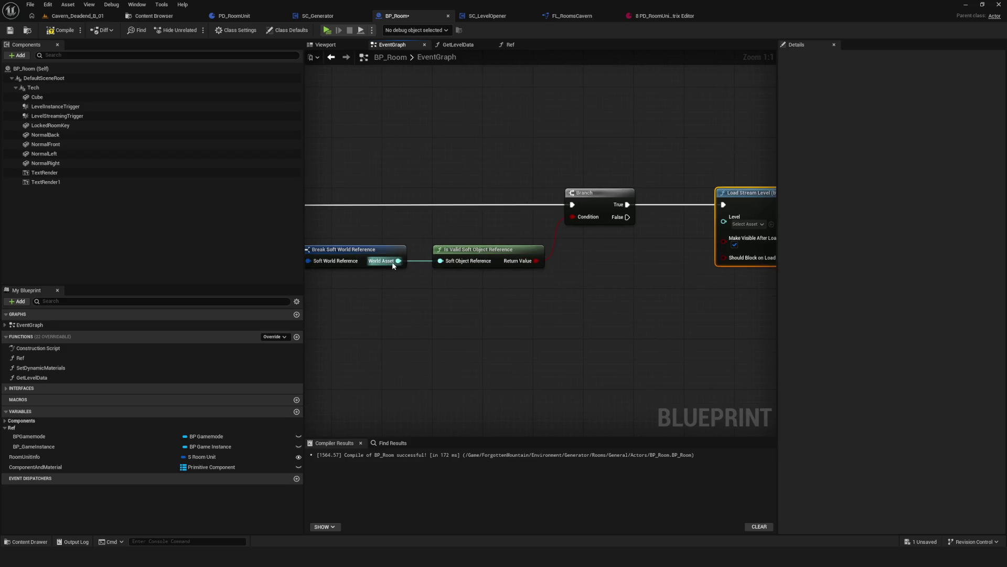
mouse_move(393, 265)
left_mouse_down()
mouse_move(724, 221)
mouse_move(630, 209)
mouse_move(695, 203)
left_mouse_up()
Add a Print String on load completion that prints 'Готово'.
type("s")
key("BackSpace")
key("BackSpace")
key("BackSpace")
type("print")
key("Return")
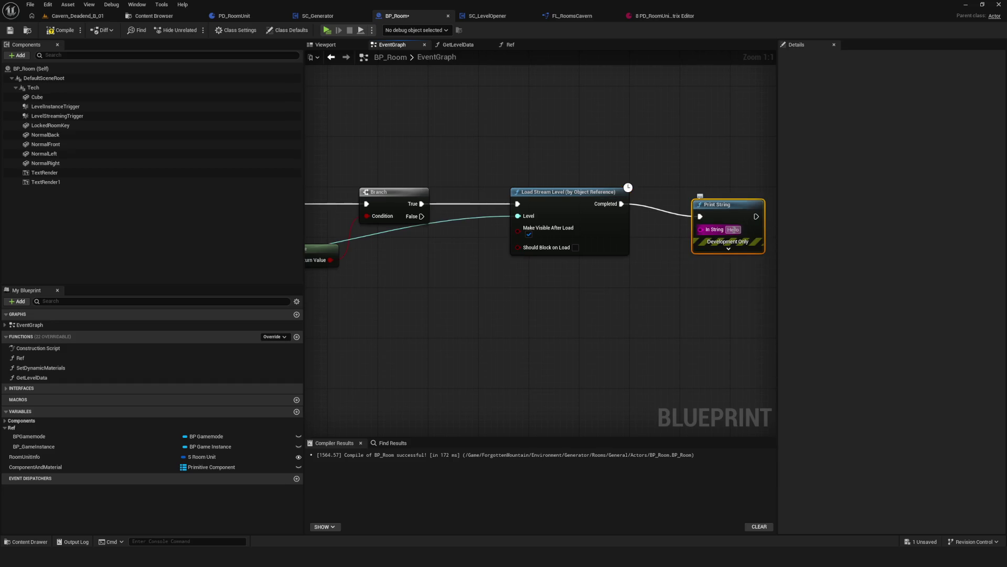
type("ш")
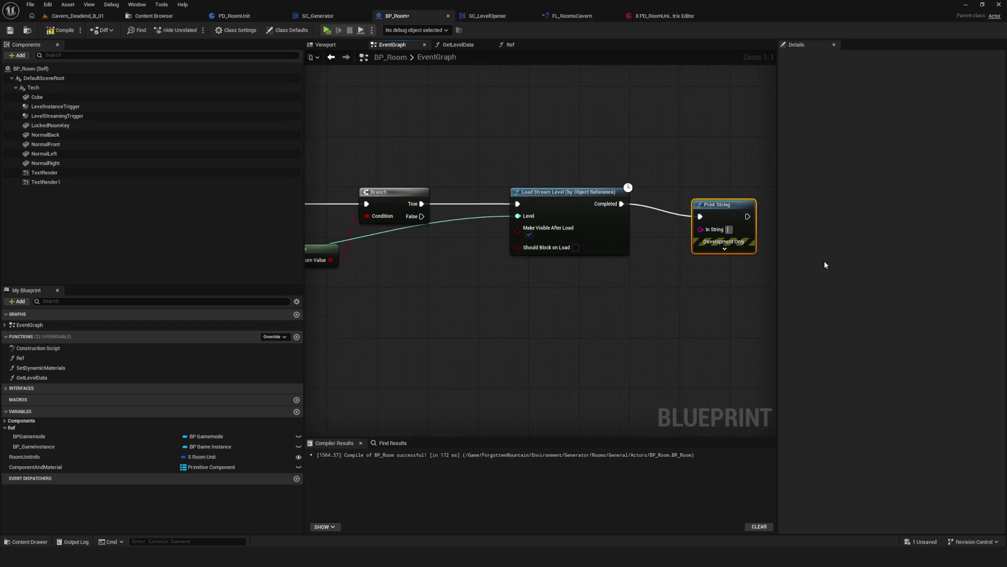
key("BackSpace")
type("Готово")
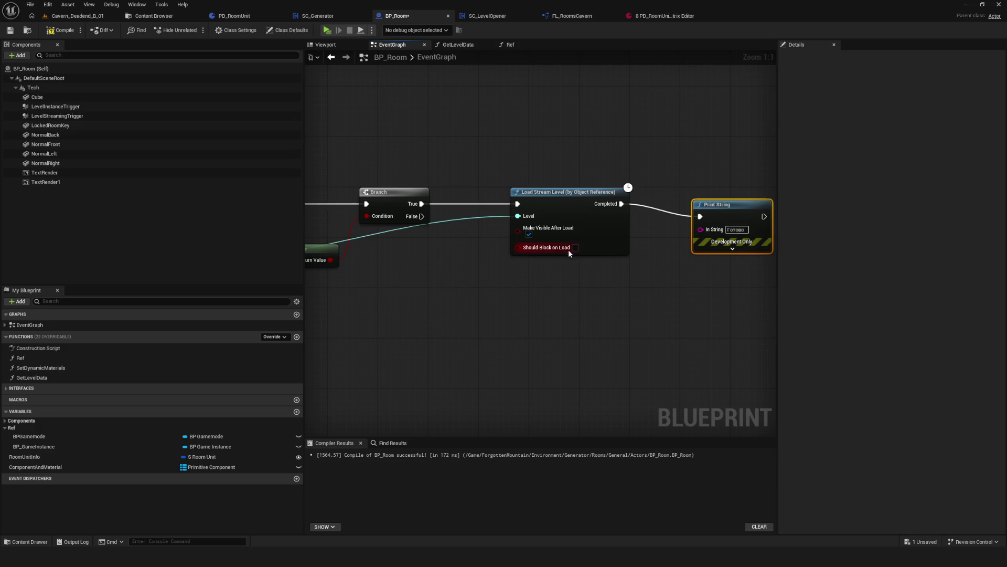
left_click_drag(444, 223, 524, 207)
Compile the blueprint and play-test level loading from a save slot.
left_click(60, 31)
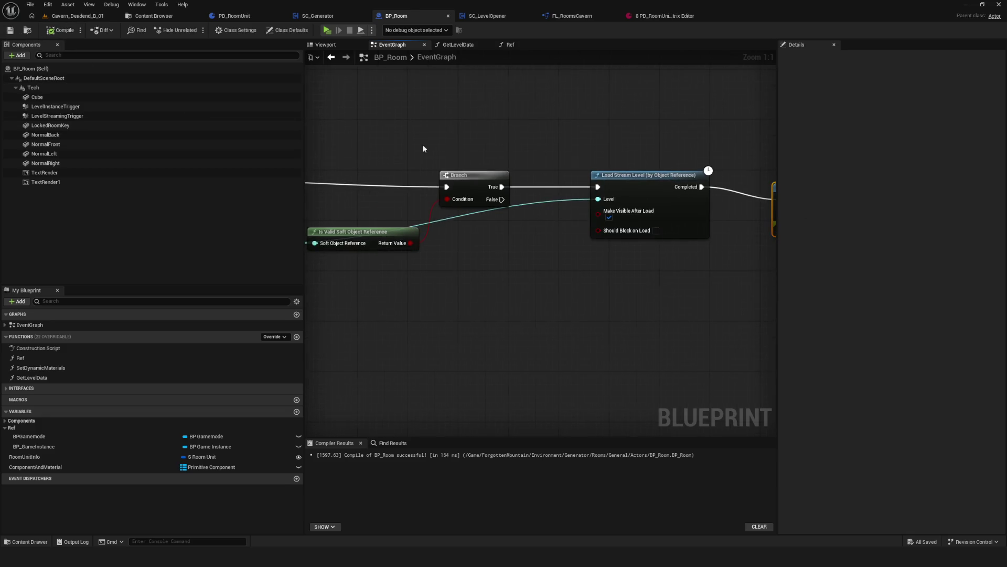
left_click(328, 31)
left_click(516, 231)
left_click(516, 231)
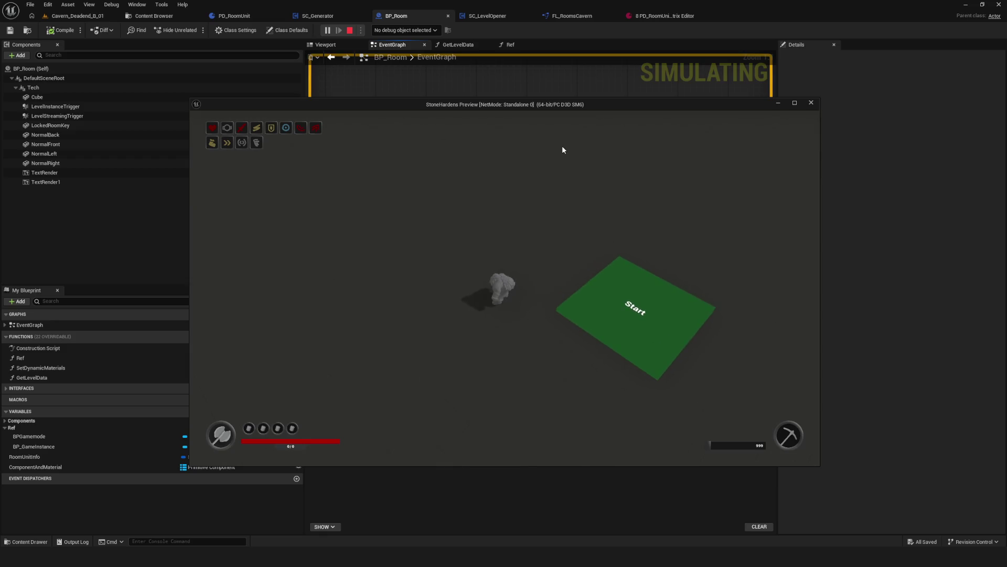
key("Escape")
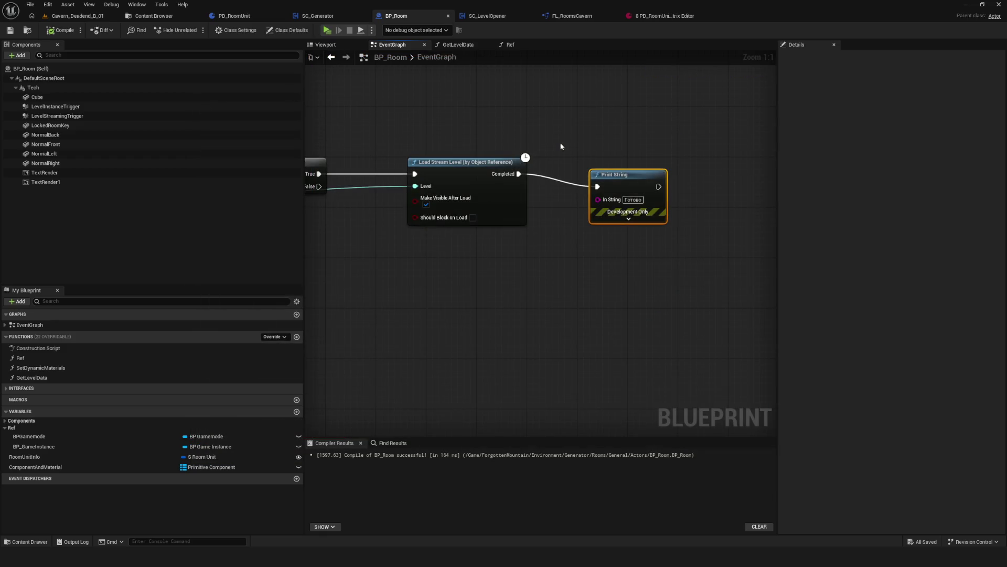
Turn off Make Visible After Load on Load Stream Level and test again.
left_click(518, 164)
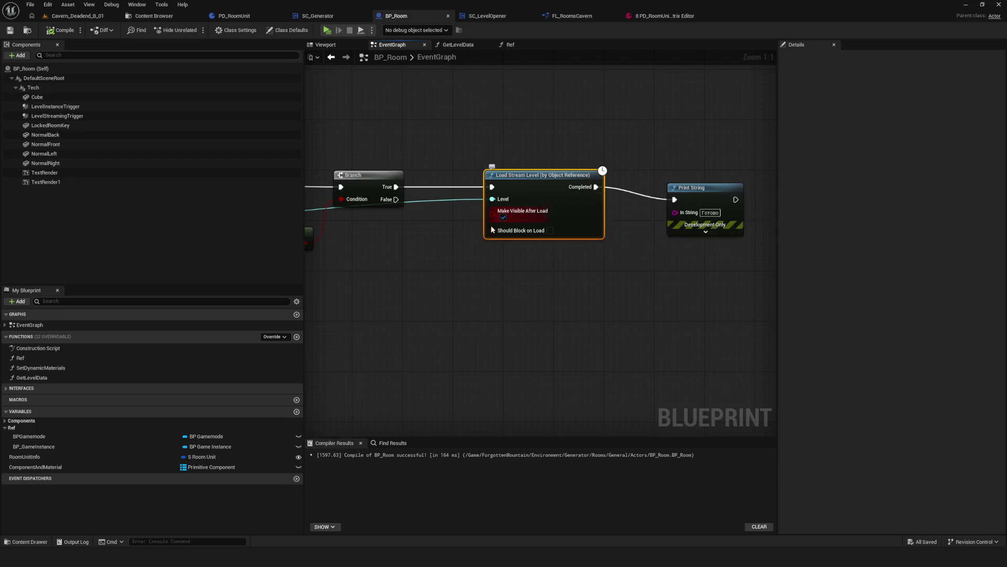
mouse_move(727, 260)
left_mouse_down()
mouse_move(684, 215)
mouse_move(713, 247)
mouse_move(727, 241)
left_mouse_up()
mouse_move(515, 157)
left_mouse_down()
mouse_move(511, 399)
mouse_move(495, 379)
left_mouse_up()
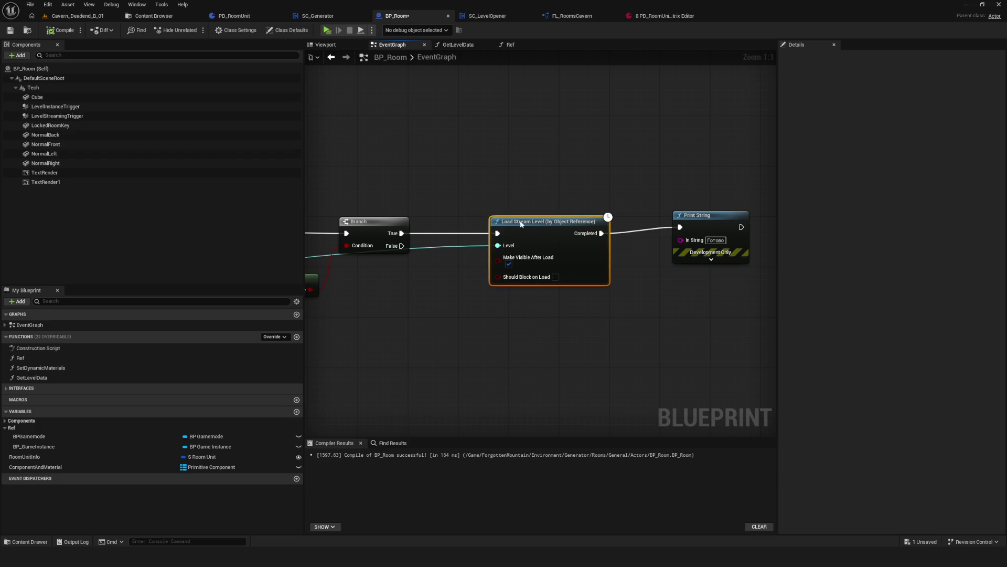
left_click(509, 264)
left_click(331, 31)
left_click(564, 250)
left_click(518, 234)
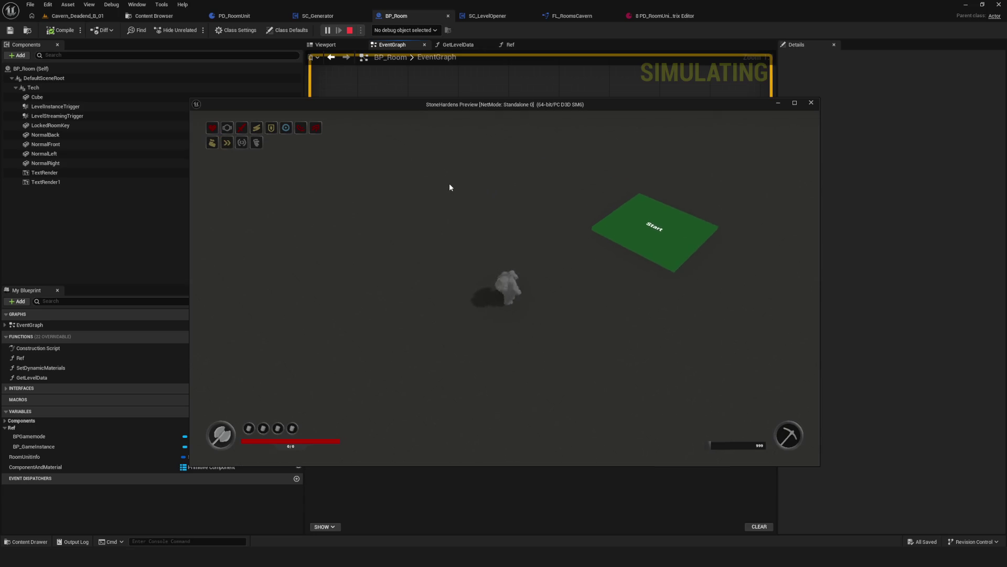
key("Escape")
In SC_LevelOpener's RoomLoader macro, select the Break Soft World Reference and Load Stream Level nodes.
scroll(402, 244, "down", 5)
scroll(354, 194, "up", 5)
mouse_move(354, 194)
left_mouse_down()
mouse_move(707, 251)
mouse_move(985, 213)
mouse_move(670, 218)
left_mouse_up()
left_click(484, 17)
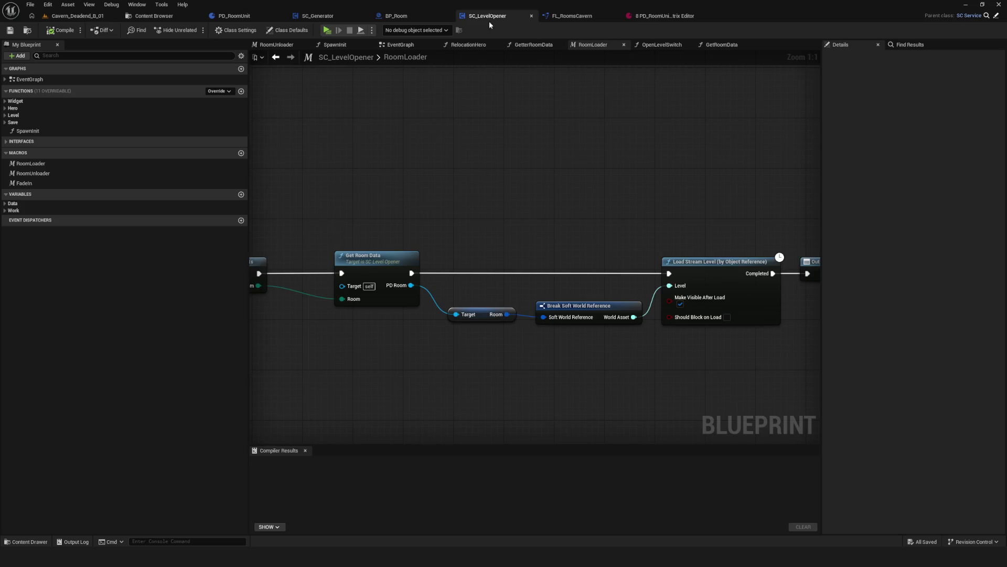
mouse_move(463, 241)
left_mouse_down()
mouse_move(509, 191)
mouse_move(237, 192)
left_mouse_up()
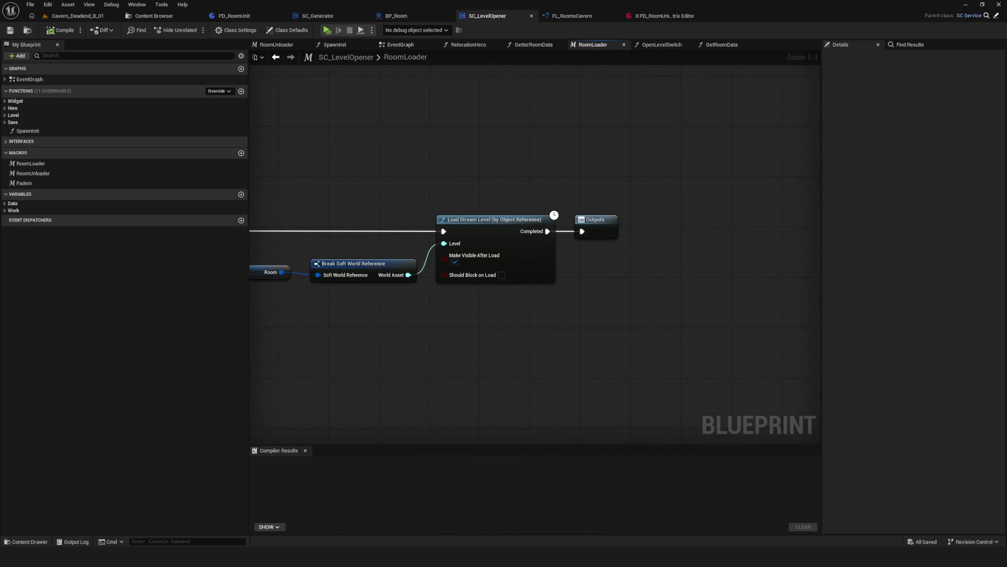
mouse_move(348, 157)
left_mouse_down()
mouse_move(467, 353)
mouse_move(541, 324)
left_mouse_up()
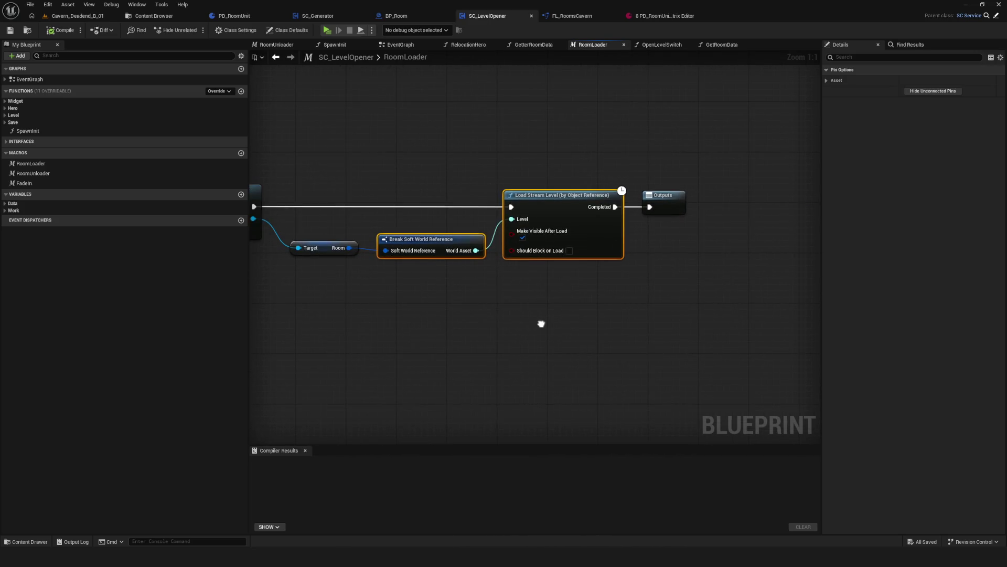